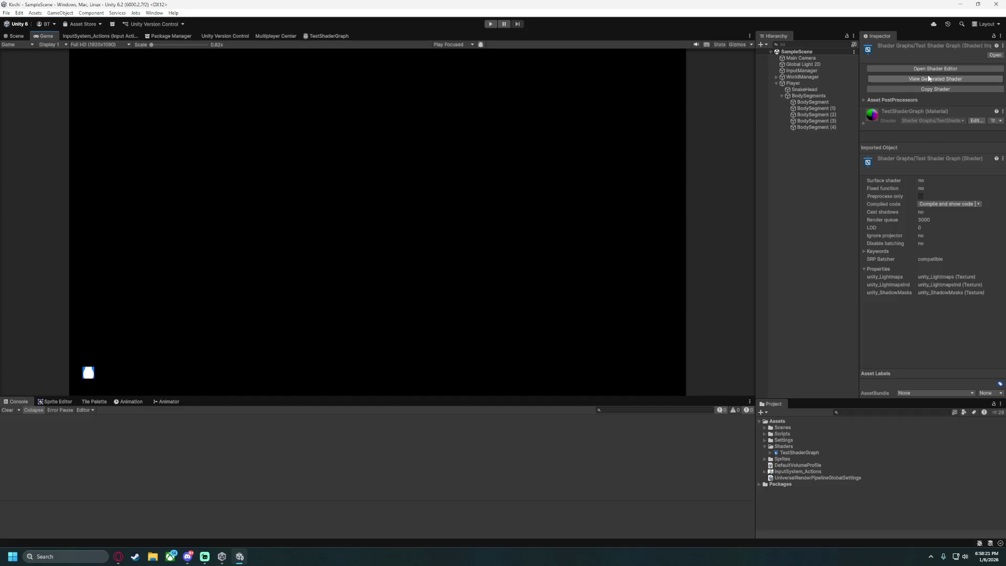
# Scroll through the Shader Graph manual page in the browser.
pyautogui.moveTo(119, 556)
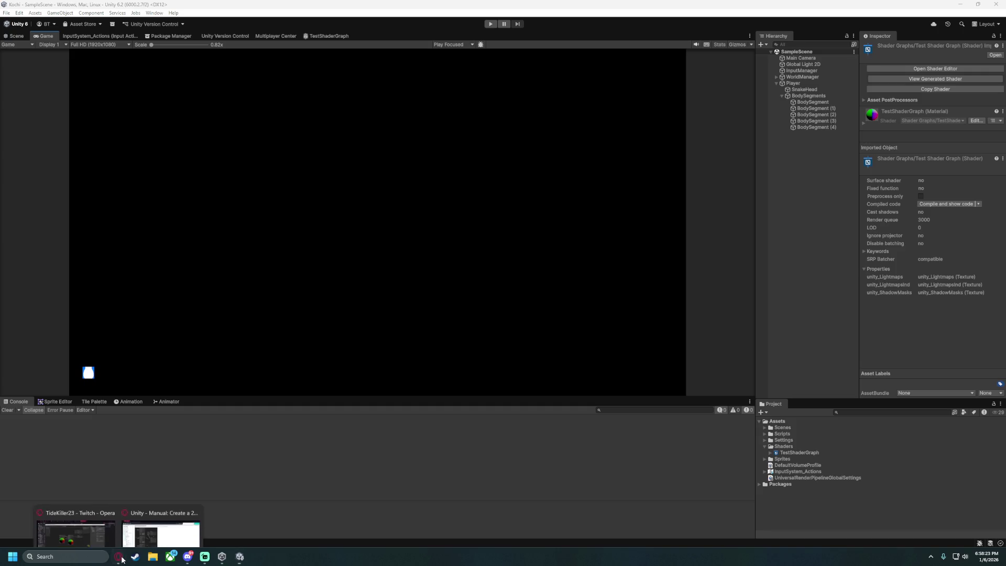
pyautogui.click(157, 524)
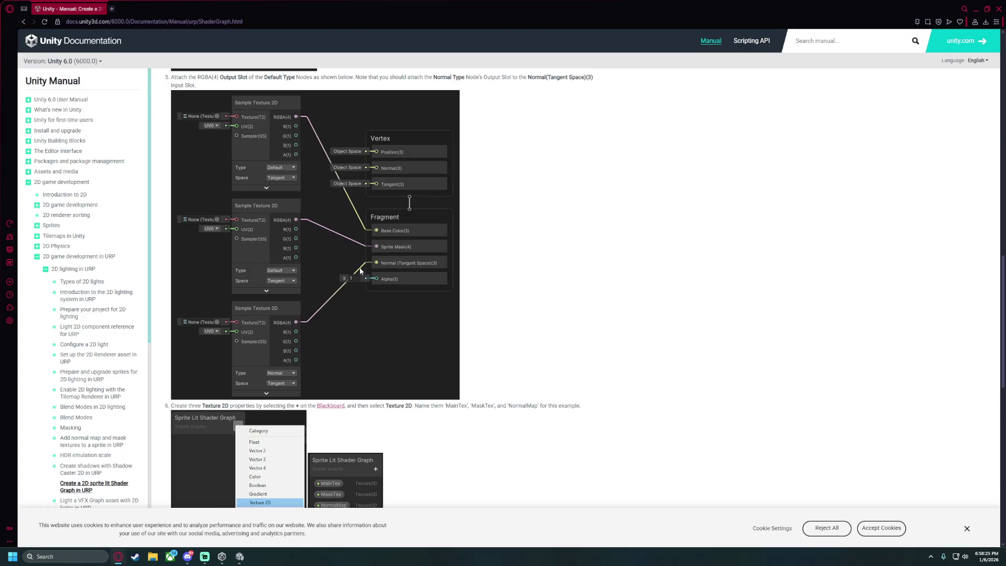
pyautogui.scroll(-4, 419, 278)
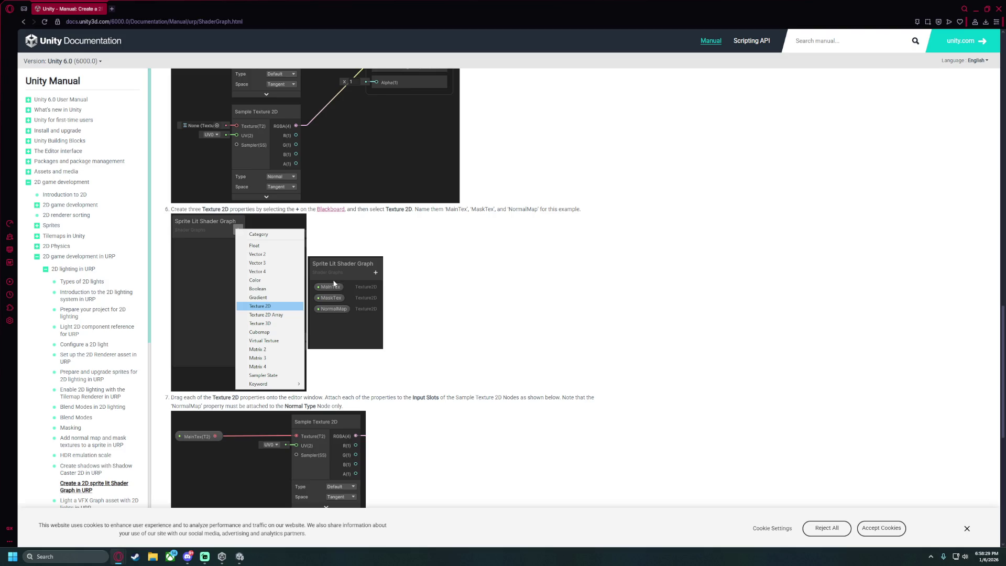
pyautogui.scroll(-6, 319, 313)
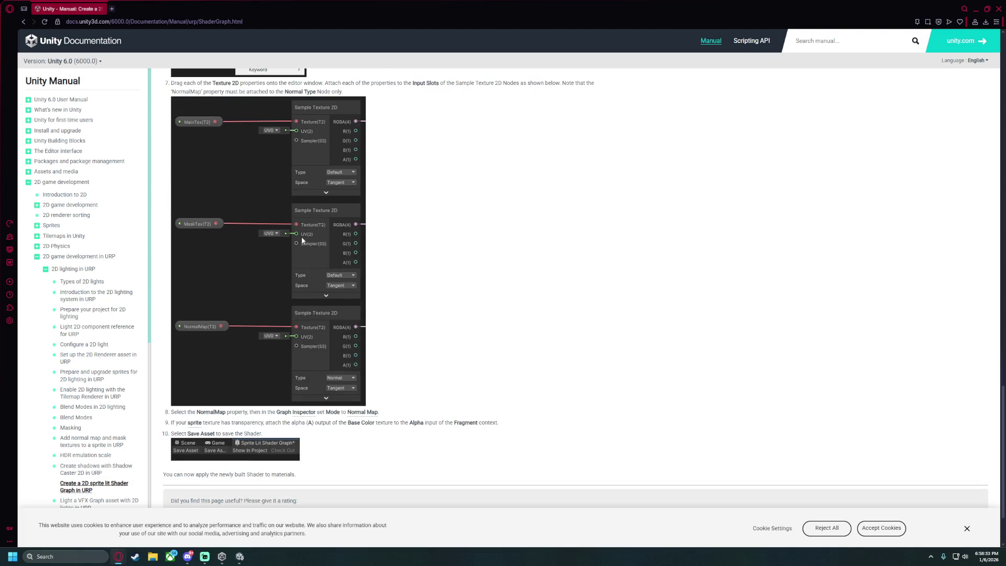
pyautogui.scroll(-2, 311, 326)
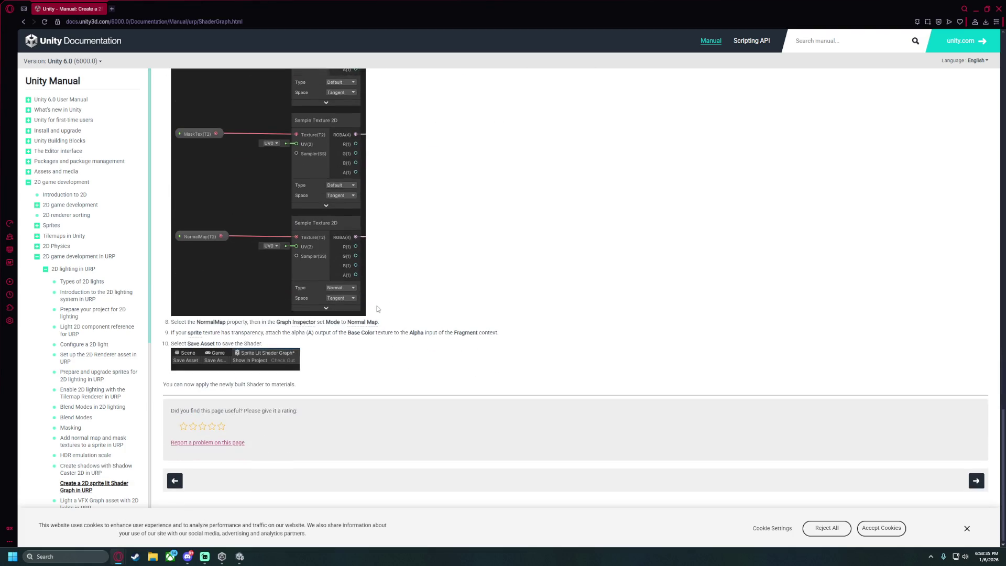
pyautogui.scroll(15, 378, 308)
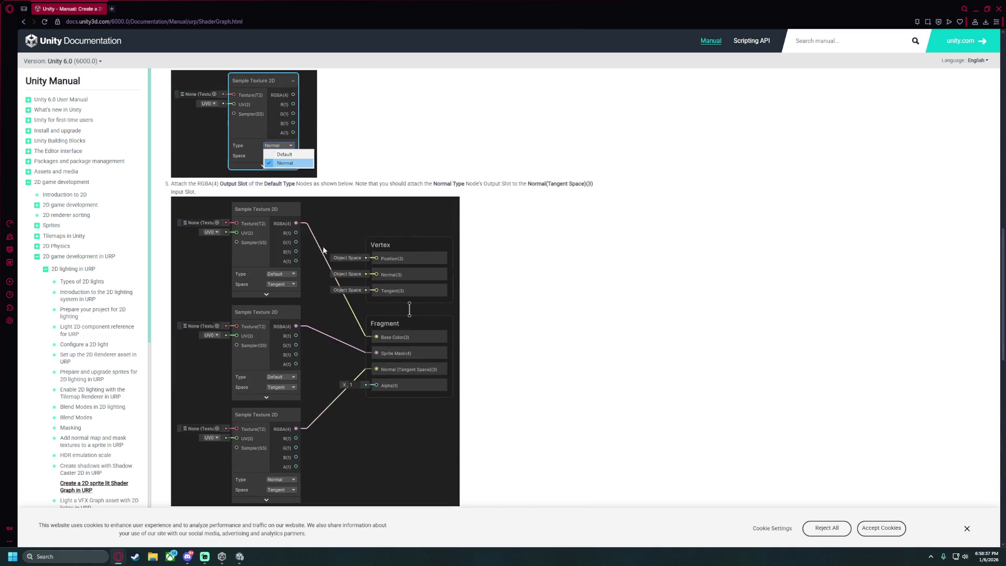
pyautogui.scroll(-2, 323, 250)
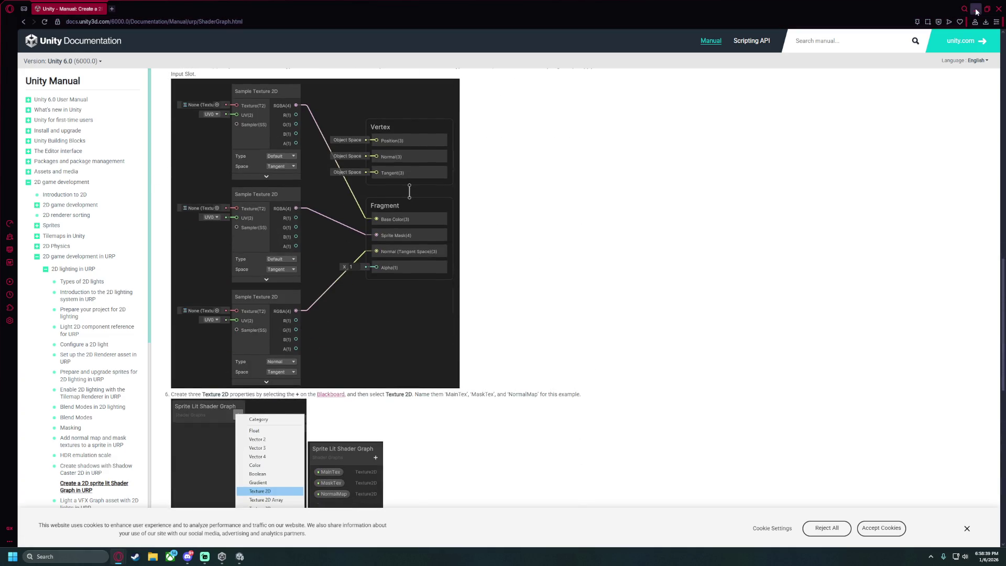
# Back in the TestShaderGraph editor, create a Texture 2D blackboard property named MainTex.
pyautogui.hotkey('alt', 'Tab')
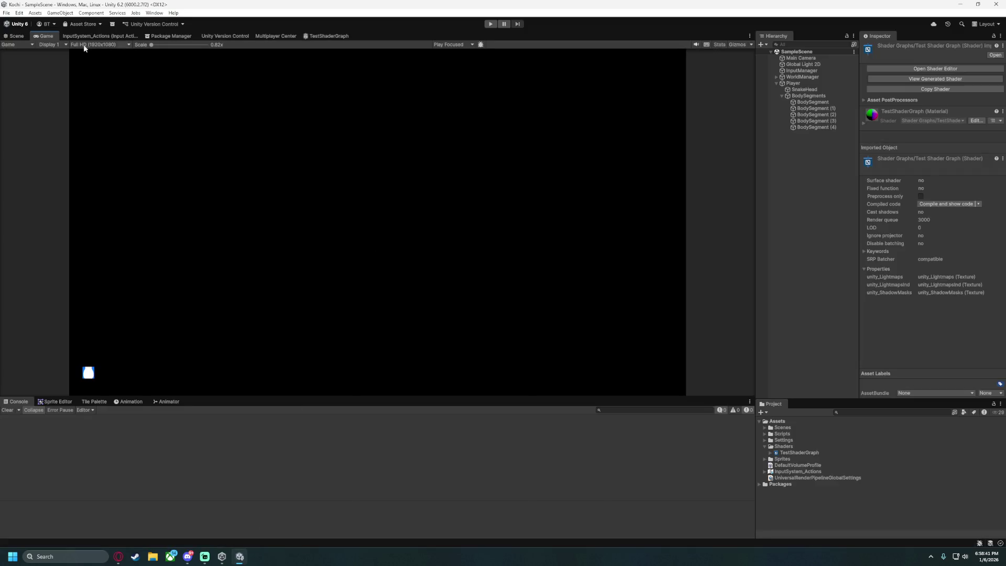
pyautogui.click(328, 36)
pyautogui.click(71, 68)
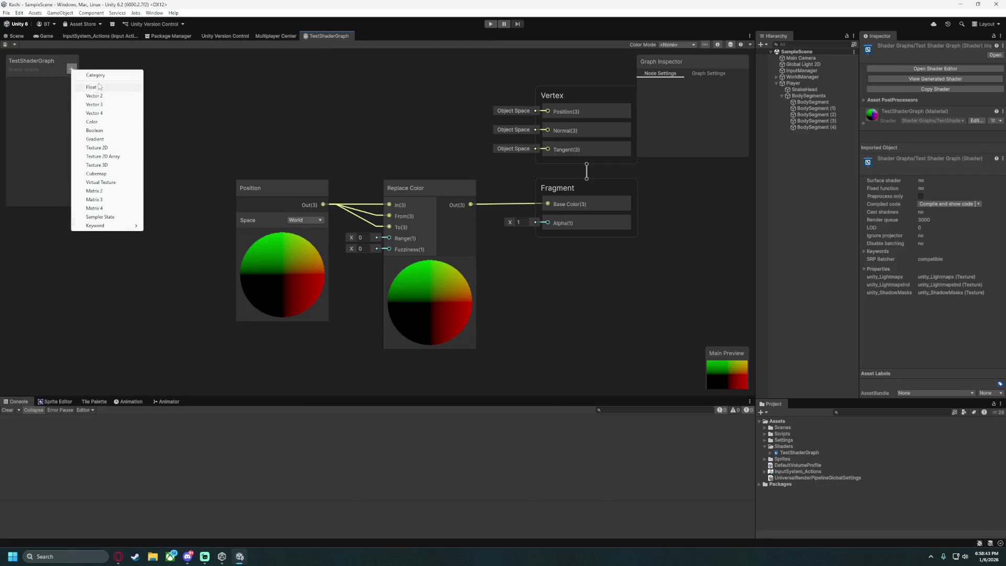
pyautogui.click(110, 148)
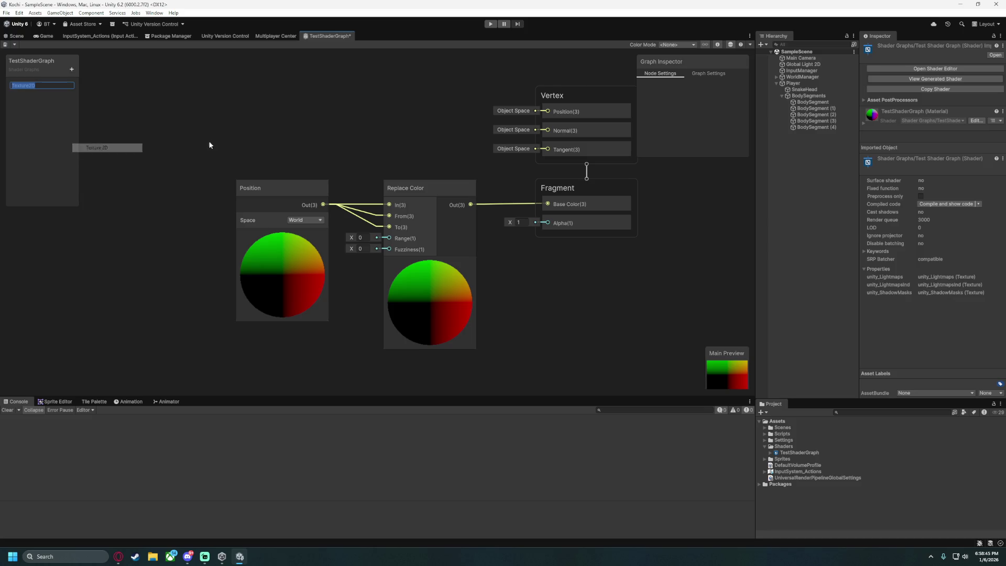
pyautogui.write('MainTe')
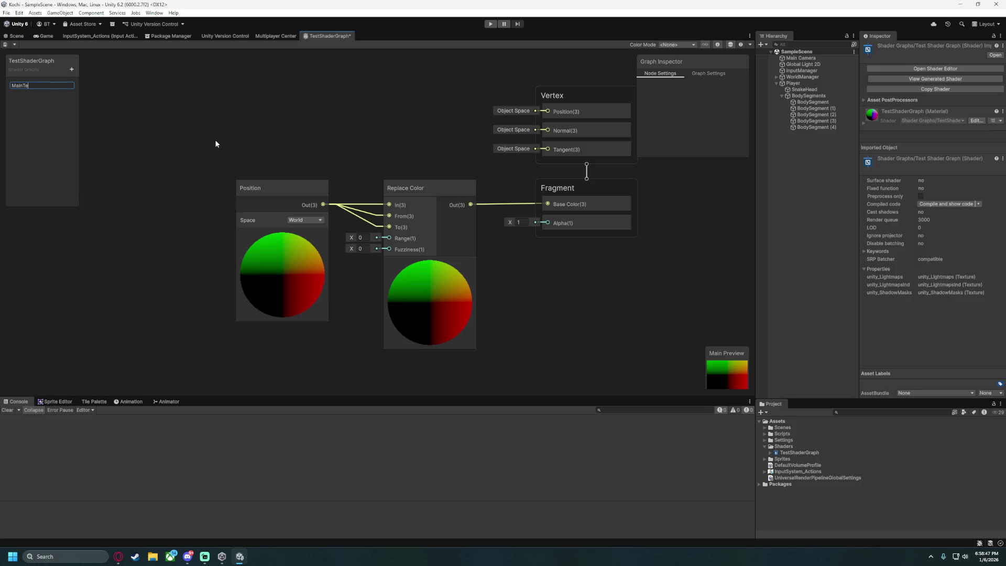
pyautogui.press('Return')
# Scroll the Unity Manual to steps 6 and 7 on Texture 2D properties, then return to the editor.
pyautogui.moveTo(117, 556)
pyautogui.click(157, 513)
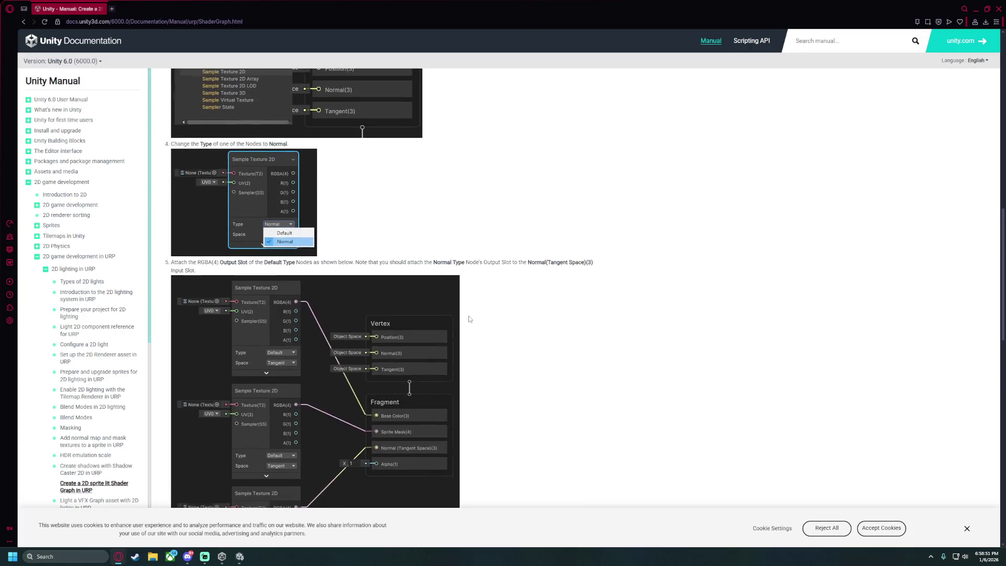
pyautogui.scroll(3, 469, 318)
pyautogui.scroll(4, 240, 244)
pyautogui.scroll(-4, 292, 305)
pyautogui.scroll(-10, 294, 306)
pyautogui.scroll(2, 296, 307)
pyautogui.scroll(-2, 297, 307)
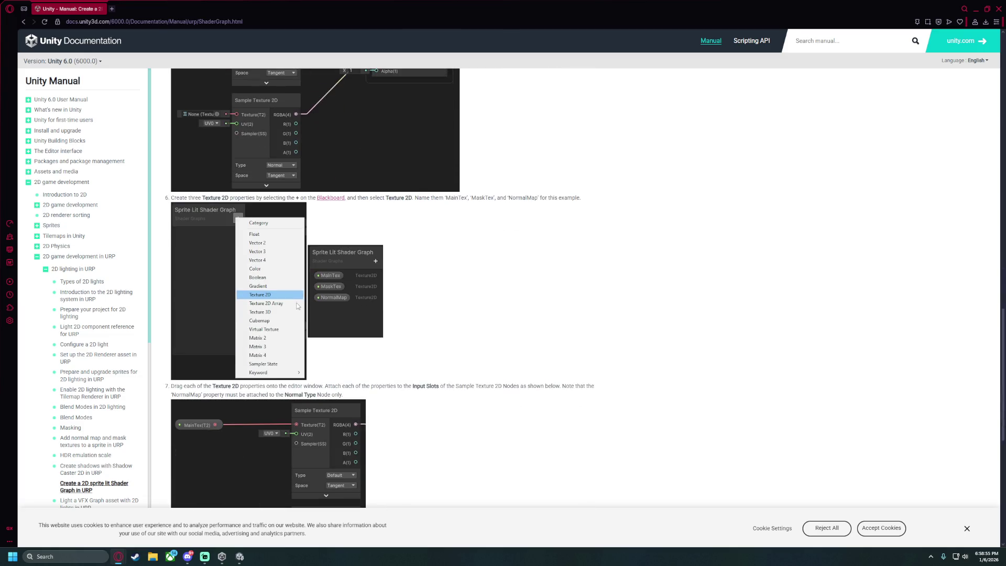
pyautogui.scroll(-2, 322, 186)
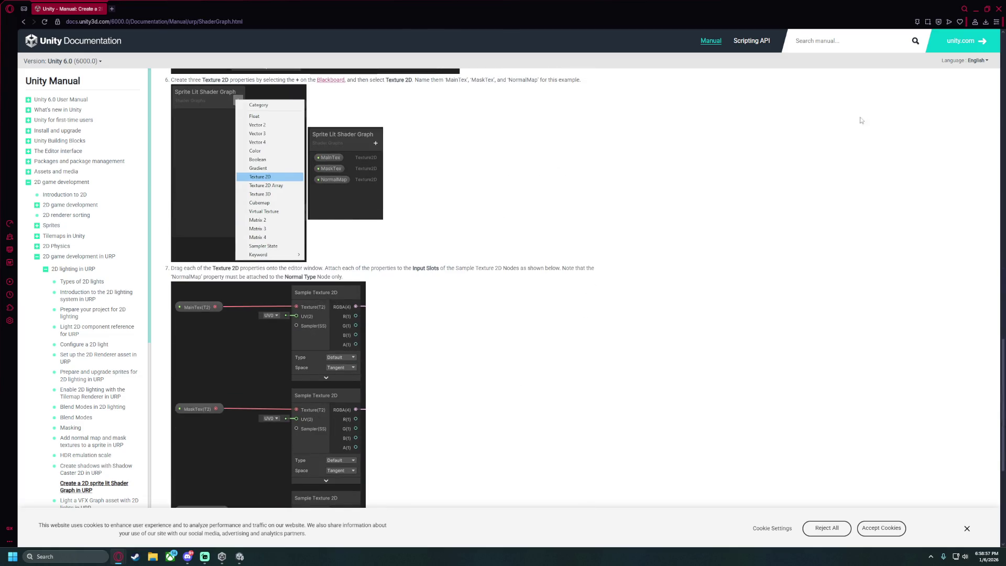
pyautogui.click(975, 9)
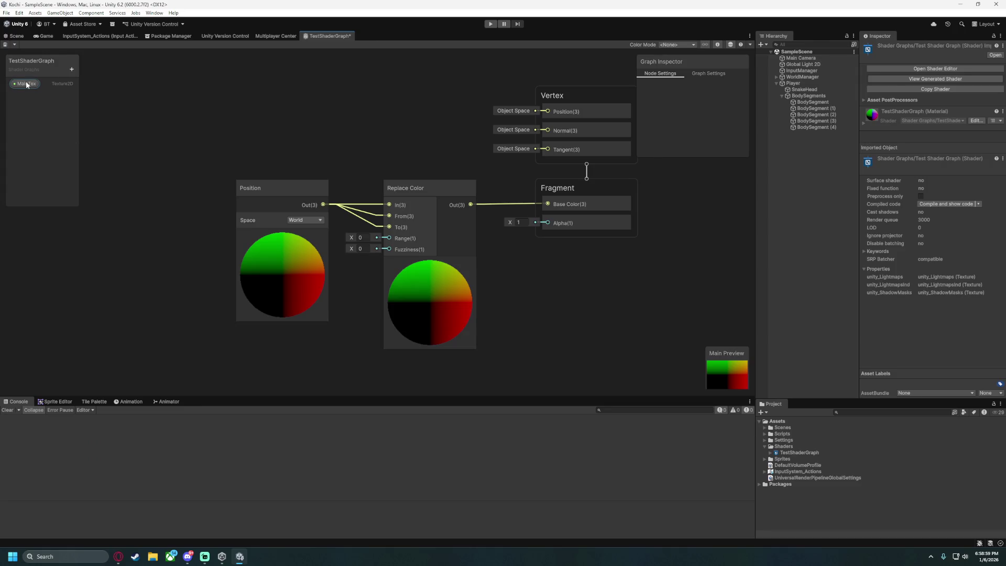
# Drop MainTex onto the canvas, delete the Position and Replace Color nodes, and reposition MainTex.
pyautogui.moveTo(27, 84); pyautogui.dragTo(322, 123)
pyautogui.moveTo(256, 171); pyautogui.dragTo(307, 358)
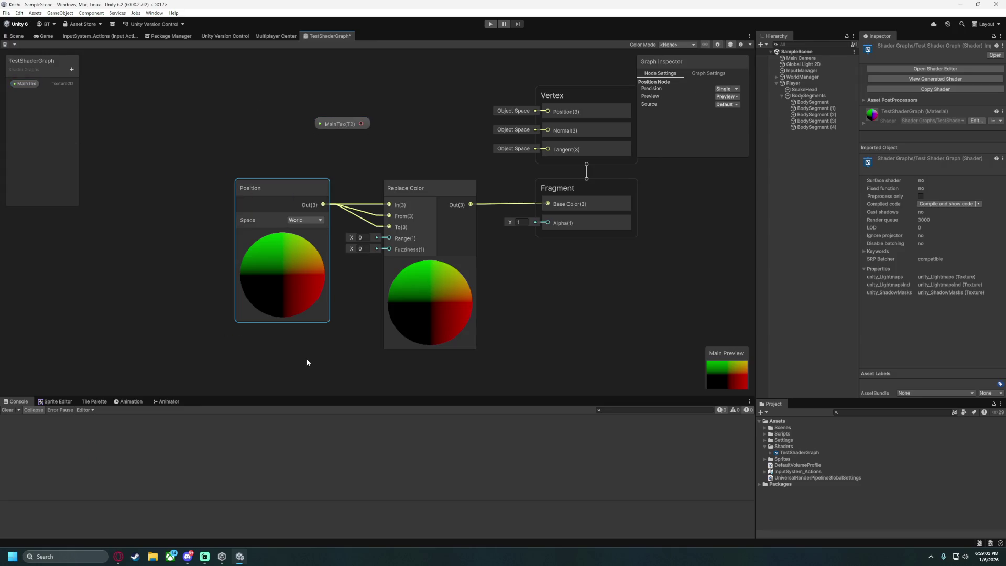
pyautogui.press('Delete')
pyautogui.moveTo(353, 120)
pyautogui.mouseDown()
pyautogui.moveTo(191, 180)
pyautogui.moveTo(227, 167)
pyautogui.mouseUp()
pyautogui.click(456, 341)
pyautogui.press('Delete')
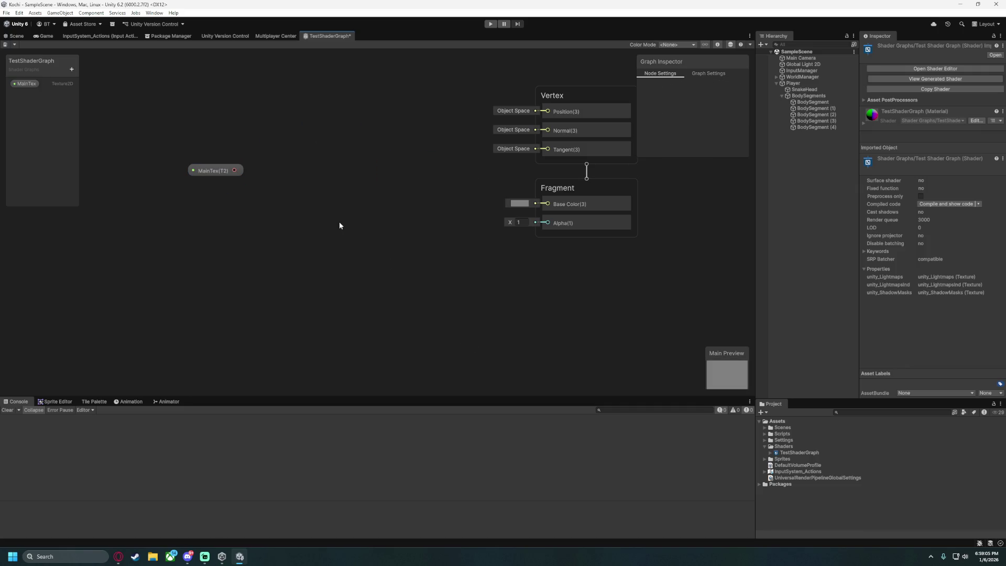
pyautogui.moveTo(335, 199); pyautogui.dragTo(390, 200)
pyautogui.moveTo(270, 172); pyautogui.dragTo(247, 206)
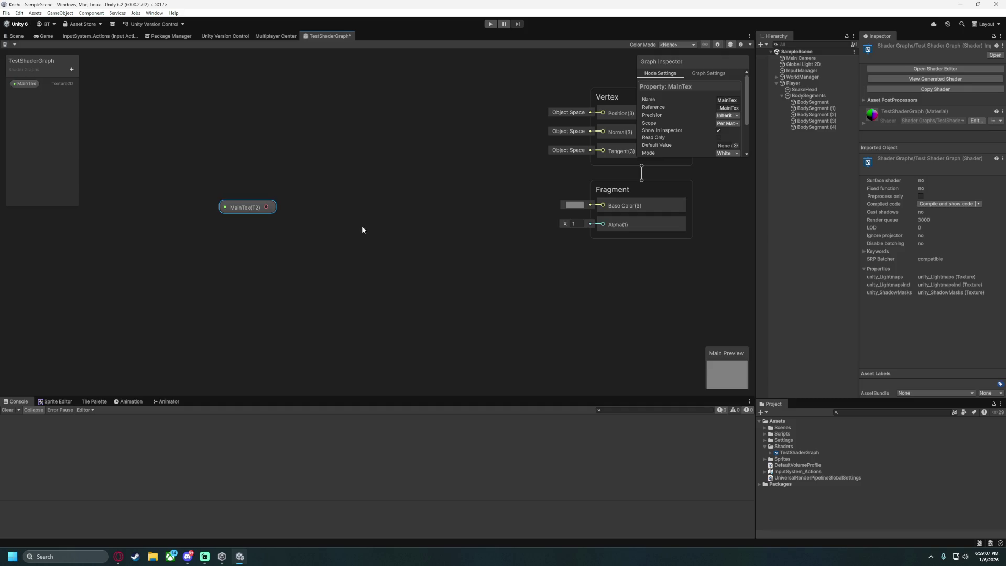
pyautogui.click(358, 257)
pyautogui.rightClick(395, 256)
pyautogui.click(430, 259)
pyautogui.write('multi')
pyautogui.press('BackSpace')
pyautogui.press('BackSpace')
pyautogui.press('BackSpace')
pyautogui.write('te')
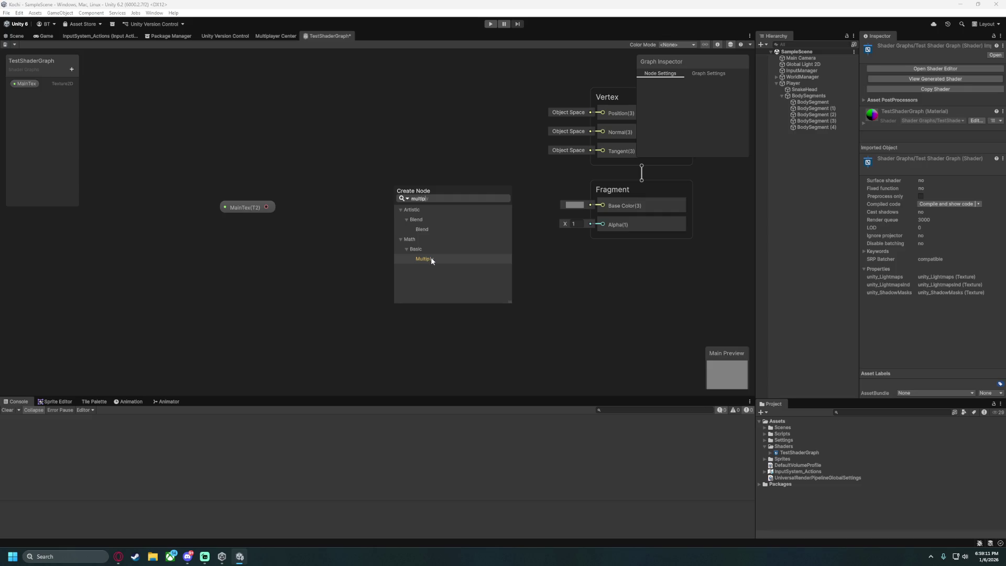
pyautogui.write('xture')
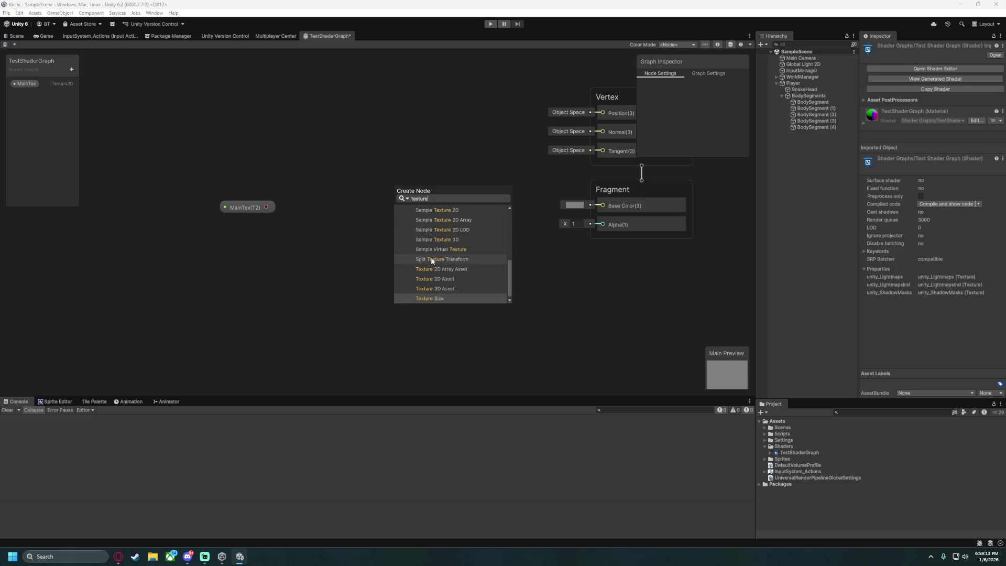
pyautogui.scroll(3, 434, 276)
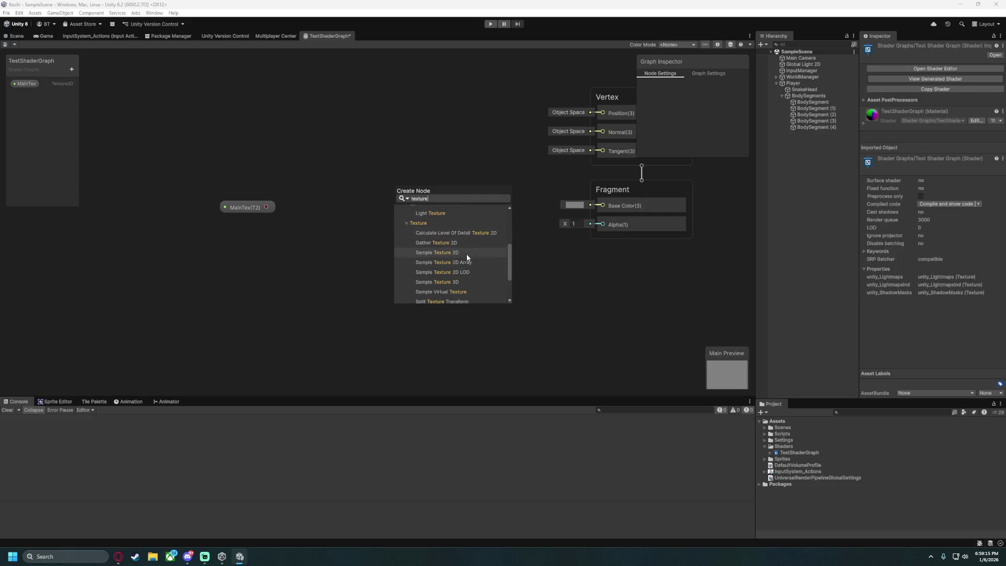
pyautogui.scroll(3, 468, 244)
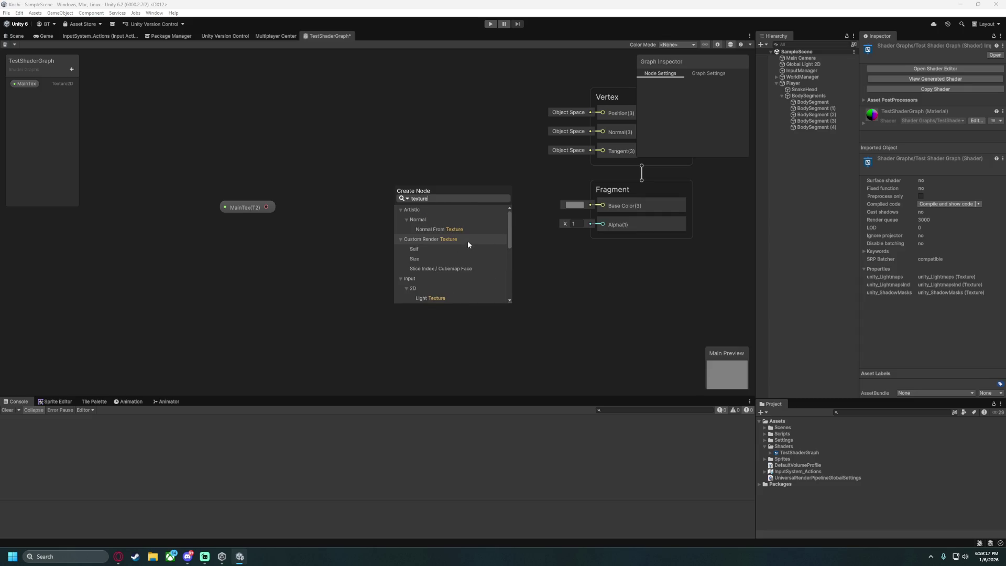
pyautogui.scroll(-3, 466, 246)
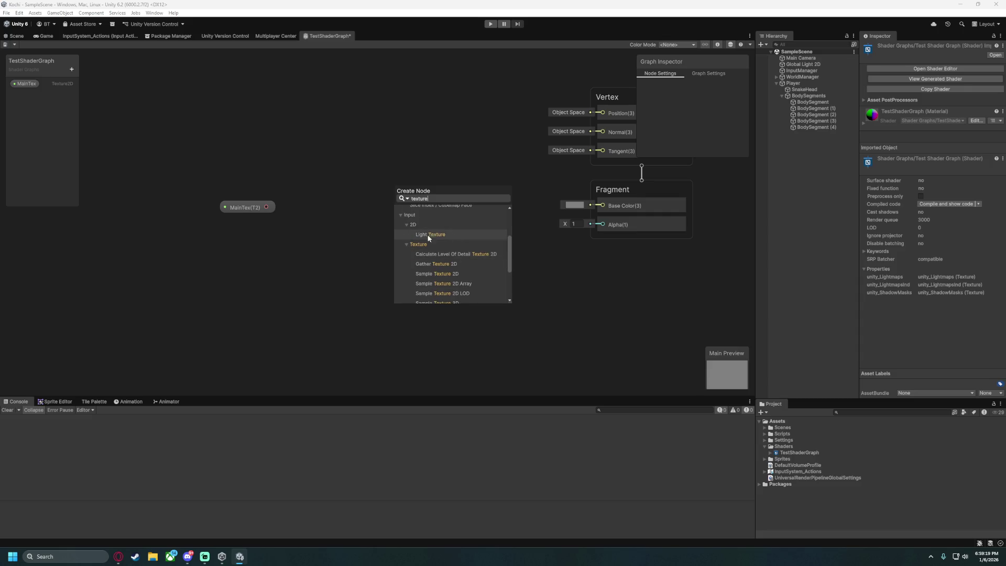
pyautogui.scroll(-2, 462, 239)
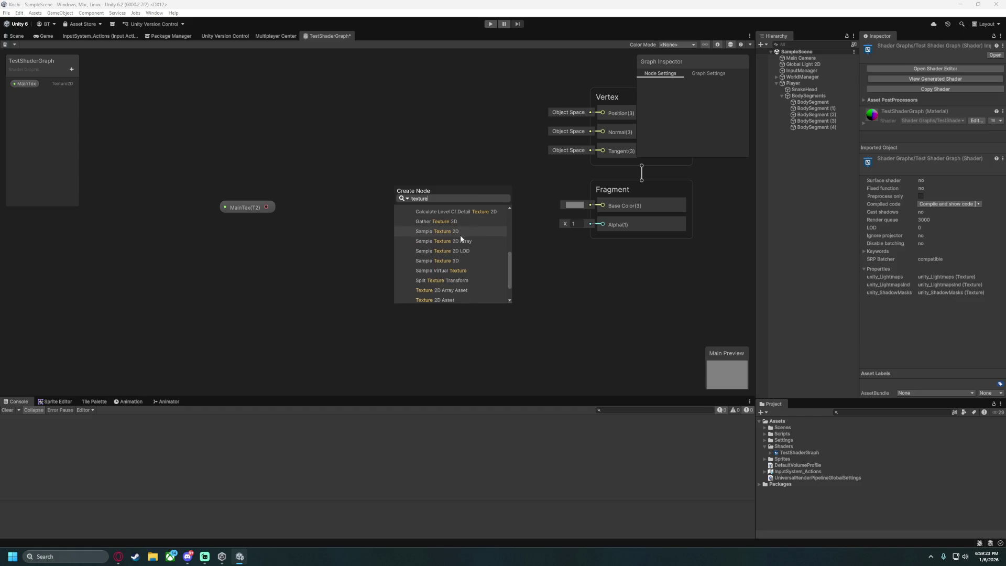
pyautogui.scroll(-1, 454, 273)
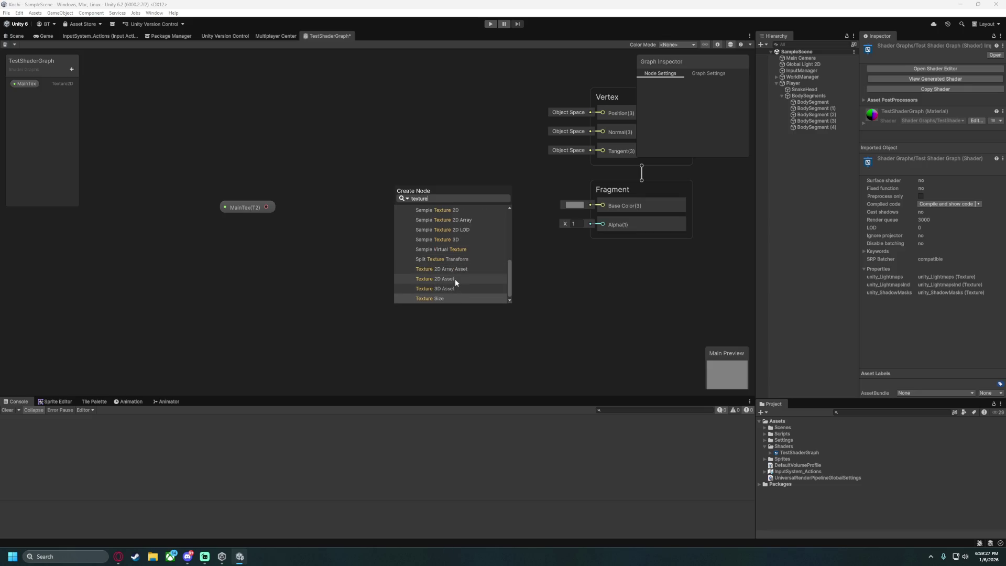
pyautogui.click(455, 278)
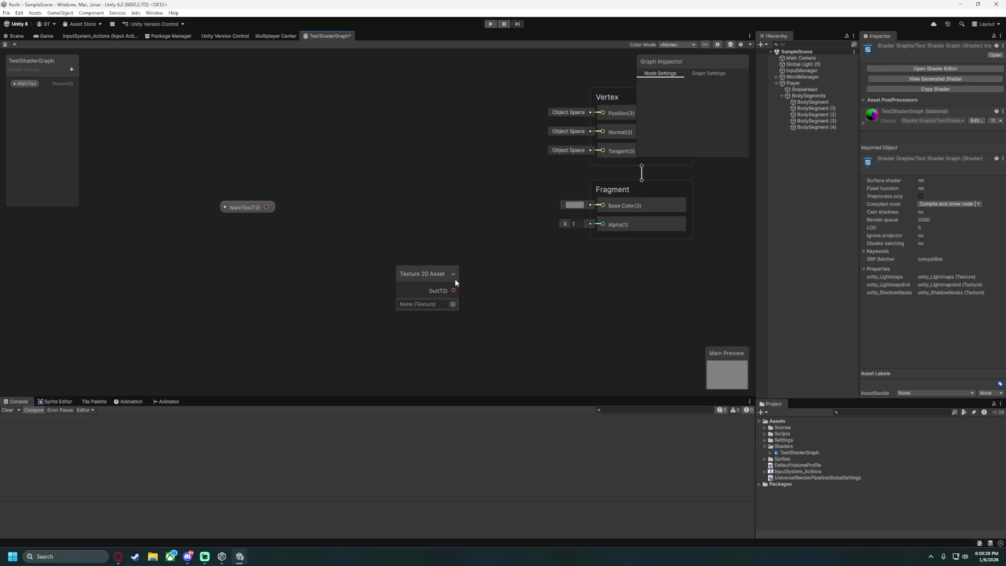
pyautogui.press('Delete')
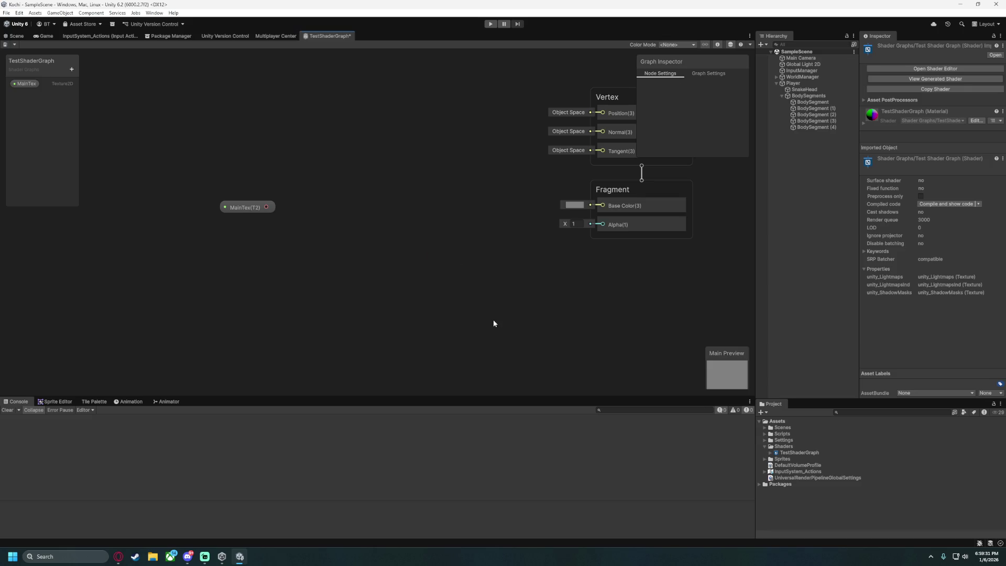
pyautogui.moveTo(118, 556)
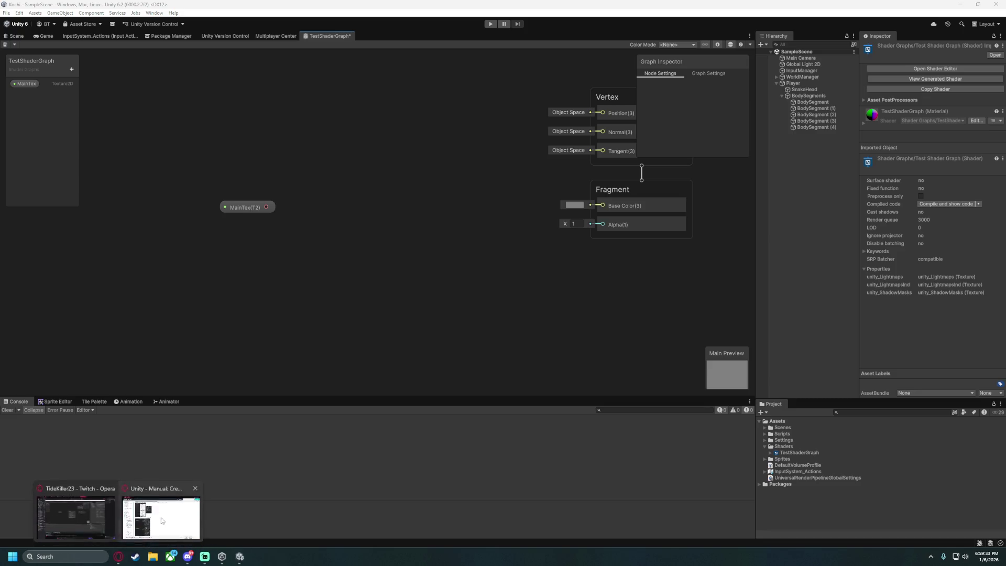
pyautogui.click(73, 513)
pyautogui.scroll(-1, 353, 347)
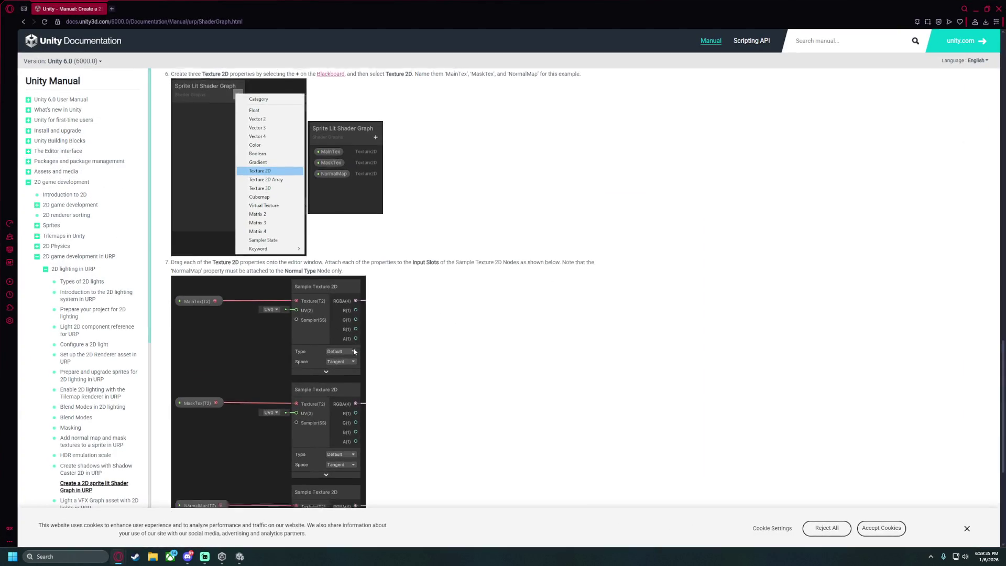
pyautogui.click(240, 556)
pyautogui.rightClick(433, 247)
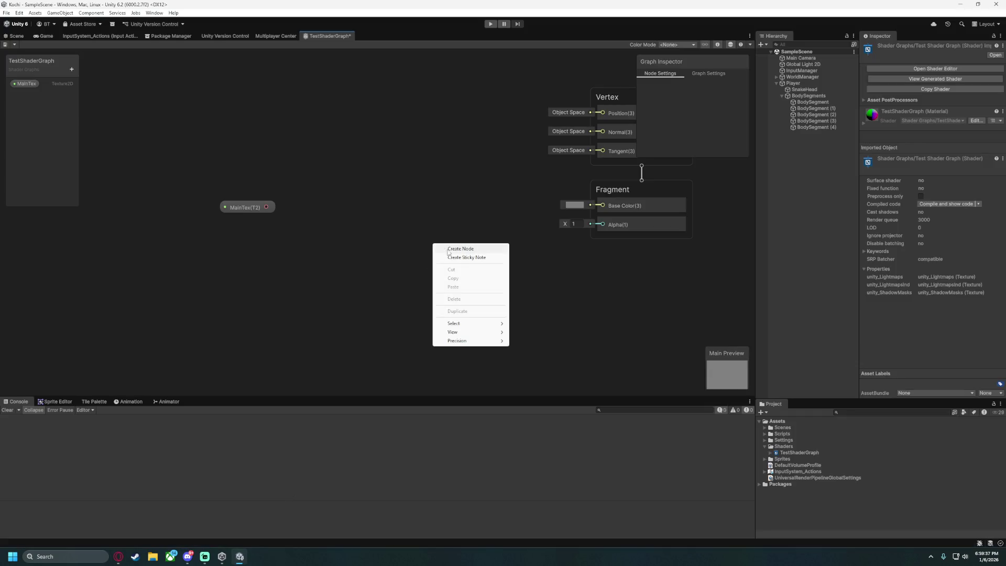
# Create a Sample Texture 2D node and wire MainTex into its Texture input.
pyautogui.click(448, 247)
pyautogui.write('sample texture')
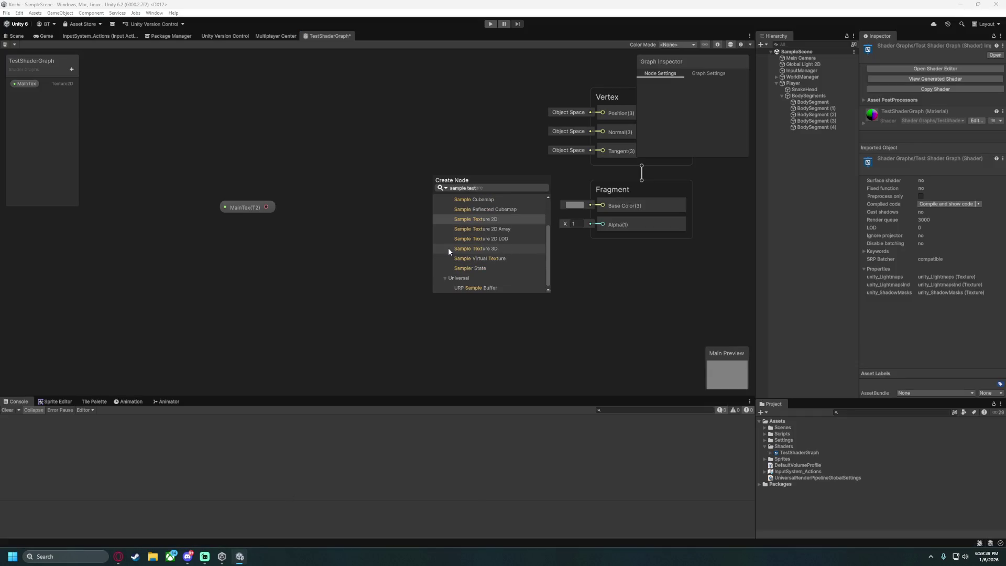
pyautogui.click(496, 278)
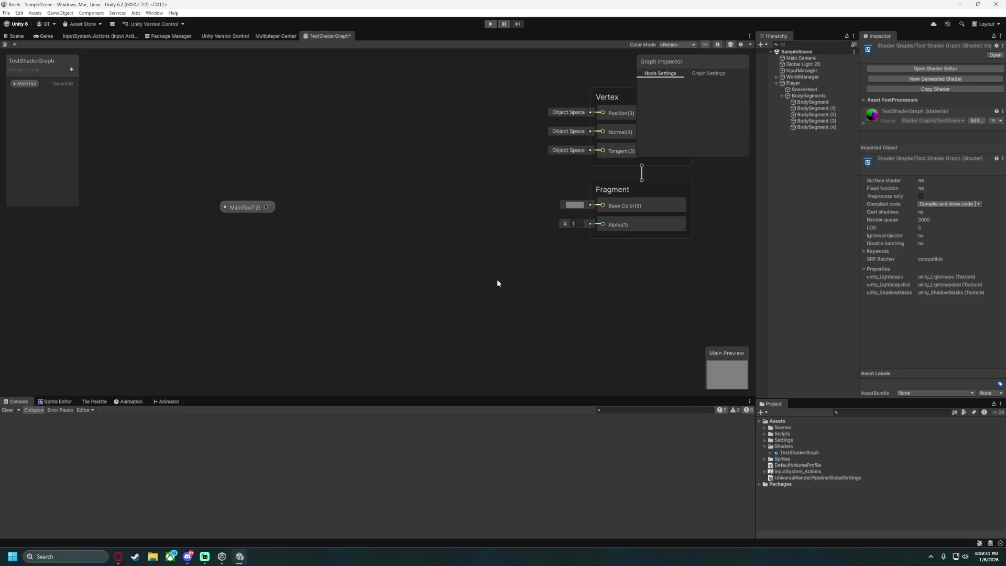
pyautogui.moveTo(496, 279); pyautogui.dragTo(448, 236)
pyautogui.moveTo(266, 208)
pyautogui.mouseDown()
pyautogui.moveTo(390, 234)
pyautogui.moveTo(313, 179)
pyautogui.moveTo(317, 187)
pyautogui.mouseUp()
# Arrange MainTex and the Sample Texture 2D node together and frame the whole graph.
pyautogui.click(246, 208)
pyautogui.moveTo(246, 207); pyautogui.dragTo(252, 201)
pyautogui.keyDown('shift'); pyautogui.click(335, 186); pyautogui.keyUp('shift')
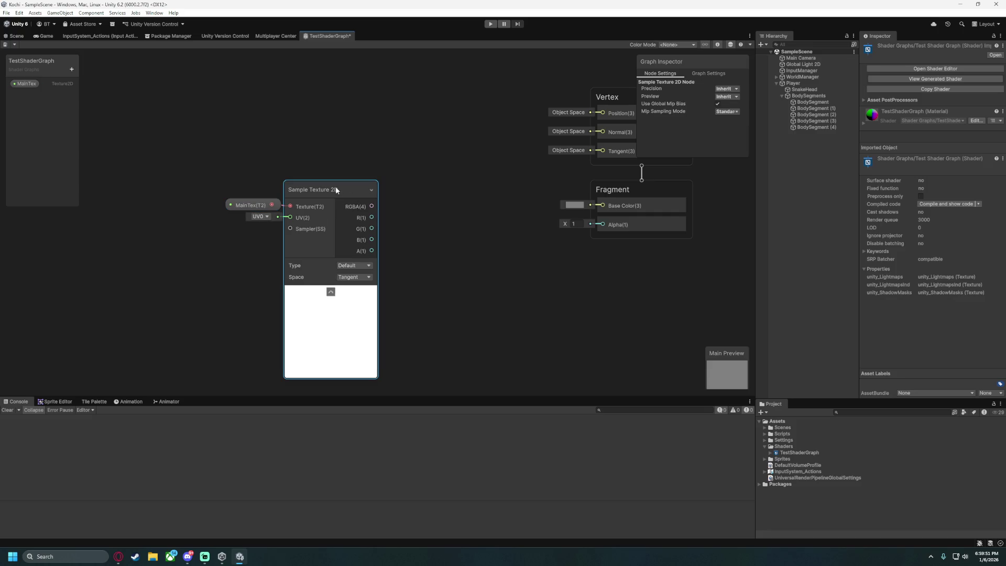
pyautogui.moveTo(335, 187)
pyautogui.mouseDown()
pyautogui.moveTo(459, 192)
pyautogui.moveTo(261, 190)
pyautogui.mouseUp()
pyautogui.click(371, 234)
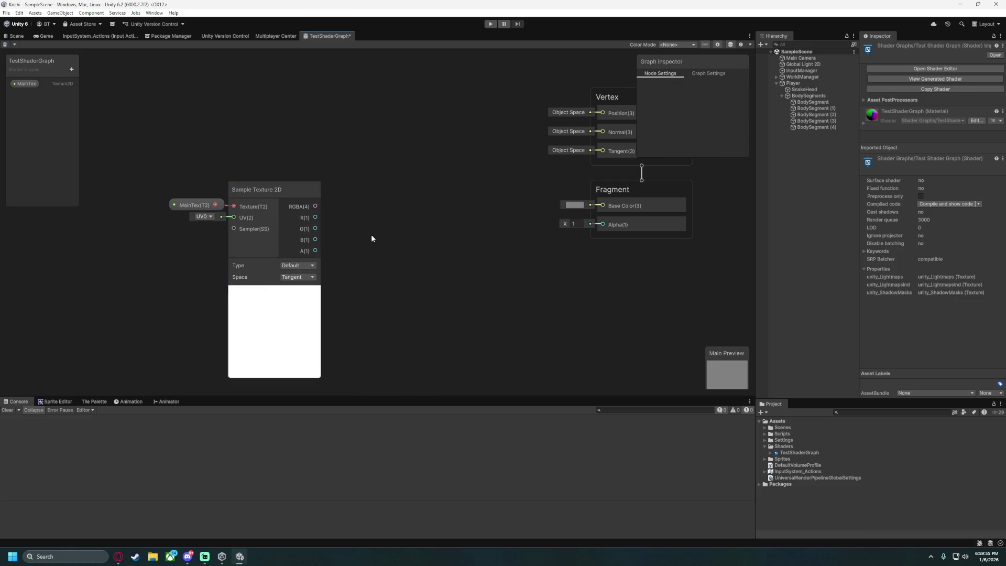
pyautogui.press('a')
pyautogui.moveTo(476, 124)
pyautogui.mouseDown()
pyautogui.moveTo(347, 192)
pyautogui.moveTo(401, 235)
pyautogui.moveTo(476, 182)
pyautogui.mouseUp()
pyautogui.click(230, 178)
# Add a Multiply node beside the Sample Texture 2D node.
pyautogui.press('a')
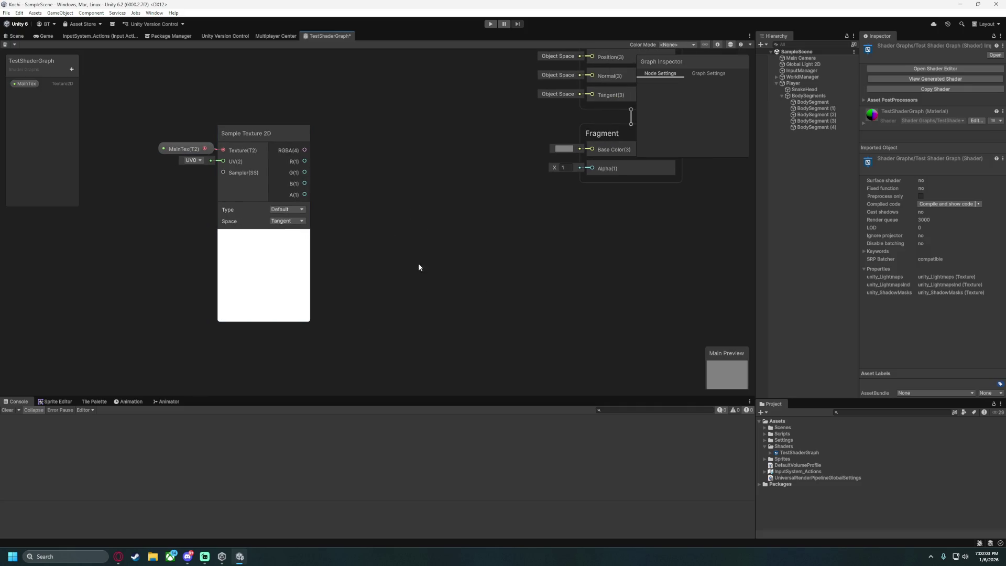
pyautogui.rightClick(392, 244)
pyautogui.click(421, 248)
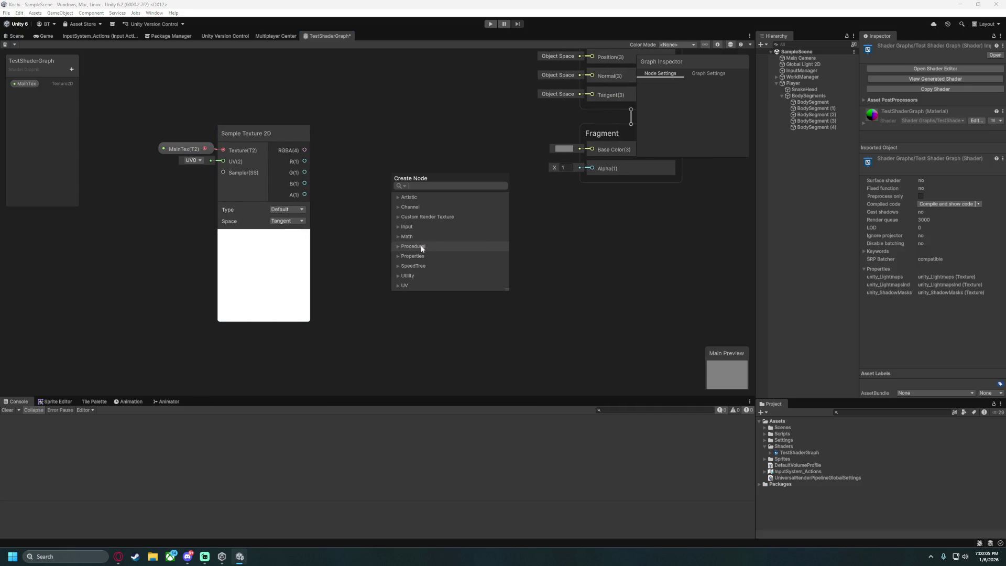
pyautogui.write('multiply')
pyautogui.click(422, 247)
pyautogui.moveTo(414, 260)
pyautogui.mouseDown()
pyautogui.moveTo(367, 133)
pyautogui.moveTo(376, 134)
pyautogui.mouseUp()
# Connect the Sample Texture 2D R(1) output to Multiply A and set B to 2.
pyautogui.click(265, 142)
pyautogui.keyDown('shift'); pyautogui.click(185, 149); pyautogui.keyUp('shift')
pyautogui.click(353, 288)
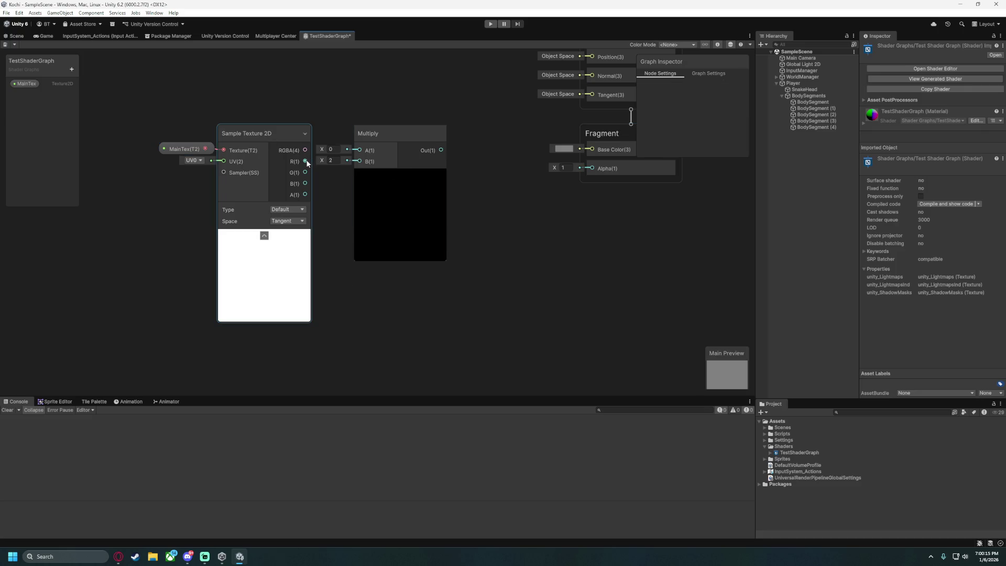
pyautogui.moveTo(305, 161); pyautogui.dragTo(360, 150)
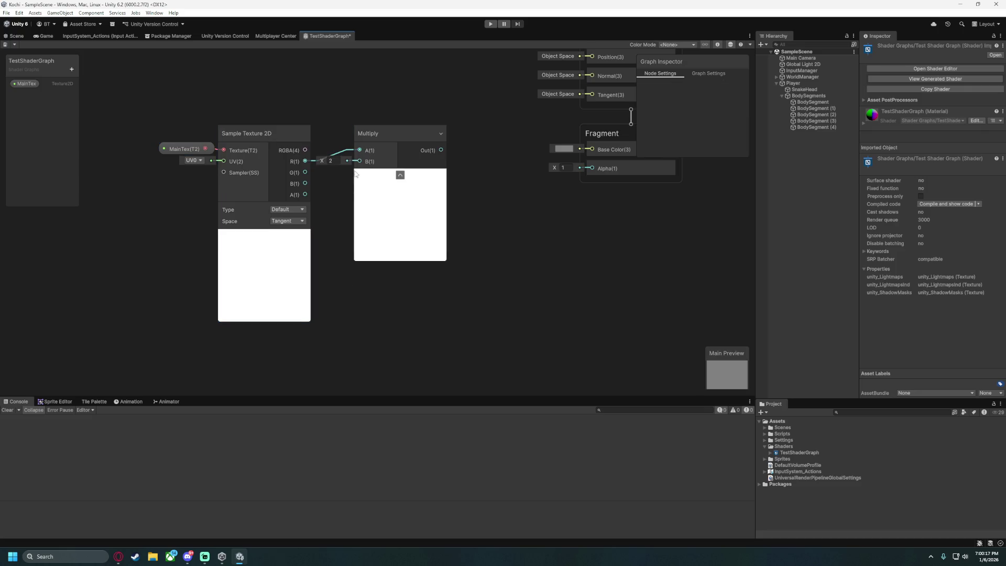
pyautogui.click(331, 160)
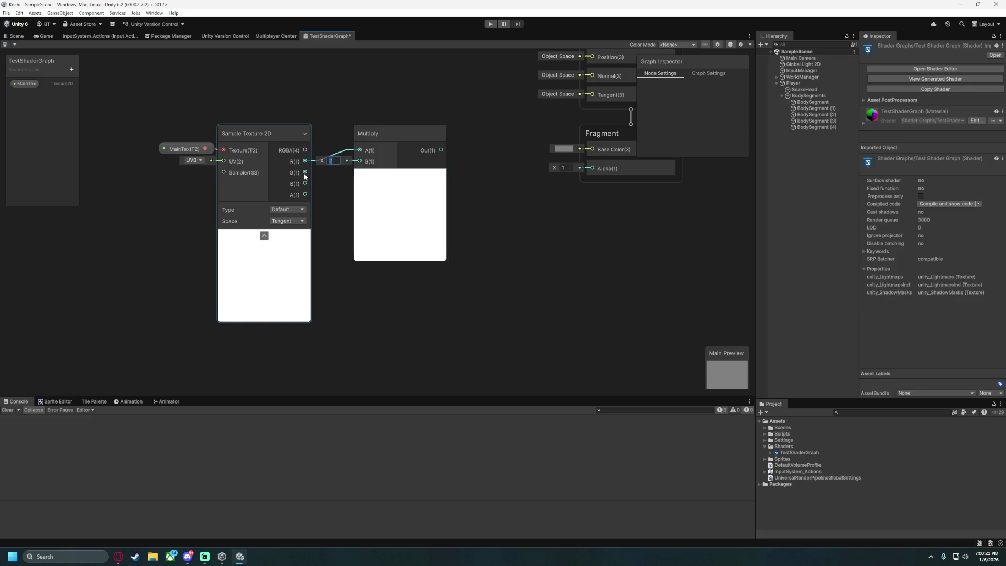
# Add a Color Mask node fed by Multiply's output, then delete it.
pyautogui.moveTo(442, 151); pyautogui.dragTo(486, 161)
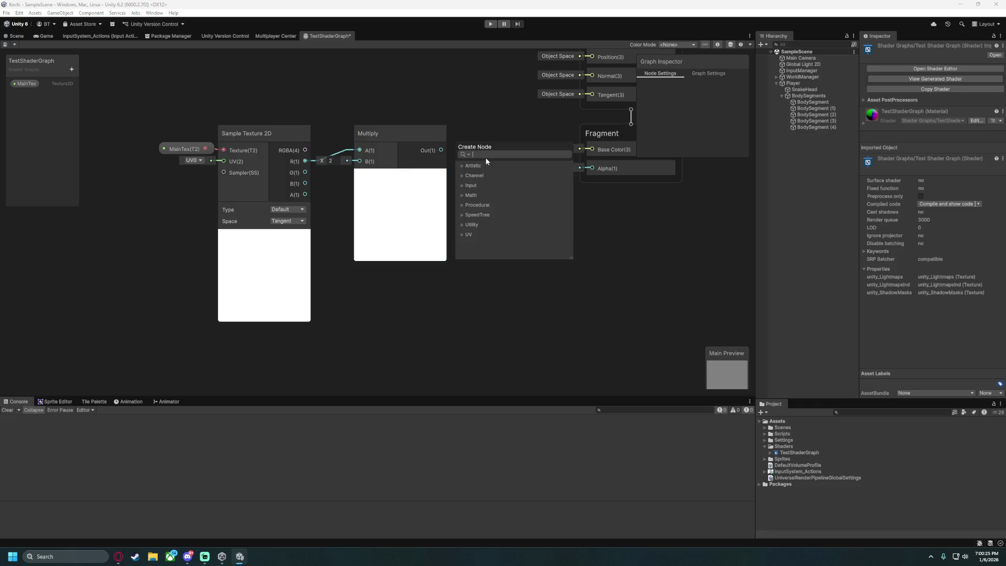
pyautogui.write('sample')
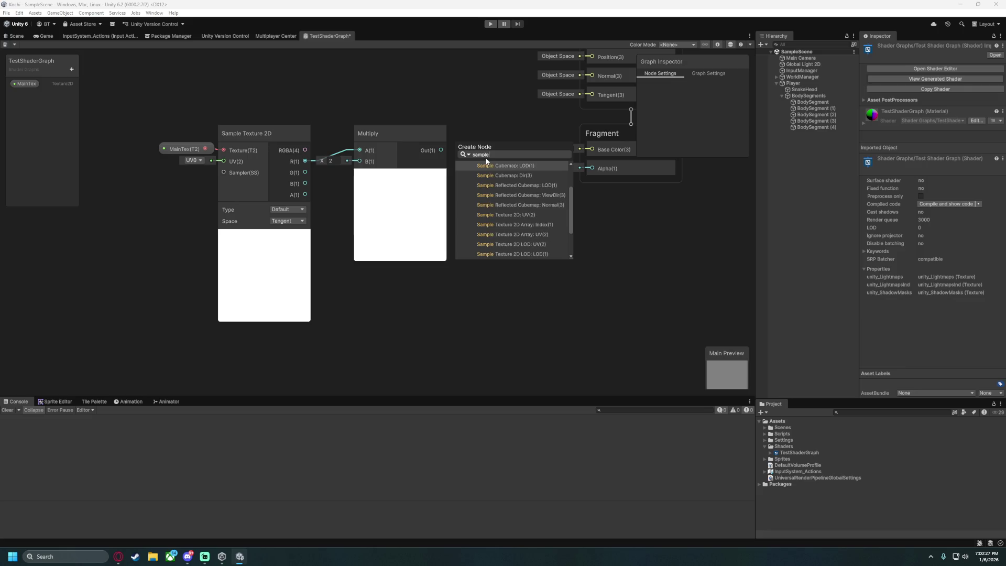
pyautogui.scroll(-3, 523, 219)
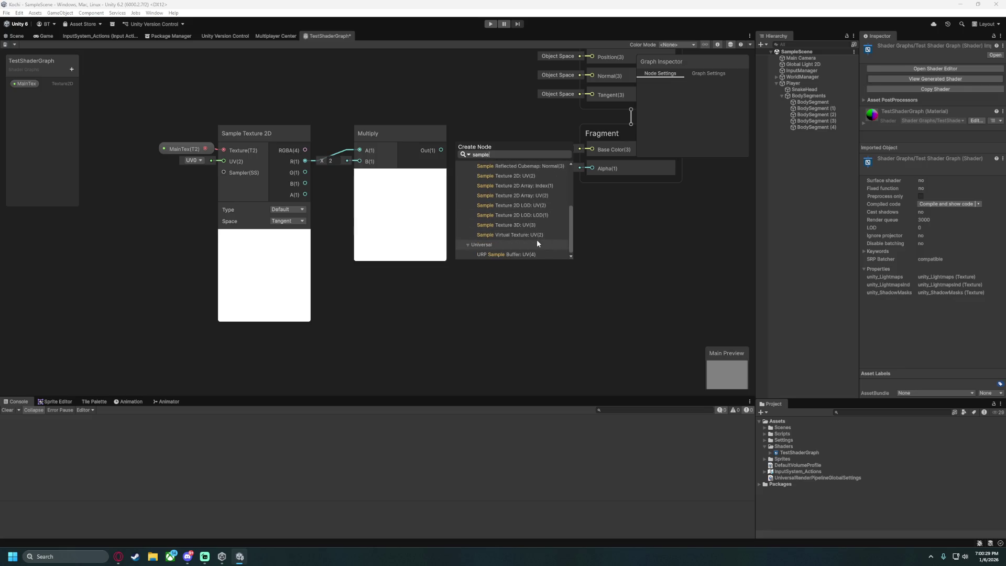
pyautogui.scroll(5, 532, 204)
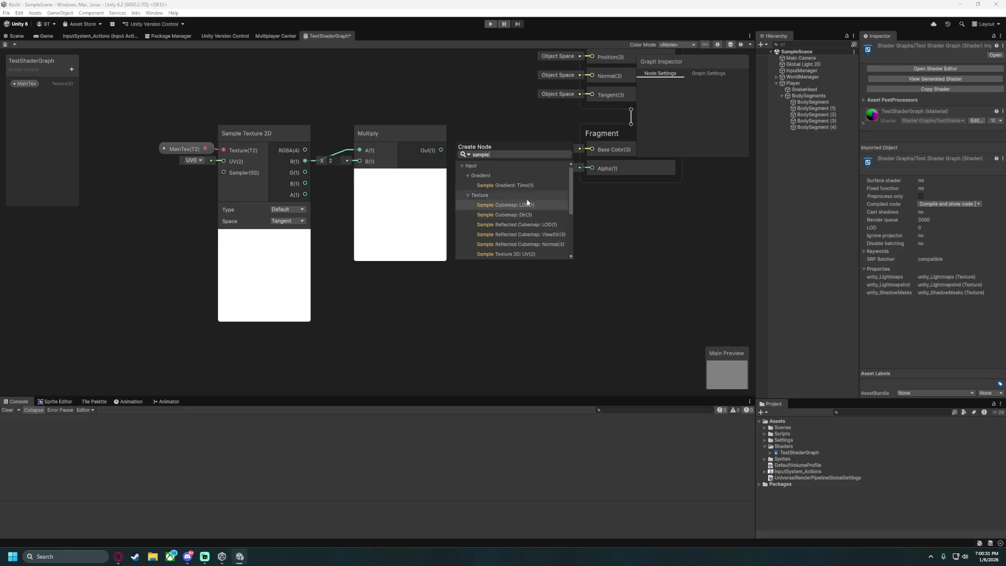
pyautogui.scroll(-1, 530, 201)
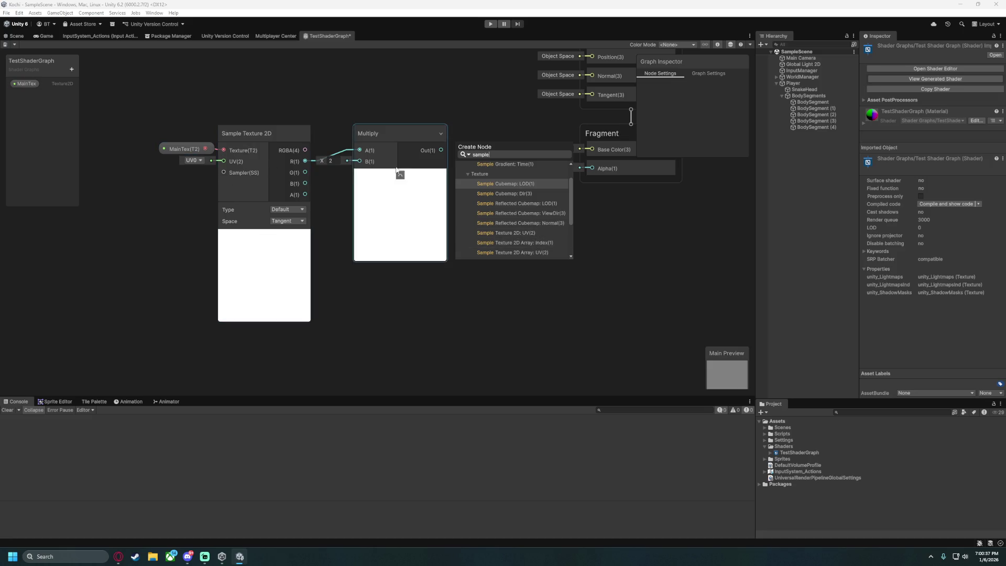
pyautogui.write('color')
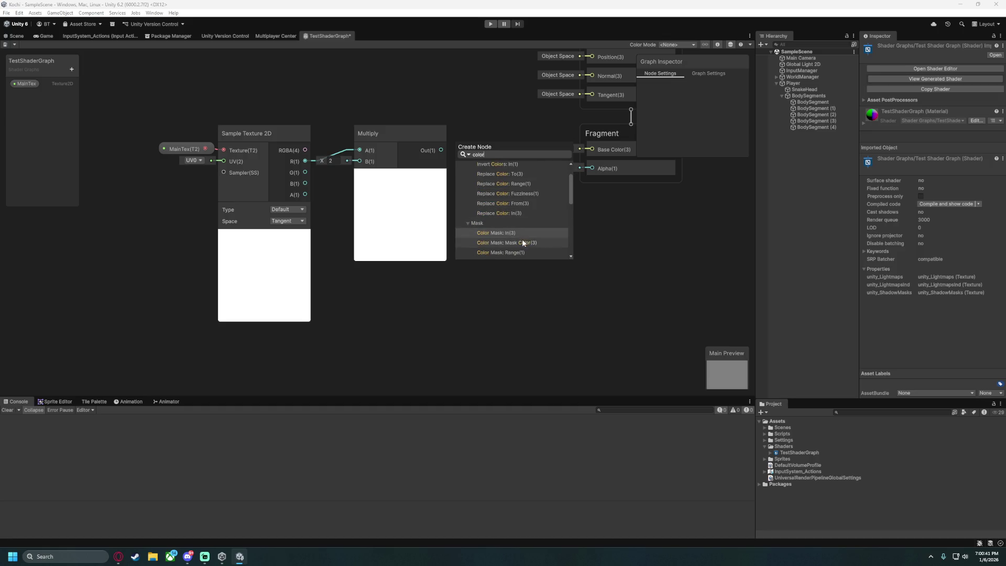
pyautogui.scroll(-2, 522, 216)
pyautogui.click(515, 211)
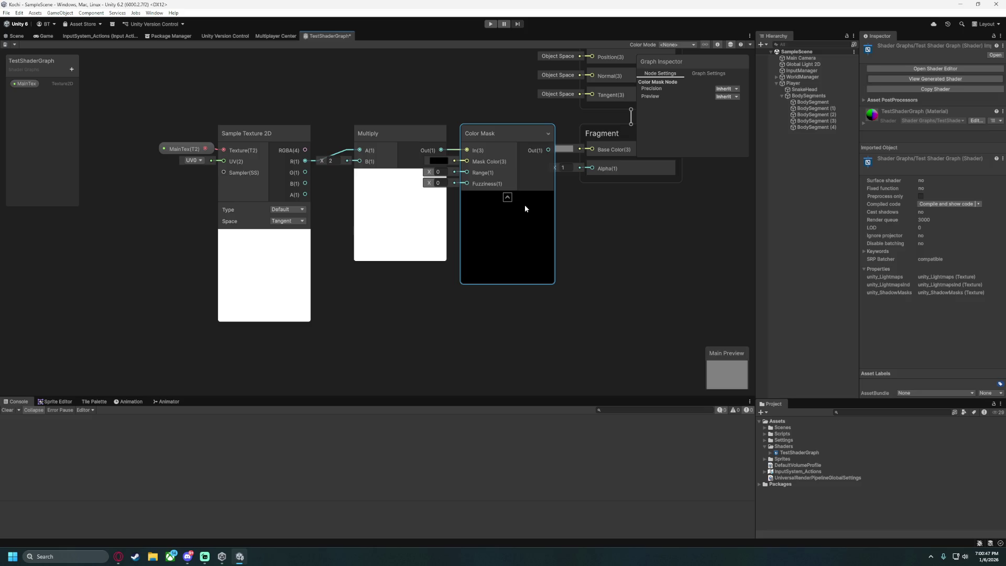
pyautogui.press('Delete')
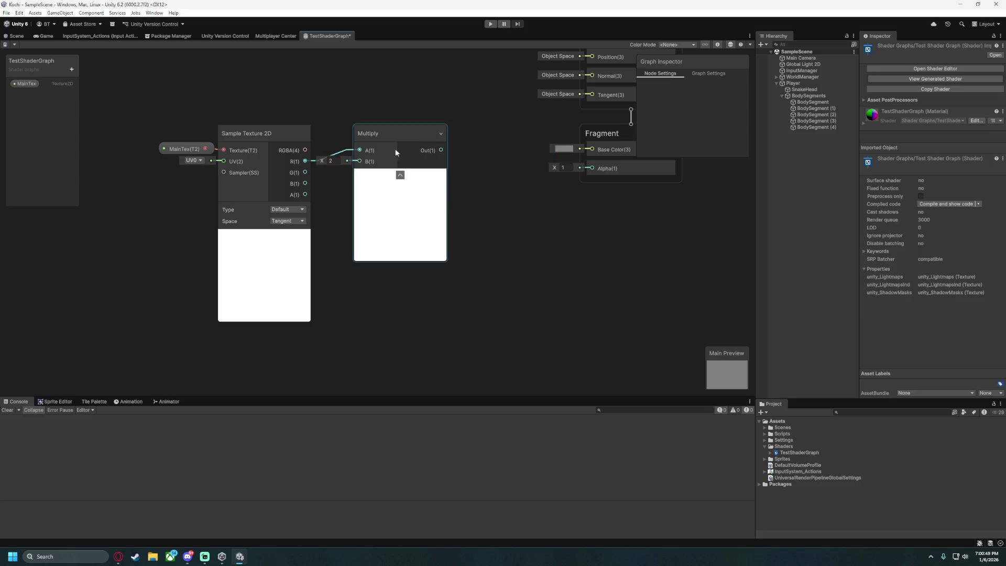
# Move the Multiply node left and down, closer to Sample Texture 2D.
pyautogui.moveTo(401, 135)
pyautogui.mouseDown()
pyautogui.moveTo(369, 148)
pyautogui.moveTo(370, 134)
pyautogui.moveTo(368, 145)
pyautogui.mouseUp()
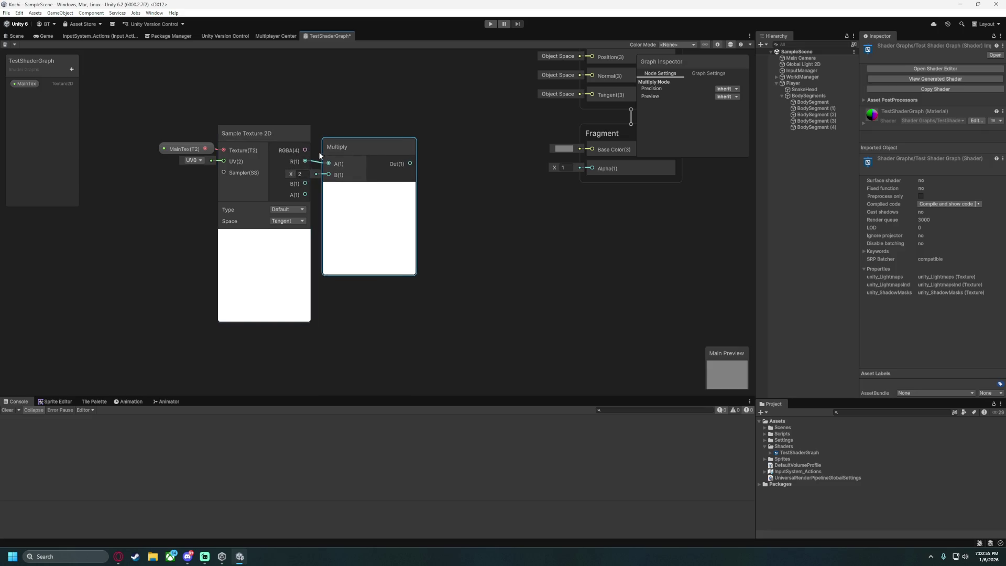
pyautogui.rightClick(519, 219)
pyautogui.click(485, 252)
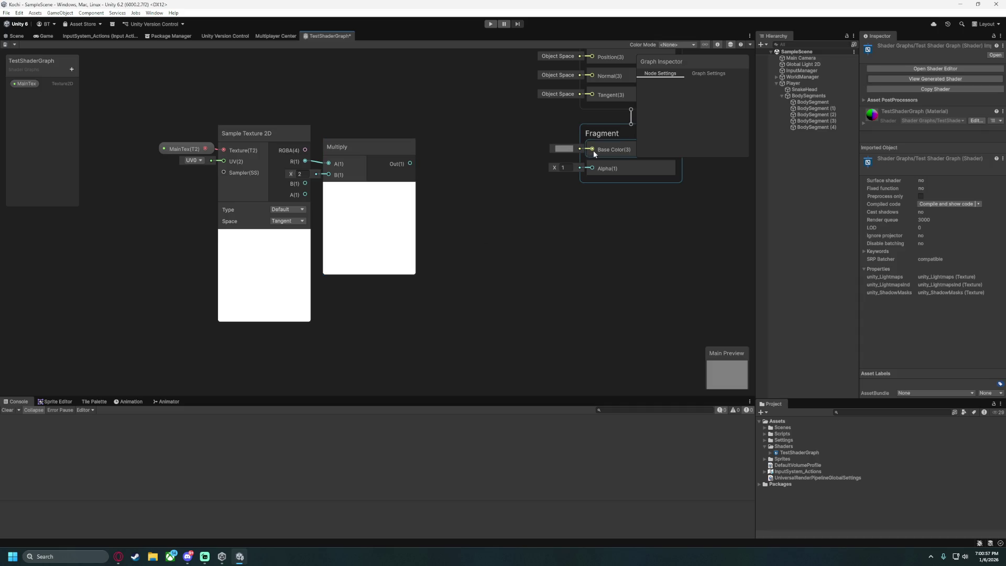
# Look over the Graph Settings tab, then return to the node settings.
pyautogui.moveTo(550, 233); pyautogui.dragTo(444, 262)
pyautogui.click(527, 176)
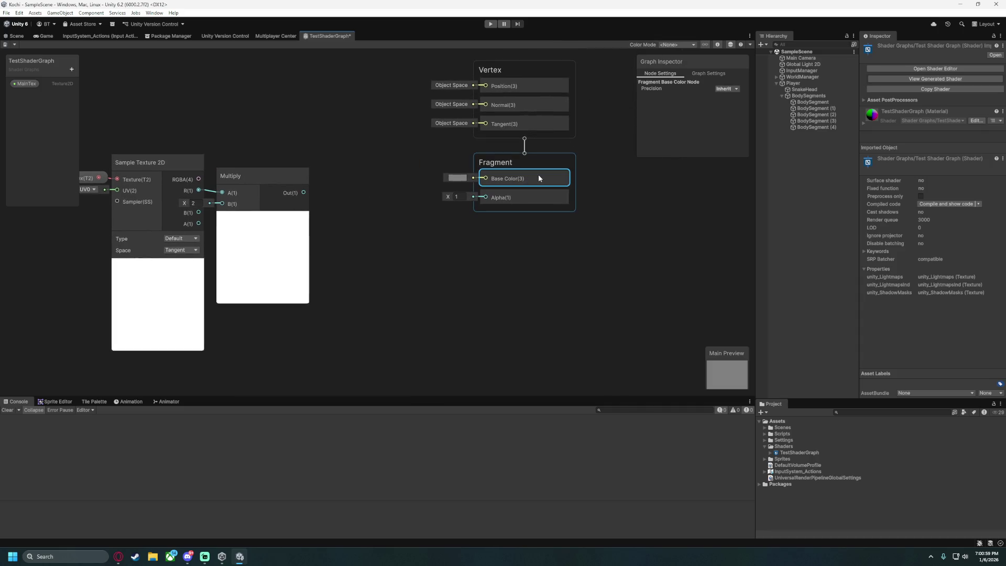
pyautogui.click(700, 76)
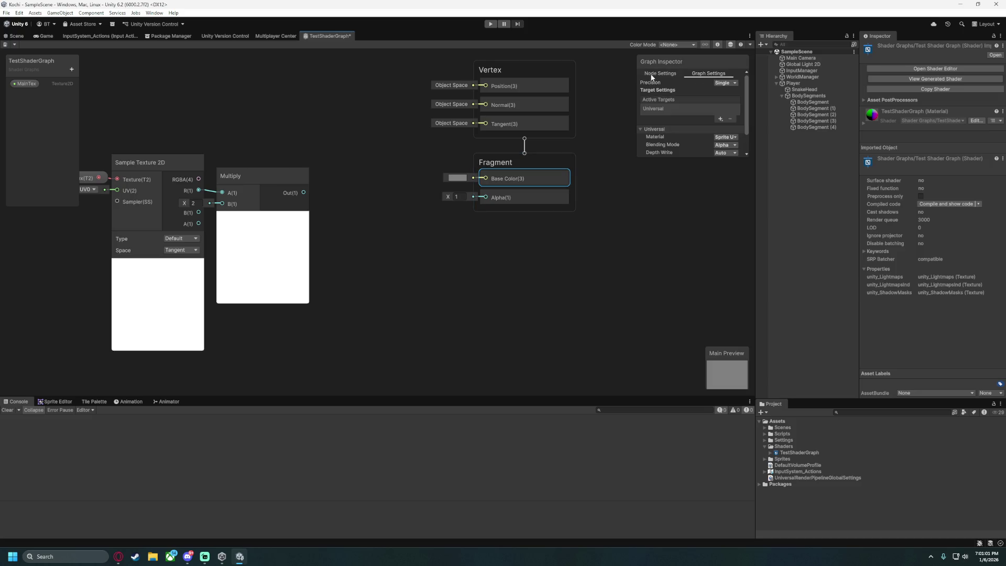
pyautogui.scroll(-2, 680, 110)
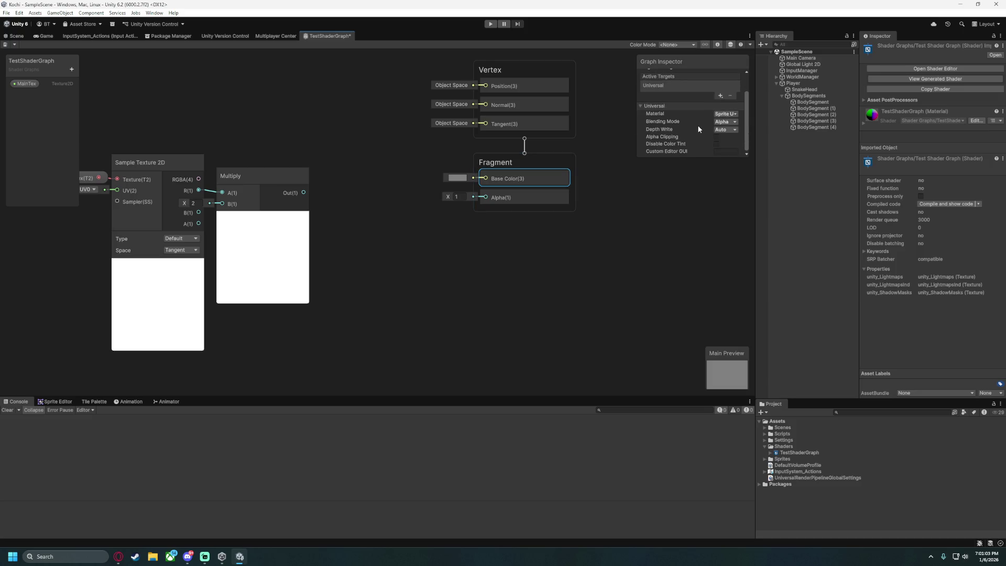
pyautogui.scroll(2, 663, 122)
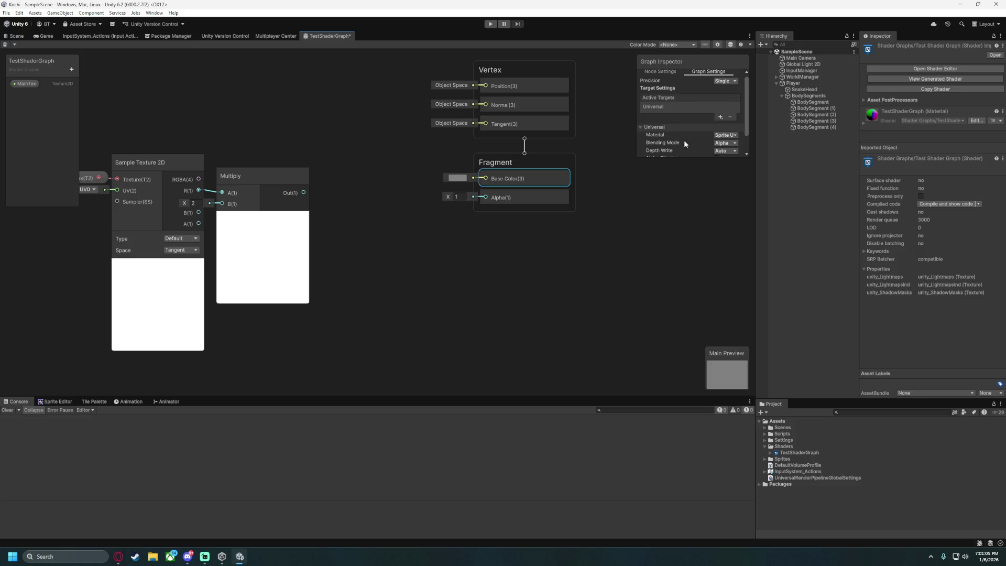
pyautogui.click(647, 174)
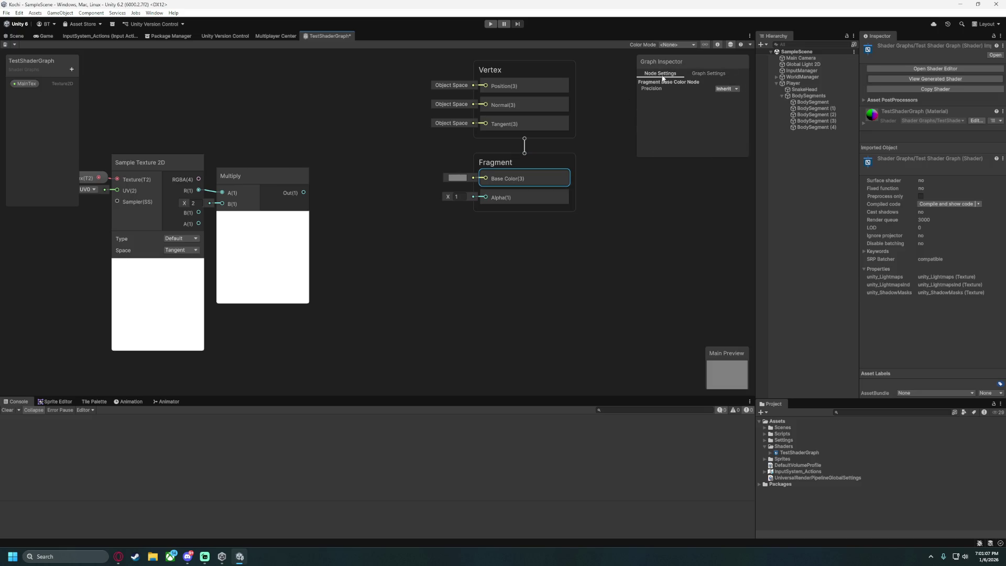
# Inspect the Base Color block's precision and colour options, leaving them unchanged.
pyautogui.click(524, 178)
pyautogui.click(727, 88)
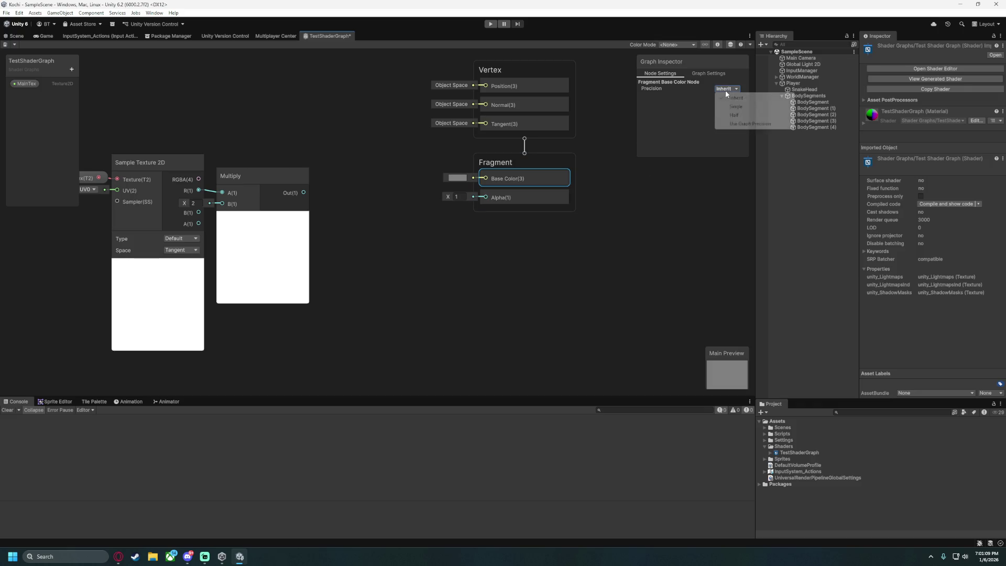
pyautogui.click(668, 88)
pyautogui.click(602, 171)
pyautogui.click(524, 191)
pyautogui.click(441, 228)
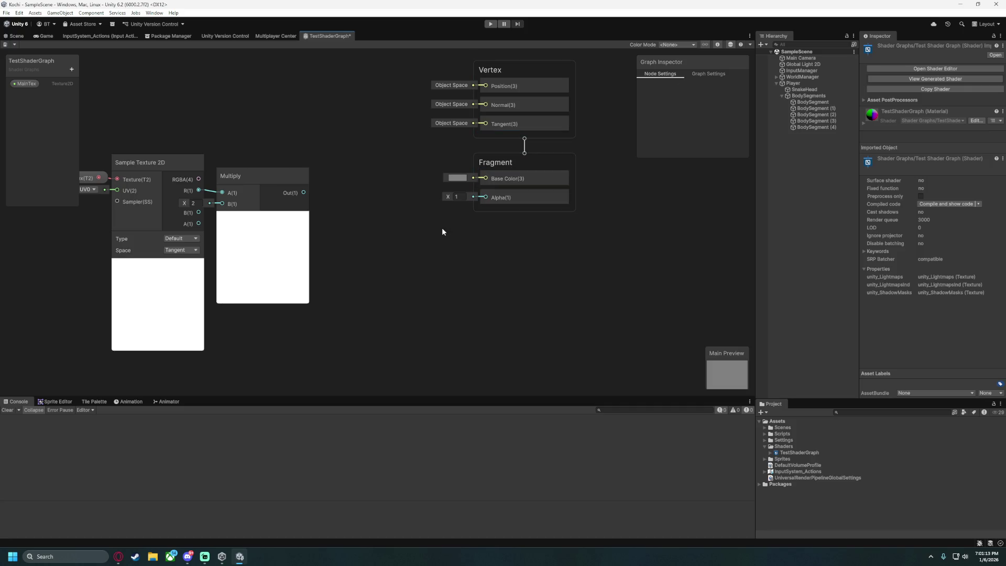
pyautogui.click(454, 178)
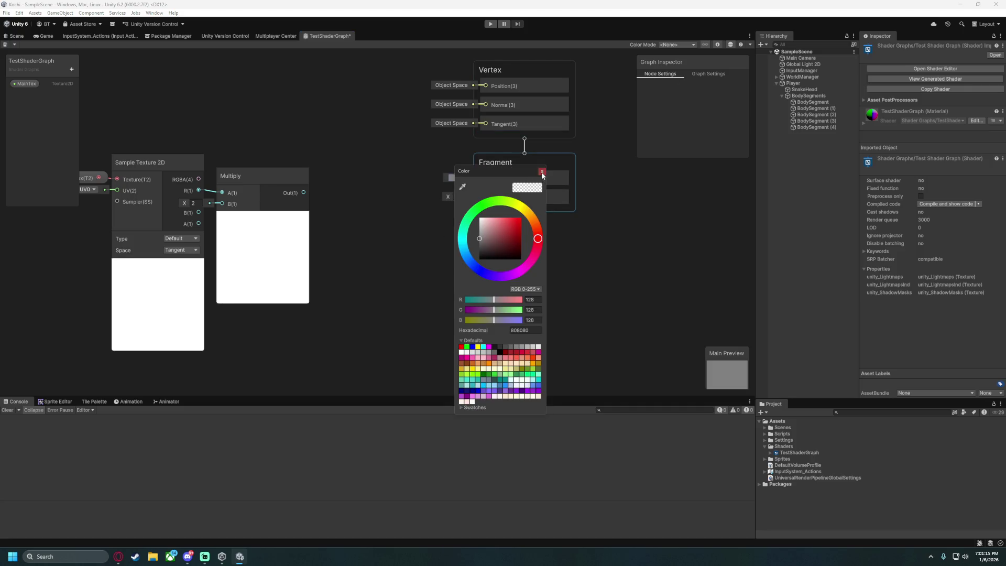
pyautogui.click(541, 171)
# Switch back to the Unity manual in the browser.
pyautogui.moveTo(366, 207); pyautogui.dragTo(447, 199)
pyautogui.rightClick(448, 199)
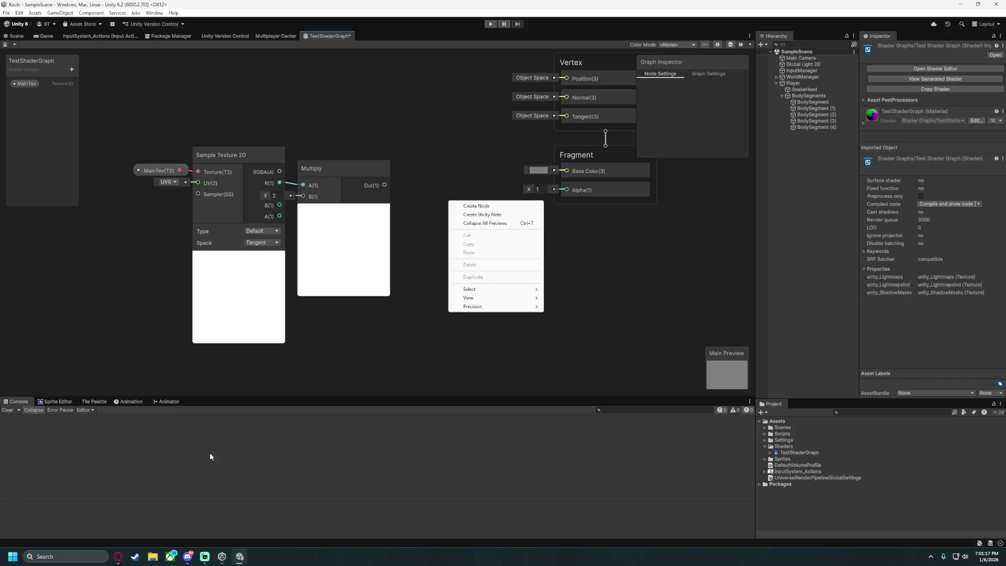
pyautogui.click(119, 556)
pyautogui.click(160, 511)
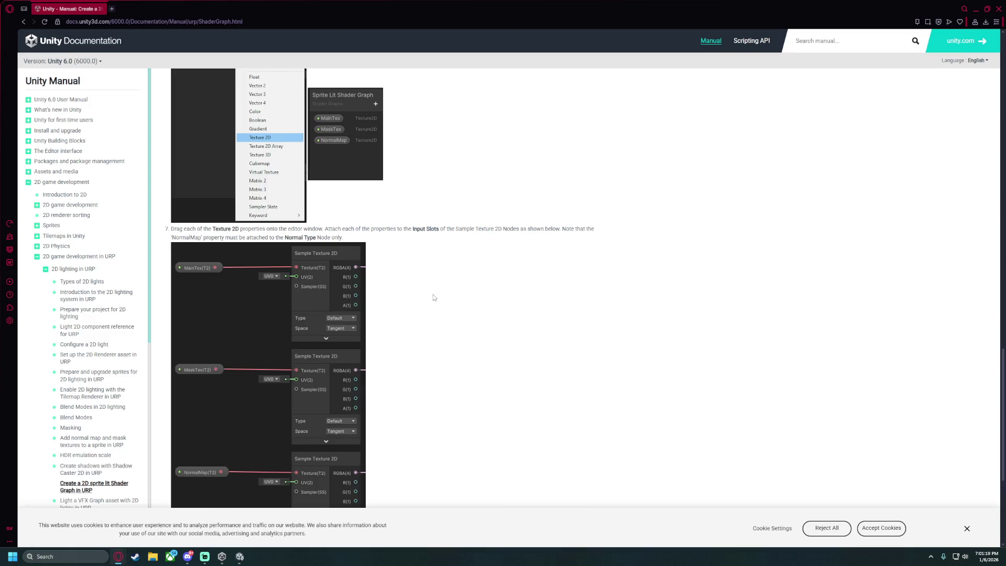
# Scroll the current manual page and advance to the next documentation page.
pyautogui.scroll(-5, 432, 298)
pyautogui.scroll(2, 377, 277)
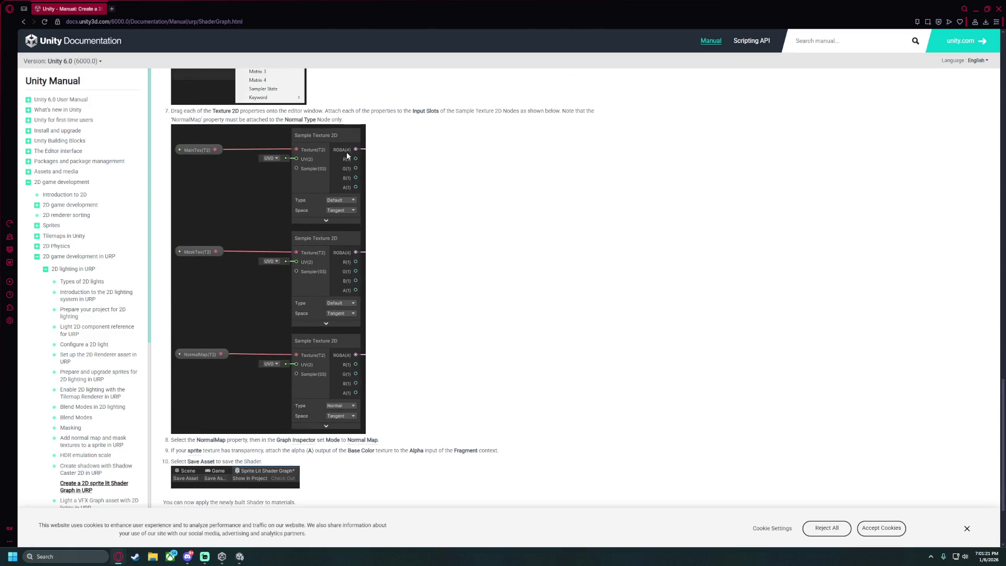
pyautogui.scroll(-3, 403, 225)
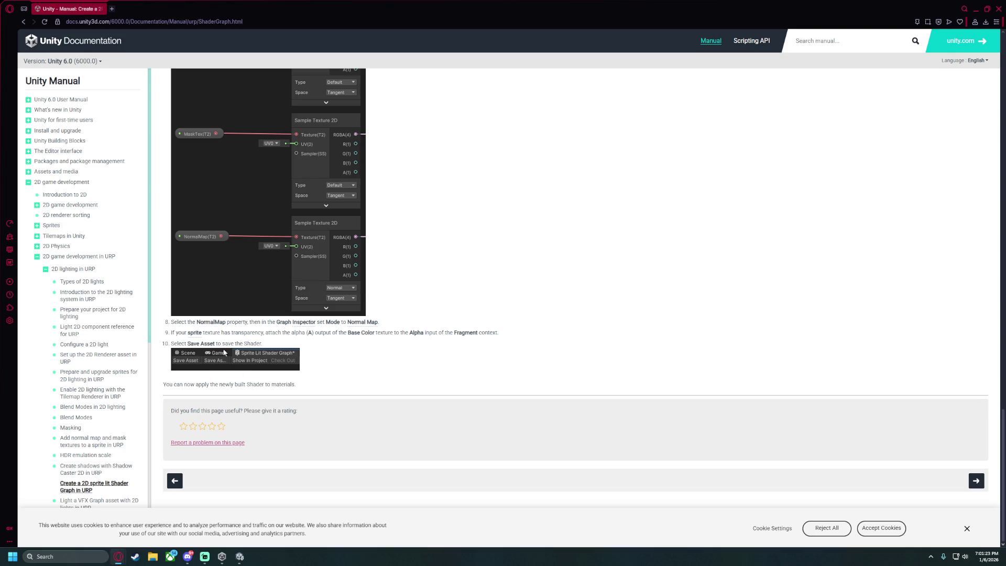
pyautogui.scroll(5, 390, 265)
pyautogui.scroll(-5, 390, 265)
pyautogui.click(976, 480)
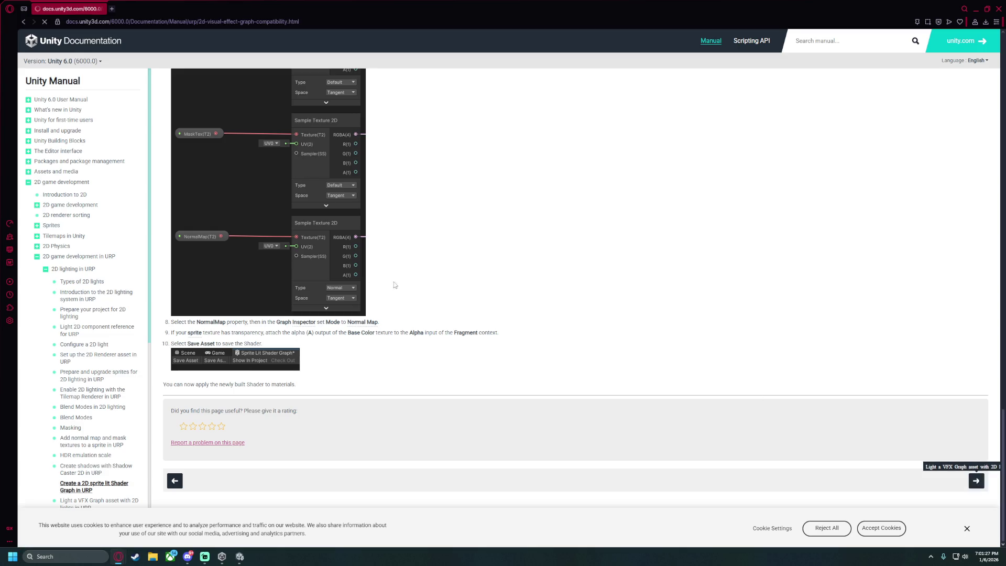
# Advance again to the Optimizing 2D lights page and scroll through its topics.
pyautogui.scroll(-7, 450, 296)
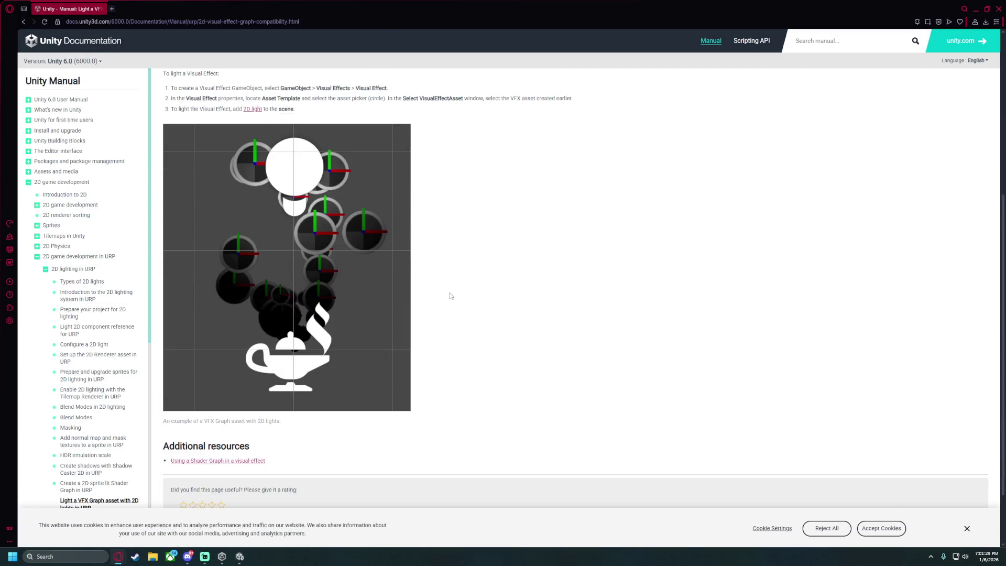
pyautogui.scroll(7, 451, 296)
pyautogui.scroll(-9, 514, 304)
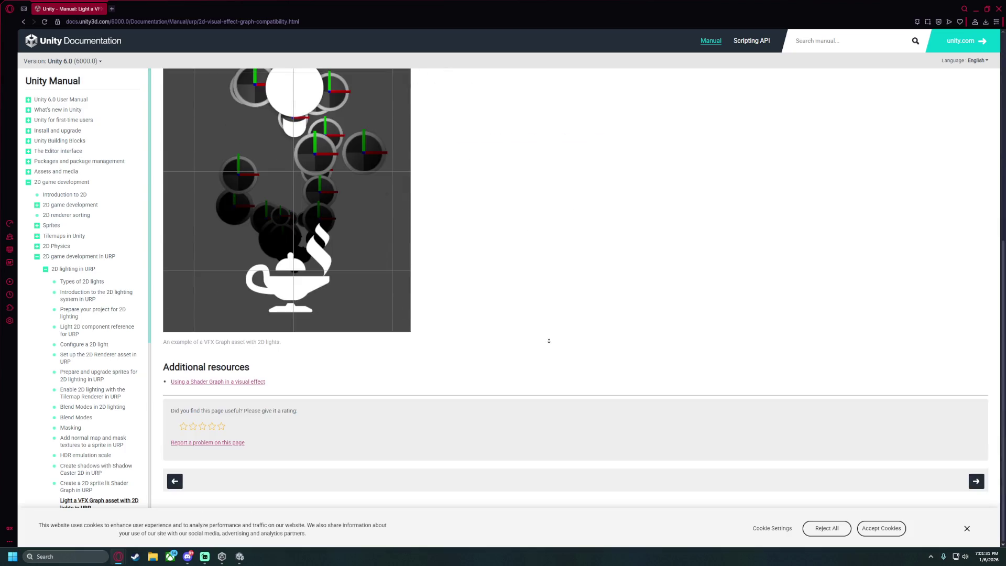
pyautogui.click(975, 481)
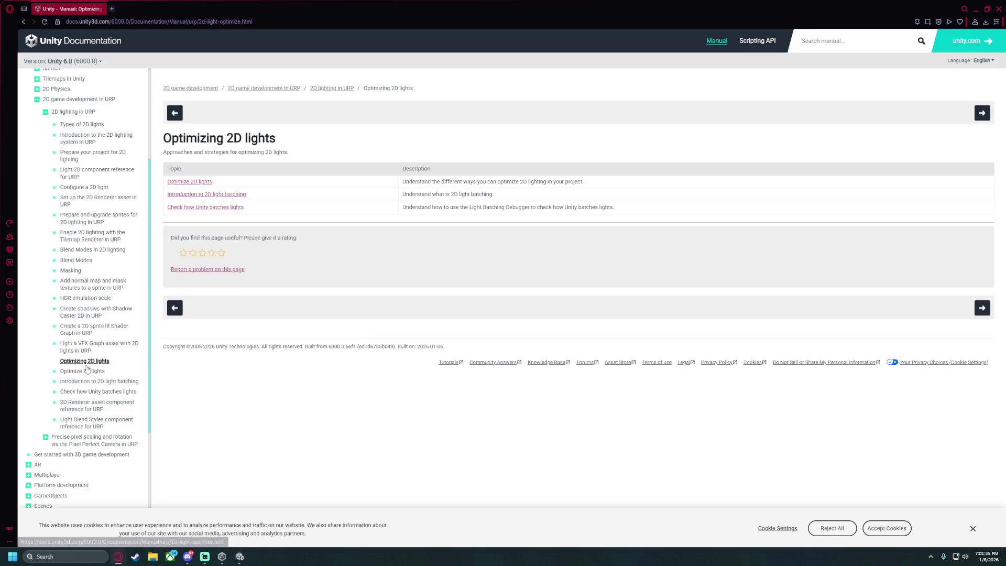
pyautogui.scroll(2, 80, 194)
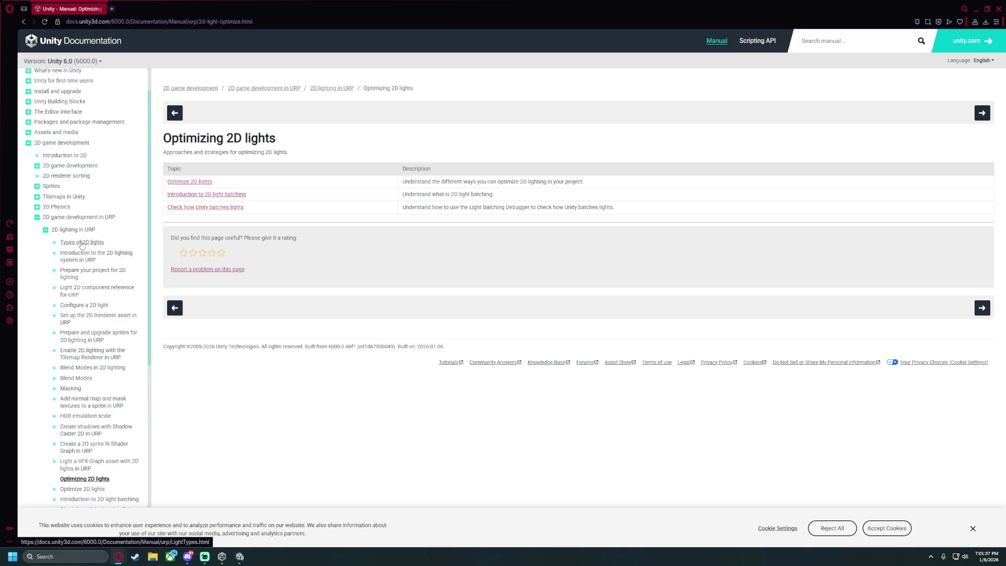
pyautogui.scroll(-2, 81, 294)
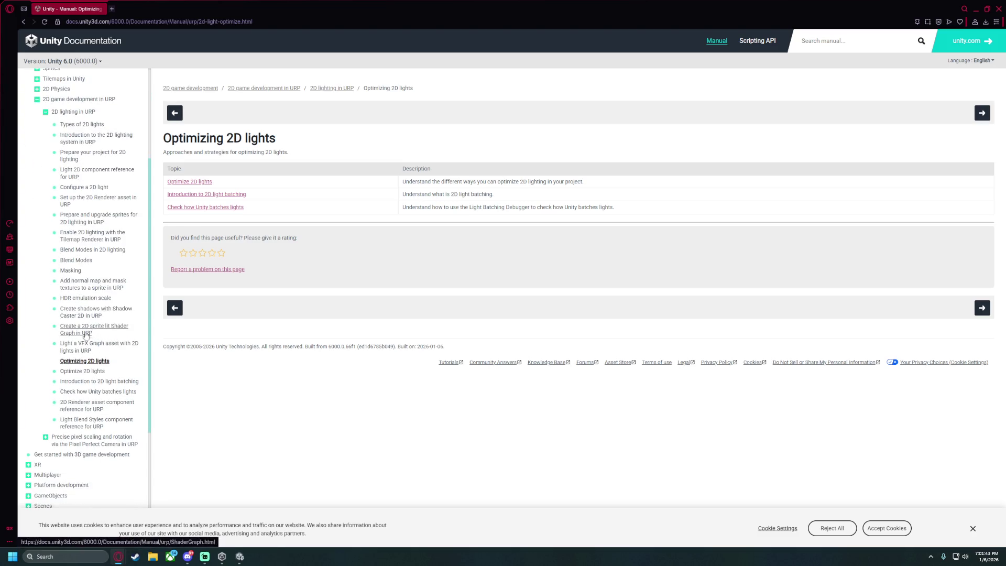
pyautogui.scroll(-2, 68, 408)
pyautogui.scroll(4, 67, 369)
pyautogui.scroll(2, 67, 368)
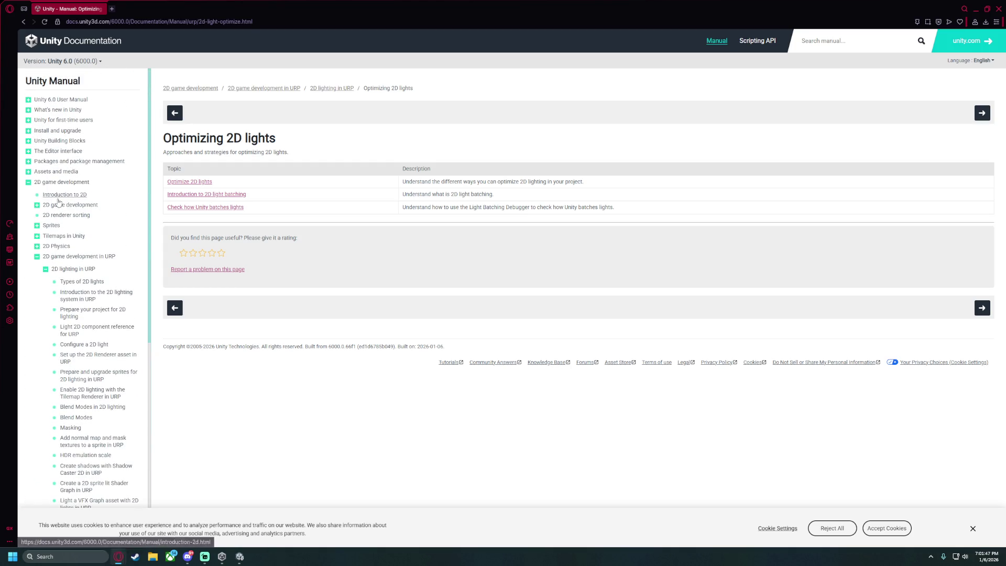
# Collapse 2D lighting in URP, expand Post-processing, then type 'unity 6 shader graph' in the address bar.
pyautogui.click(45, 268)
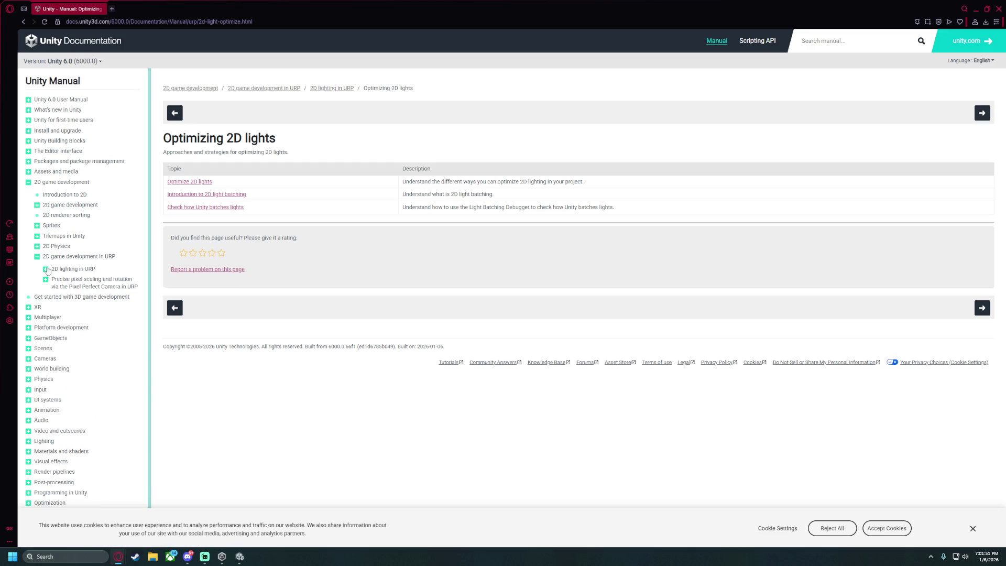
pyautogui.scroll(-2, 47, 404)
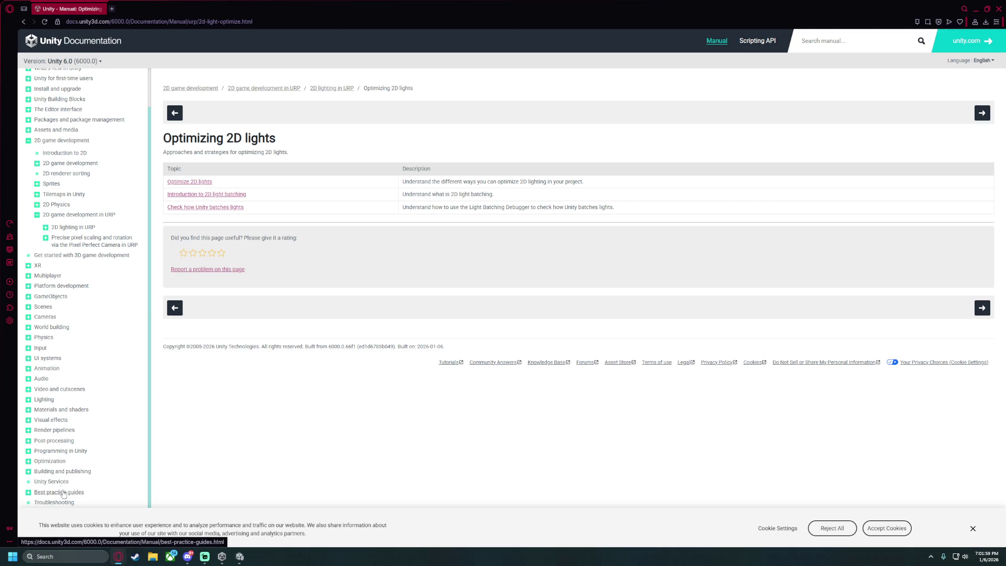
pyautogui.click(29, 440)
pyautogui.scroll(-1, 61, 410)
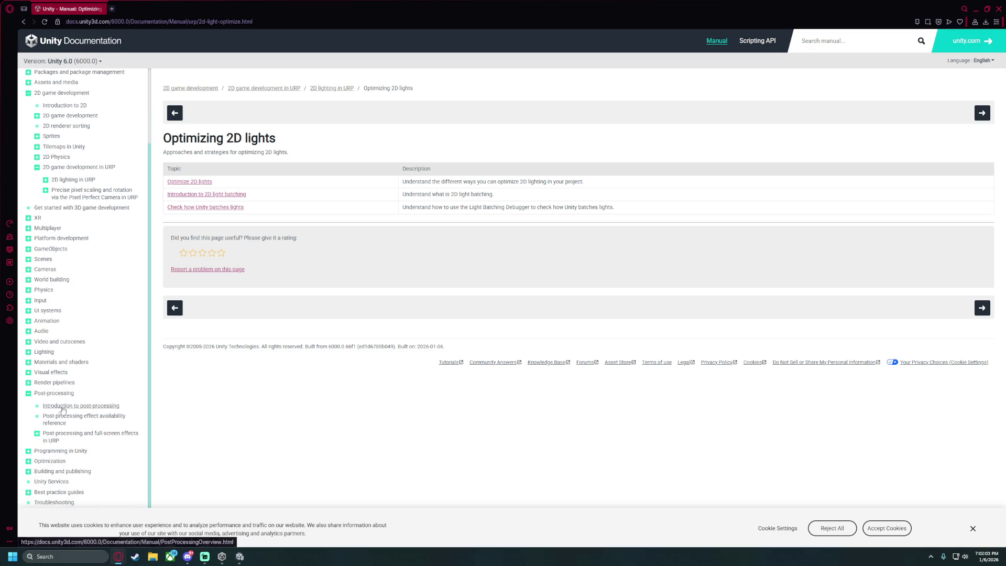
pyautogui.click(44, 437)
pyautogui.scroll(-2, 44, 437)
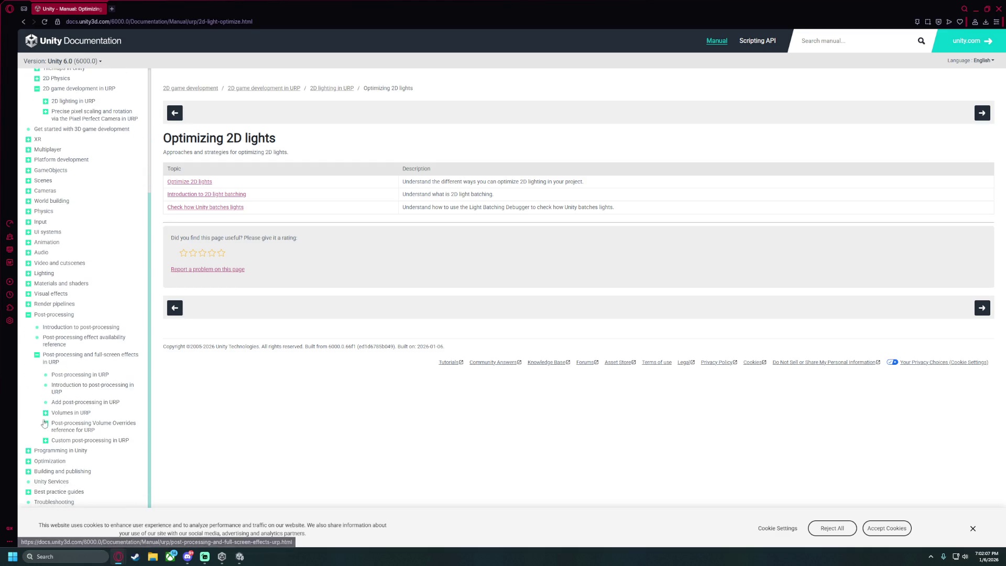
pyautogui.click(37, 354)
pyautogui.click(136, 21)
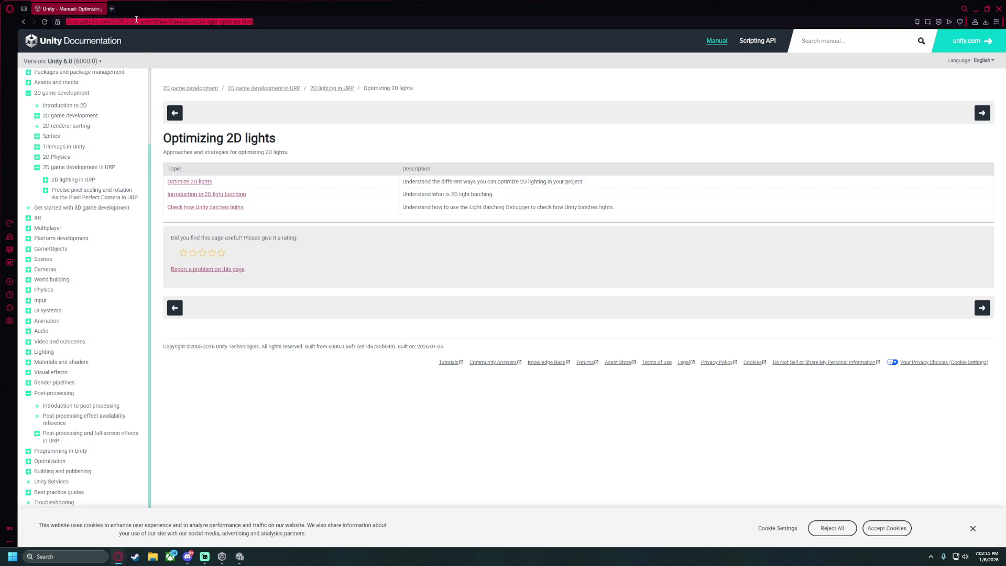
pyautogui.write('unity ')
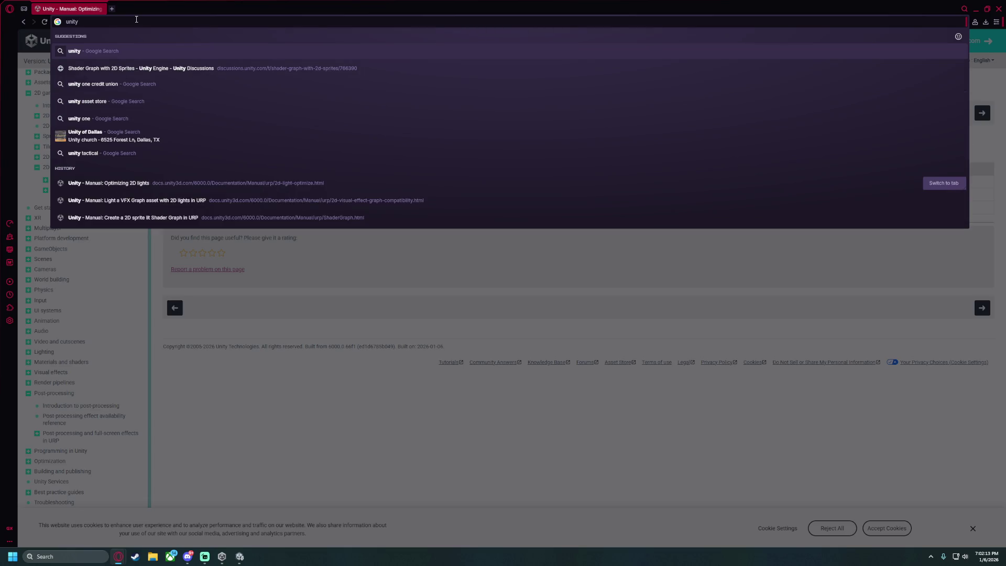
pyautogui.write('6 ')
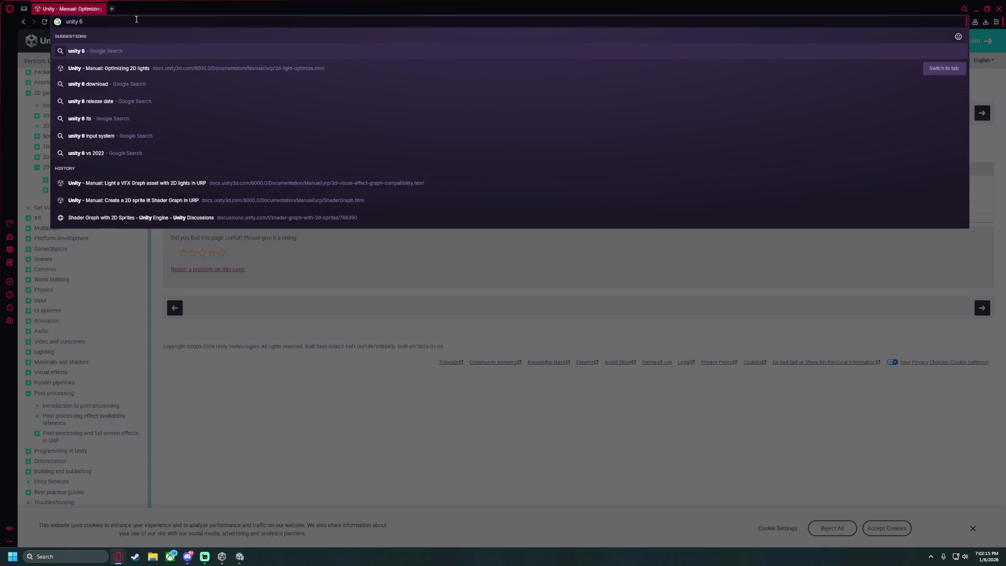
pyautogui.write('shader graph')
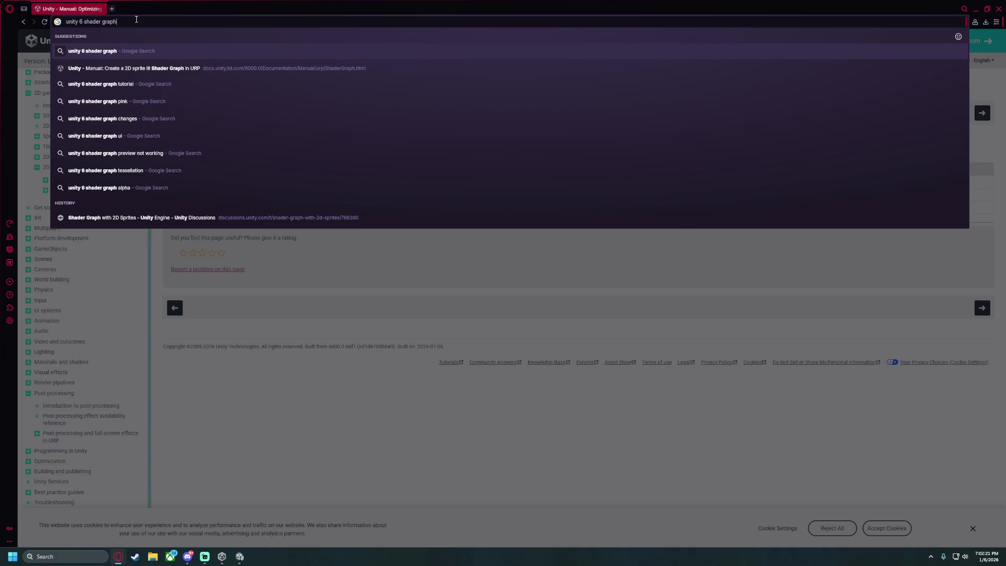
# Search for 'unity 6 shader graph docs' and open the Unity Shader Graph result.
pyautogui.write('docs')
pyautogui.press('Return')
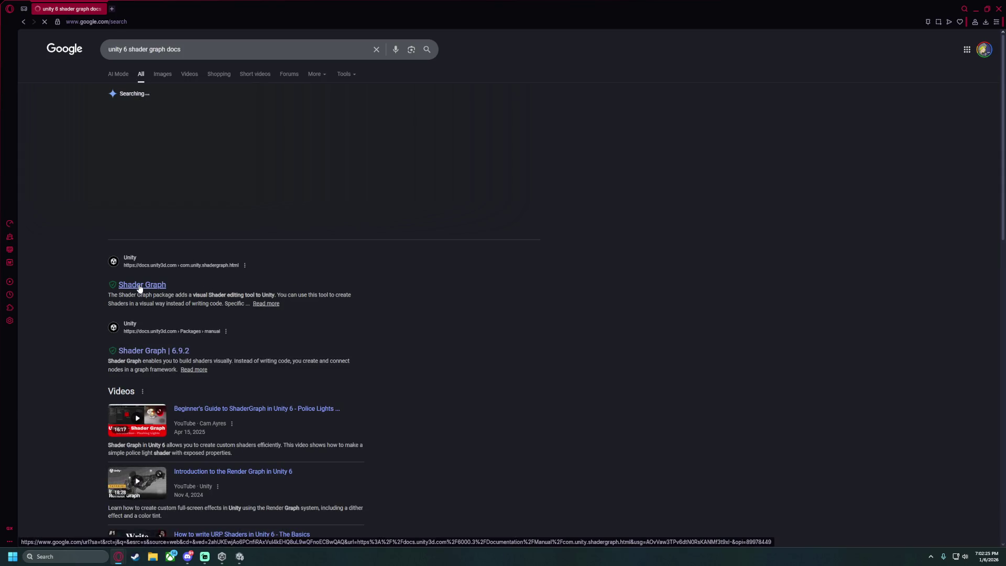
pyautogui.click(142, 285)
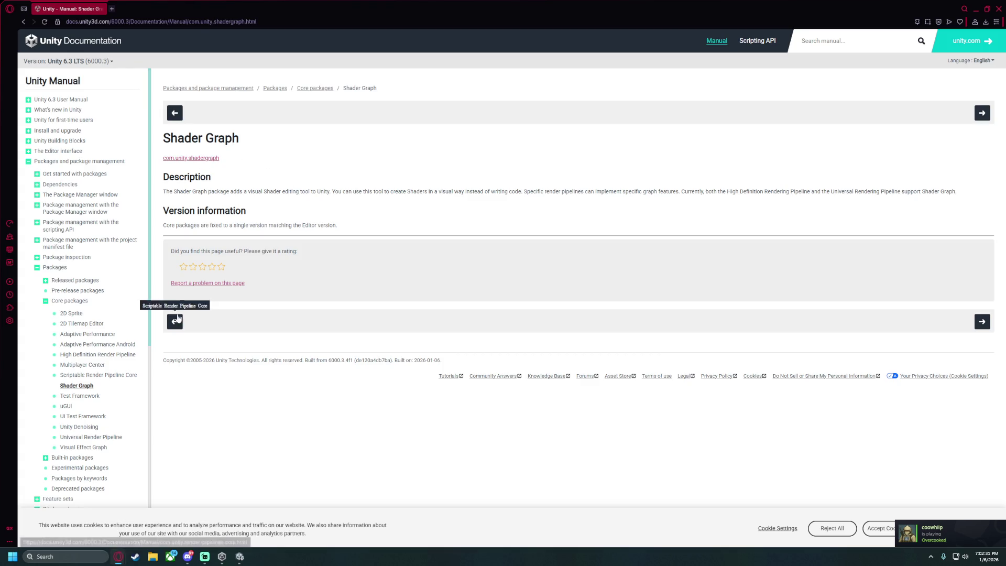
# Open the com.unity.shadergraph docs and read the Get started, Create asset and Add nodes pages.
pyautogui.click(196, 159)
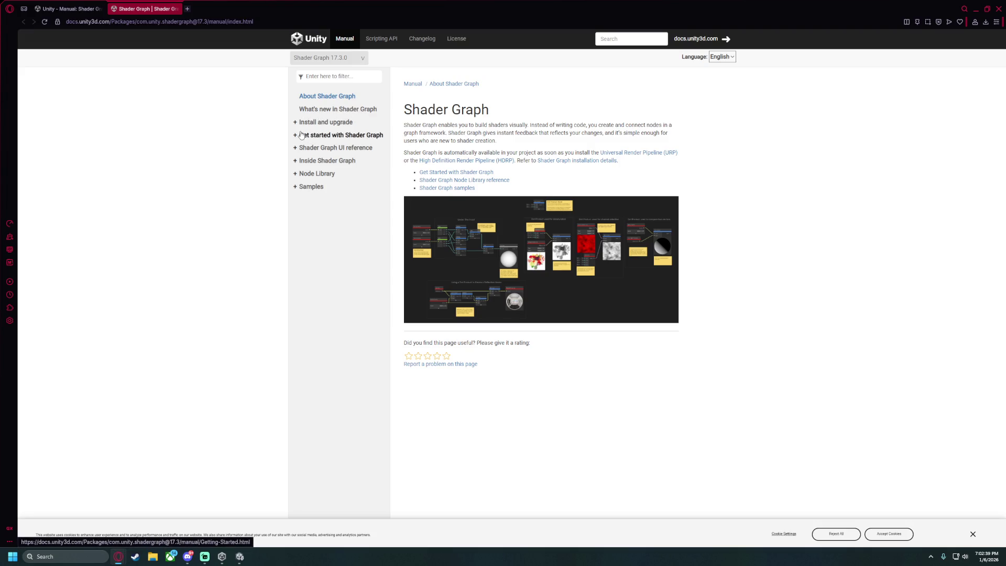
pyautogui.click(302, 135)
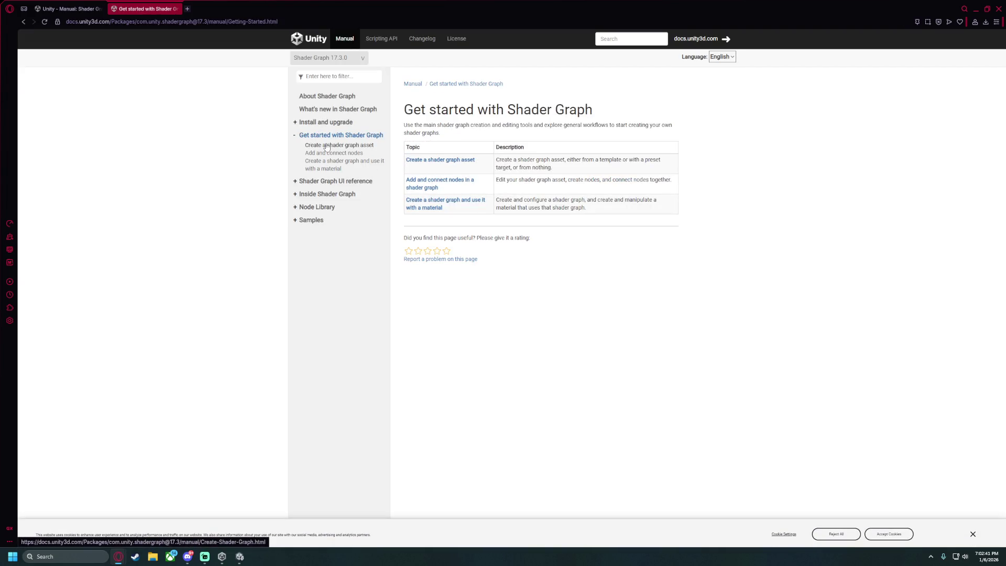
pyautogui.click(325, 147)
pyautogui.scroll(-3, 325, 147)
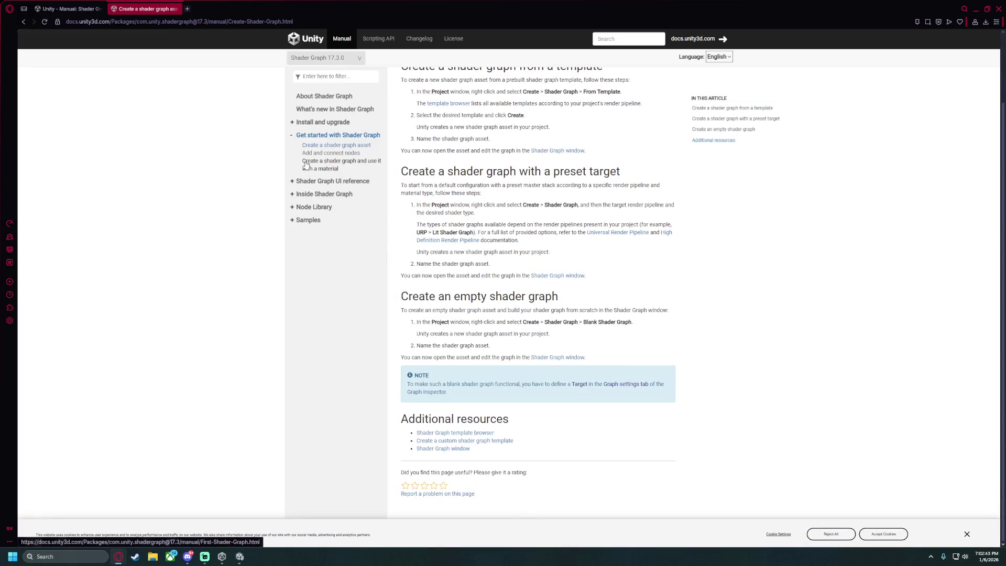
pyautogui.click(318, 154)
pyautogui.scroll(-10, 457, 302)
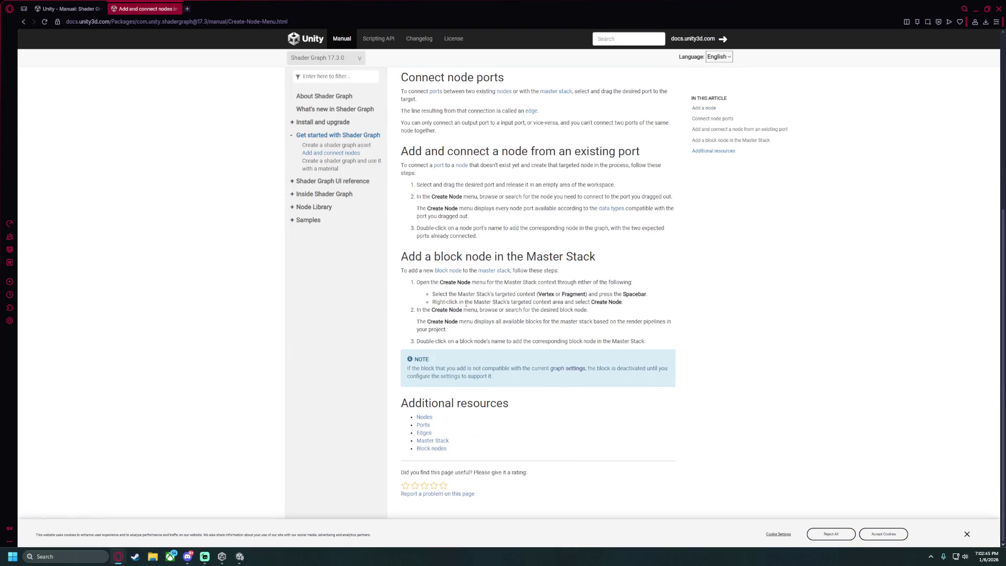
# Read the page on using a shader graph with a material, then return to Unity.
pyautogui.moveTo(504, 282); pyautogui.dragTo(556, 281)
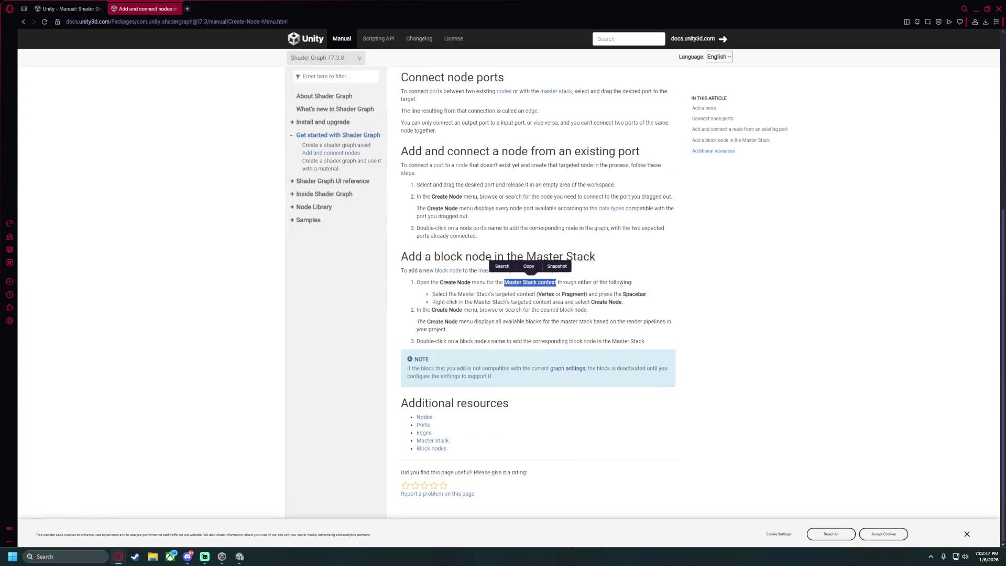
pyautogui.moveTo(438, 294)
pyautogui.mouseDown()
pyautogui.moveTo(456, 272)
pyautogui.moveTo(531, 272)
pyautogui.moveTo(472, 313)
pyautogui.mouseUp()
pyautogui.click(472, 313)
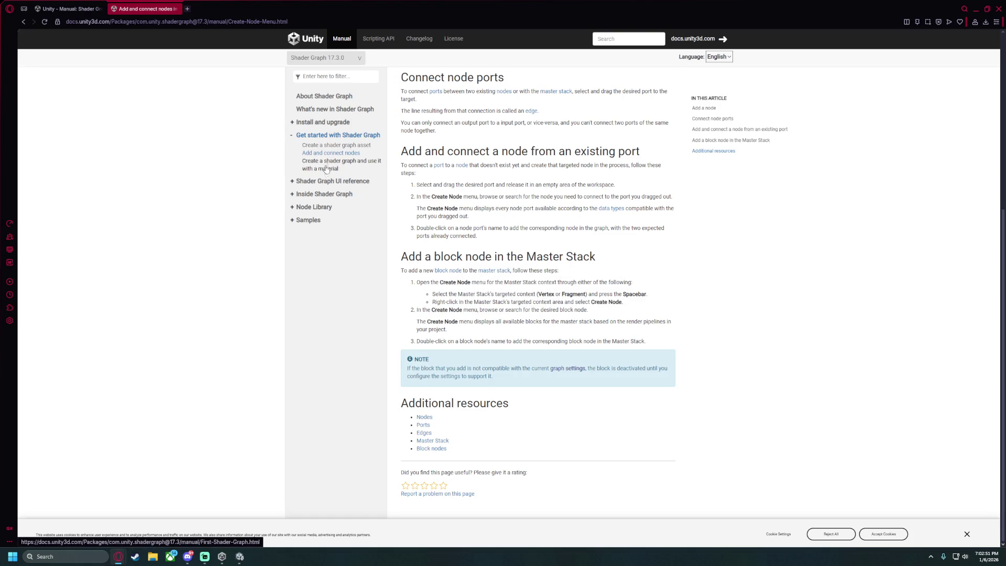
pyautogui.click(326, 169)
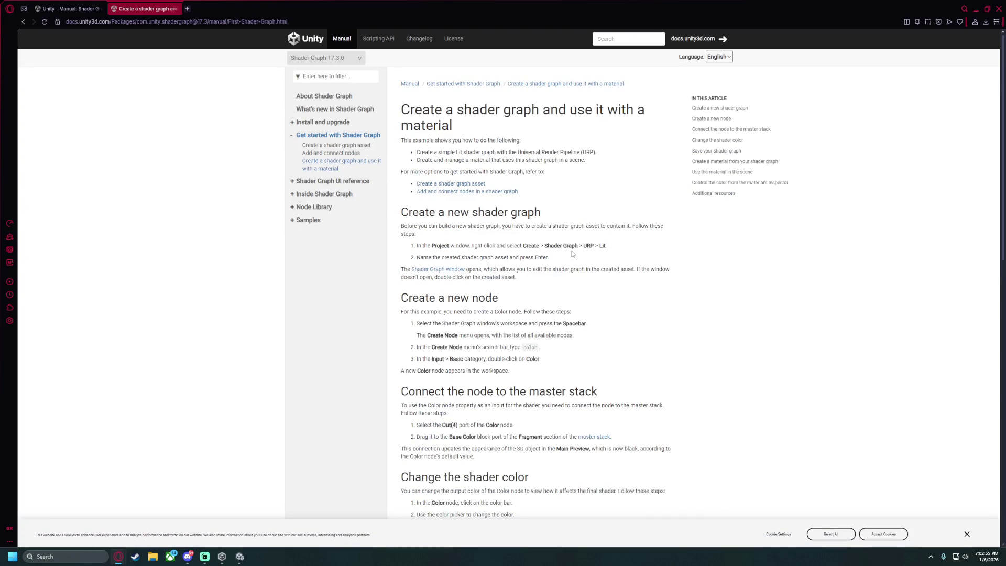
pyautogui.scroll(-8, 485, 277)
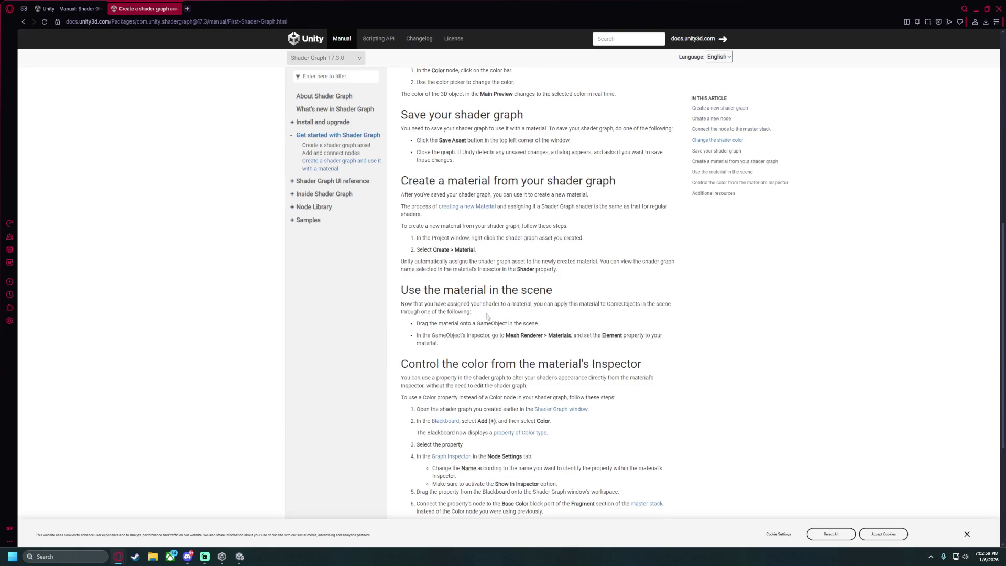
pyautogui.click(234, 558)
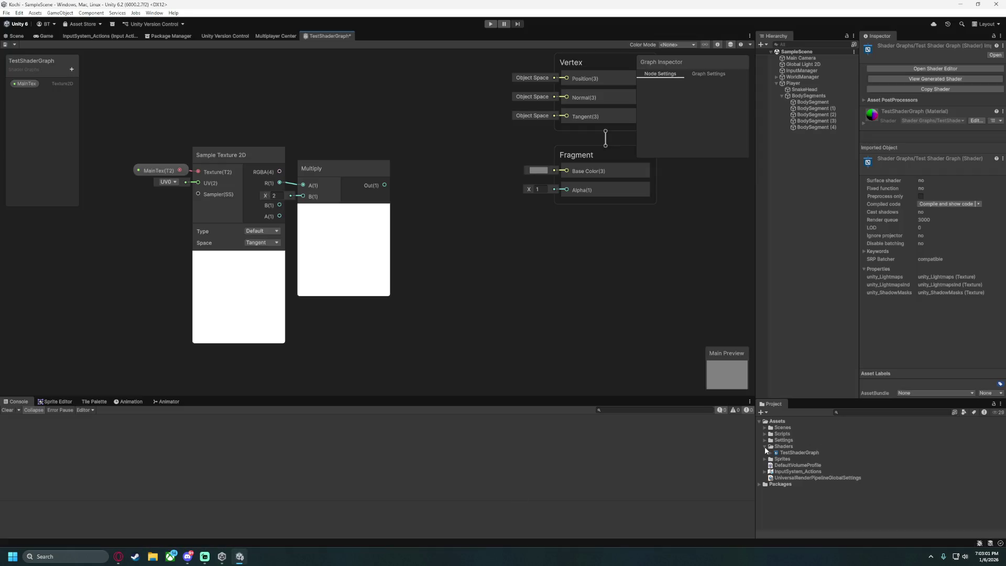
# Create a new folder named Materials under Assets.
pyautogui.rightClick(772, 432)
pyautogui.moveTo(802, 218)
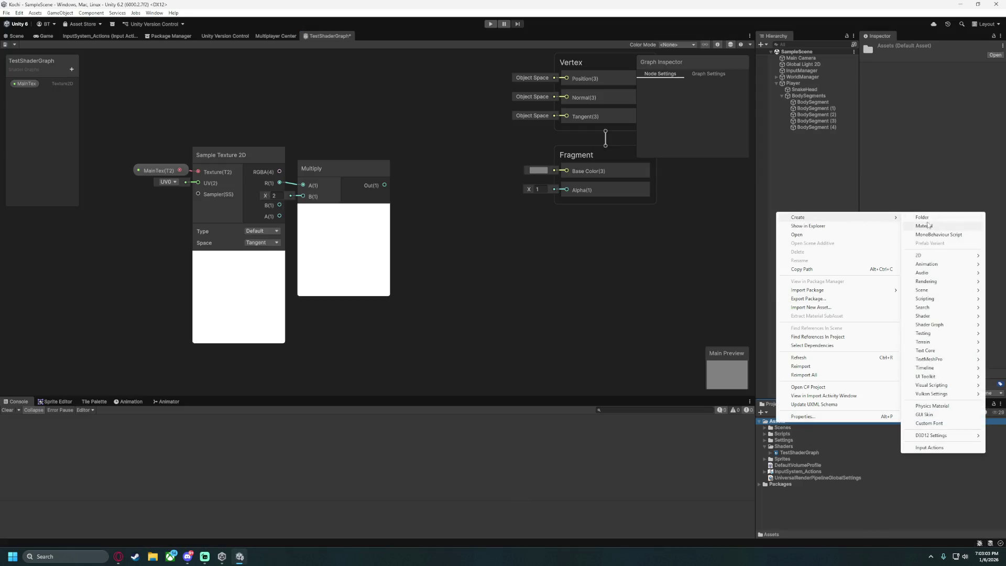
pyautogui.click(931, 218)
pyautogui.write('Mate')
pyautogui.press('Return')
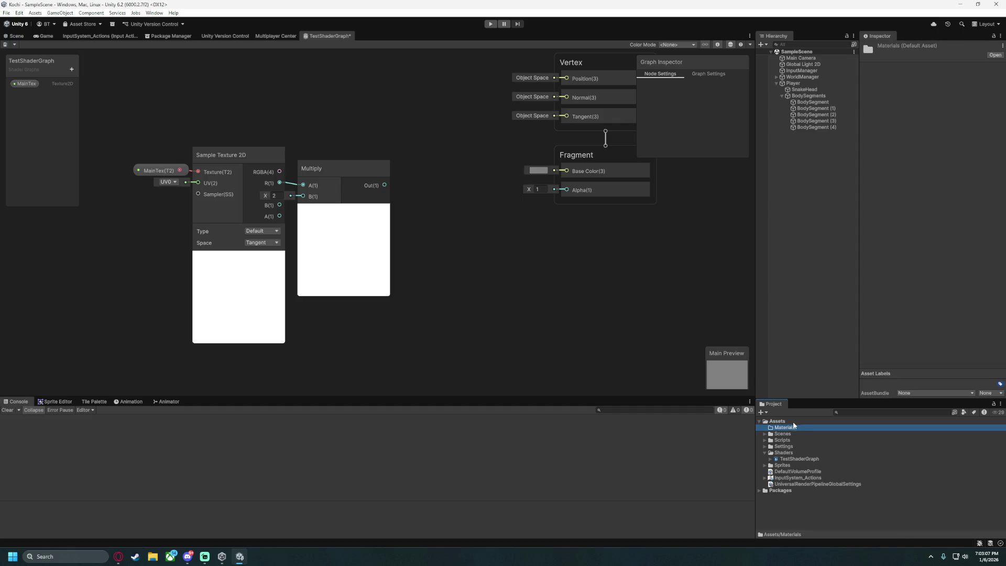
# Create a material named TestMaterial inside the Materials folder.
pyautogui.rightClick(794, 425)
pyautogui.moveTo(842, 225)
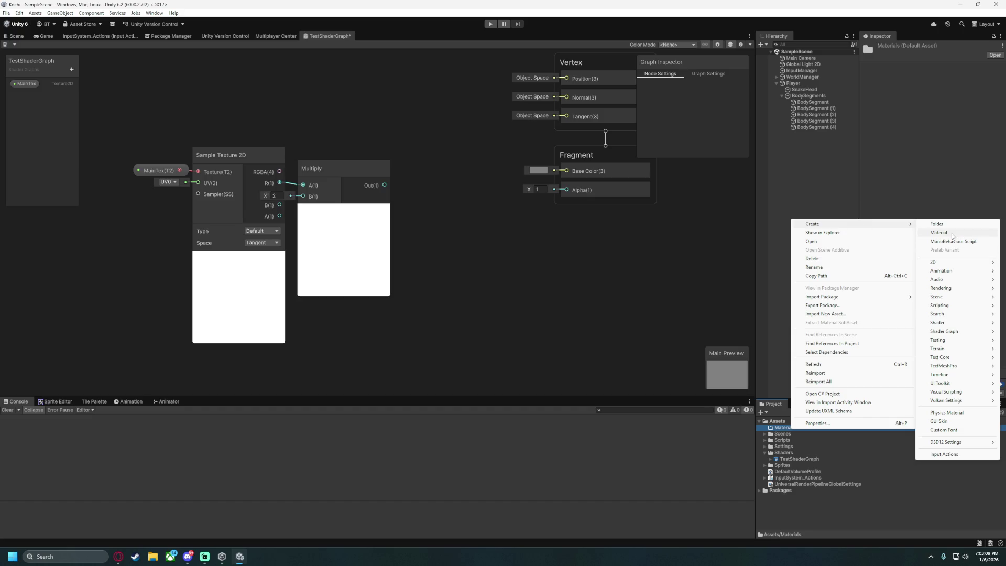
pyautogui.click(951, 236)
pyautogui.write('TestMaterial')
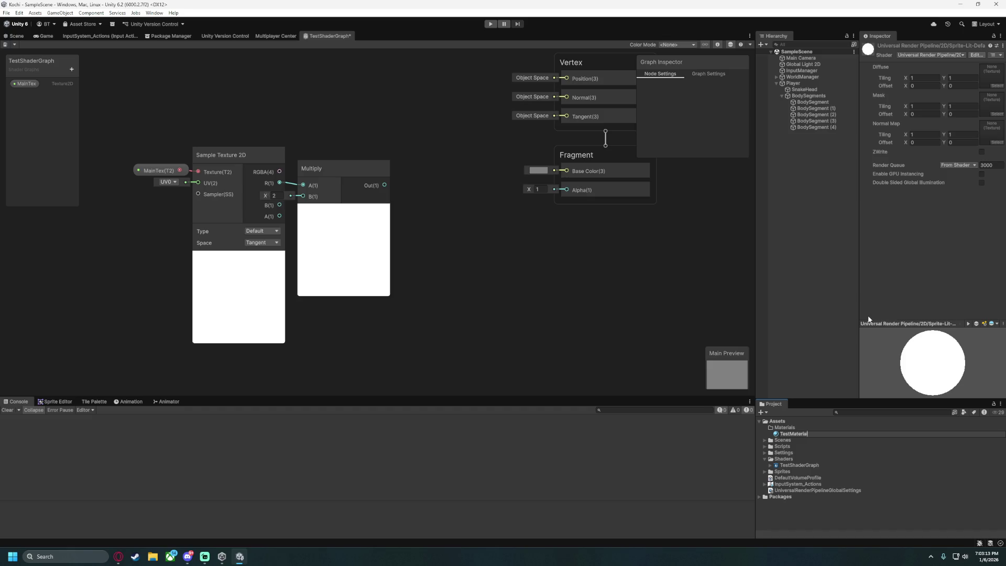
pyautogui.press('Return')
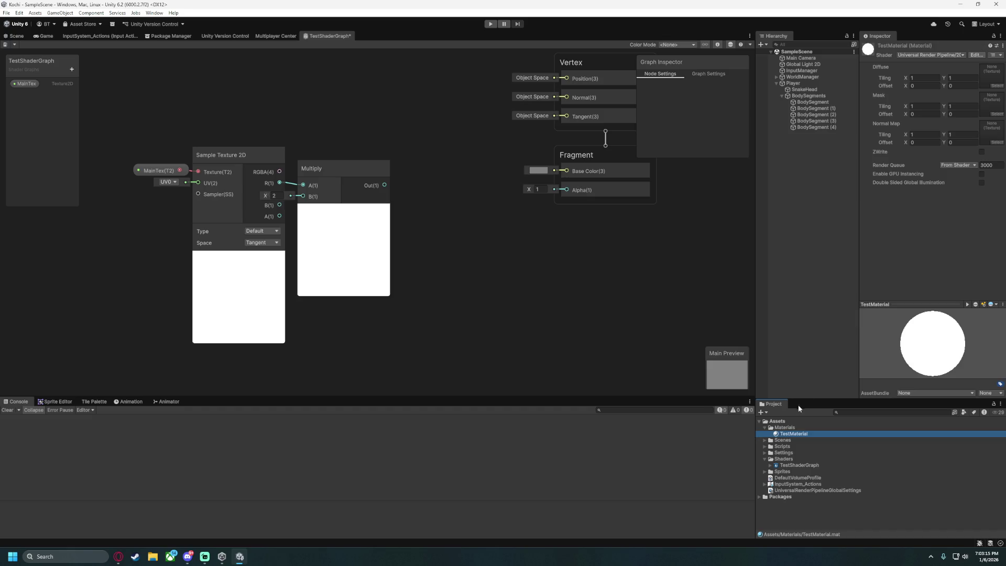
pyautogui.click(791, 465)
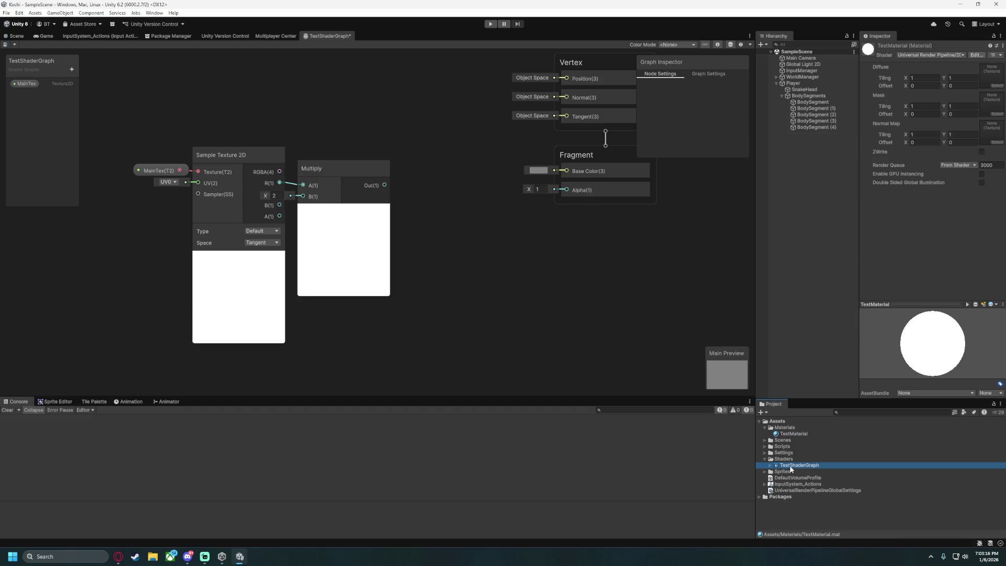
# Check TestMaterial's settings, collapsing Surface Inputs, then focus the shader graph editor.
pyautogui.click(794, 434)
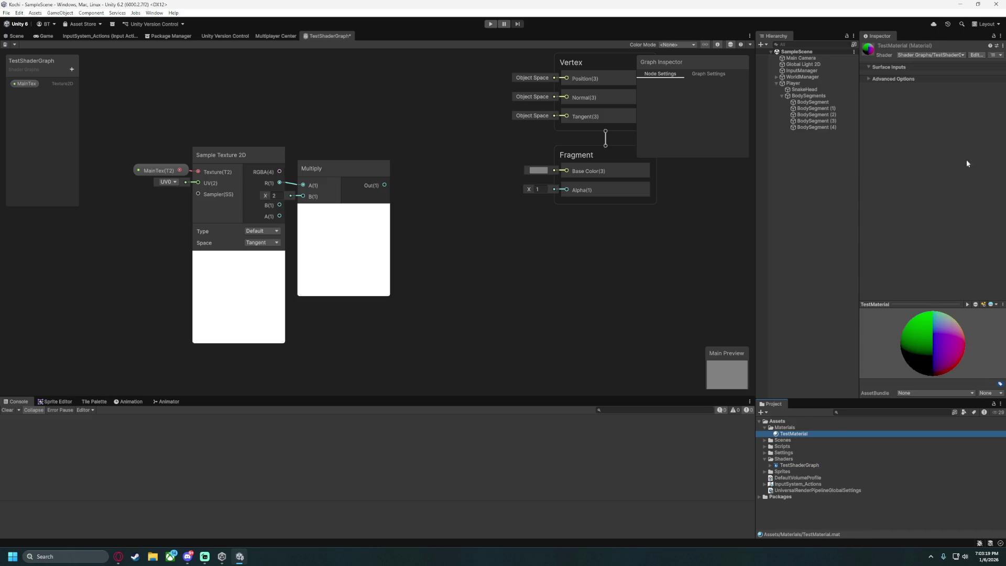
pyautogui.click(872, 68)
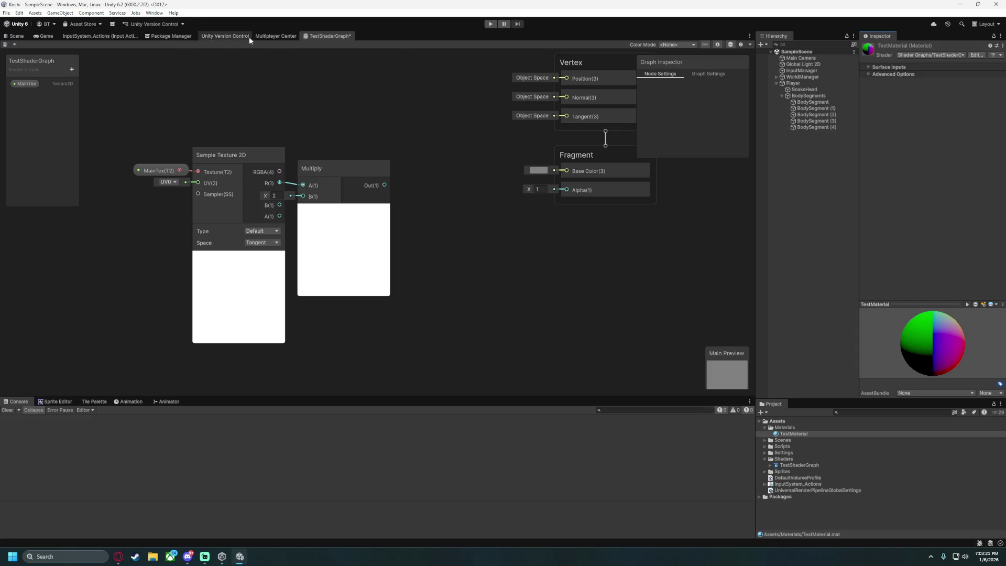
pyautogui.click(344, 72)
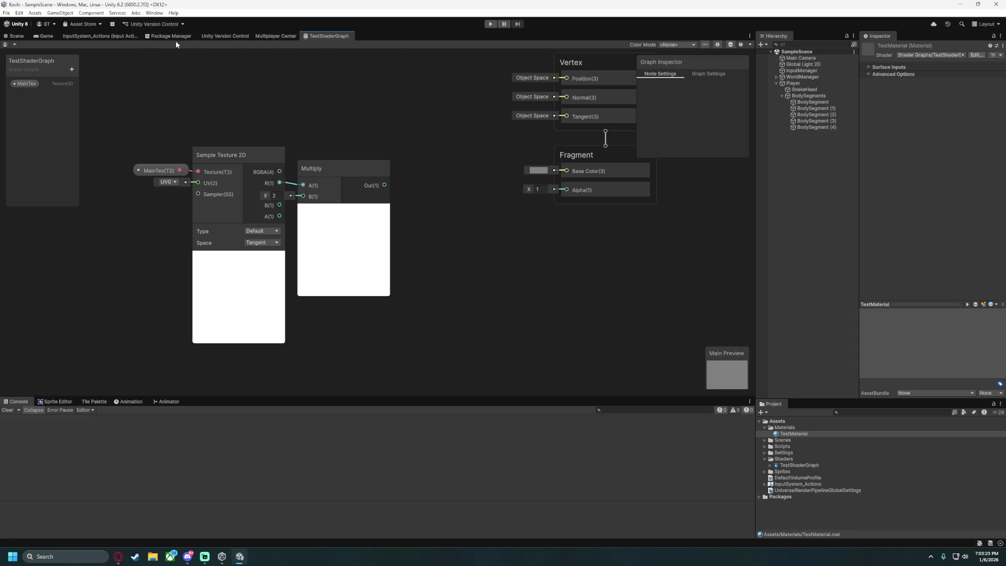
# Cycle through the Package Manager, input actions, Scene and Game tabs, ending on Game view.
pyautogui.click(153, 34)
pyautogui.click(344, 38)
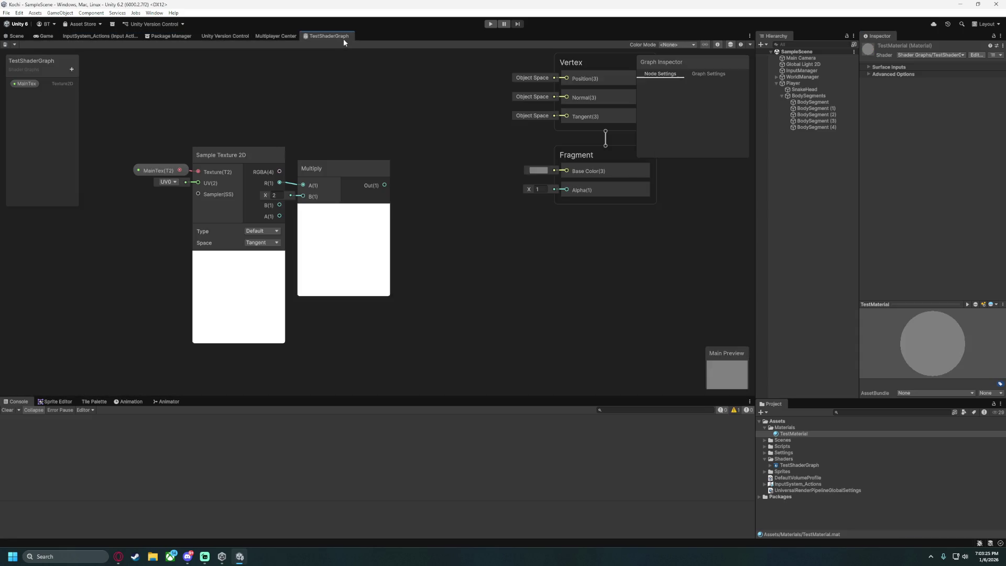
pyautogui.click(66, 37)
pyautogui.click(46, 37)
pyautogui.click(15, 36)
pyautogui.click(44, 36)
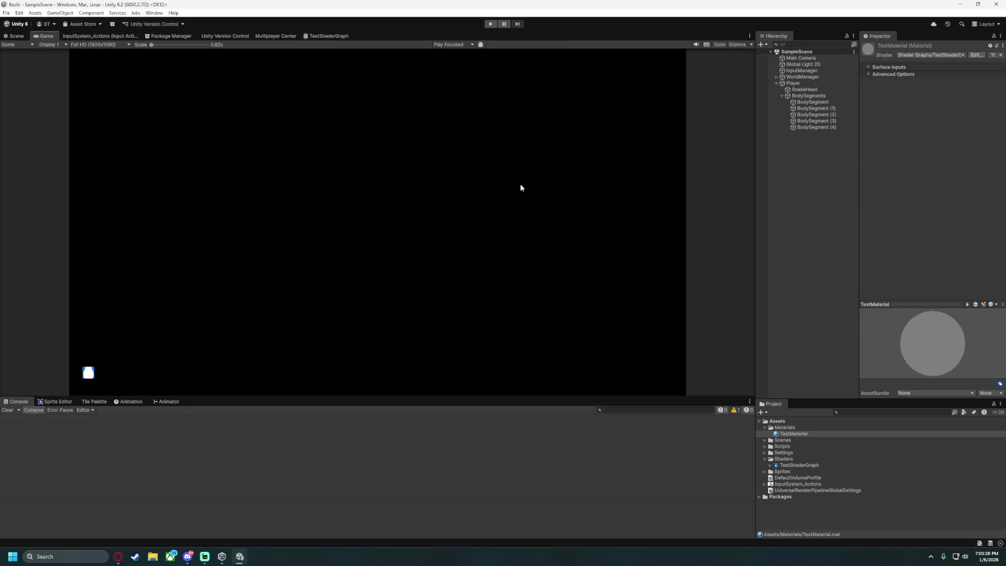
# Apply TestMaterial to the SnakeHead sprite renderer and start Play mode.
pyautogui.click(796, 90)
pyautogui.moveTo(793, 433); pyautogui.dragTo(806, 92)
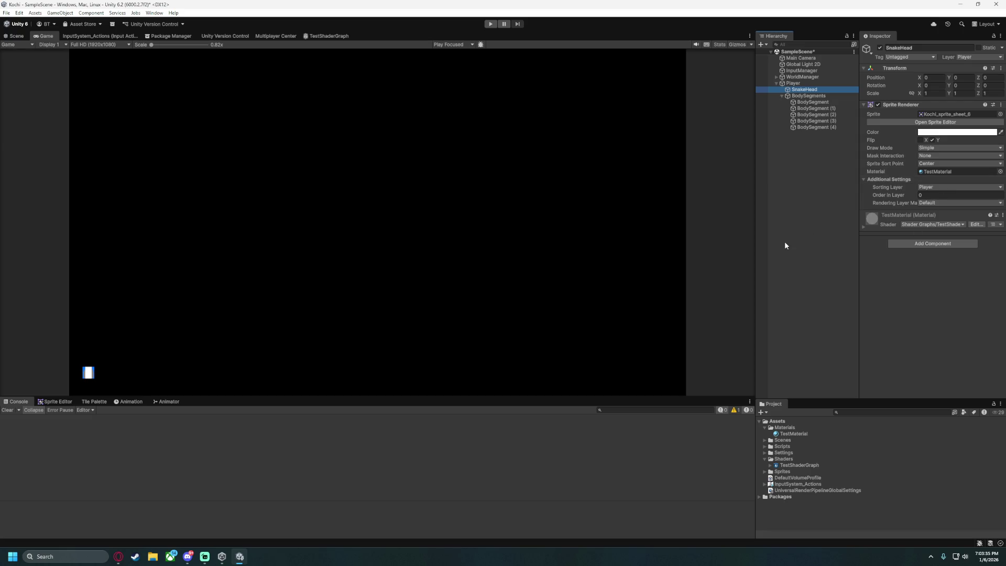
pyautogui.click(490, 23)
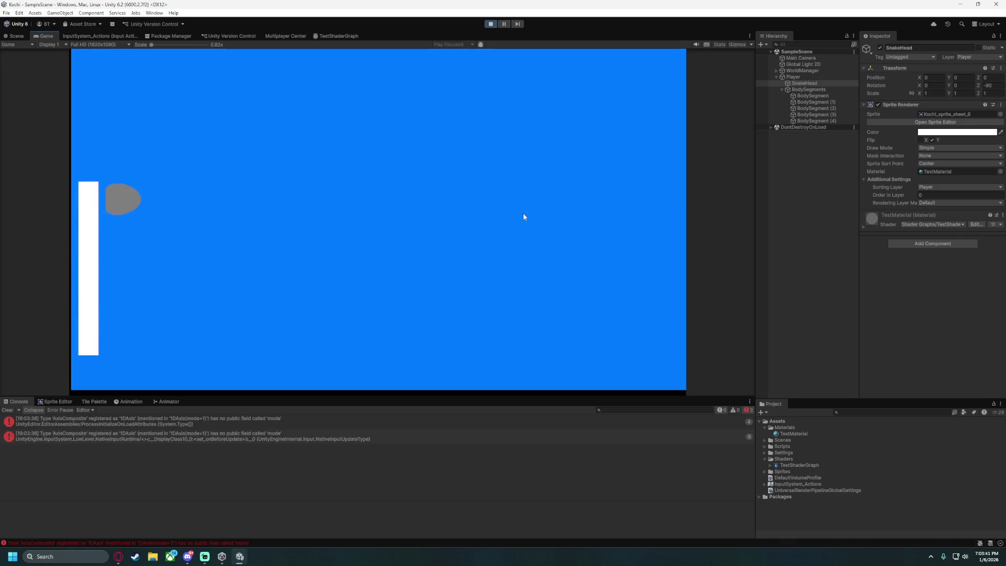
# Steer the snake down, right, up, left and down, then stop Play mode.
pyautogui.press('Down')
pyautogui.press('Right')
pyautogui.press('Up')
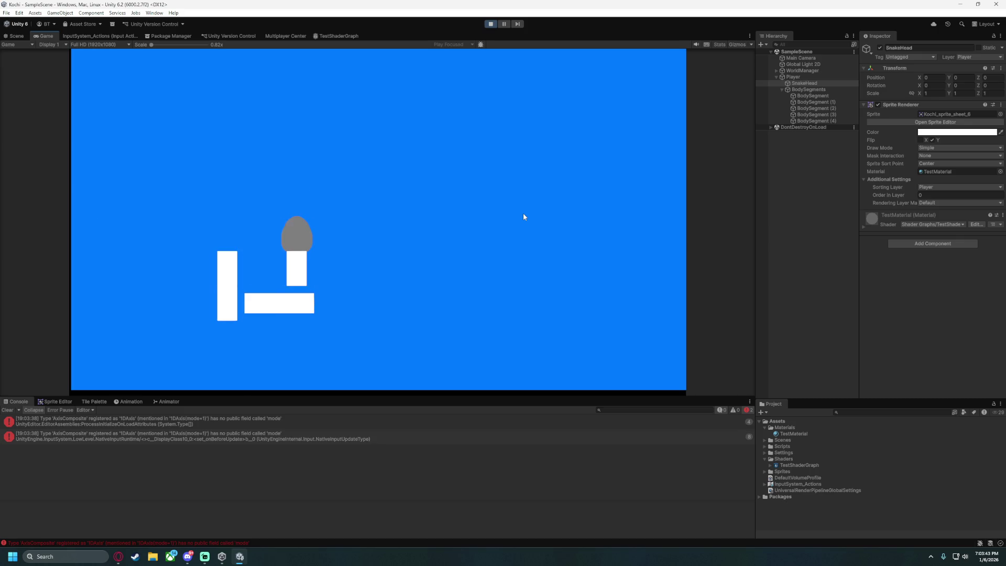
pyautogui.press('Left')
pyautogui.press('Down')
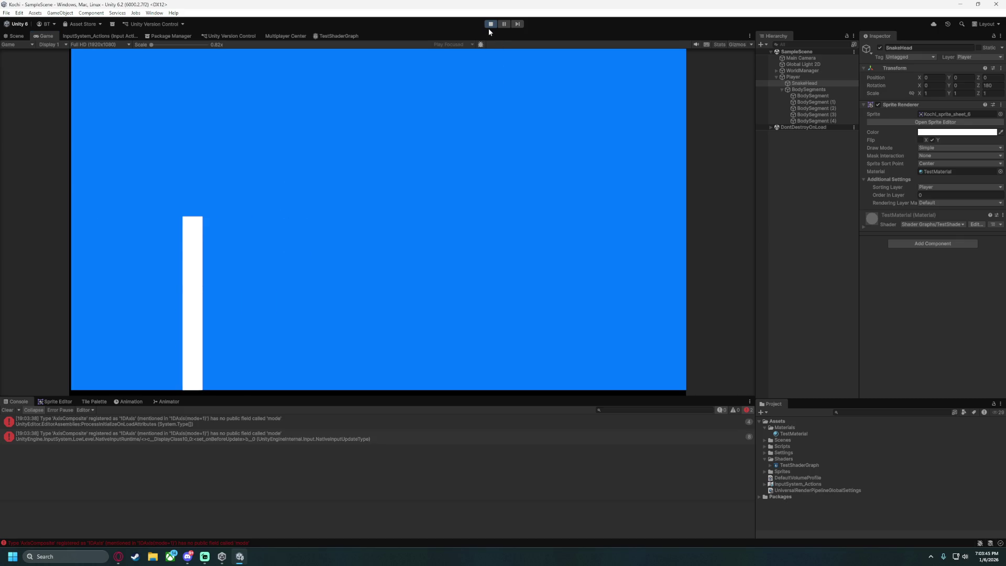
pyautogui.click(489, 28)
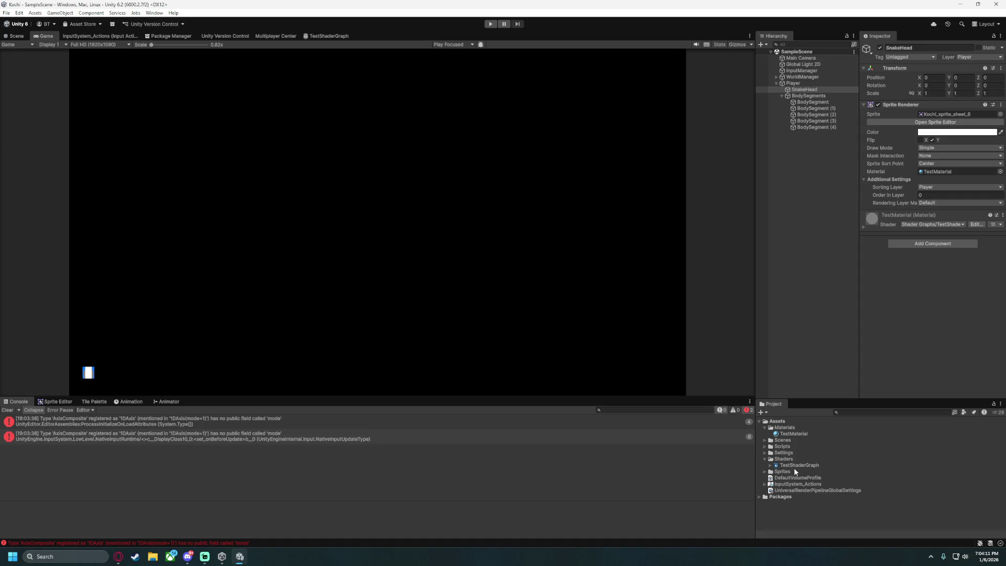
# Reopen TestShaderGraph, select then deselect the Sample Texture 2D node, and return to the docs.
pyautogui.click(328, 36)
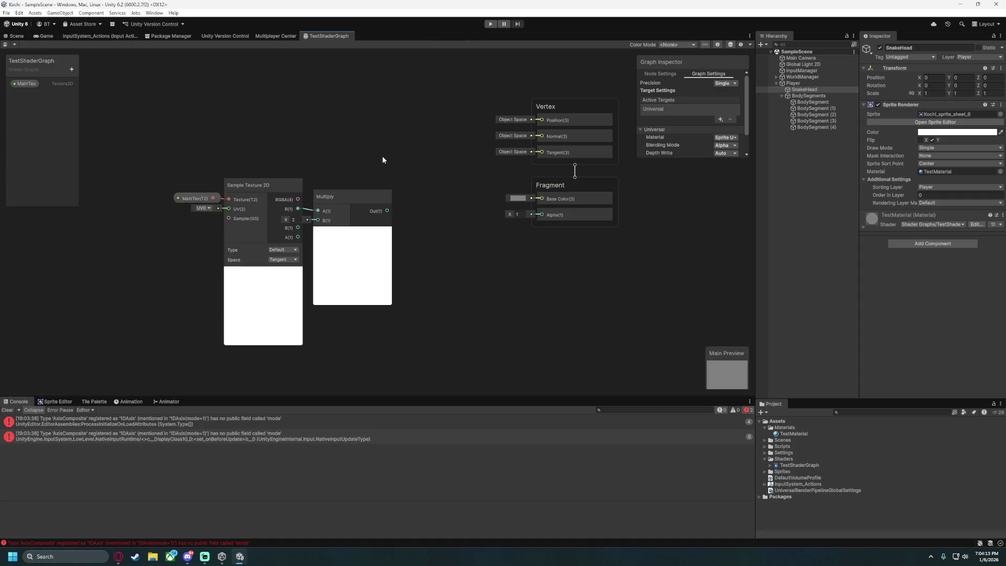
pyautogui.click(246, 197)
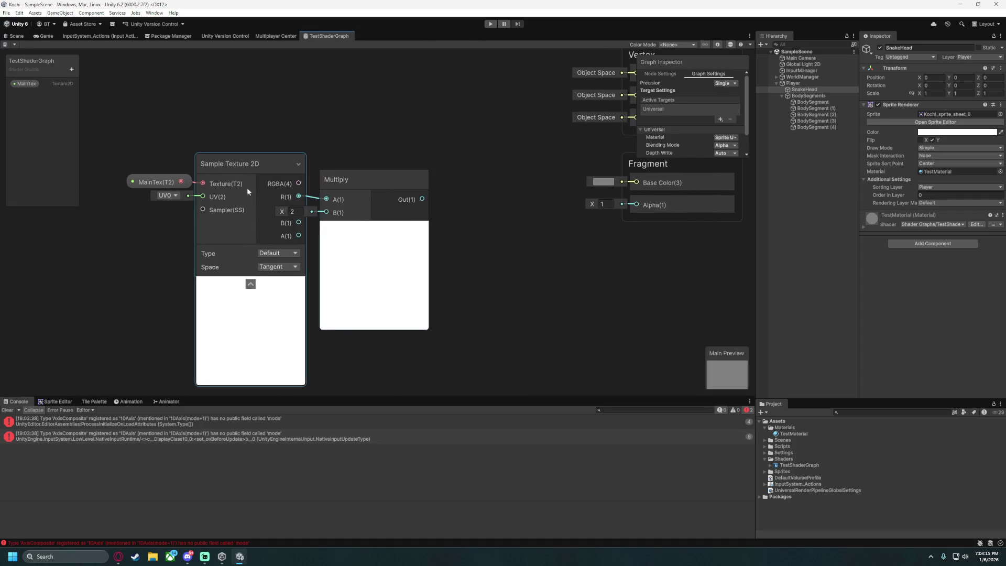
pyautogui.click(51, 220)
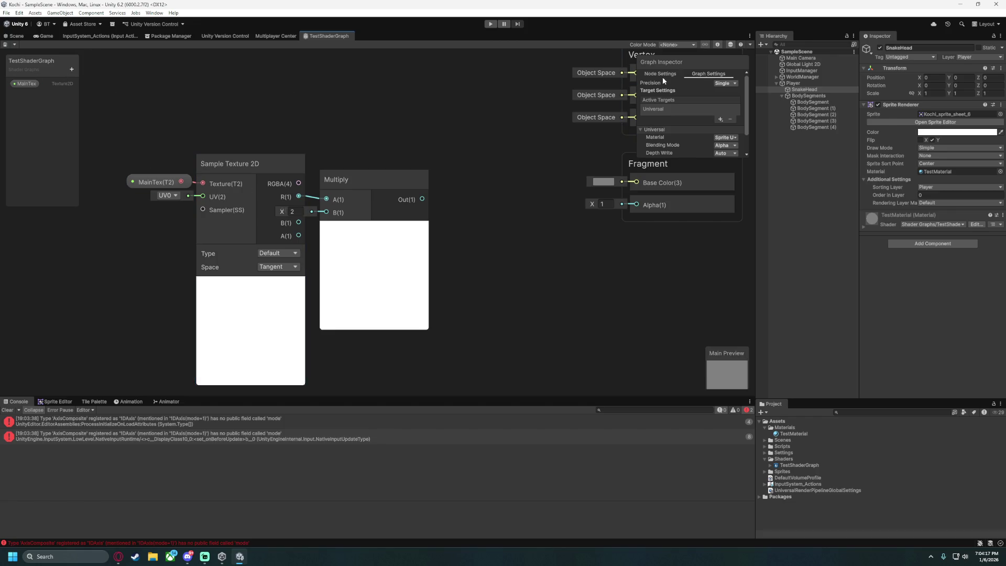
pyautogui.scroll(-1, 442, 195)
pyautogui.scroll(1, 332, 137)
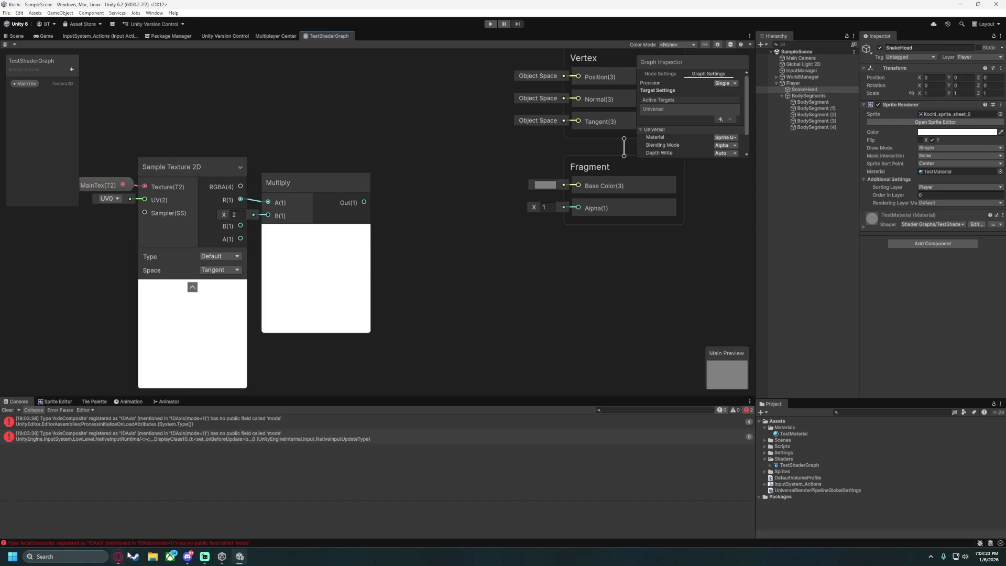
pyautogui.moveTo(125, 557)
pyautogui.click(161, 522)
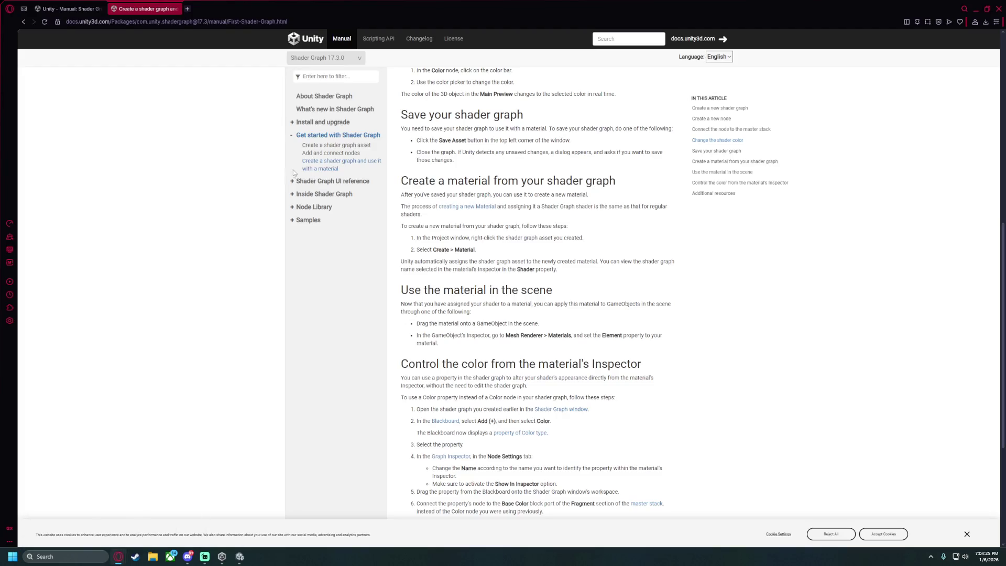
# Browse the UI reference, Inside Shader Graph, Node and Sub Graphs sections of the manual sidebar.
pyautogui.click(293, 182)
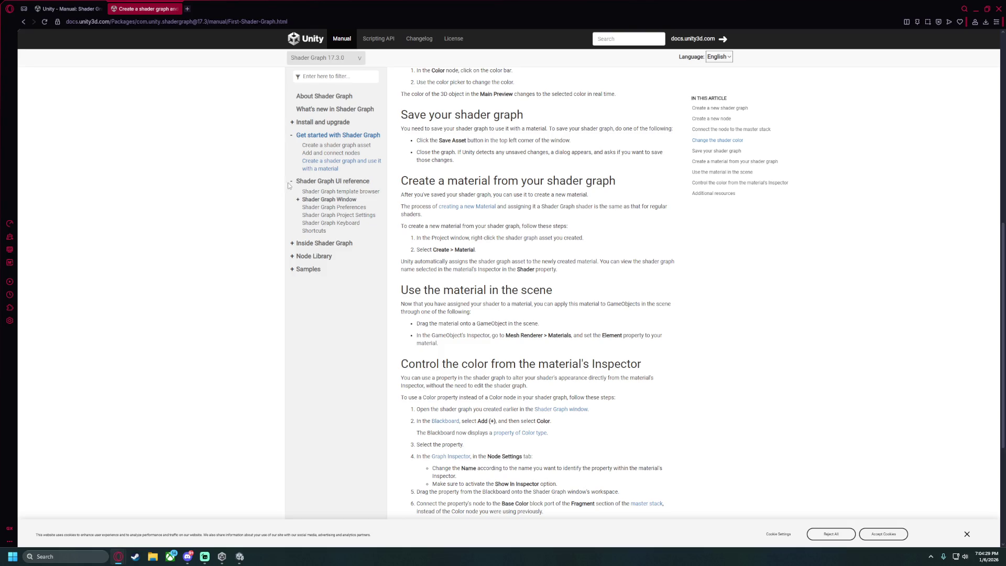
pyautogui.click(289, 184)
pyautogui.click(293, 195)
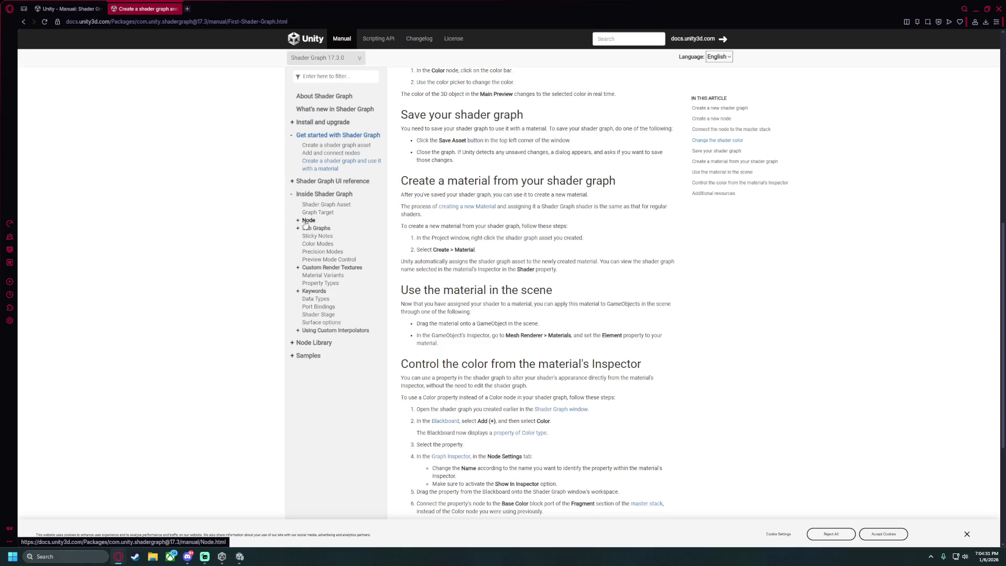
pyautogui.click(297, 221)
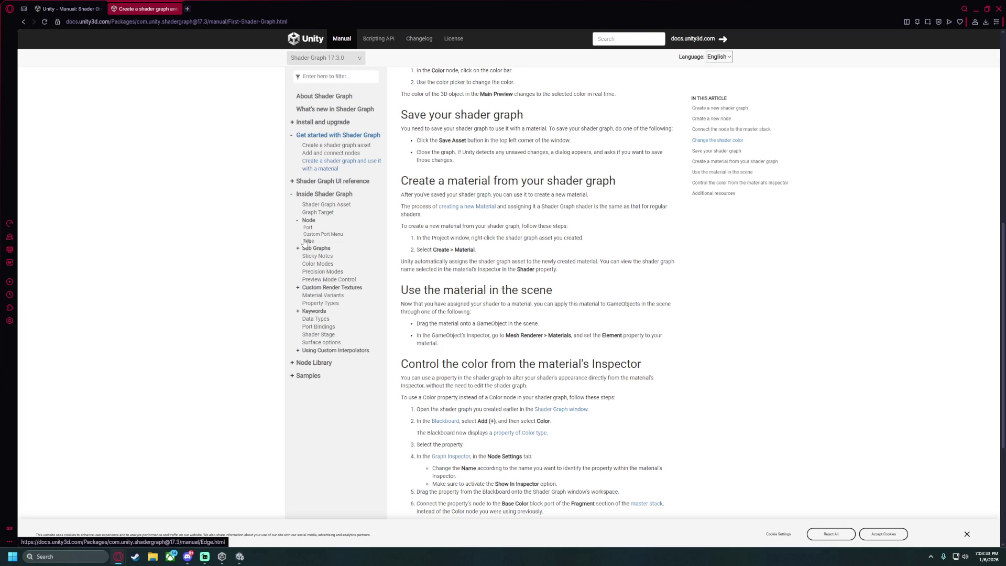
pyautogui.click(298, 220)
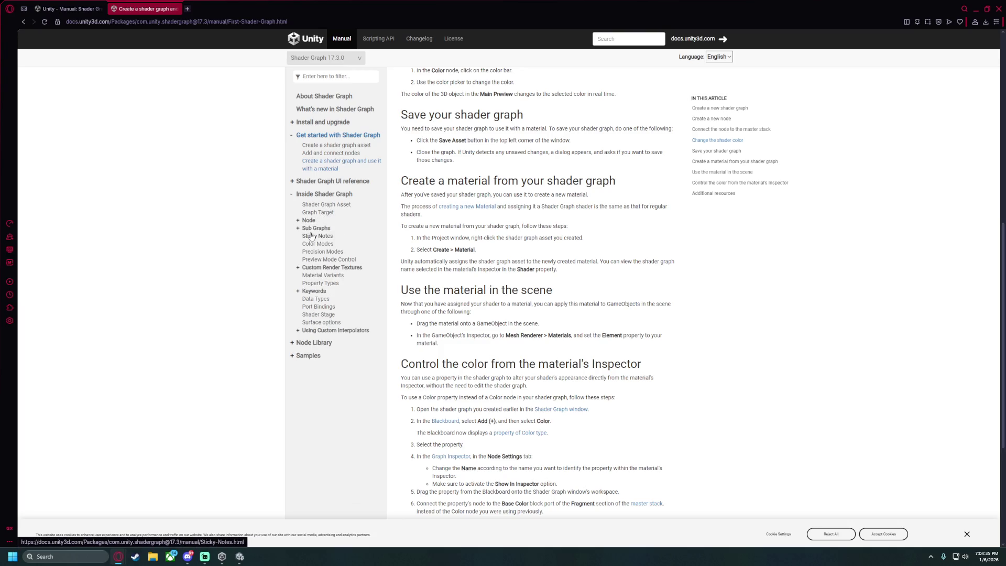
pyautogui.click(298, 229)
pyautogui.click(298, 229)
# Expand the Node Library and list the nodes in the UV category.
pyautogui.click(292, 343)
pyautogui.scroll(-2, 296, 367)
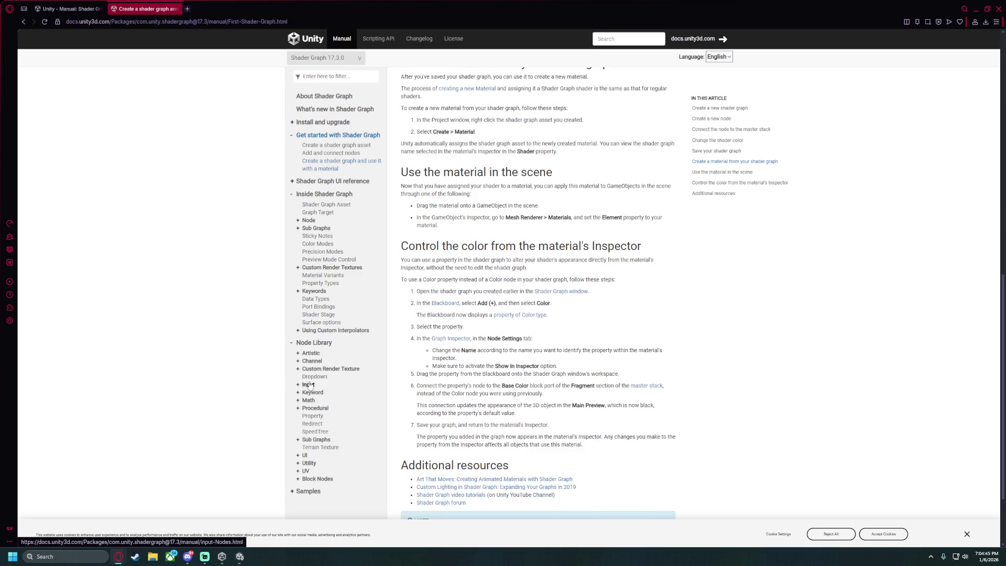
pyautogui.click(297, 471)
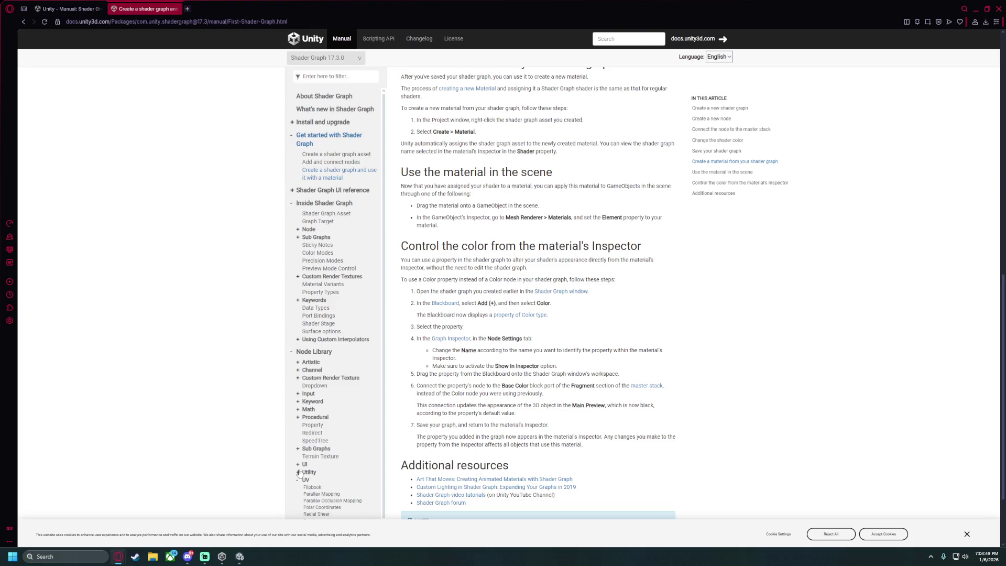
pyautogui.scroll(-2, 464, 369)
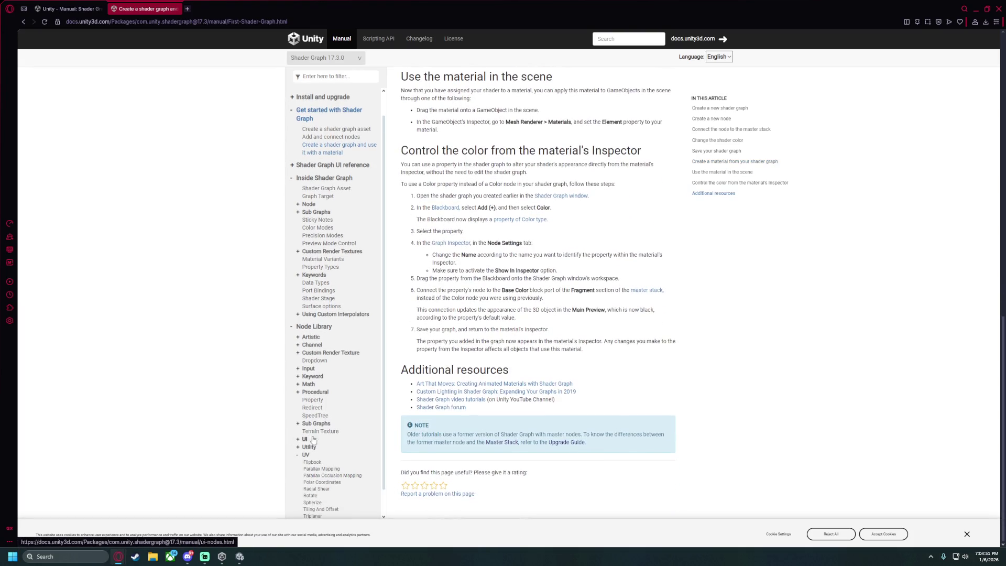
pyautogui.scroll(8, 394, 388)
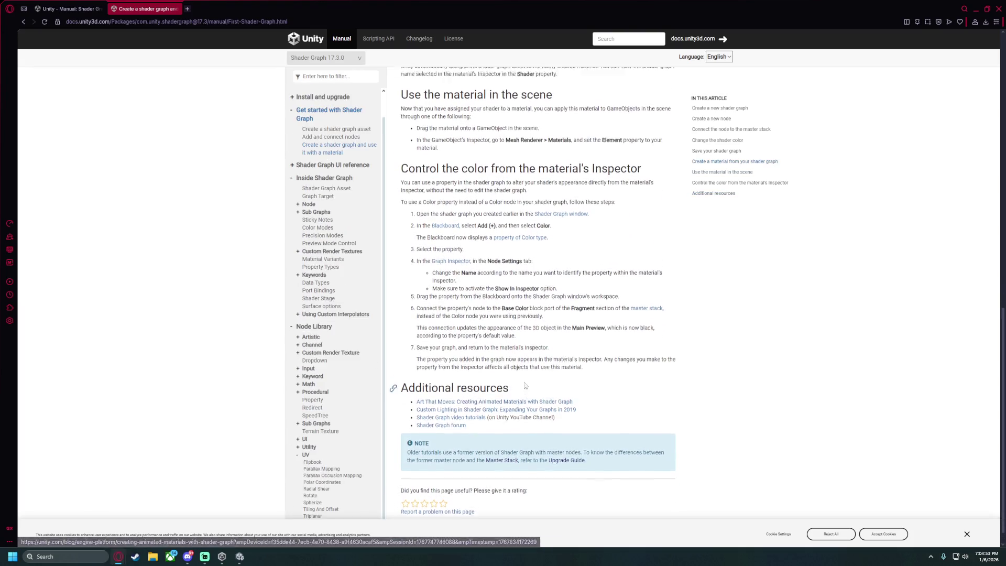
pyautogui.scroll(-1, 394, 393)
pyautogui.scroll(2, 394, 393)
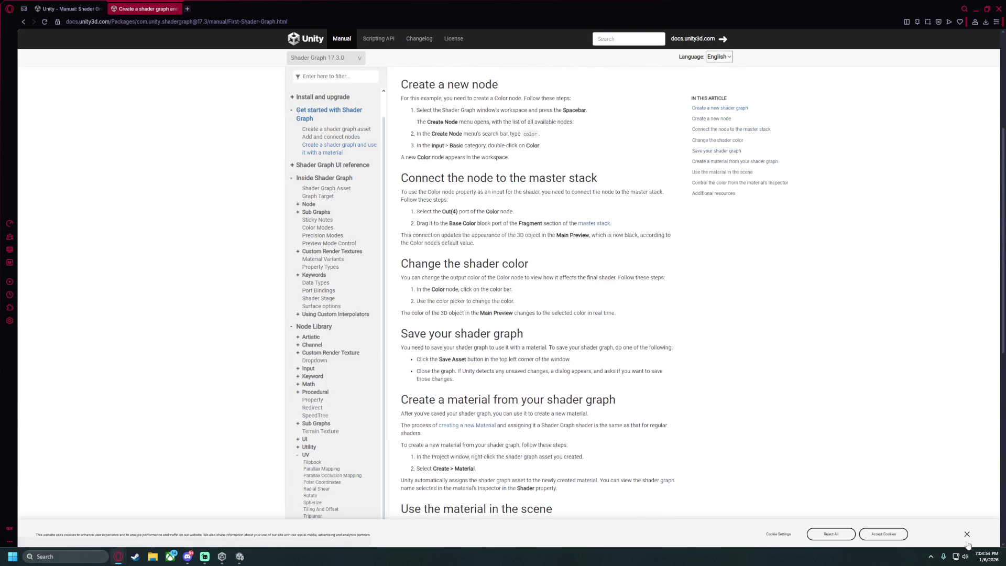
# Accept the site's cookies, check the Channel nodes including Split, and go back to Unity.
pyautogui.click(873, 530)
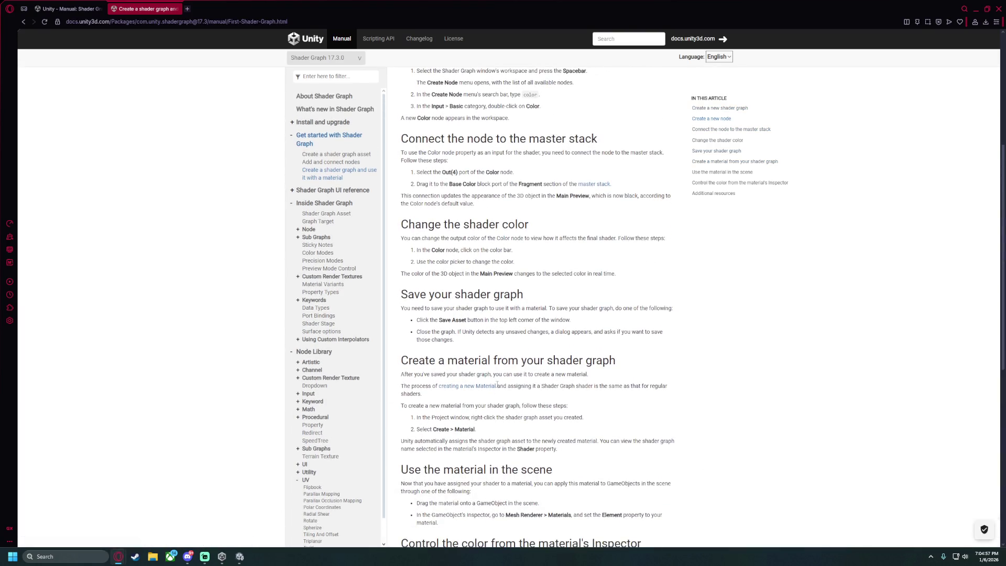
pyautogui.scroll(5, 323, 370)
pyautogui.scroll(-1, 324, 369)
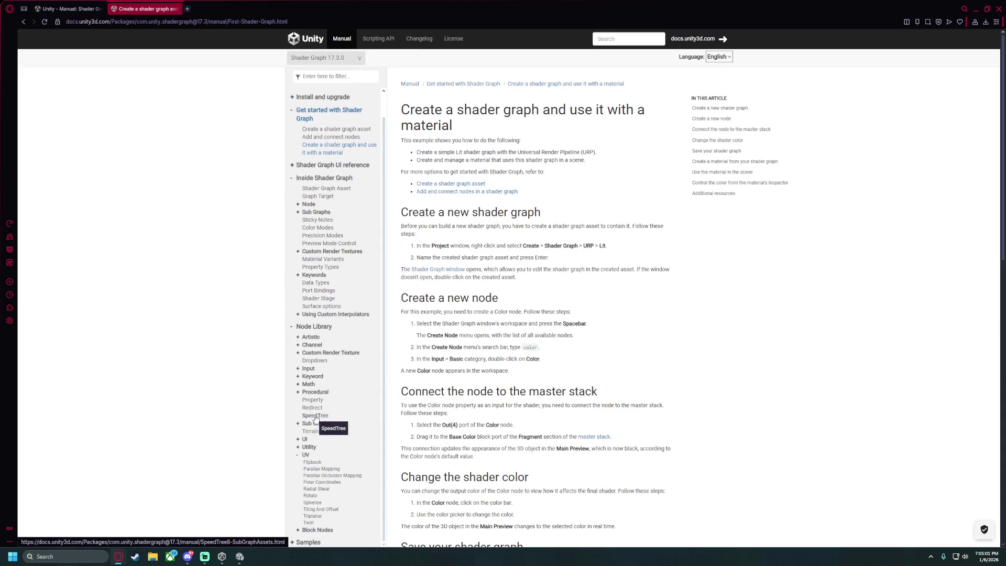
pyautogui.click(298, 345)
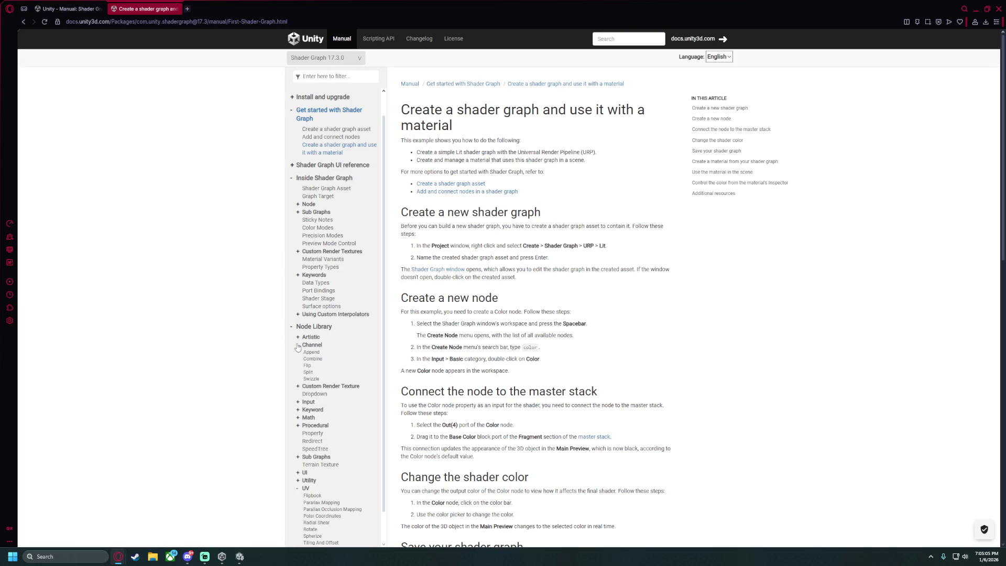
pyautogui.click(298, 345)
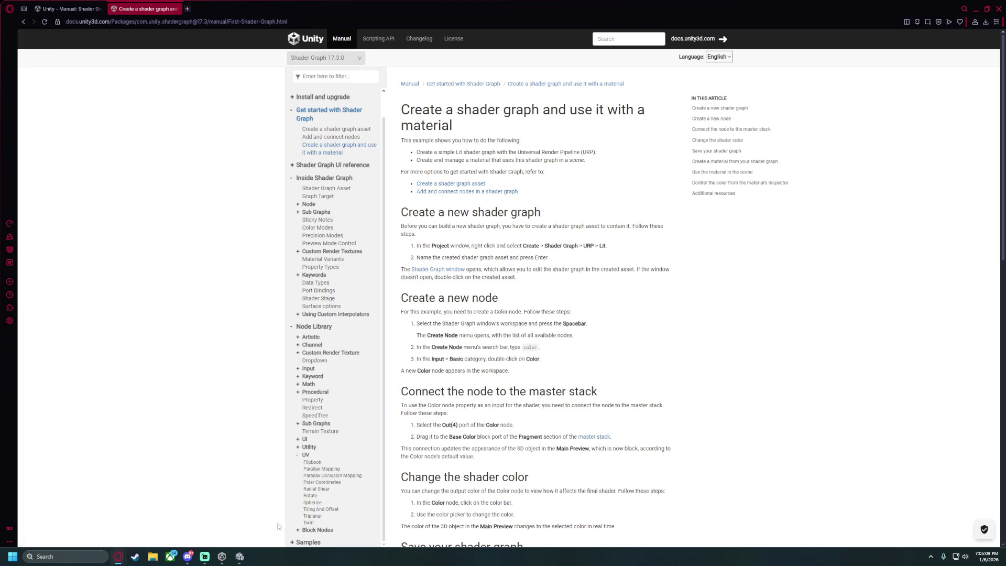
pyautogui.click(240, 556)
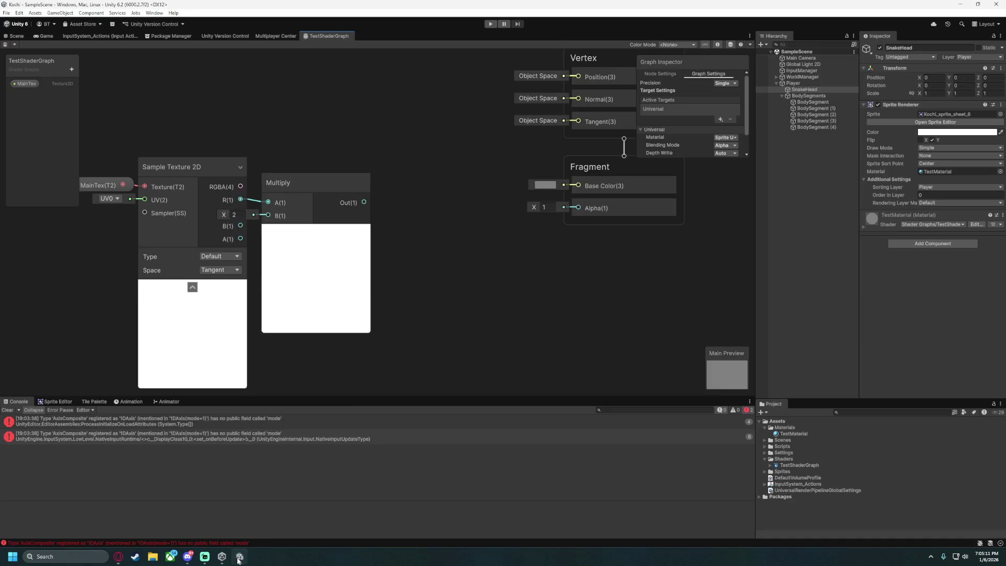
# Add a Sample Texture 2D node fed by Multiply's output via a 'uv' search.
pyautogui.moveTo(364, 202); pyautogui.dragTo(388, 200)
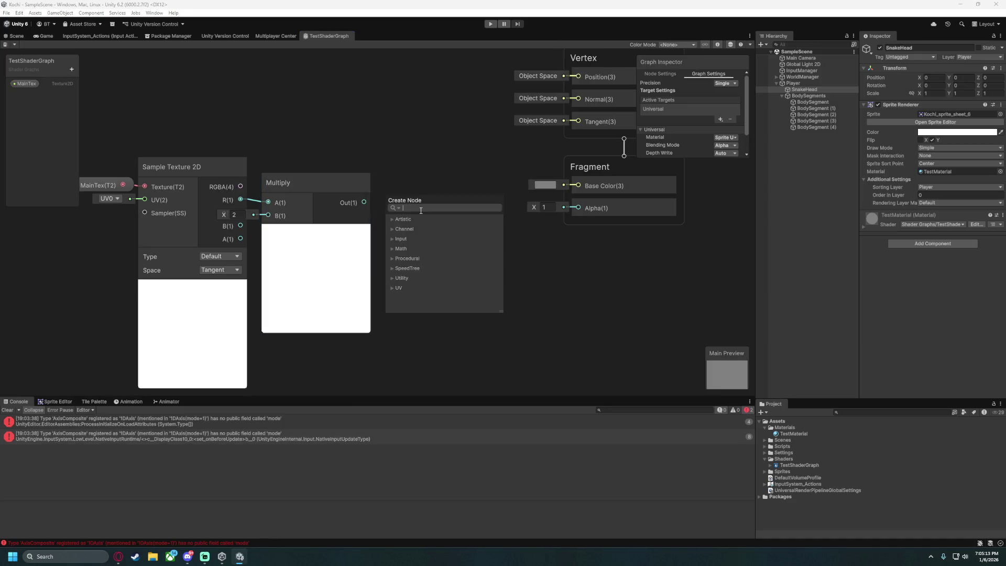
pyautogui.write('uv')
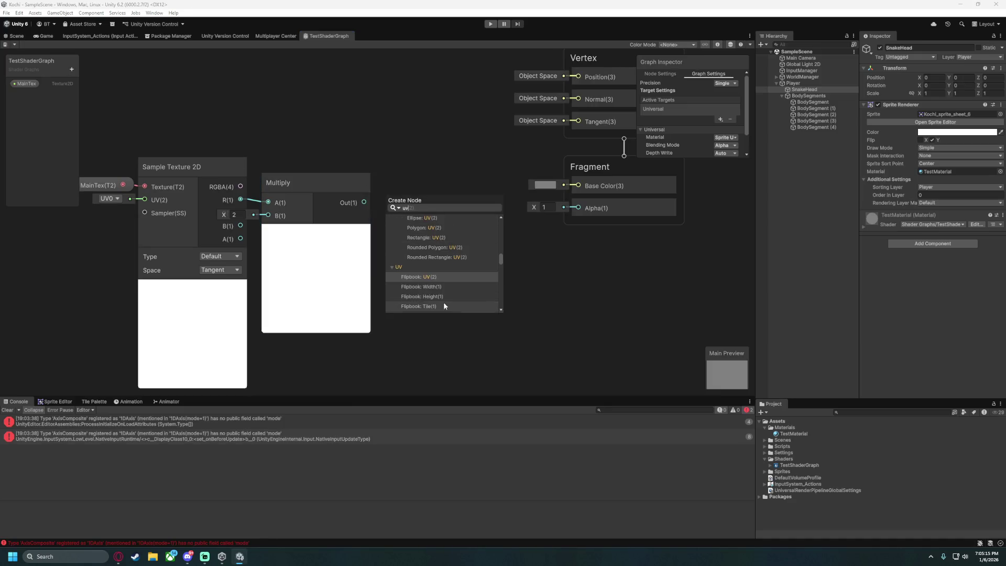
pyautogui.scroll(-1, 451, 252)
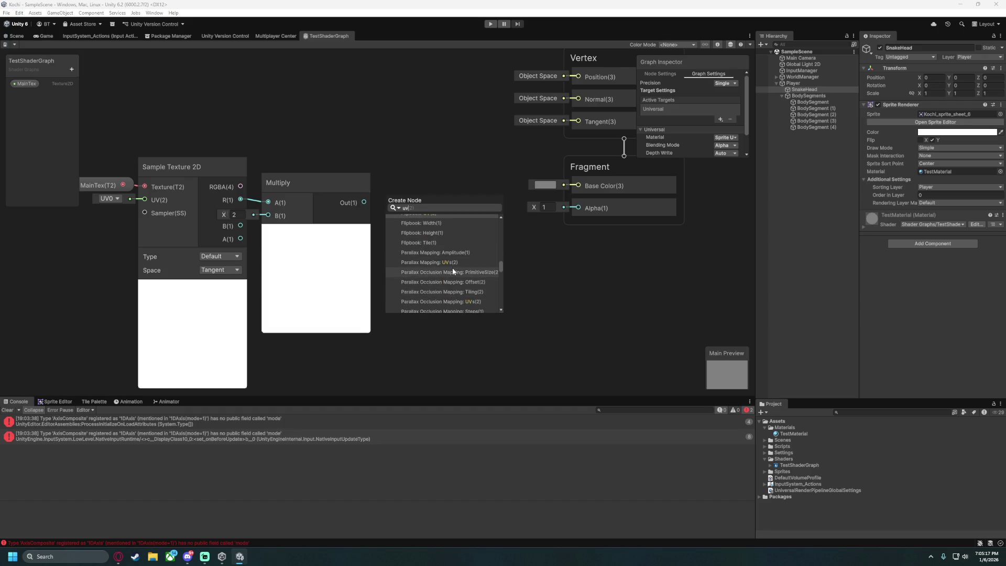
pyautogui.scroll(-5, 452, 269)
pyautogui.scroll(-8, 457, 269)
pyautogui.scroll(10, 437, 298)
pyautogui.scroll(3, 448, 282)
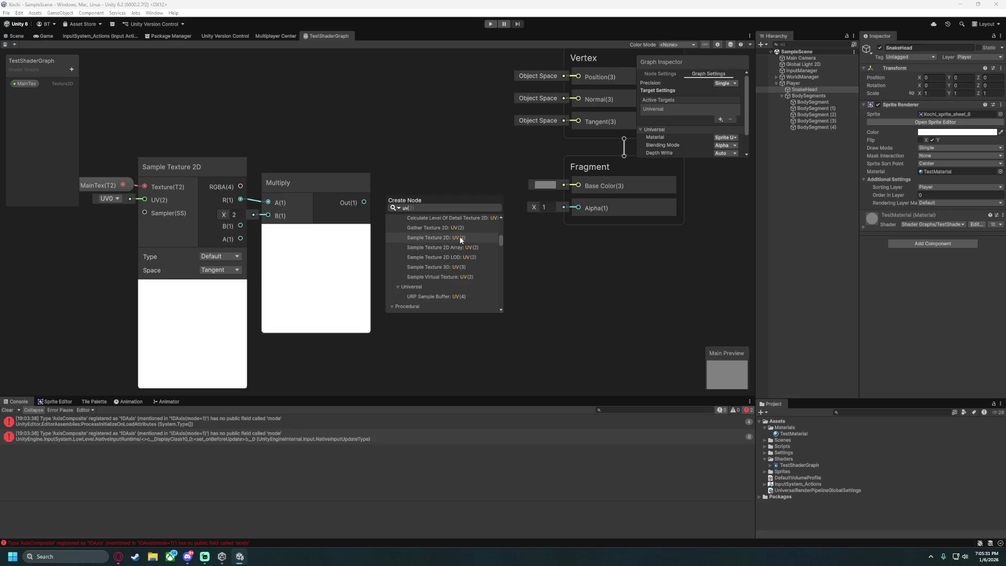
pyautogui.click(445, 238)
pyautogui.moveTo(423, 179)
pyautogui.mouseDown()
pyautogui.moveTo(460, 176)
pyautogui.moveTo(455, 164)
pyautogui.moveTo(432, 171)
pyautogui.mouseUp()
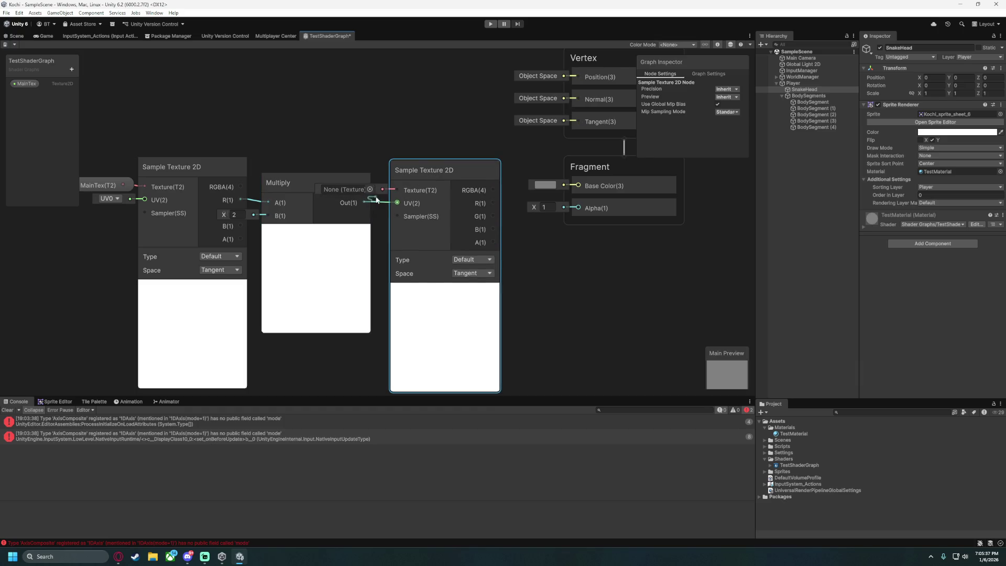
# Undo the Multiply-to-UV link and delete the second Sample Texture 2D node.
pyautogui.rightClick(387, 206)
pyautogui.press('Escape')
pyautogui.click(382, 203)
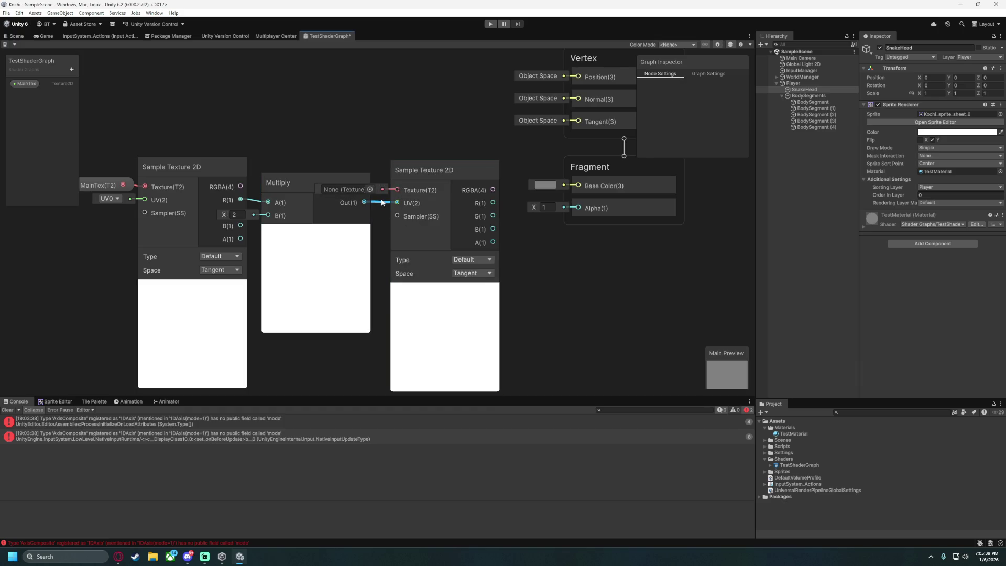
pyautogui.hotkey('ctrl', 'z')
pyautogui.hotkey('ctrl', 'z')
pyautogui.hotkey('ctrl', 'z')
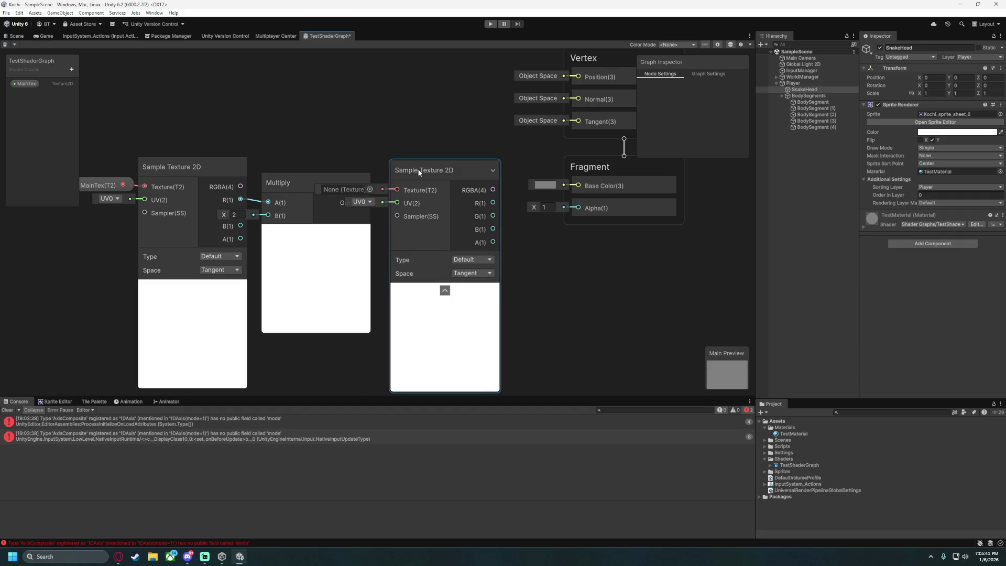
pyautogui.rightClick(402, 184)
pyautogui.press('Escape')
pyautogui.click(443, 185)
pyautogui.moveTo(453, 172)
pyautogui.mouseDown()
pyautogui.moveTo(463, 191)
pyautogui.moveTo(460, 180)
pyautogui.moveTo(372, 186)
pyautogui.moveTo(266, 265)
pyautogui.mouseUp()
pyautogui.press('Escape')
pyautogui.click(485, 181)
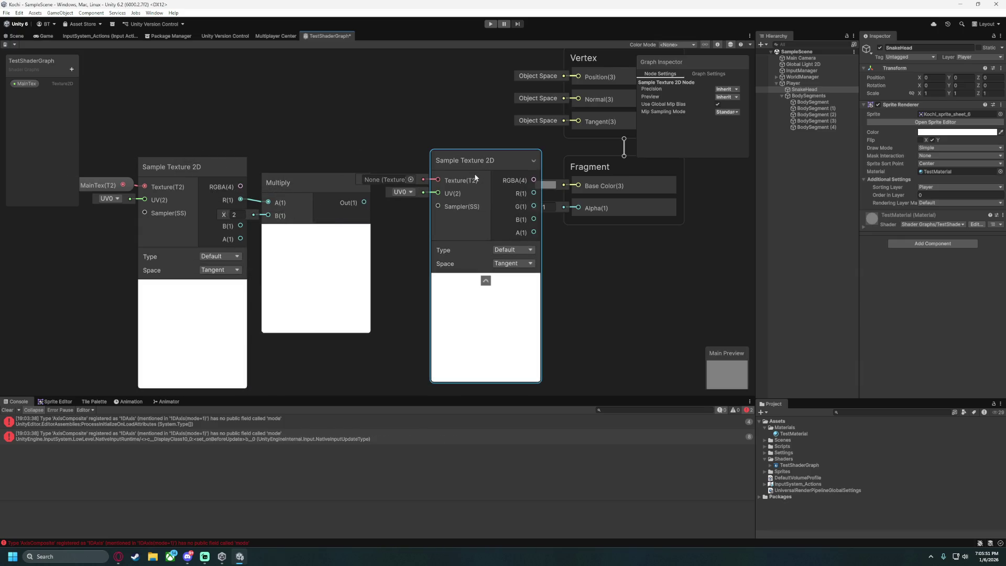
pyautogui.press('Delete')
# Clear the Console errors and switch to the Shader Graph docs in the browser.
pyautogui.scroll(1, 186, 118)
pyautogui.scroll(-2, 256, 127)
pyautogui.scroll(-1, 256, 126)
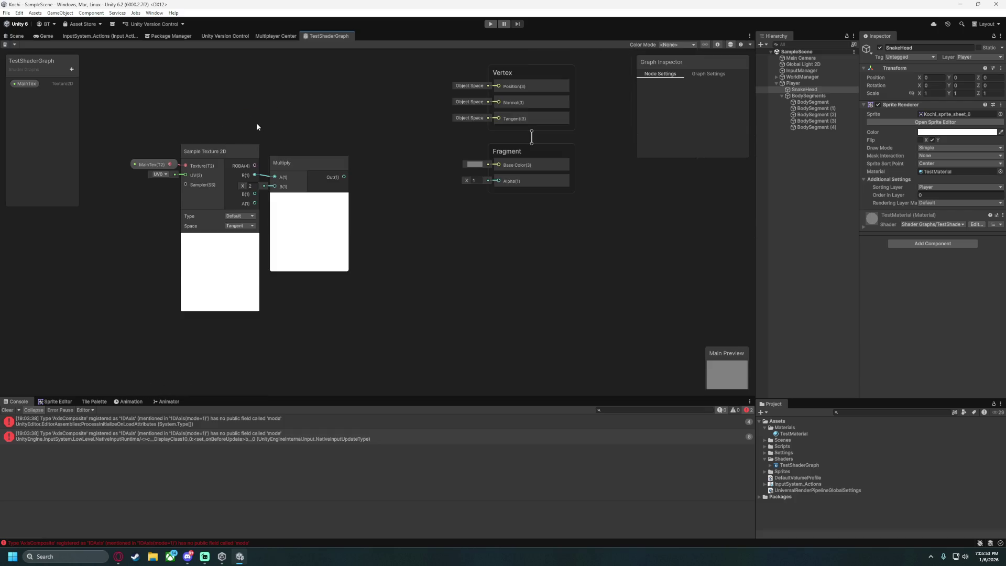
pyautogui.click(11, 408)
pyautogui.scroll(3, 276, 194)
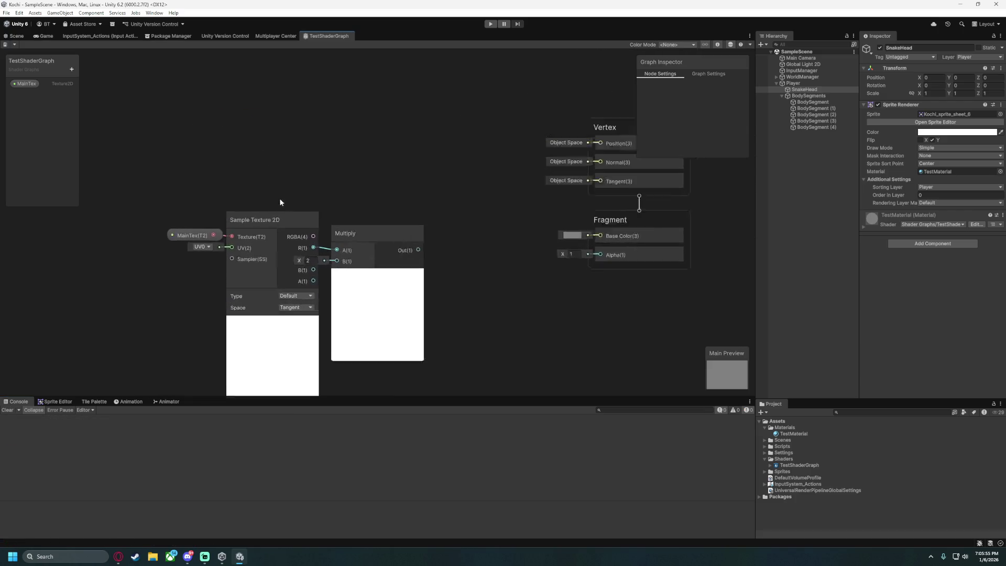
pyautogui.click(118, 556)
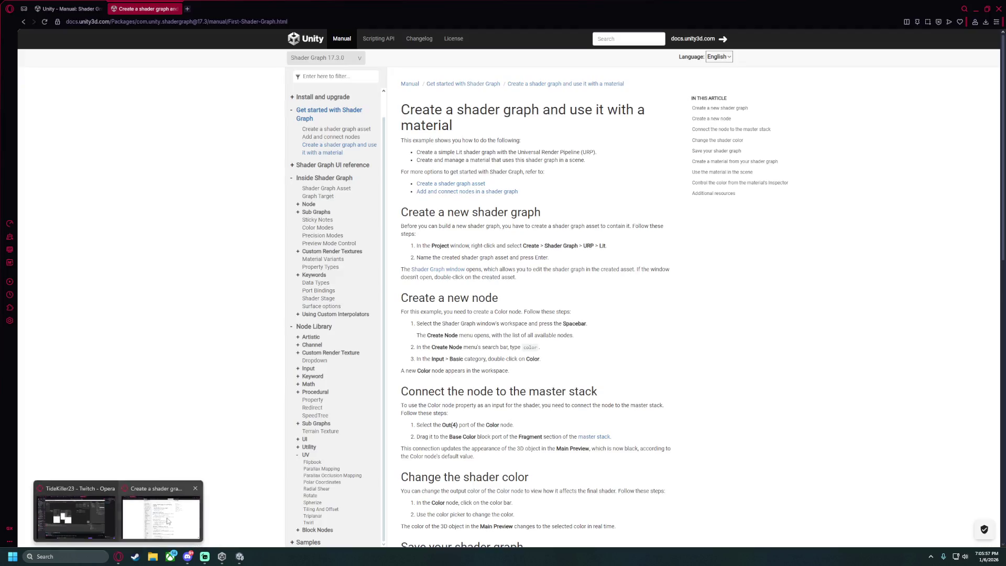
# Google how to multiply input texture RGB values in Shader Graph and open the color overlay thread.
pyautogui.click(186, 9)
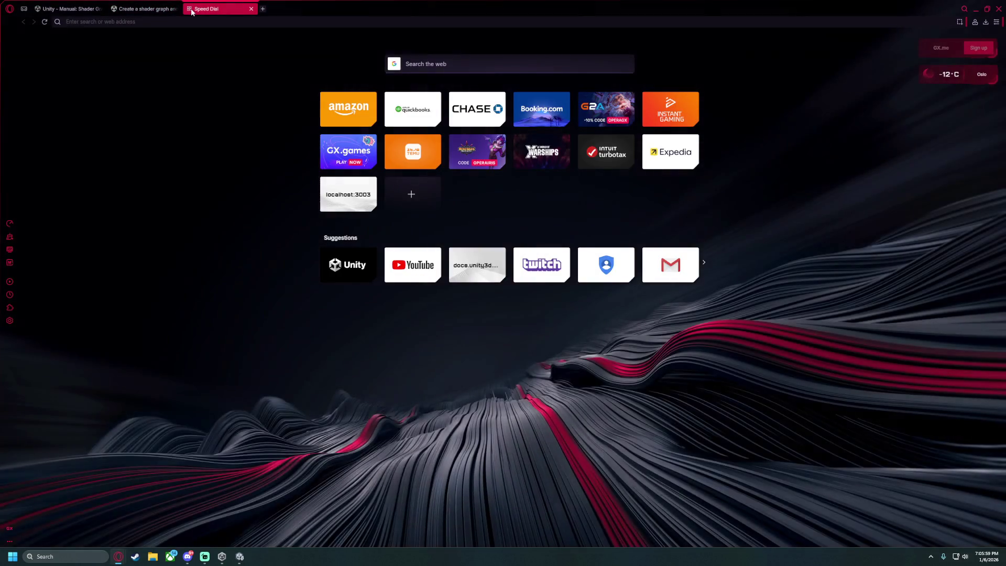
pyautogui.write('unity shader graph ')
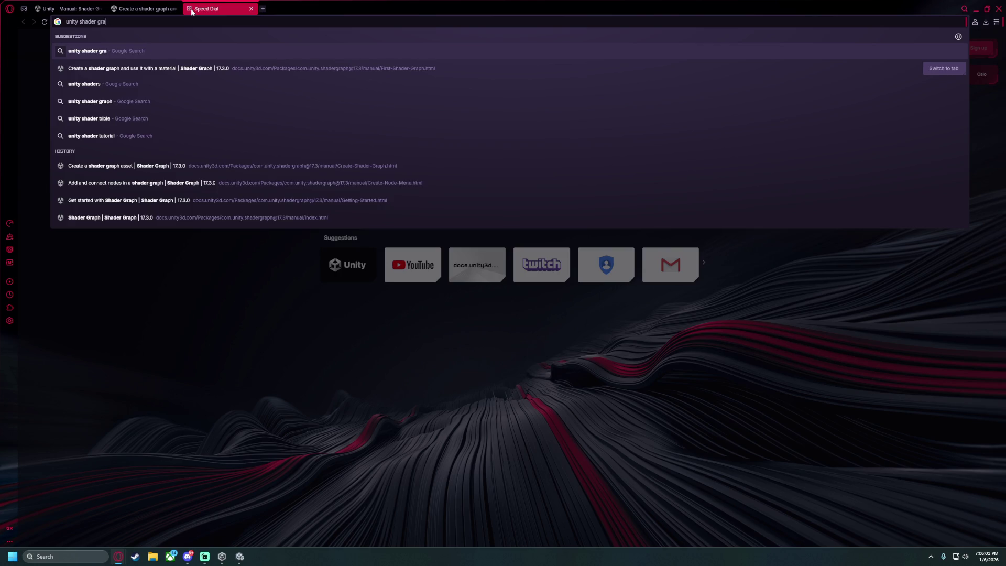
pyautogui.write(' h')
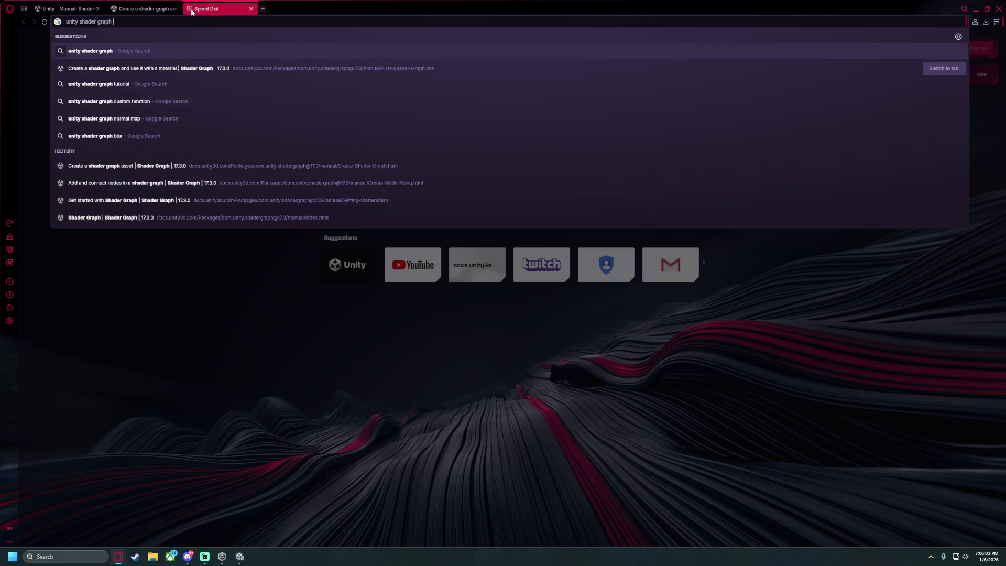
pyautogui.write('ow ttliply')
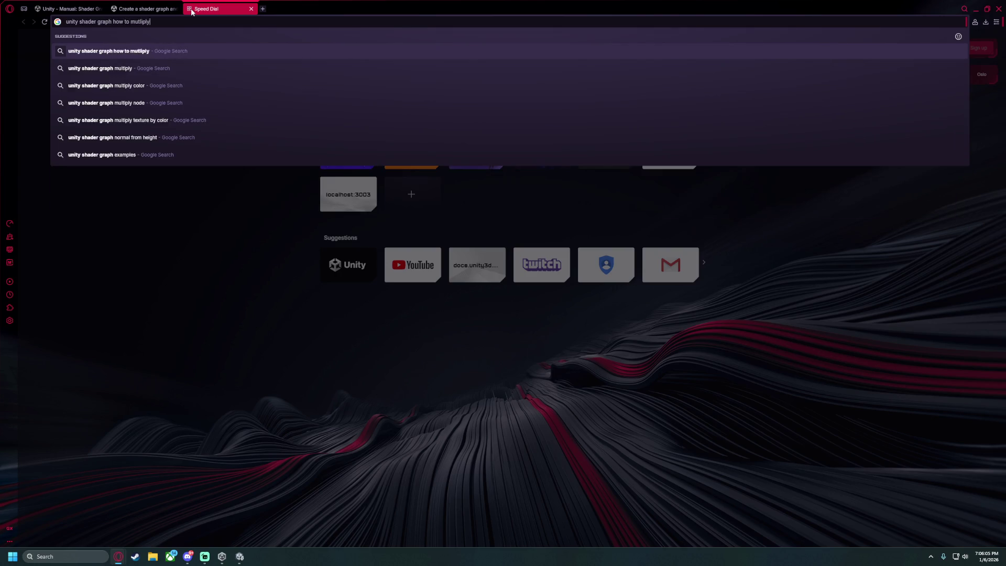
pyautogui.write('rgb va')
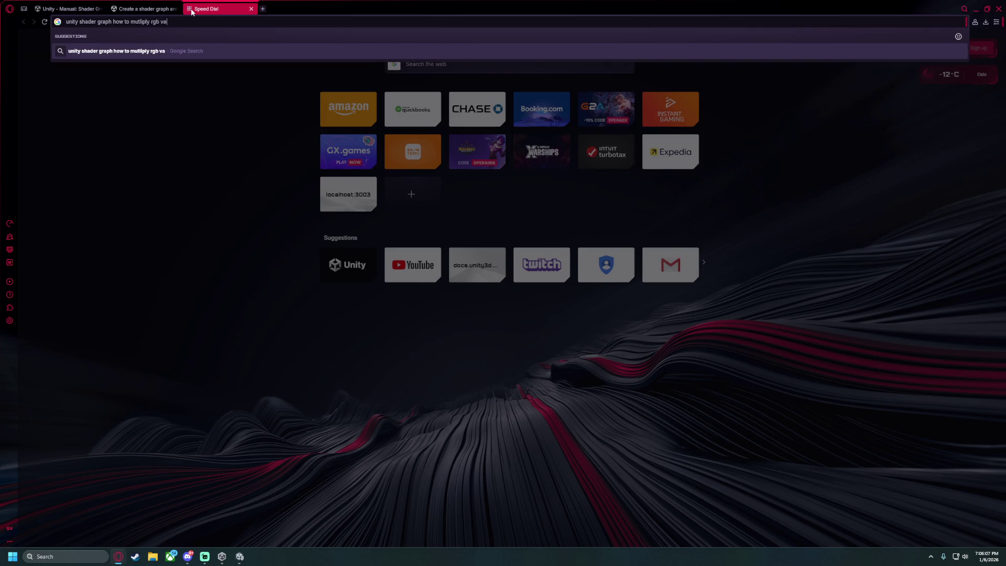
pyautogui.write('put texture 2d?')
pyautogui.press('Return')
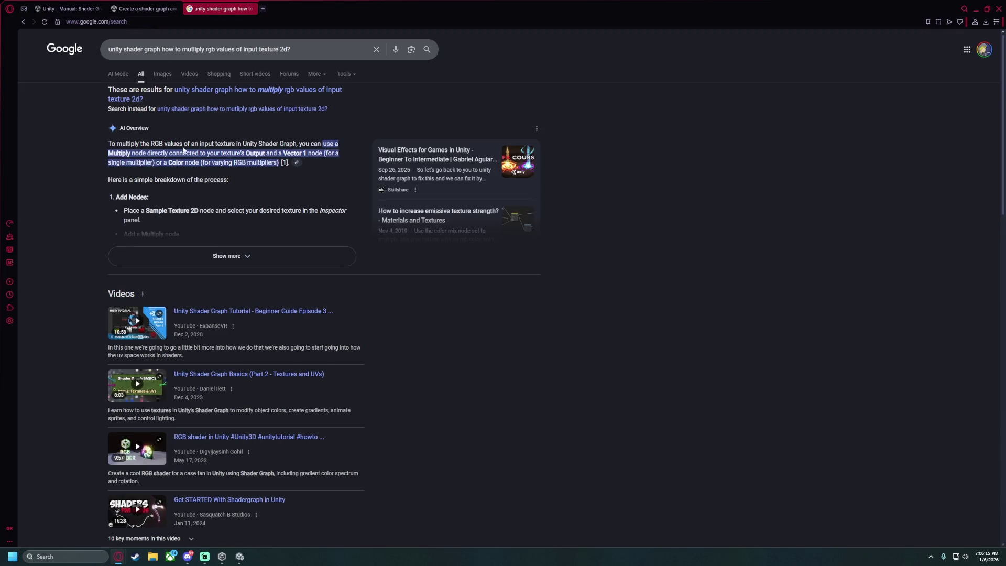
pyautogui.scroll(-5, 95, 325)
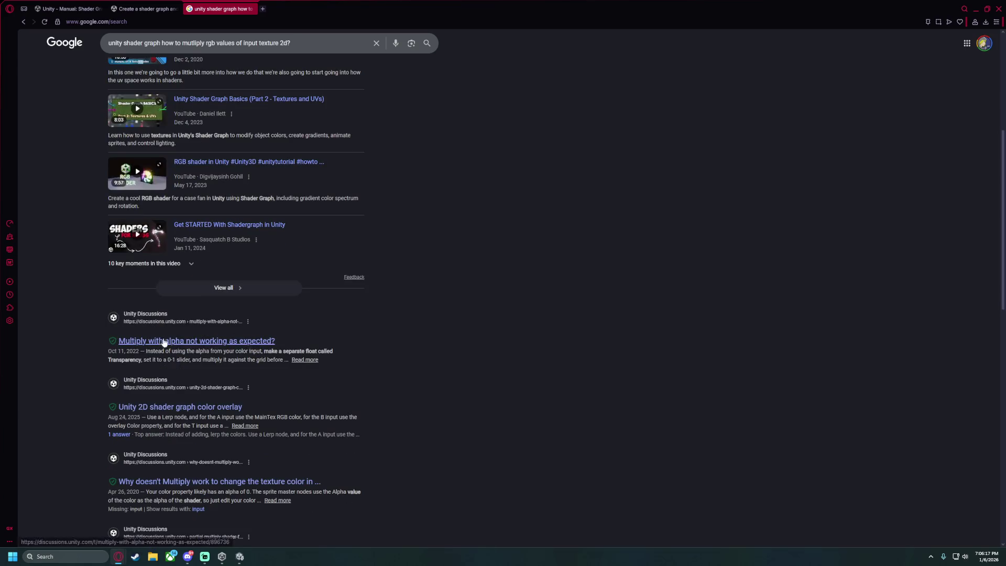
pyautogui.scroll(5, 114, 183)
pyautogui.scroll(-5, 161, 387)
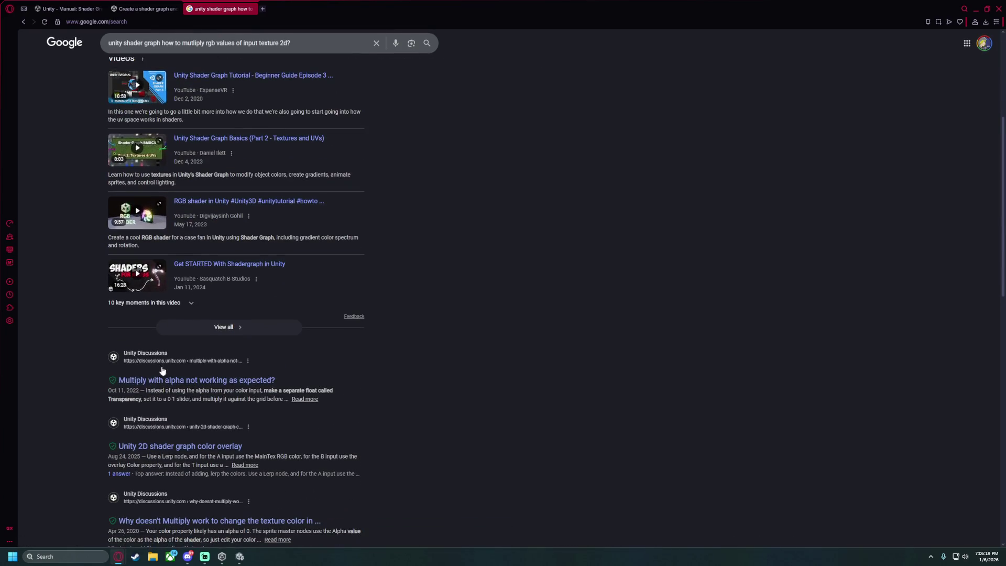
pyautogui.scroll(-2, 161, 388)
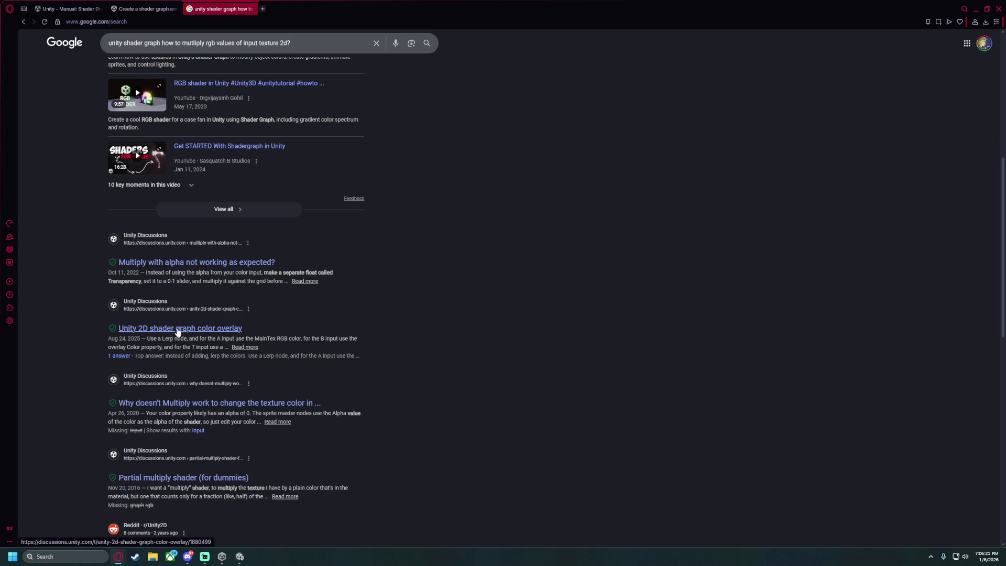
pyautogui.middleClick(210, 331)
pyautogui.click(296, 9)
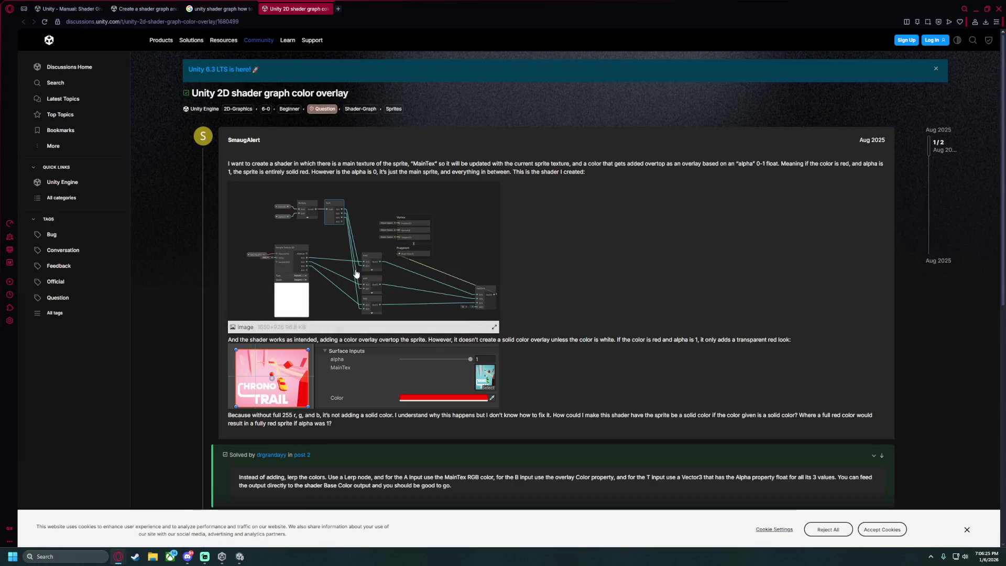
# View the thread's shader graph screenshot full size, close it, and return to the Unity graph.
pyautogui.click(336, 212)
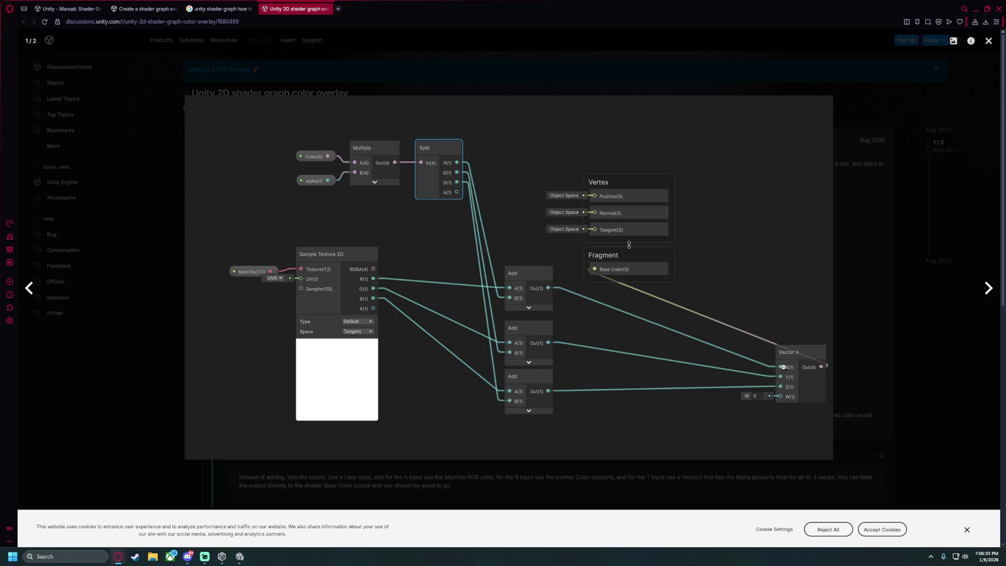
pyautogui.click(928, 85)
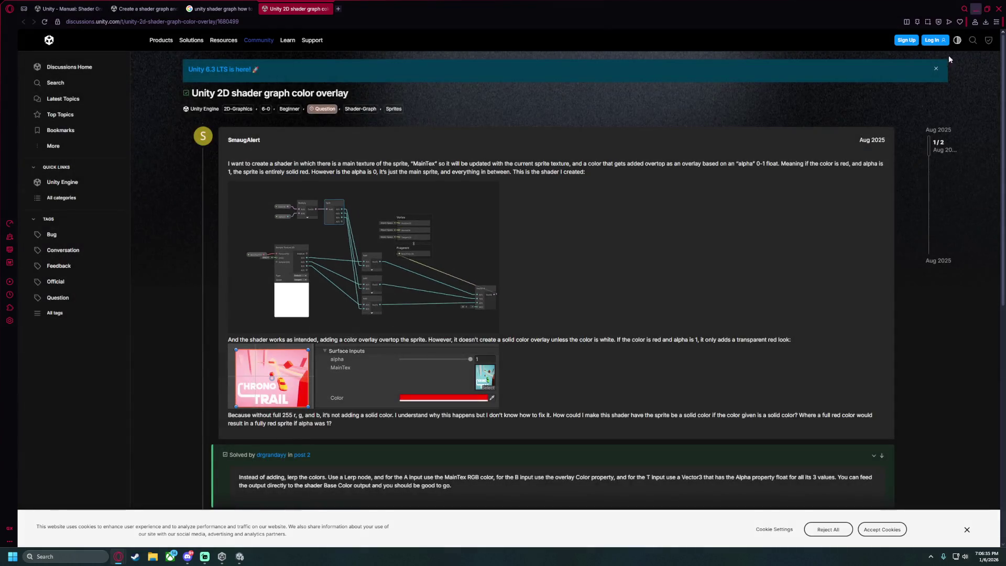
pyautogui.click(239, 557)
pyautogui.moveTo(504, 247); pyautogui.dragTo(463, 241)
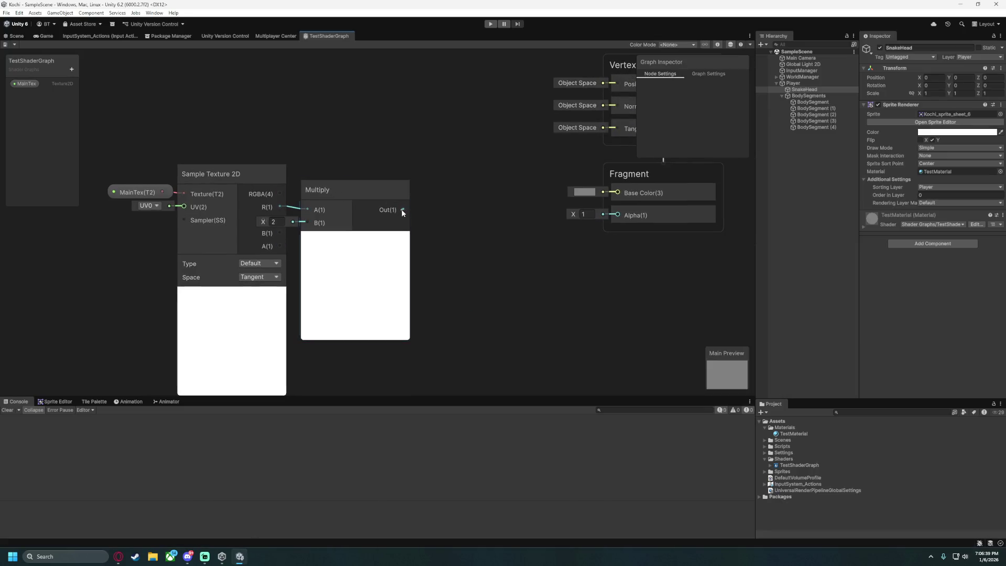
# Create a Vector 4 node taking Multiply's output into X and wire it to Base Color.
pyautogui.moveTo(403, 209); pyautogui.dragTo(423, 202)
pyautogui.write('vector')
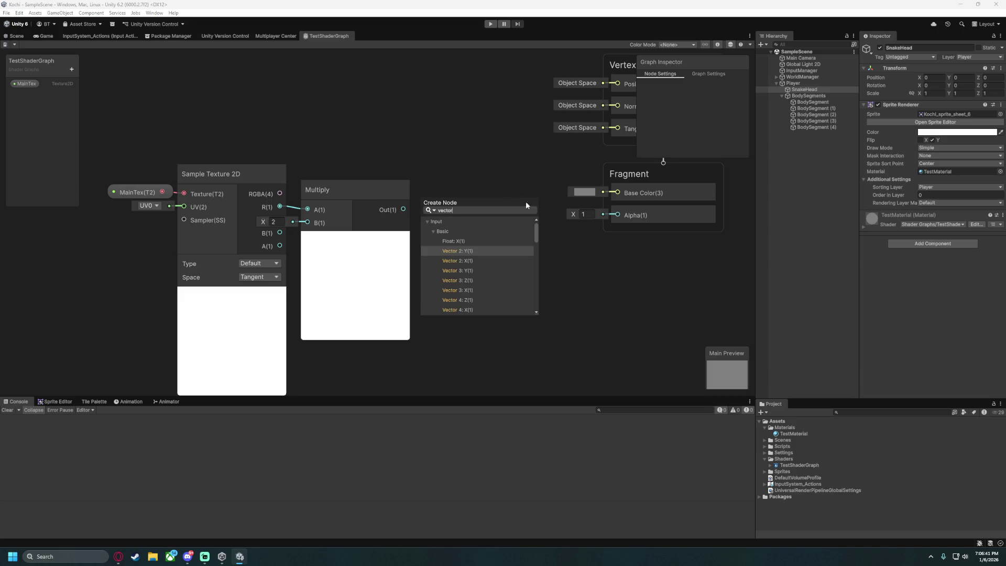
pyautogui.scroll(-1, 484, 298)
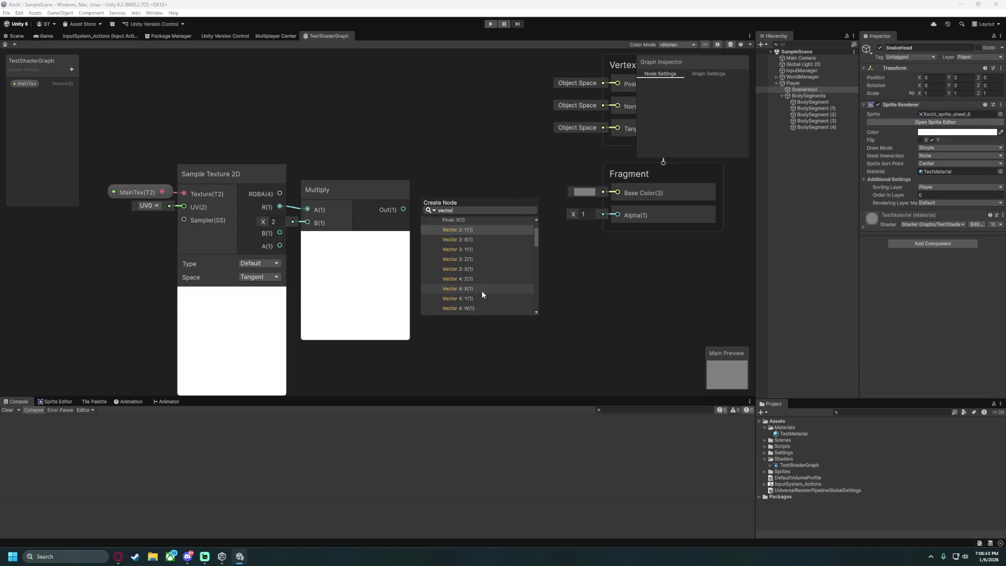
pyautogui.click(482, 290)
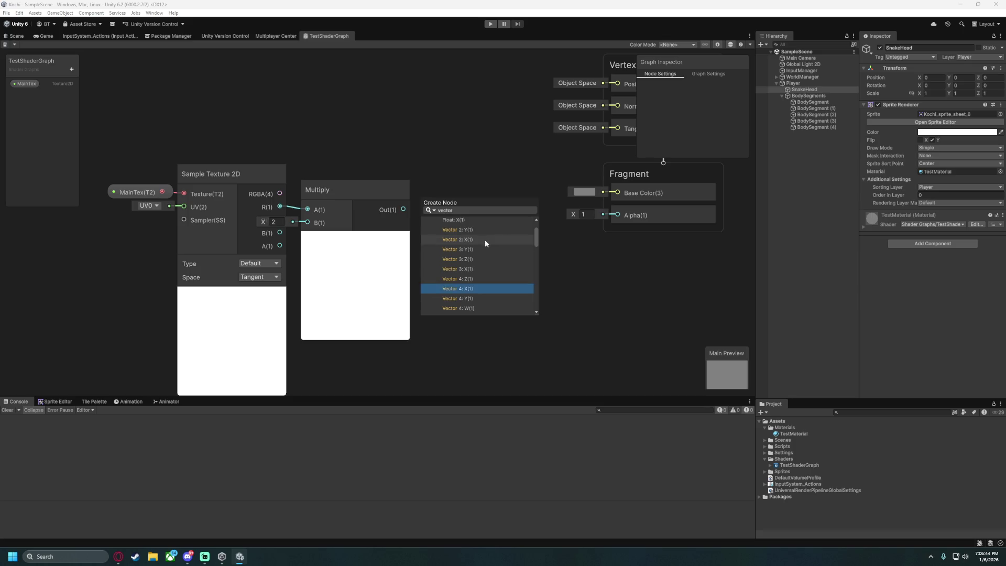
pyautogui.doubleClick(478, 291)
pyautogui.moveTo(466, 207); pyautogui.dragTo(486, 190)
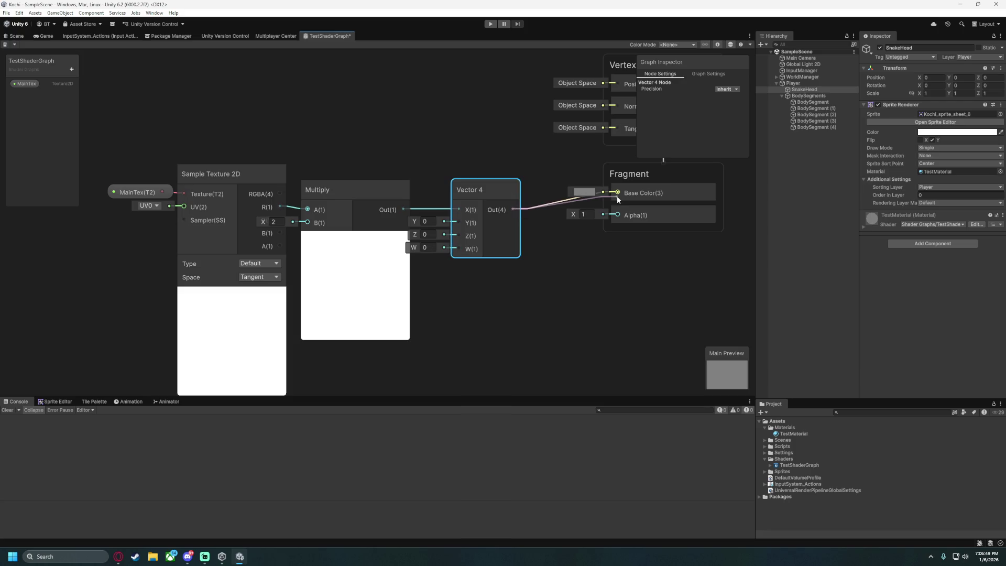
pyautogui.moveTo(617, 196); pyautogui.dragTo(617, 193)
pyautogui.moveTo(485, 182); pyautogui.dragTo(532, 168)
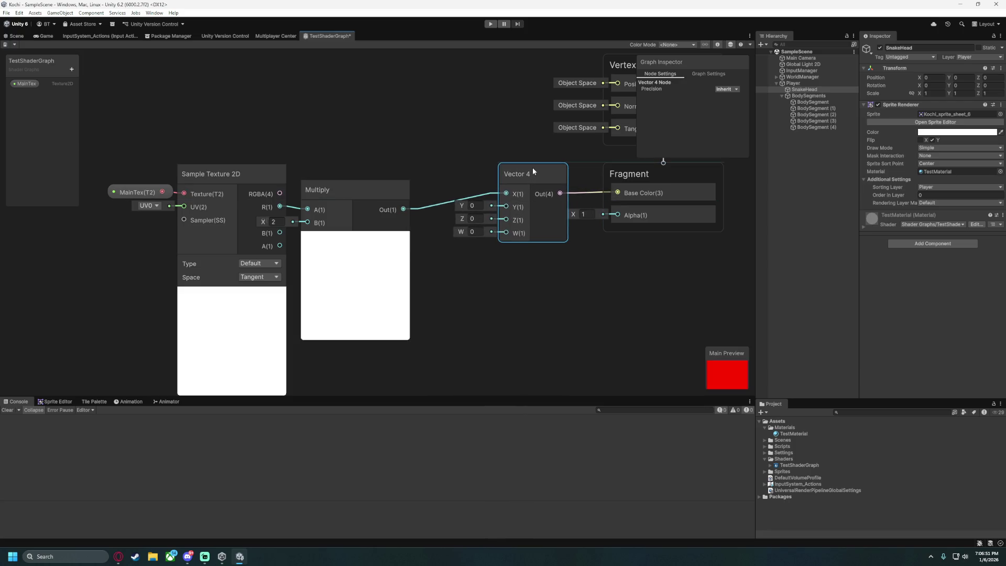
# Tidy the graph by repositioning the Multiply, MainTex and Sample Texture 2D nodes.
pyautogui.click(400, 190)
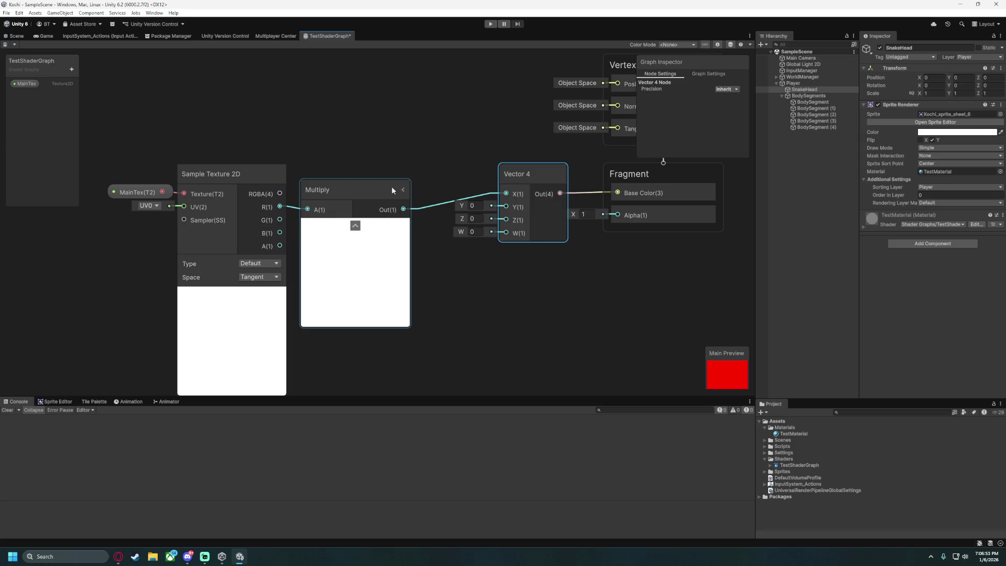
pyautogui.click(401, 191)
pyautogui.moveTo(402, 191); pyautogui.dragTo(397, 171)
pyautogui.moveTo(108, 151); pyautogui.dragTo(270, 332)
pyautogui.moveTo(242, 177)
pyautogui.mouseDown()
pyautogui.moveTo(240, 155)
pyautogui.moveTo(246, 172)
pyautogui.mouseUp()
pyautogui.click(316, 265)
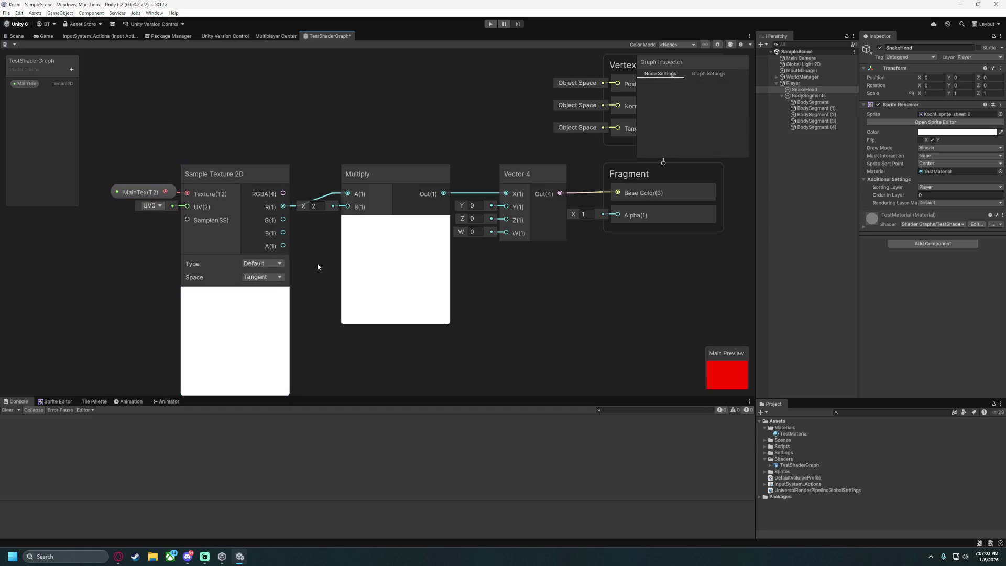
# Wire Sample Texture 2D's G, B and A outputs into Vector 4's Y, Z and W, then save.
pyautogui.moveTo(282, 219)
pyautogui.mouseDown()
pyautogui.moveTo(485, 225)
pyautogui.moveTo(507, 208)
pyautogui.mouseUp()
pyautogui.moveTo(282, 232)
pyautogui.mouseDown()
pyautogui.moveTo(521, 233)
pyautogui.moveTo(506, 220)
pyautogui.mouseUp()
pyautogui.moveTo(283, 245)
pyautogui.mouseDown()
pyautogui.moveTo(516, 238)
pyautogui.moveTo(506, 233)
pyautogui.mouseUp()
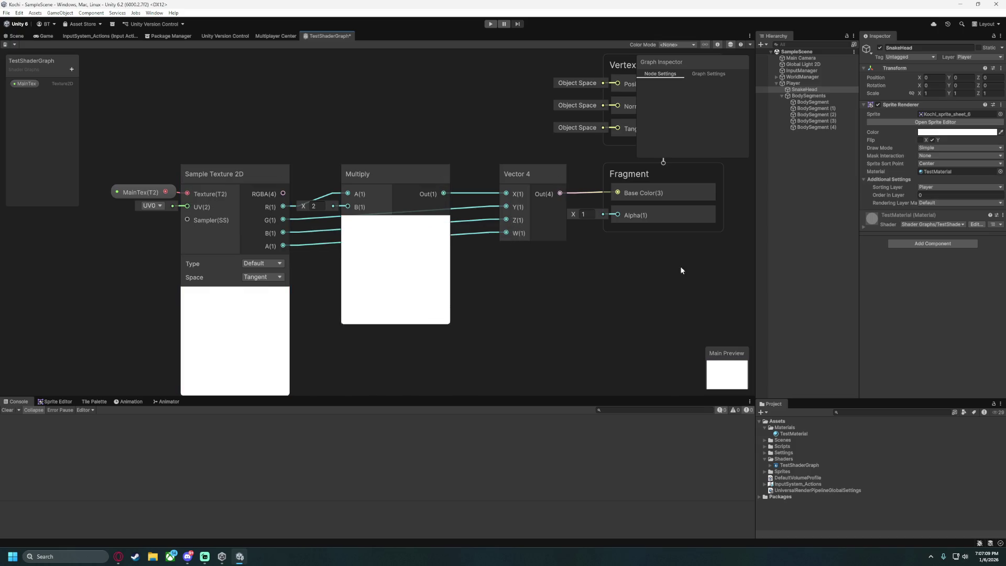
pyautogui.hotkey('ctrl', 's')
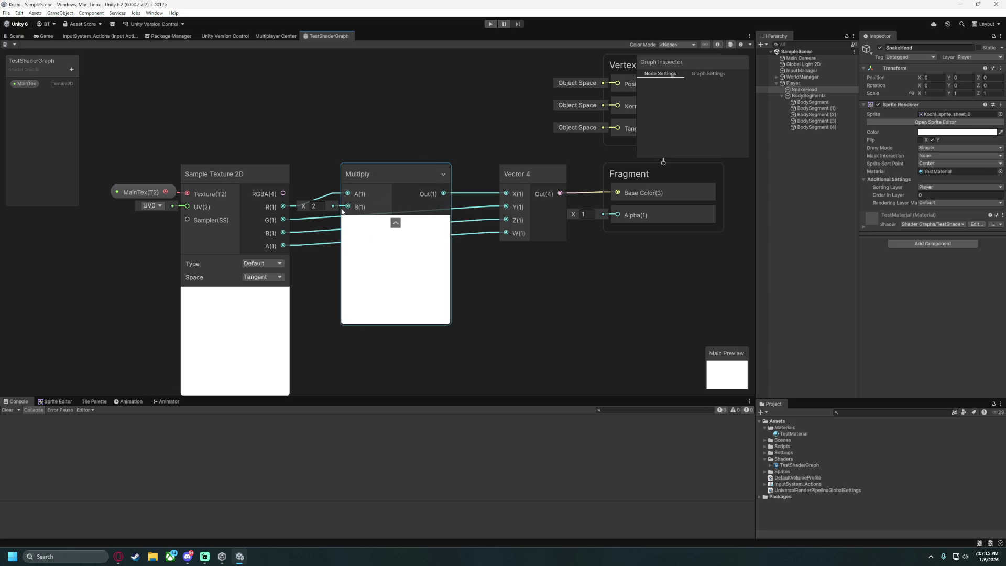
# Set the Multiply node's B value to 0.5 and save the shader graph.
pyautogui.click(324, 207)
pyautogui.write('0.')
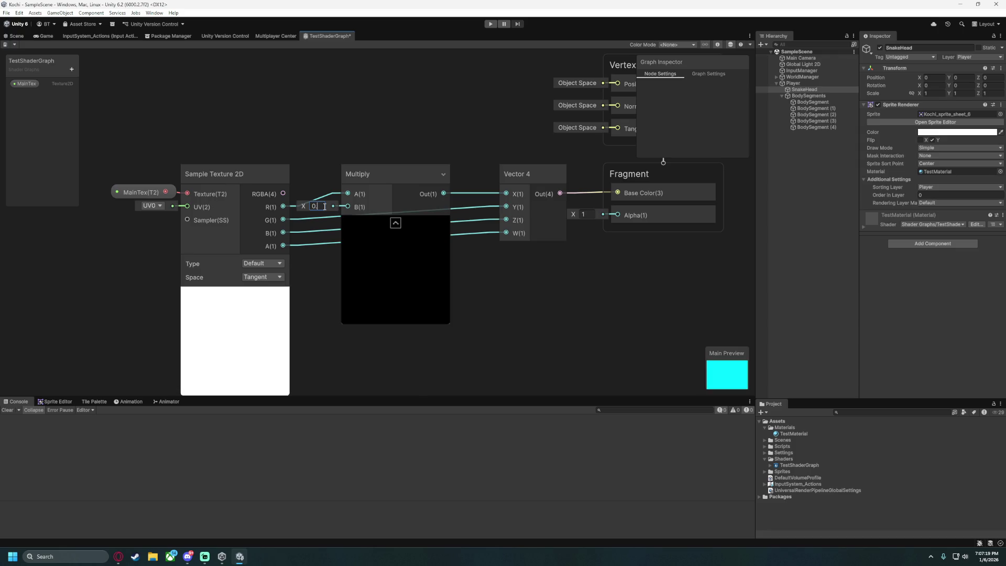
pyautogui.write('5')
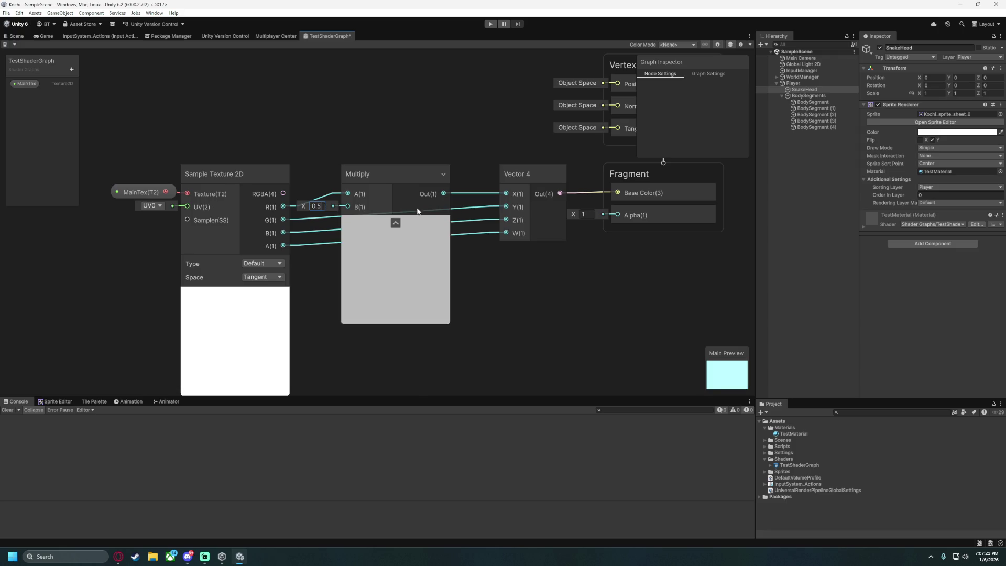
pyautogui.press('Return')
pyautogui.hotkey('ctrl', 's')
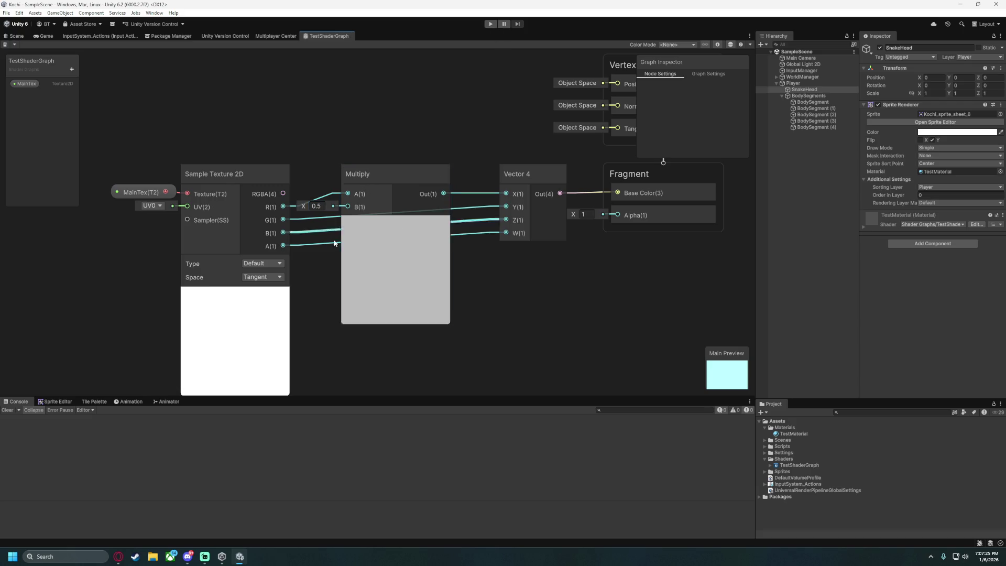
# Collapse Multiply's preview and move Multiply, MainTex and Sample Texture 2D further right.
pyautogui.click(396, 224)
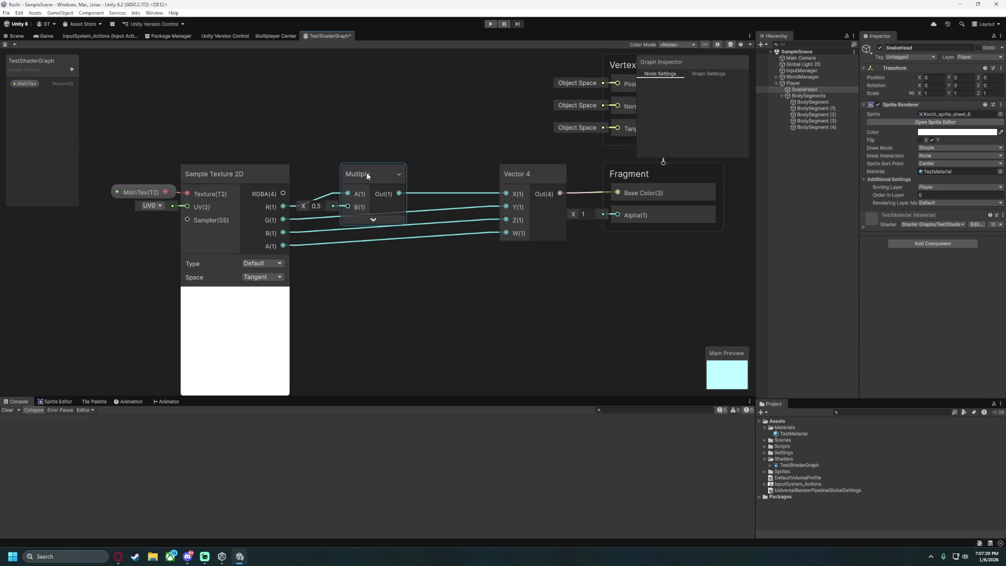
pyautogui.moveTo(378, 171)
pyautogui.mouseDown()
pyautogui.moveTo(467, 172)
pyautogui.moveTo(440, 171)
pyautogui.mouseUp()
pyautogui.moveTo(122, 160); pyautogui.dragTo(210, 199)
pyautogui.moveTo(244, 169)
pyautogui.mouseDown()
pyautogui.moveTo(329, 168)
pyautogui.moveTo(306, 167)
pyautogui.mouseUp()
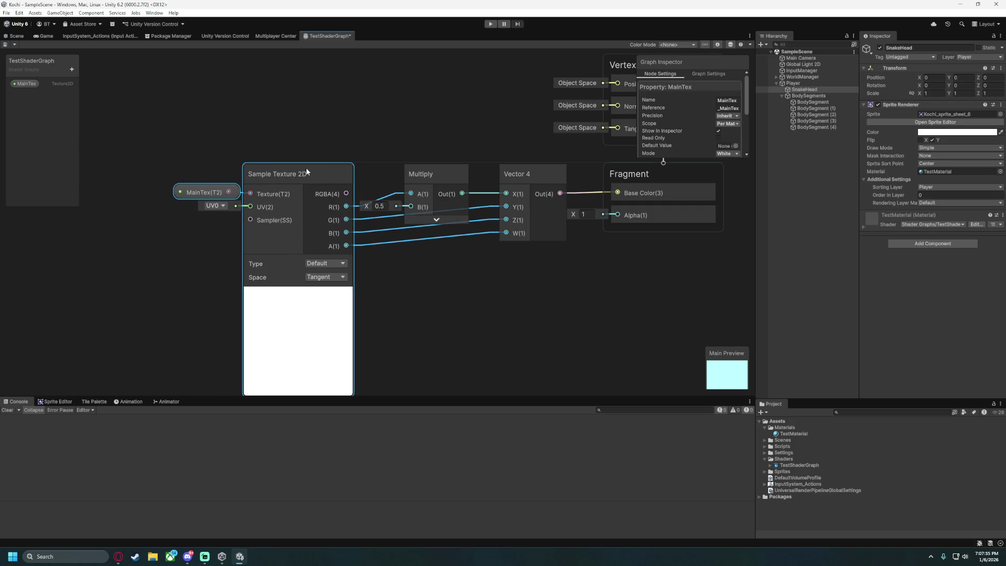
pyautogui.click(430, 271)
pyautogui.moveTo(302, 294)
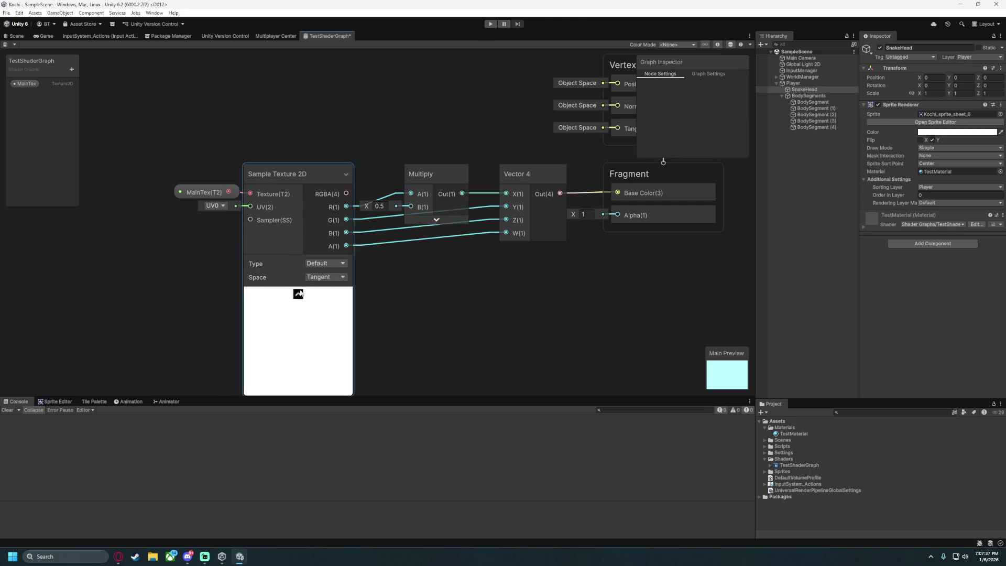
# Run Play mode, steer the snake through dozens of arrow-key turns, then stop playing.
pyautogui.click(490, 24)
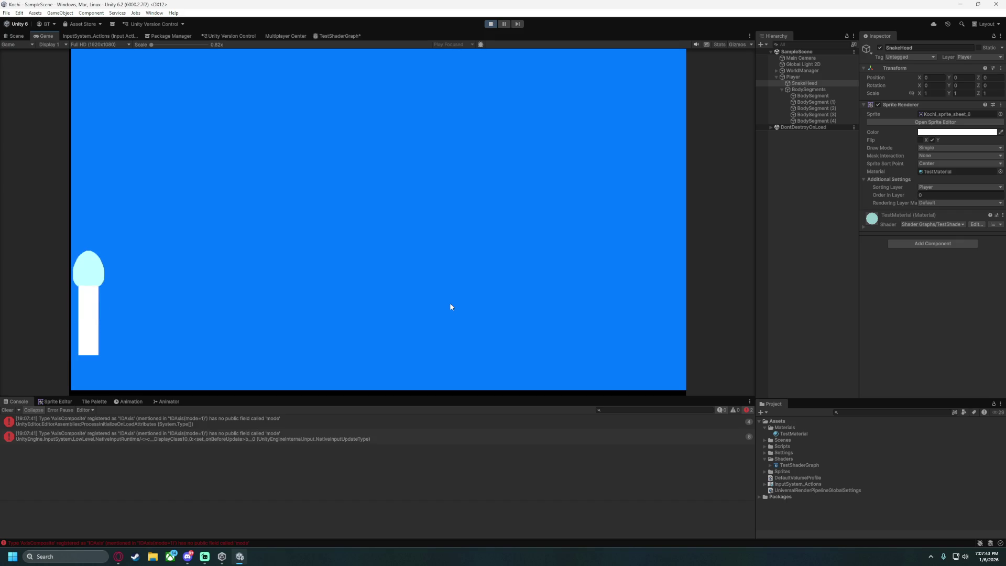
pyautogui.press('Right')
pyautogui.press('Down')
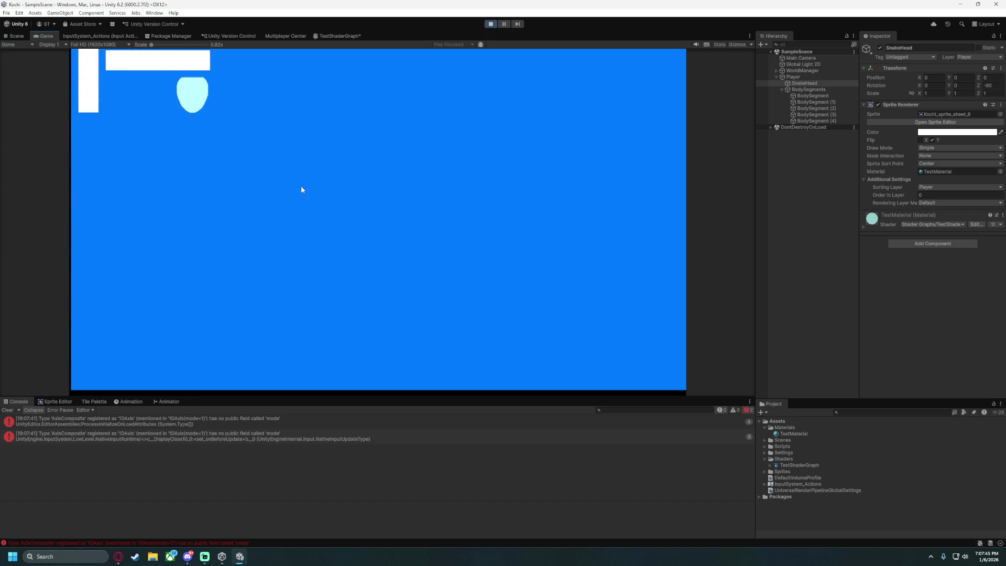
pyautogui.press('Right')
pyautogui.press('Up')
pyautogui.press('Left')
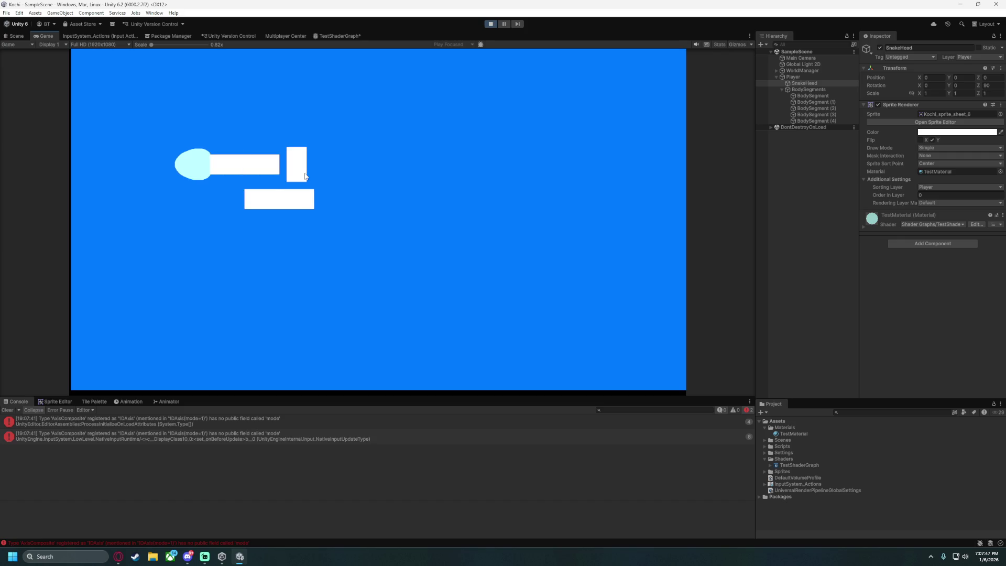
pyautogui.press('Down')
pyautogui.press('Right')
pyautogui.press('Up')
pyautogui.press('Right')
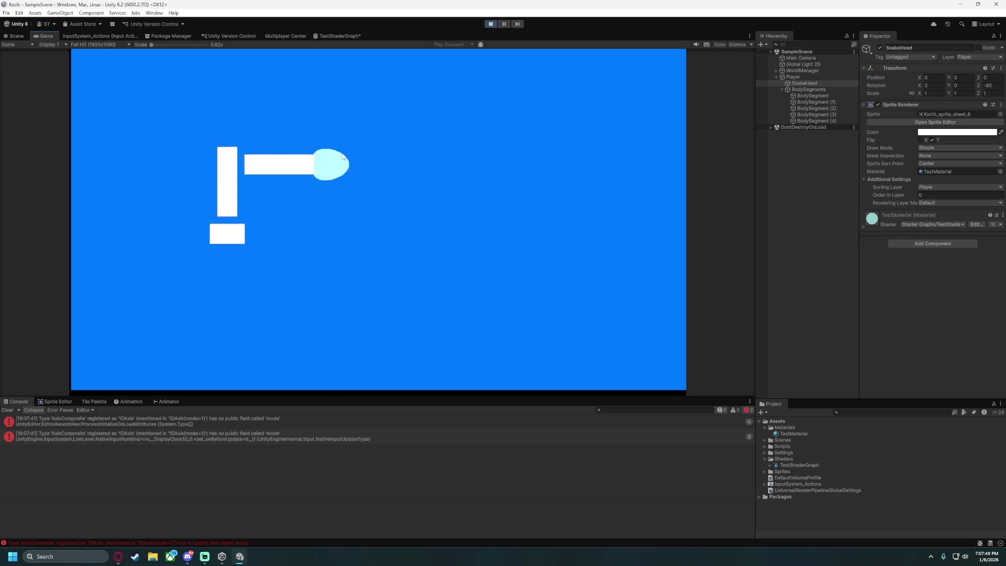
pyautogui.press('Down')
pyautogui.press('Left')
pyautogui.press('Up')
pyautogui.press('Right')
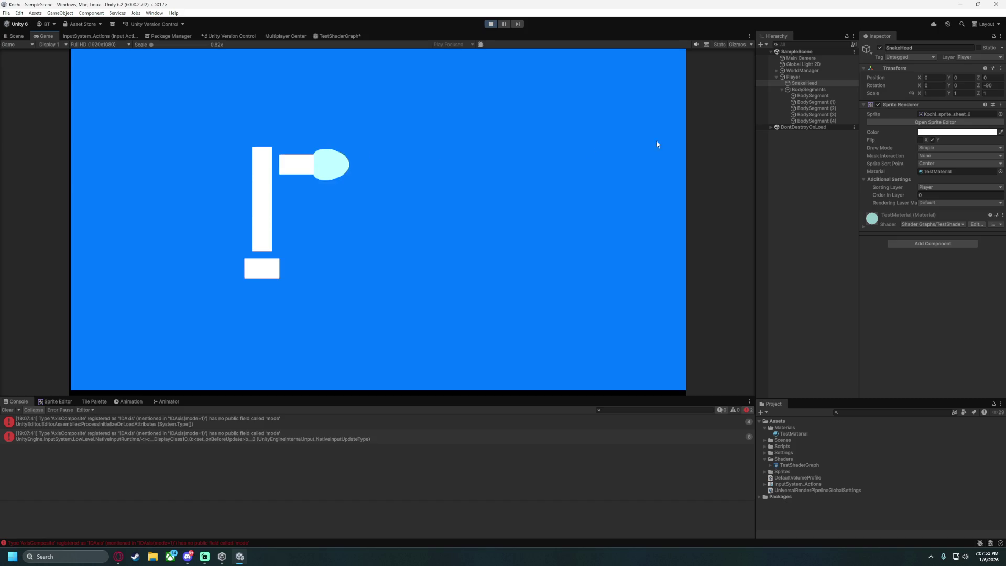
pyautogui.press('Down')
pyautogui.press('Left')
pyautogui.press('Up')
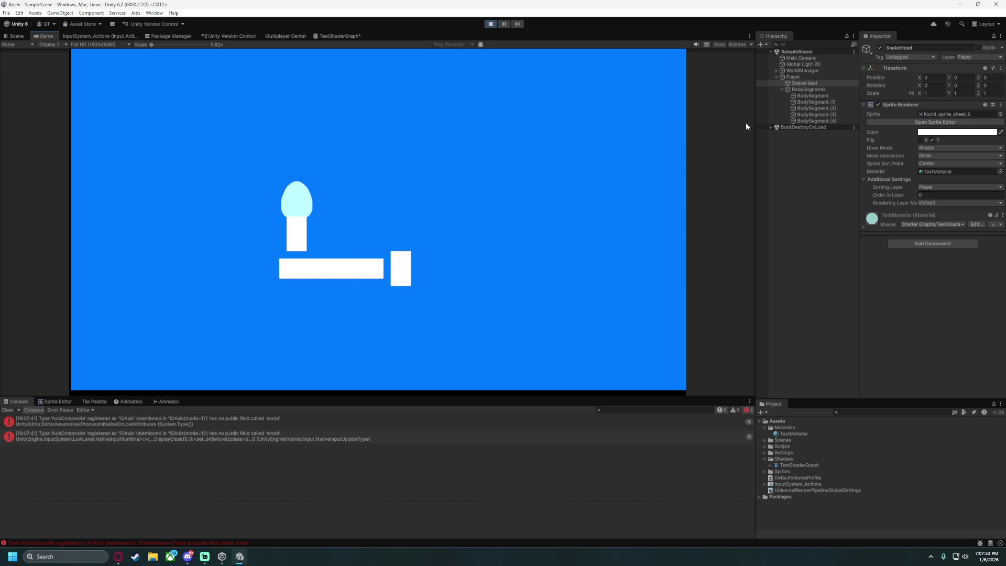
pyautogui.press('Right')
pyautogui.press('Up')
pyautogui.press('Left')
pyautogui.press('Down')
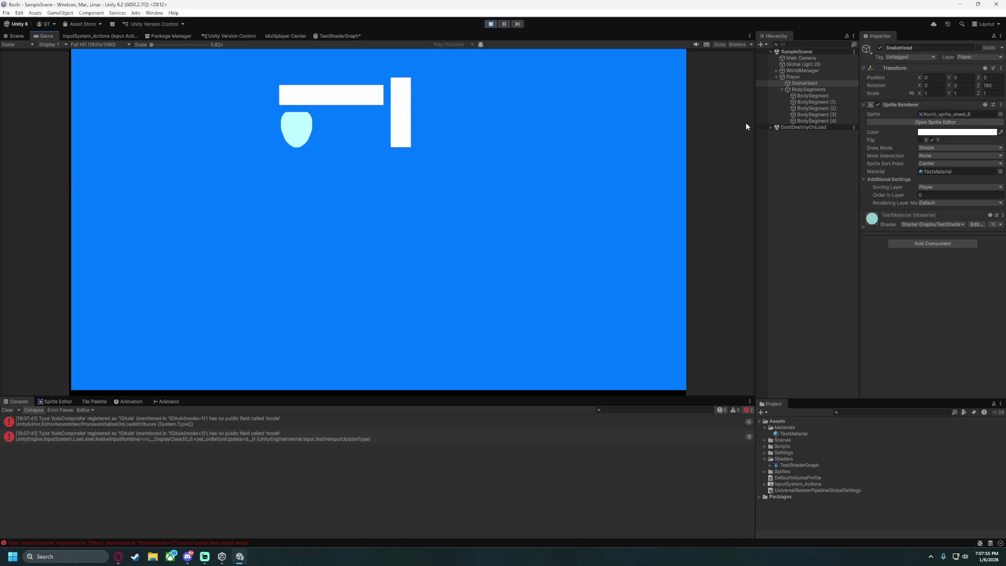
pyautogui.press('Right')
pyautogui.press('Up')
pyautogui.press('Left')
pyautogui.press('Down')
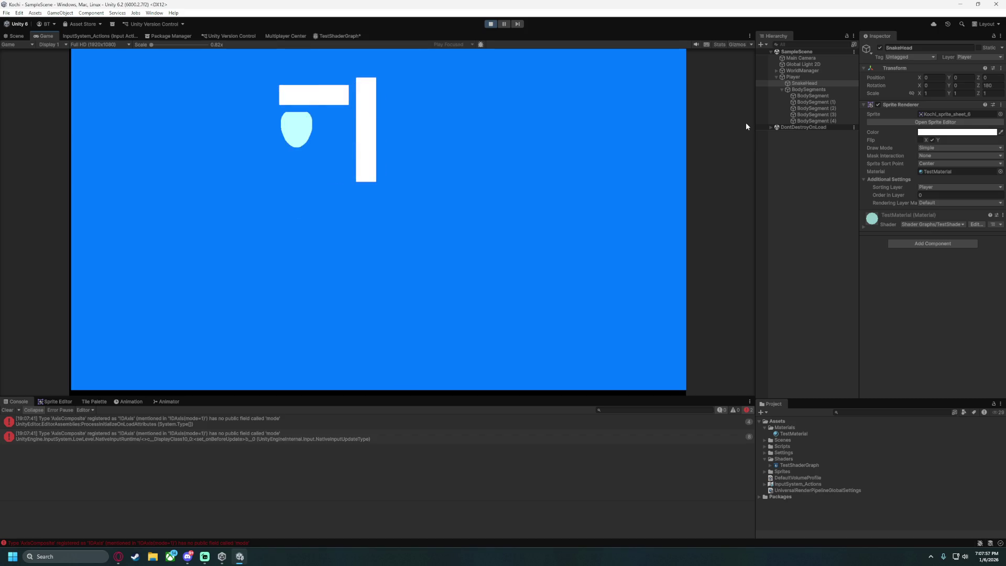
pyautogui.press('Right')
pyautogui.press('Up')
pyautogui.press('Left')
pyautogui.press('Down')
pyautogui.press('Right')
pyautogui.press('Up')
pyautogui.press('Right')
pyautogui.press('Down')
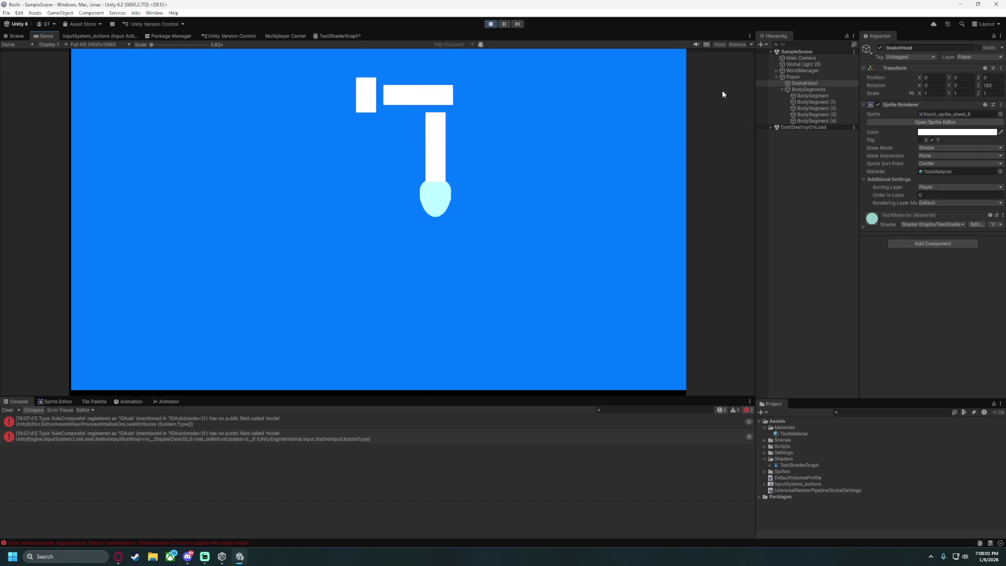
pyautogui.click(490, 24)
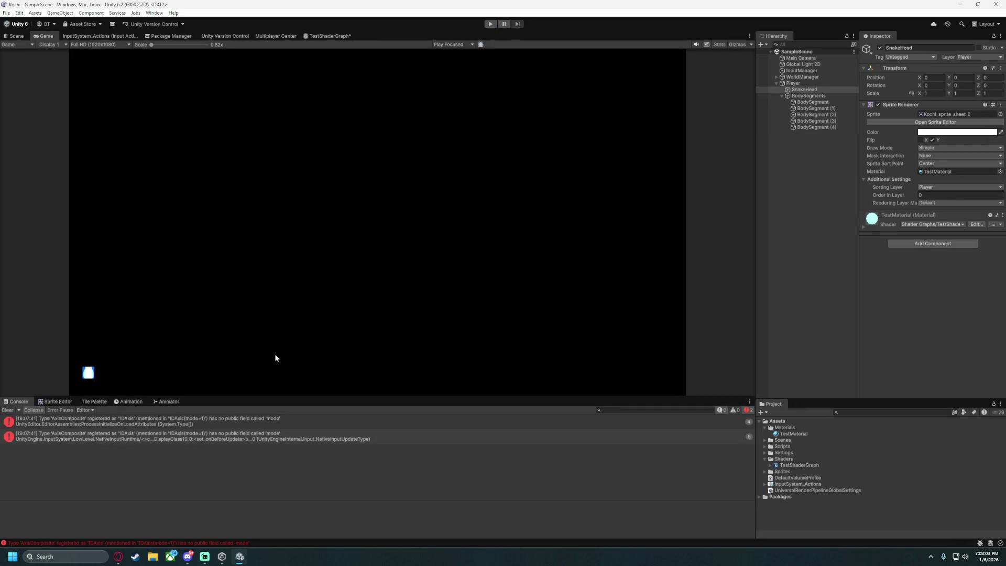
# Return to the TestShaderGraph tab and collapse the Sample Texture 2D node's preview.
pyautogui.click(329, 36)
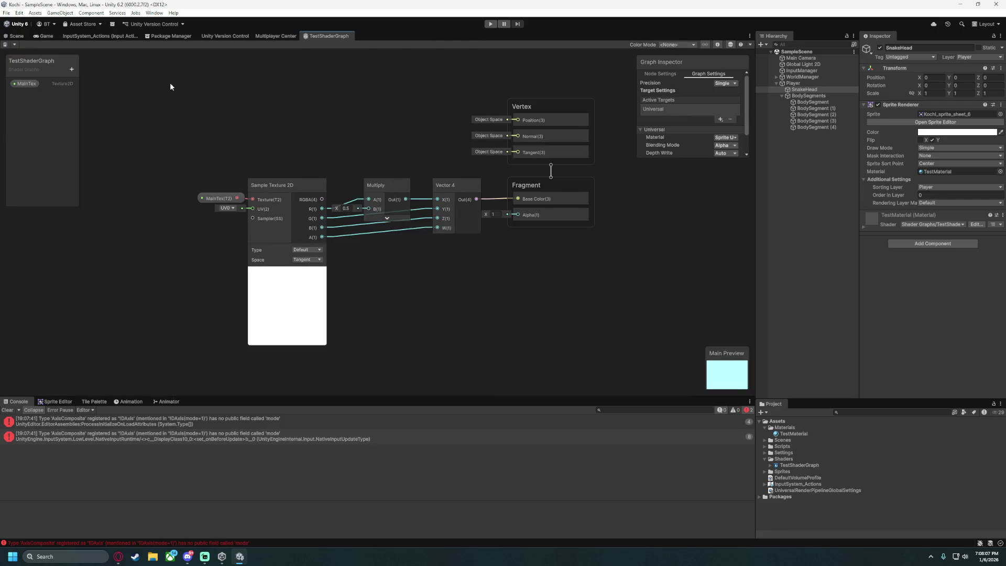
pyautogui.scroll(3, 482, 265)
pyautogui.scroll(-2, 468, 271)
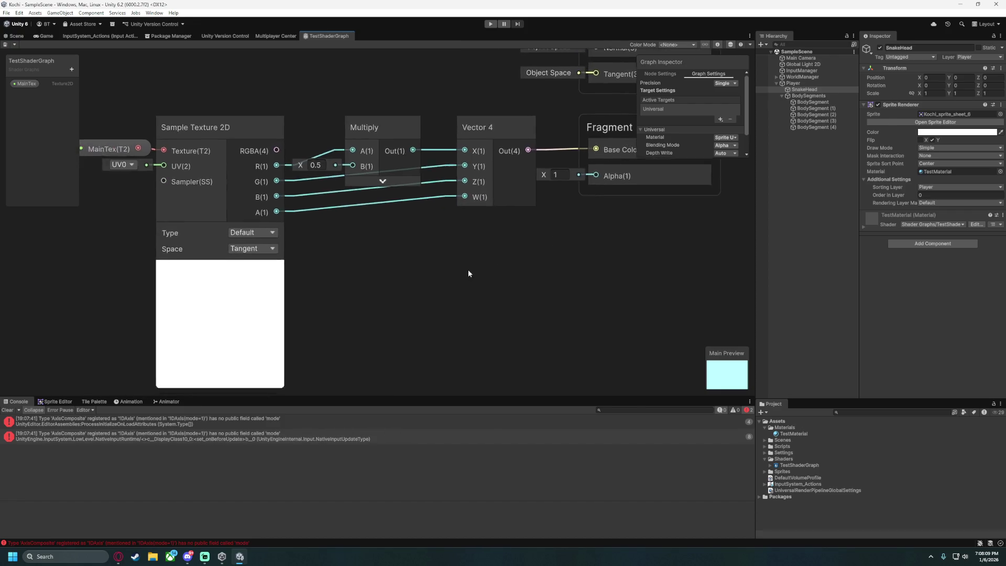
pyautogui.click(302, 287)
pyautogui.click(275, 266)
pyautogui.scroll(3, 410, 279)
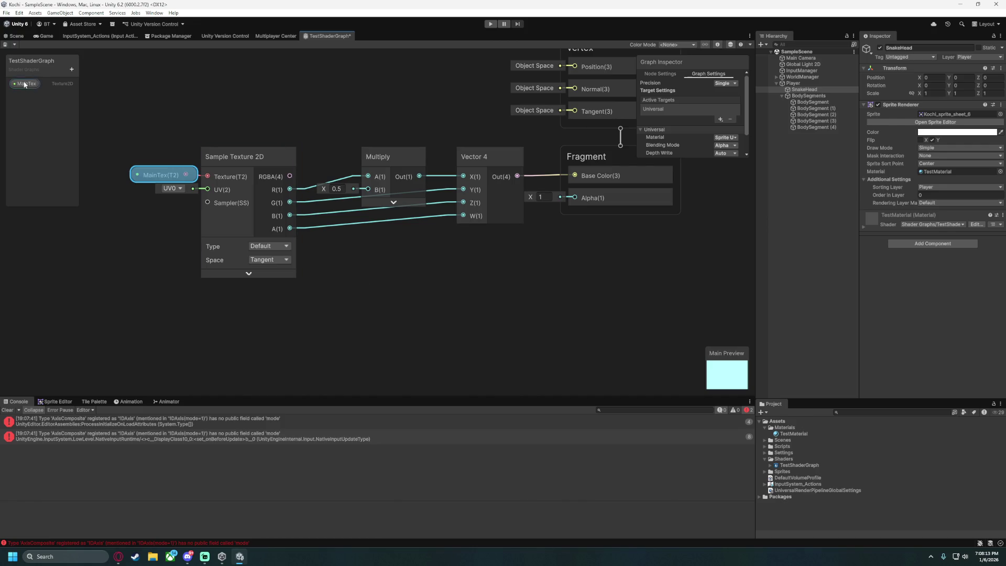
pyautogui.scroll(1, 393, 360)
pyautogui.scroll(-2, 370, 333)
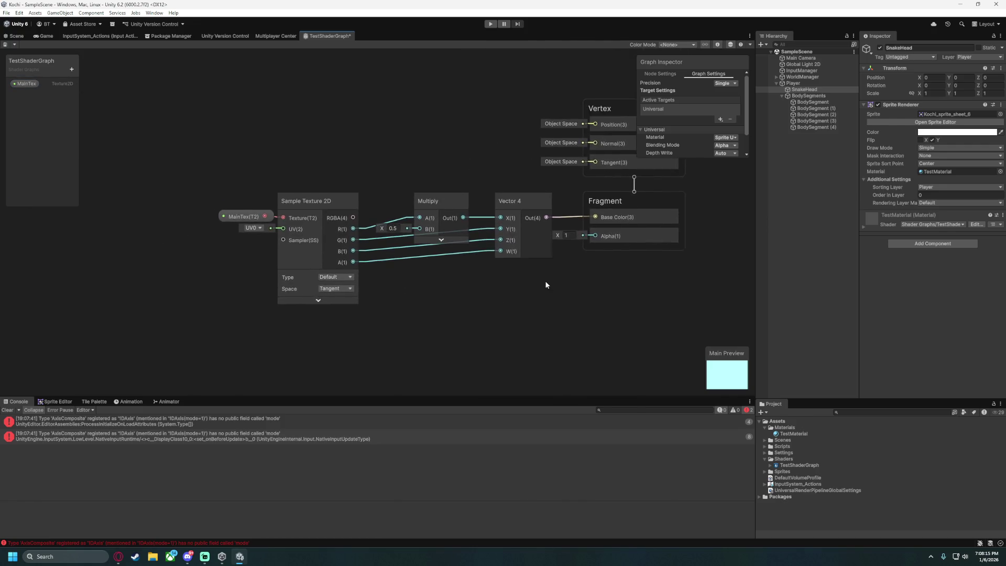
pyautogui.scroll(1, 433, 289)
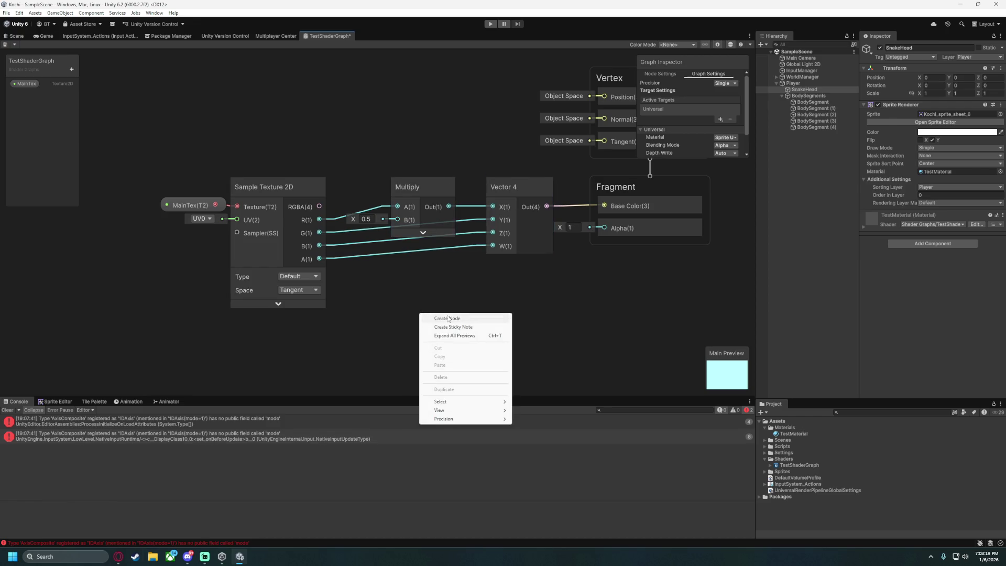
# Add a Gradient node to the graph, then delete it again.
pyautogui.click(451, 317)
pyautogui.write('gradien')
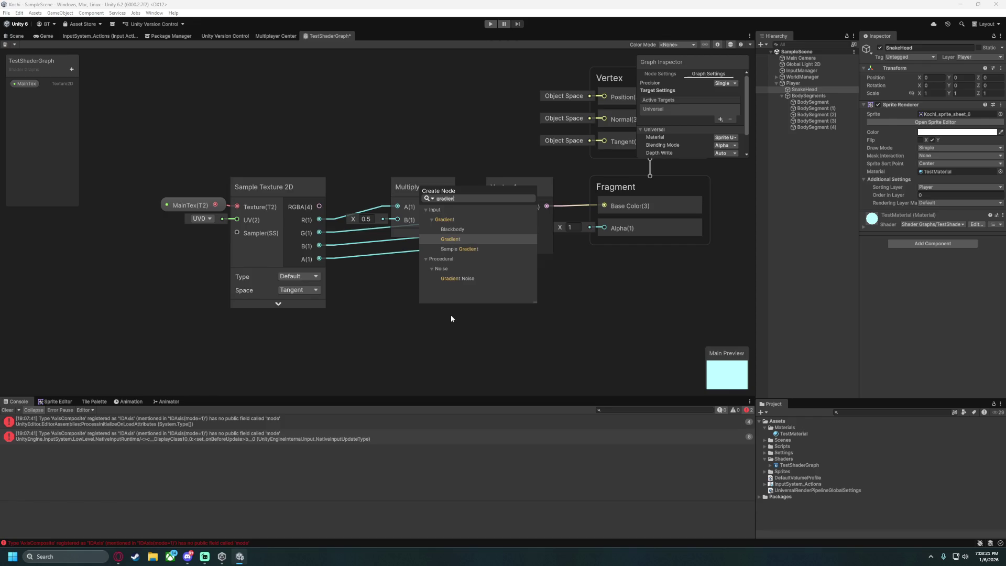
pyautogui.click(463, 239)
pyautogui.moveTo(469, 341); pyautogui.dragTo(420, 320)
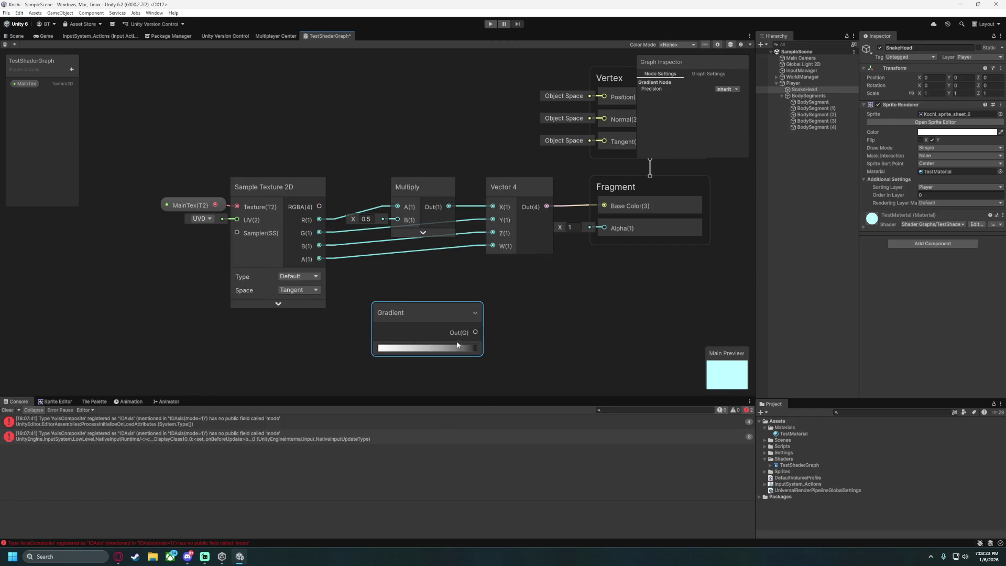
pyautogui.click(404, 298)
pyautogui.click(461, 340)
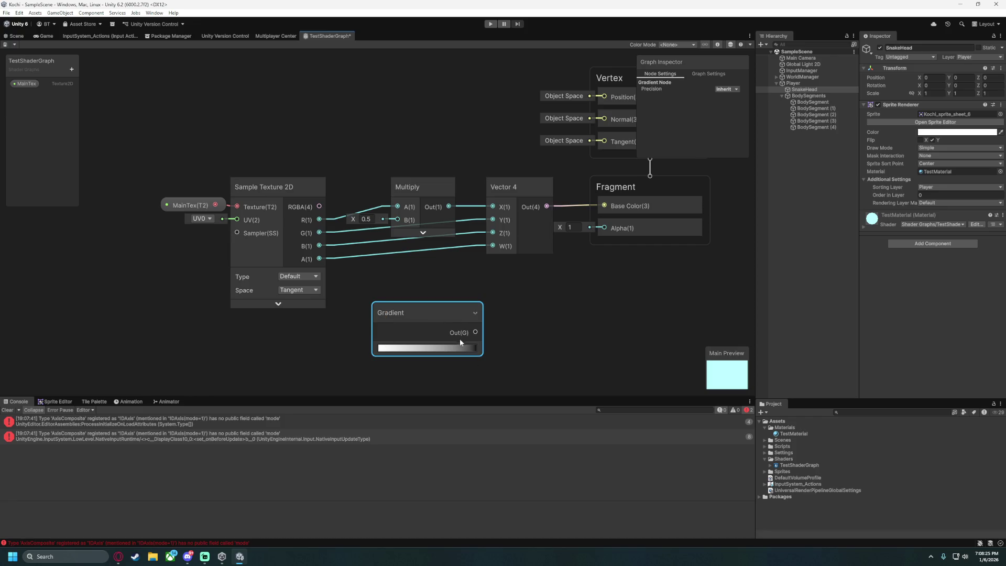
pyautogui.press('Delete')
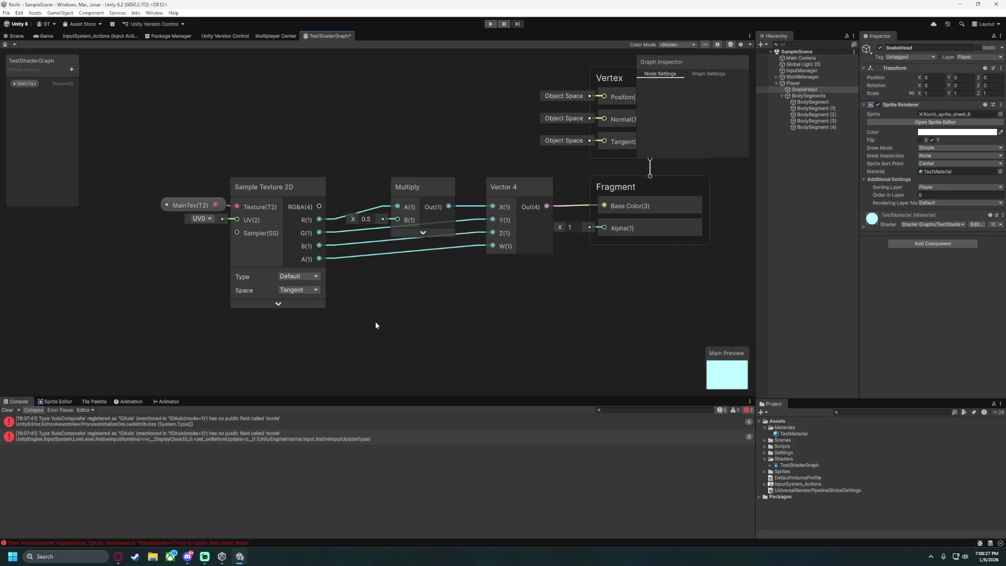
# Start a node search for 'posi', then enlarge the forum thread's shader graph screenshot.
pyautogui.rightClick(439, 288)
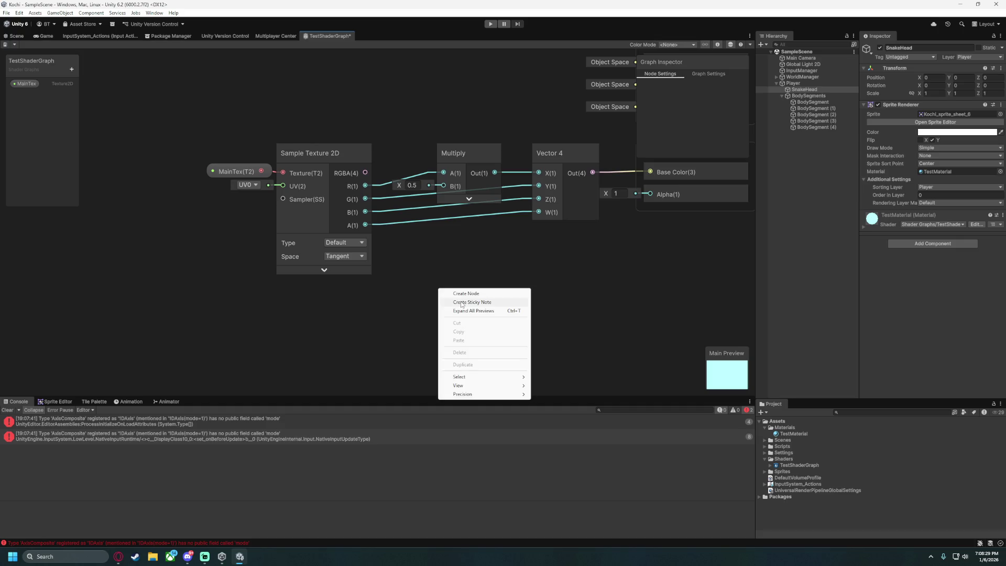
pyautogui.click(460, 294)
pyautogui.write('posi')
pyautogui.click(118, 556)
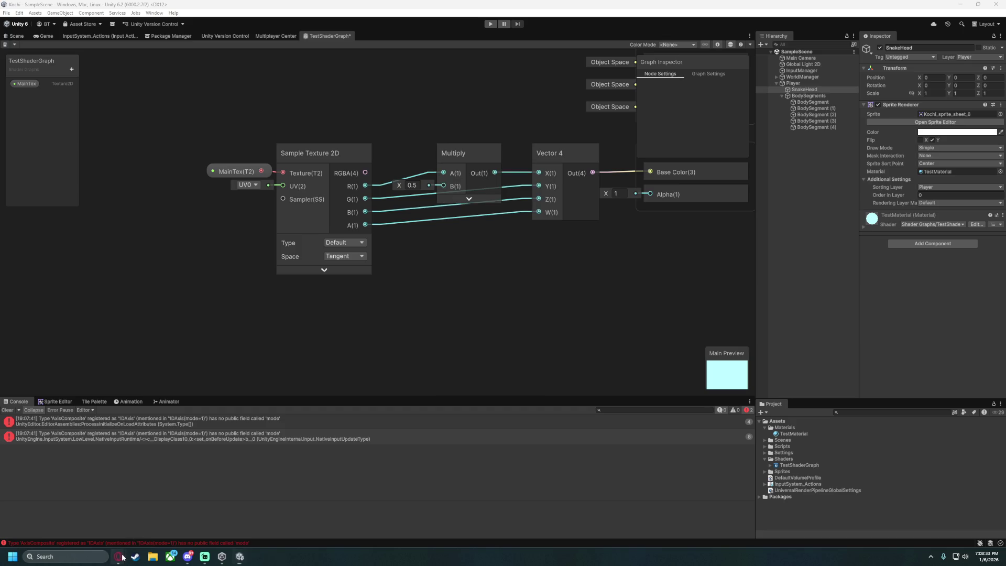
pyautogui.click(308, 226)
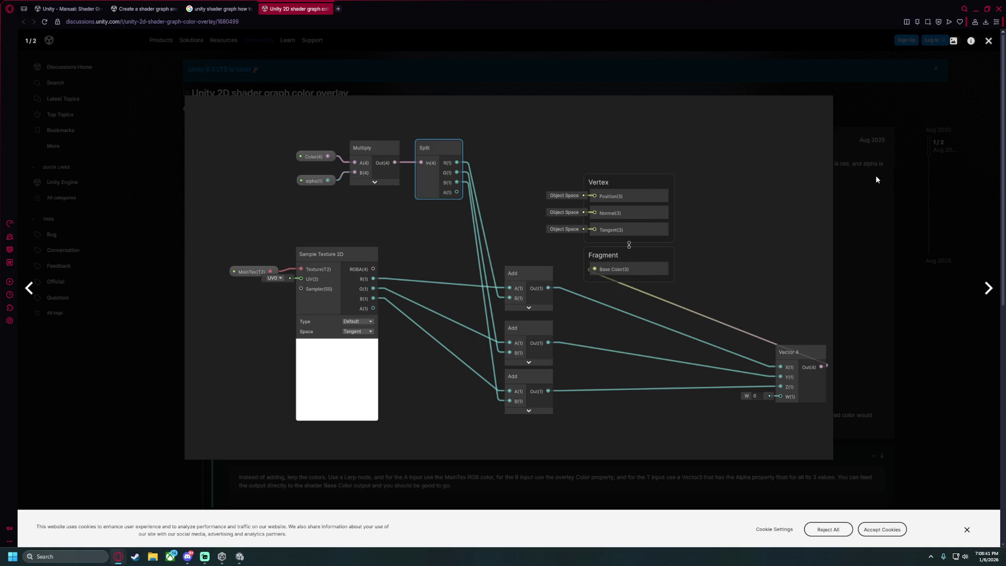
# Close the enlarged screenshot, scroll through the solution post, and return to Unity.
pyautogui.click(685, 54)
pyautogui.scroll(-5, 541, 328)
pyautogui.scroll(5, 541, 329)
pyautogui.click(975, 9)
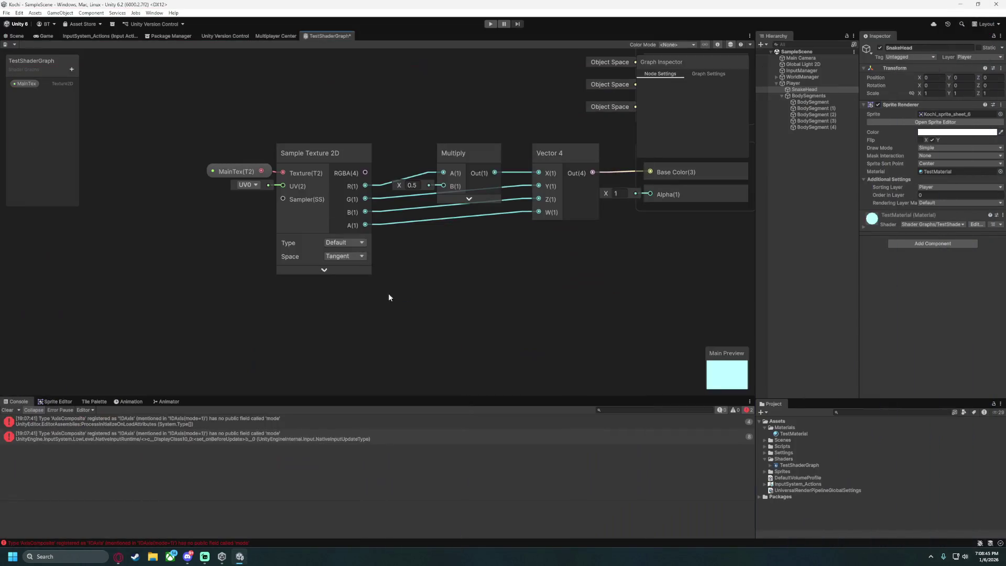
# Add a Screen Position node via the 'position' search and collapse its preview.
pyautogui.scroll(2, 400, 283)
pyautogui.scroll(-4, 236, 158)
pyautogui.scroll(5, 293, 148)
pyautogui.scroll(2, 340, 173)
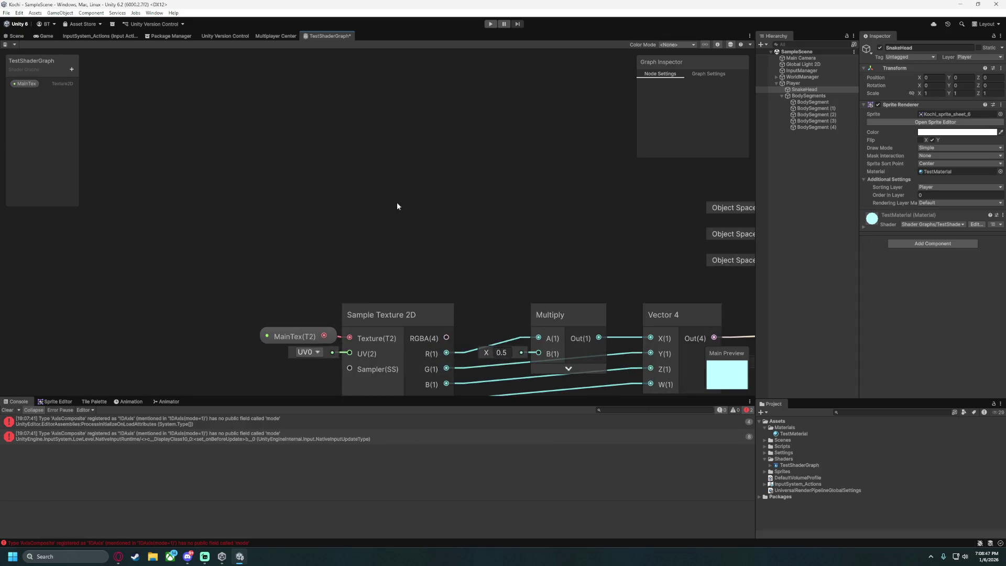
pyautogui.scroll(1, 351, 173)
pyautogui.rightClick(316, 143)
pyautogui.click(350, 150)
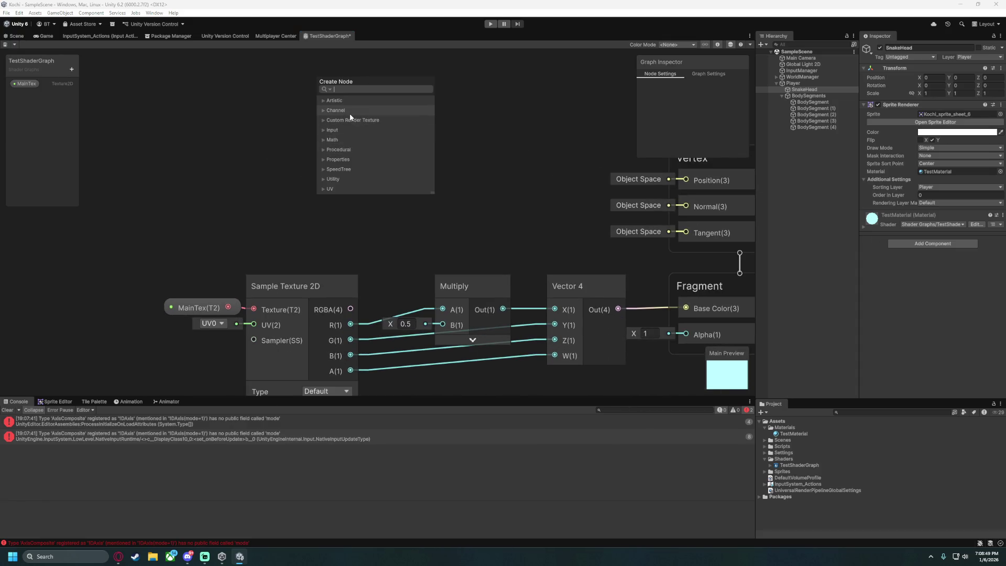
pyautogui.write('position')
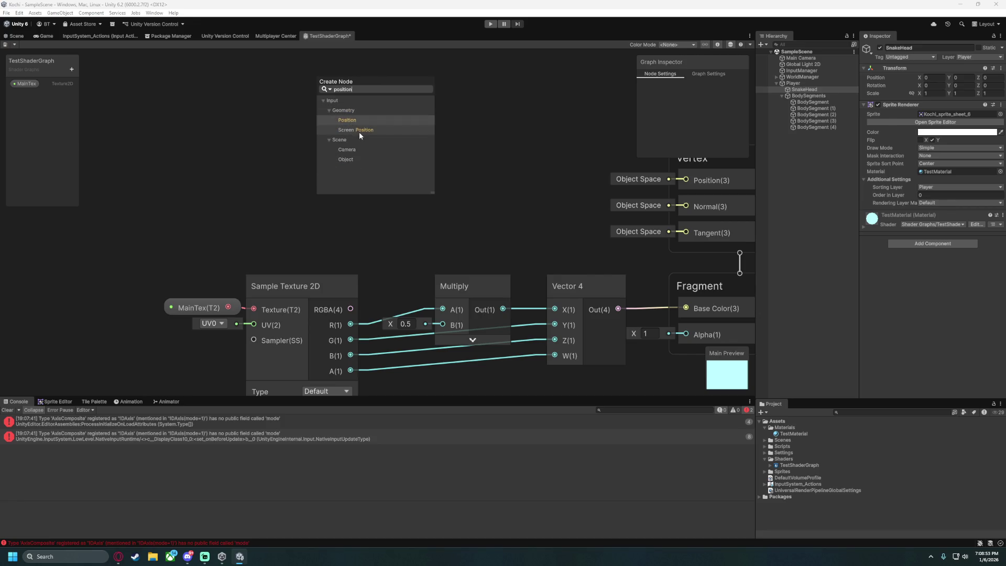
pyautogui.click(359, 132)
pyautogui.moveTo(354, 151)
pyautogui.mouseDown()
pyautogui.moveTo(292, 117)
pyautogui.moveTo(273, 62)
pyautogui.moveTo(260, 122)
pyautogui.moveTo(319, 244)
pyautogui.moveTo(319, 235)
pyautogui.mouseUp()
pyautogui.click(293, 188)
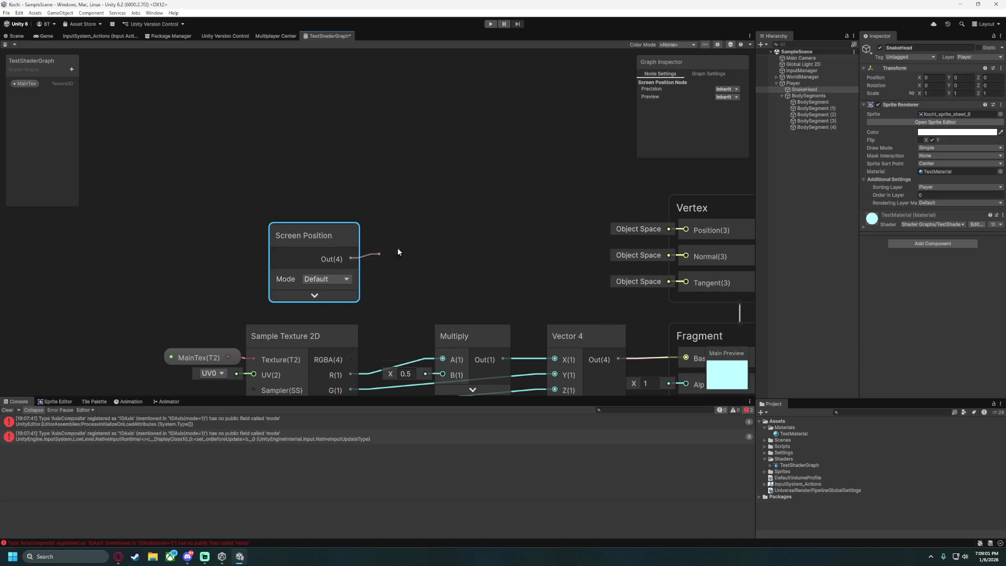
# Create a Split node fed by Screen Position, arrange both, and wire Split R into Multiply B.
pyautogui.moveTo(390, 254); pyautogui.dragTo(388, 247)
pyautogui.write('split')
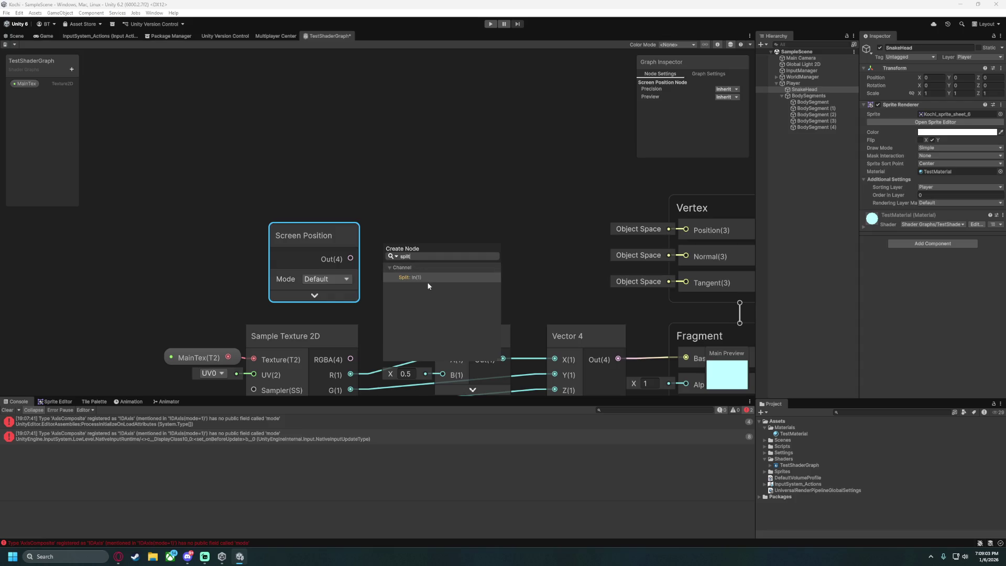
pyautogui.press('Return')
pyautogui.moveTo(415, 247)
pyautogui.mouseDown()
pyautogui.moveTo(406, 234)
pyautogui.moveTo(473, 236)
pyautogui.moveTo(411, 237)
pyautogui.mouseUp()
pyautogui.moveTo(315, 210); pyautogui.dragTo(510, 292)
pyautogui.moveTo(389, 237)
pyautogui.mouseDown()
pyautogui.moveTo(298, 231)
pyautogui.moveTo(301, 239)
pyautogui.mouseUp()
pyautogui.click(412, 246)
pyautogui.moveTo(411, 246)
pyautogui.mouseDown()
pyautogui.moveTo(380, 162)
pyautogui.moveTo(337, 150)
pyautogui.mouseUp()
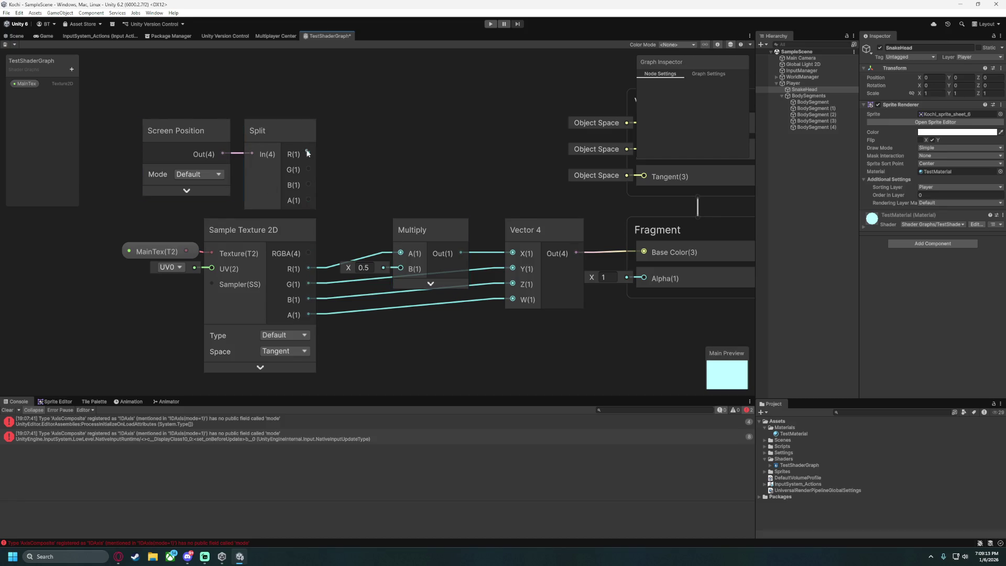
pyautogui.moveTo(409, 270); pyautogui.dragTo(409, 269)
pyautogui.scroll(-3, 454, 122)
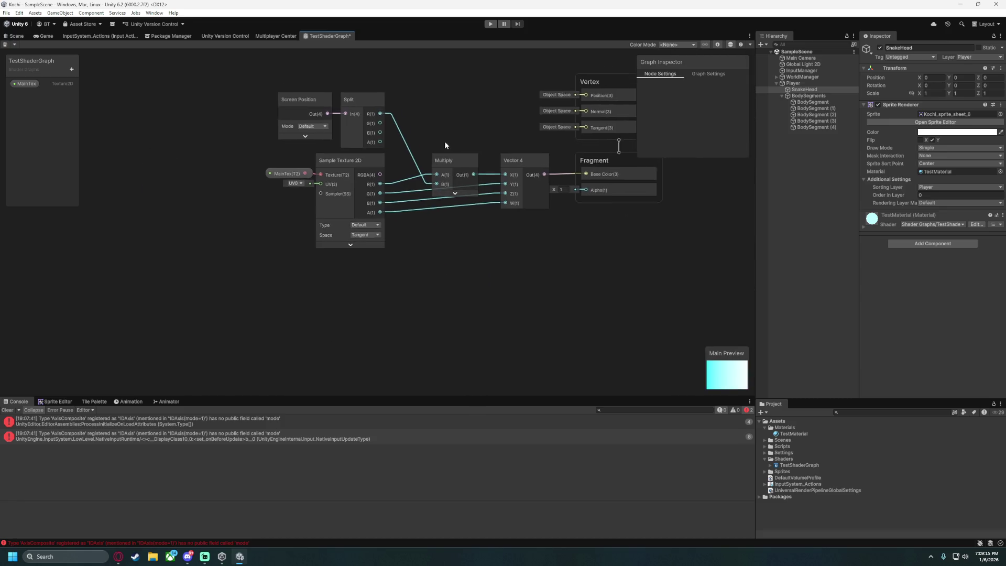
# Duplicate the Multiply node twice, stacking the three copies vertically.
pyautogui.hotkey('ctrl', 'v')
pyautogui.moveTo(431, 297); pyautogui.dragTo(413, 249)
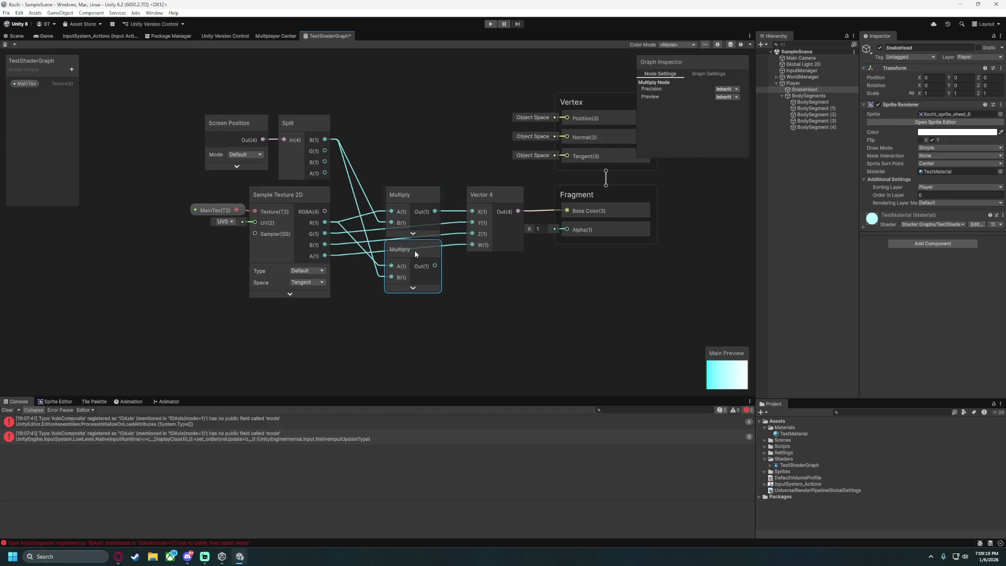
pyautogui.click(408, 309)
pyautogui.hotkey('ctrl', 'v')
pyautogui.moveTo(432, 322); pyautogui.dragTo(405, 304)
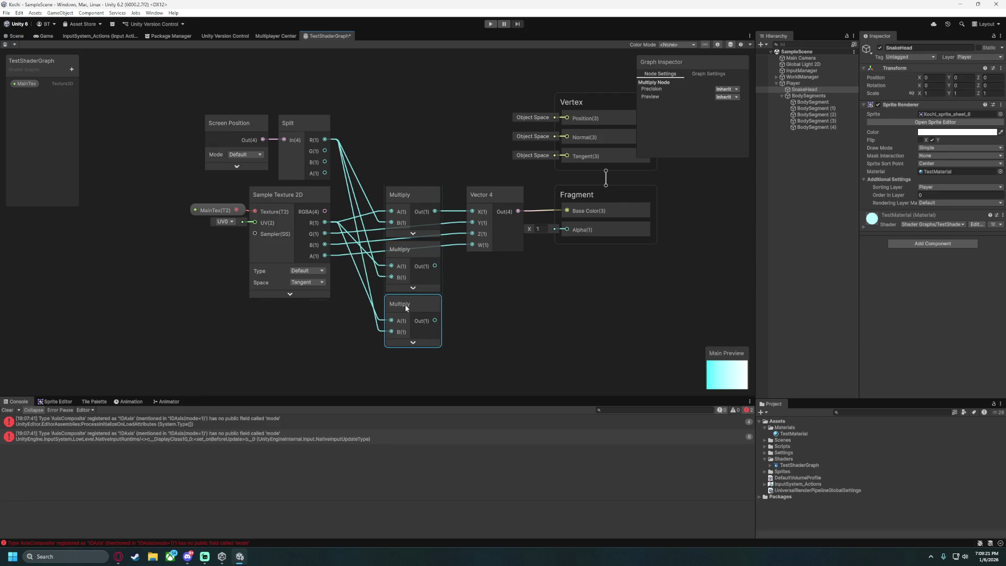
# Box-select and delete the old wires feeding the Multiply nodes.
pyautogui.scroll(3, 483, 257)
pyautogui.moveTo(310, 148); pyautogui.dragTo(322, 247)
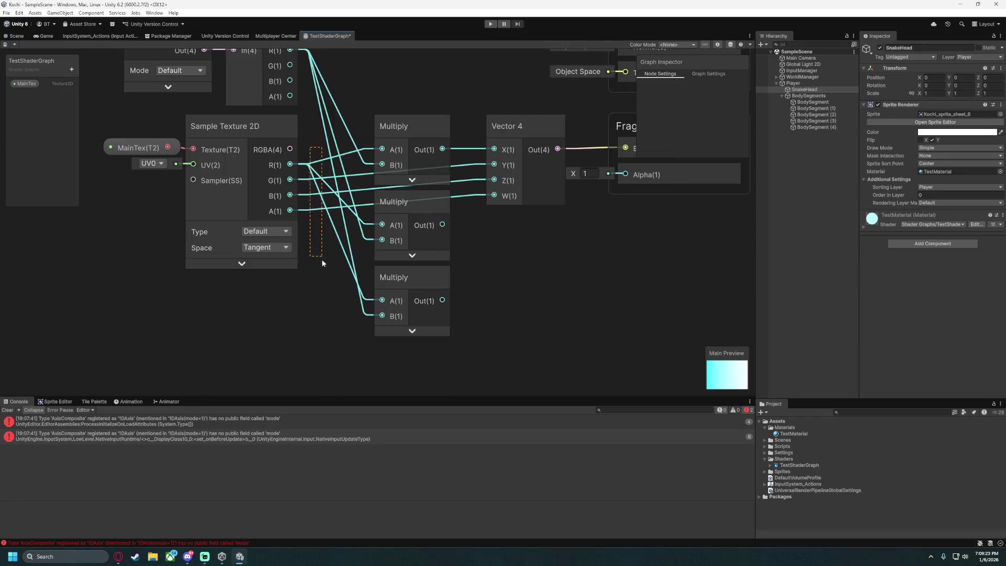
pyautogui.moveTo(358, 286); pyautogui.dragTo(358, 285)
pyautogui.press('Delete')
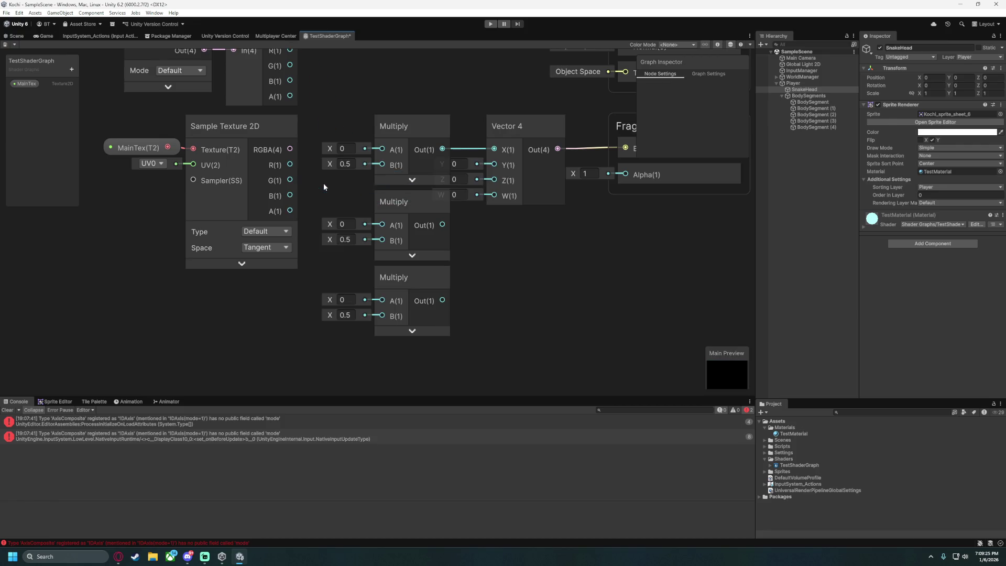
pyautogui.scroll(-3, 516, 272)
pyautogui.scroll(2, 492, 278)
pyautogui.scroll(-2, 492, 280)
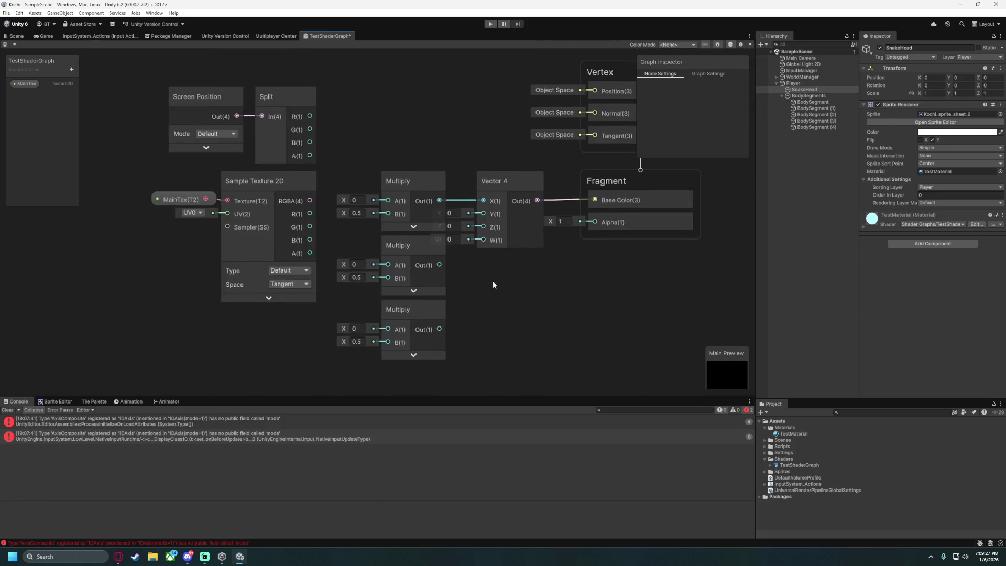
pyautogui.scroll(3, 461, 270)
# Wire middle Multiply to Vector 4 Y, texture alpha to W, and Split R/G/B into the Multiplies' B.
pyautogui.moveTo(434, 264); pyautogui.dragTo(481, 203)
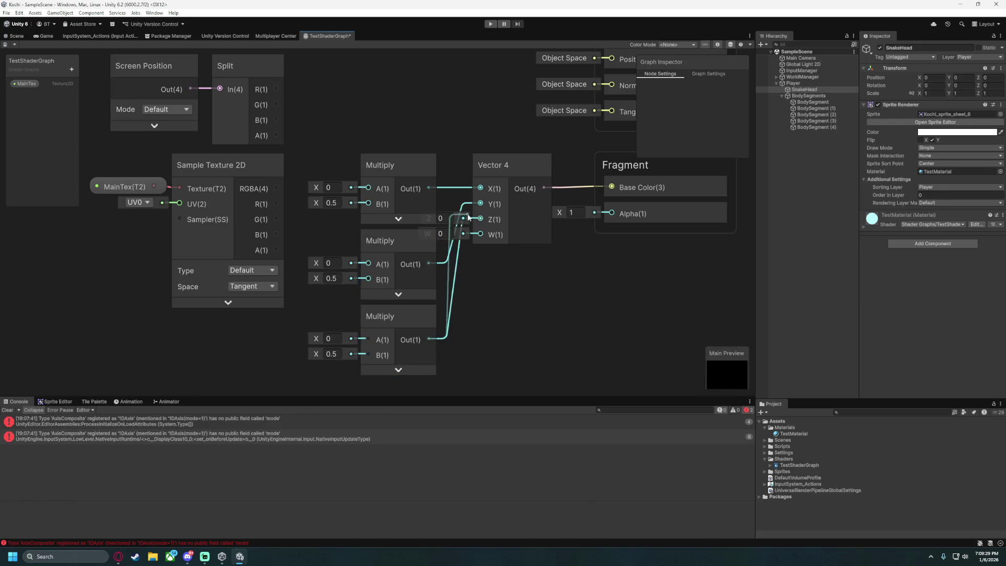
pyautogui.moveTo(281, 247); pyautogui.dragTo(452, 239)
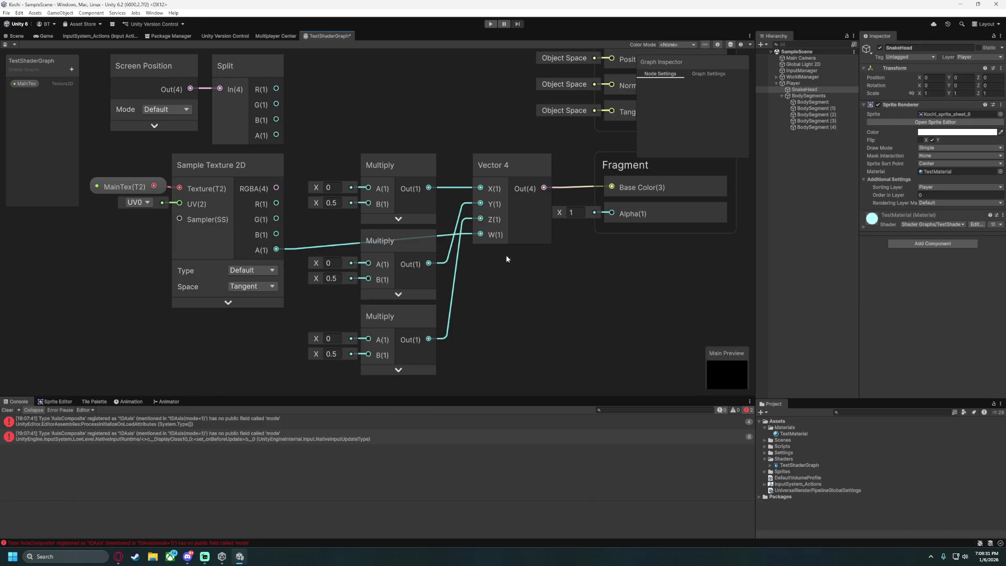
pyautogui.scroll(-2, 502, 265)
pyautogui.scroll(2, 331, 141)
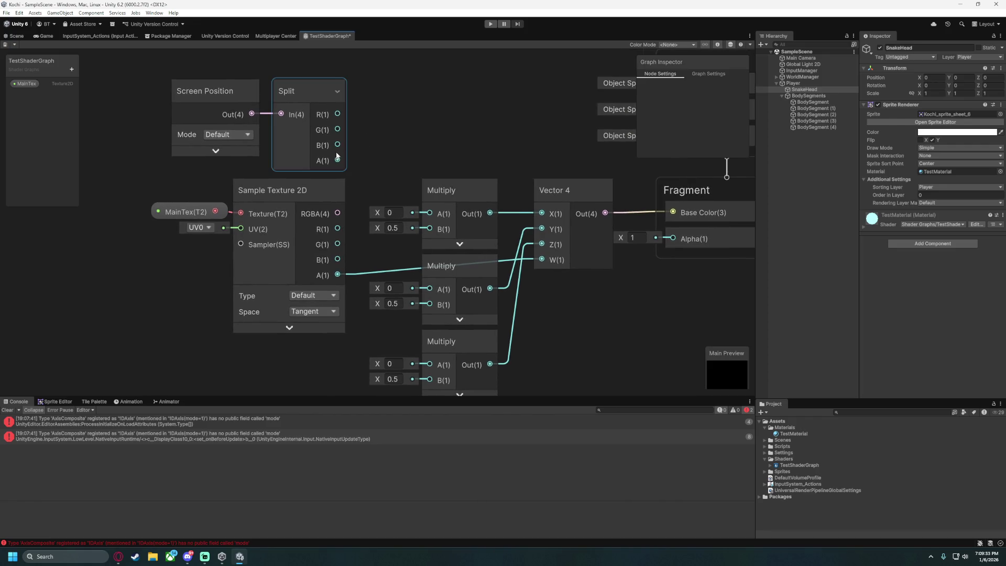
pyautogui.moveTo(336, 146)
pyautogui.mouseDown()
pyautogui.moveTo(388, 331)
pyautogui.moveTo(425, 356)
pyautogui.moveTo(428, 347)
pyautogui.mouseUp()
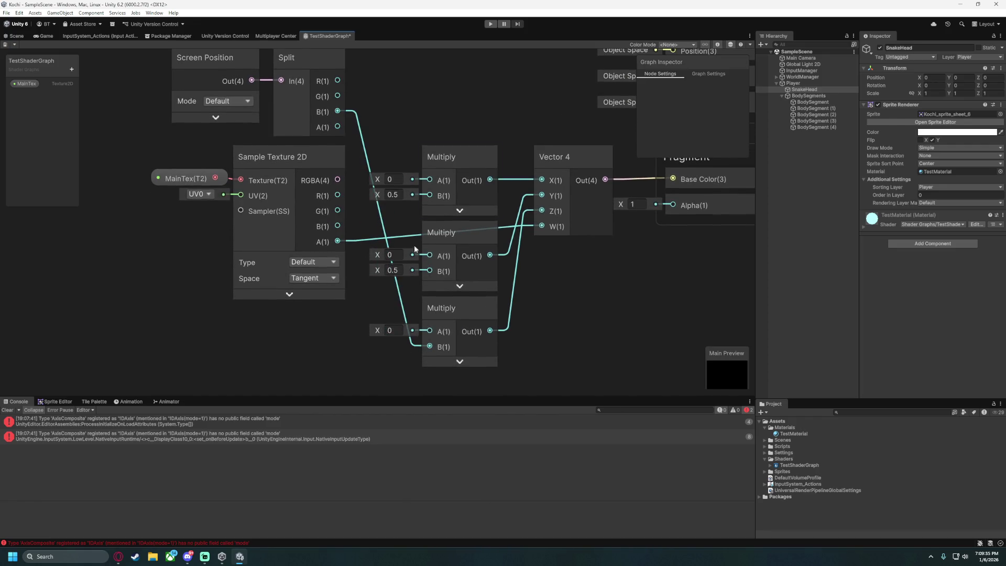
pyautogui.moveTo(441, 251); pyautogui.dragTo(429, 271)
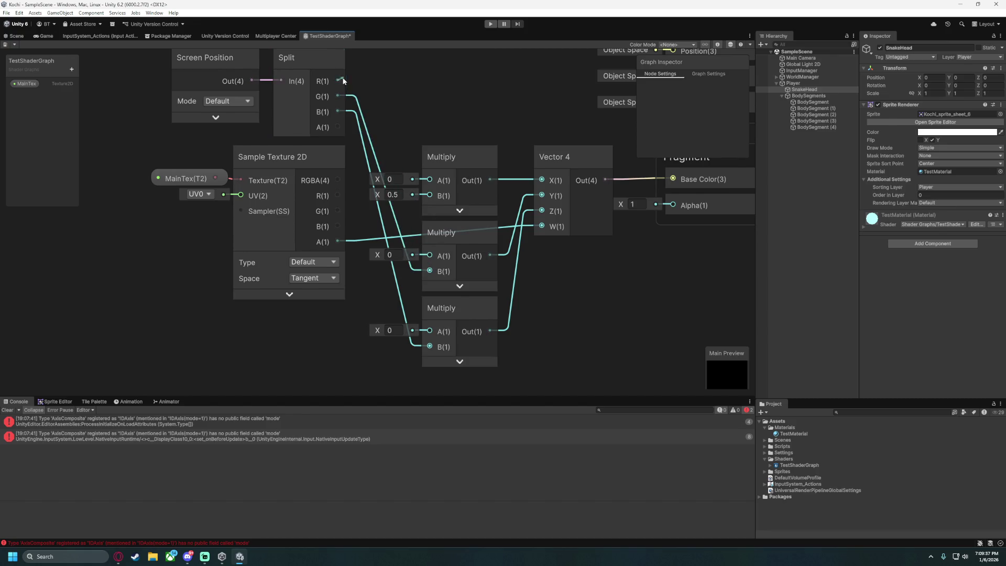
pyautogui.moveTo(344, 79); pyautogui.dragTo(429, 202)
# Connect texture B, G and R to the bottom, middle and top Multiply A inputs.
pyautogui.moveTo(338, 232); pyautogui.dragTo(383, 230)
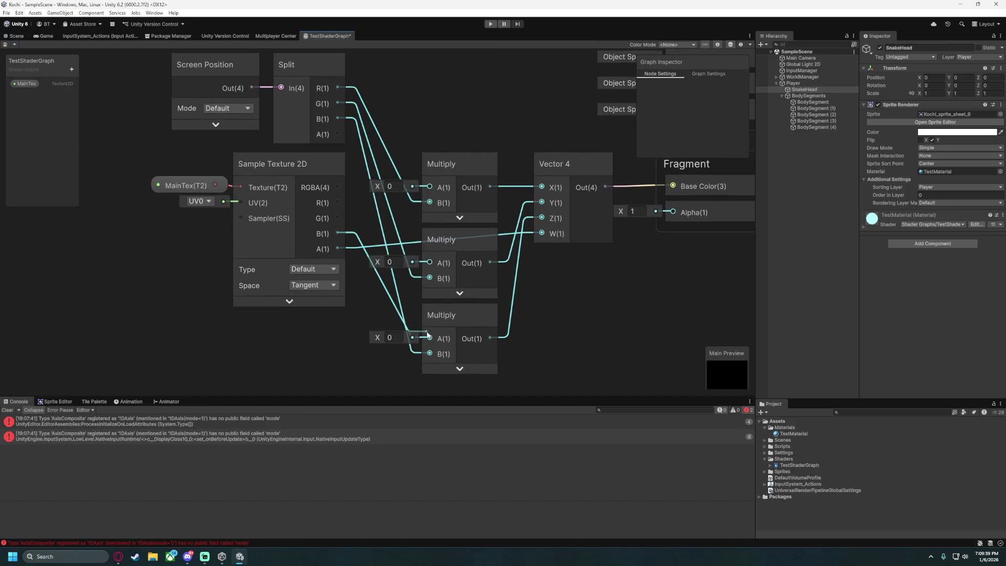
pyautogui.moveTo(427, 334); pyautogui.dragTo(429, 338)
pyautogui.moveTo(337, 217); pyautogui.dragTo(429, 262)
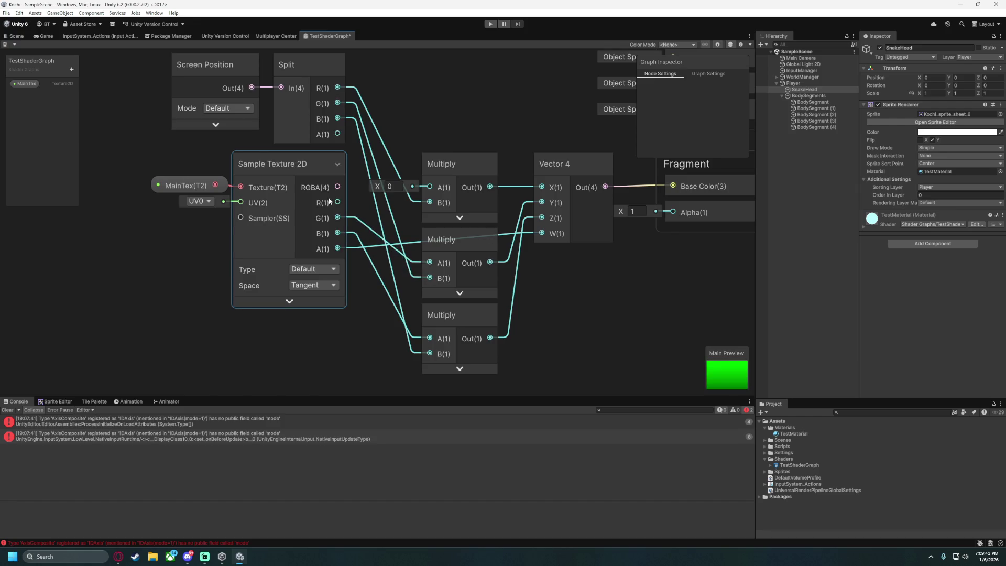
pyautogui.moveTo(338, 202); pyautogui.dragTo(430, 187)
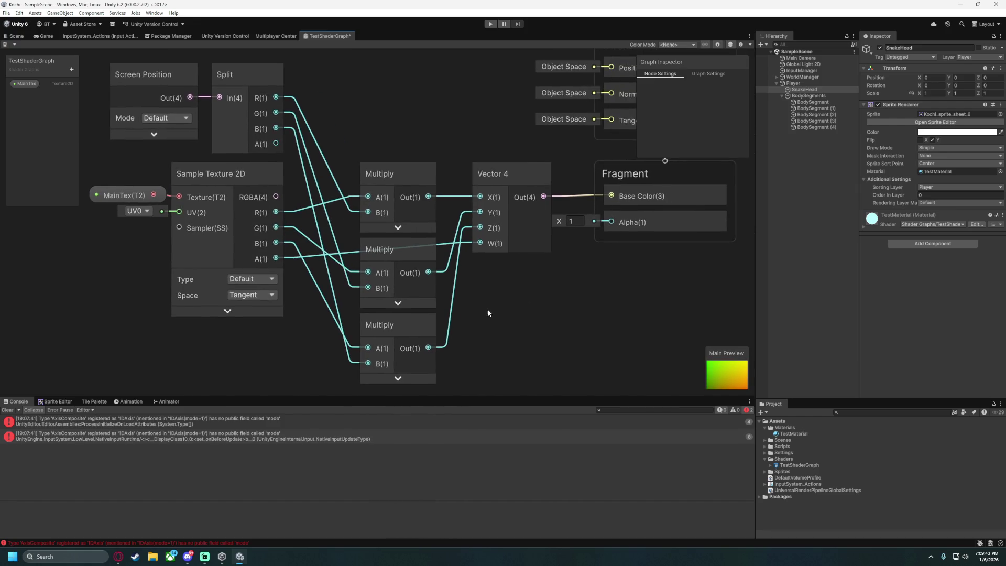
pyautogui.moveTo(397, 123); pyautogui.dragTo(429, 118)
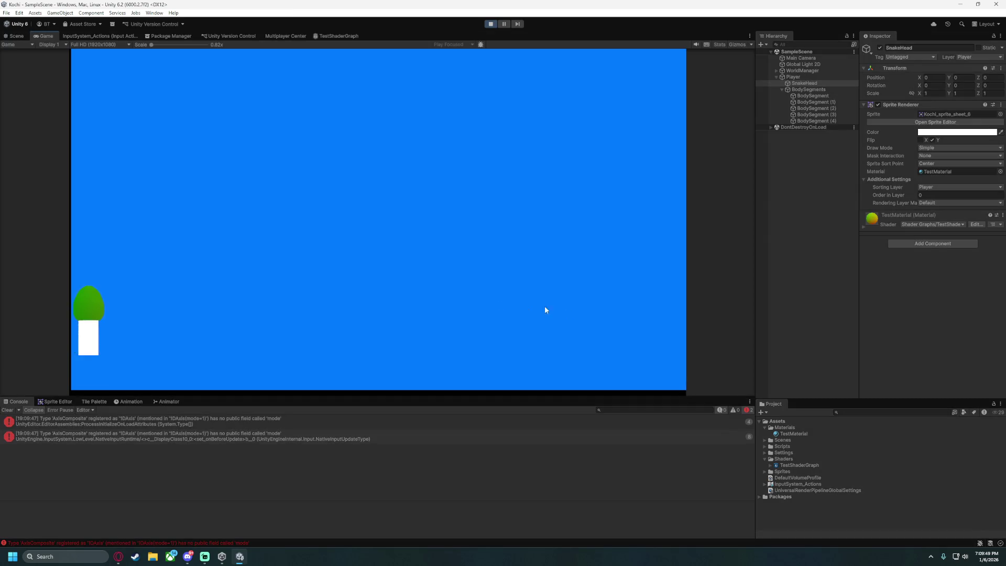
# Steer the snake along the bottom, up and across the top to watch its tint change, then stop.
pyautogui.press('Right')
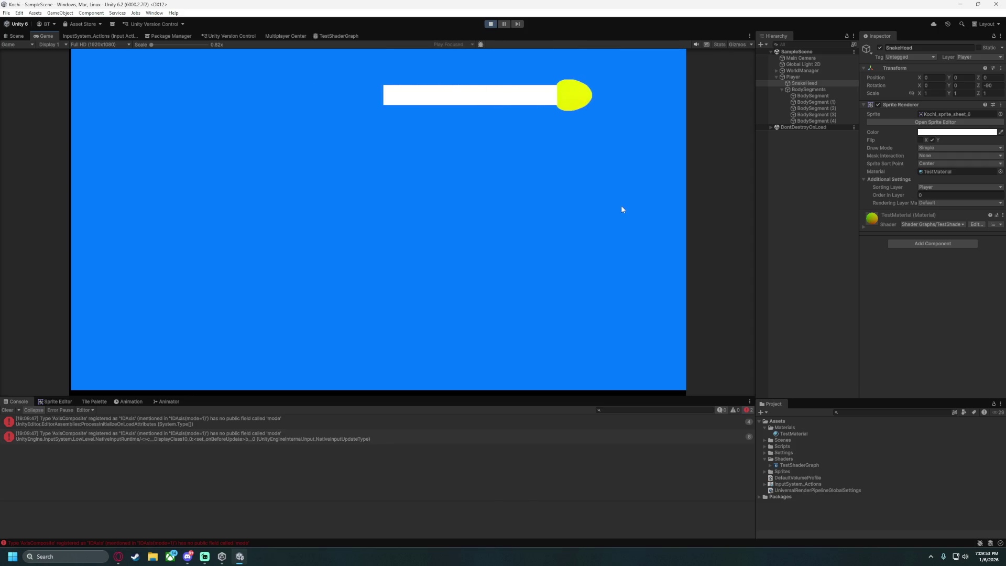
pyautogui.press('Down')
pyautogui.press('Left')
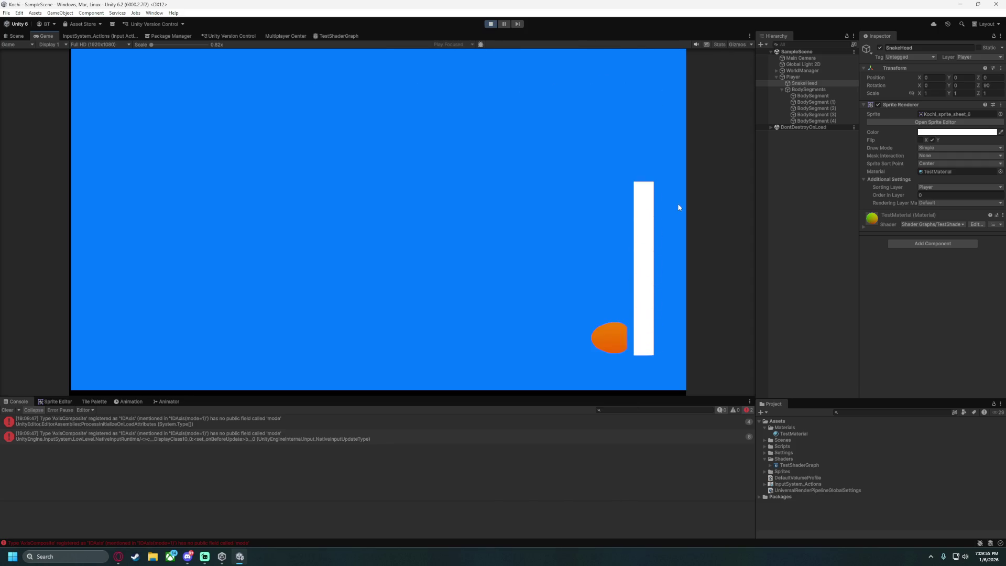
pyautogui.press('Up')
pyautogui.press('Left')
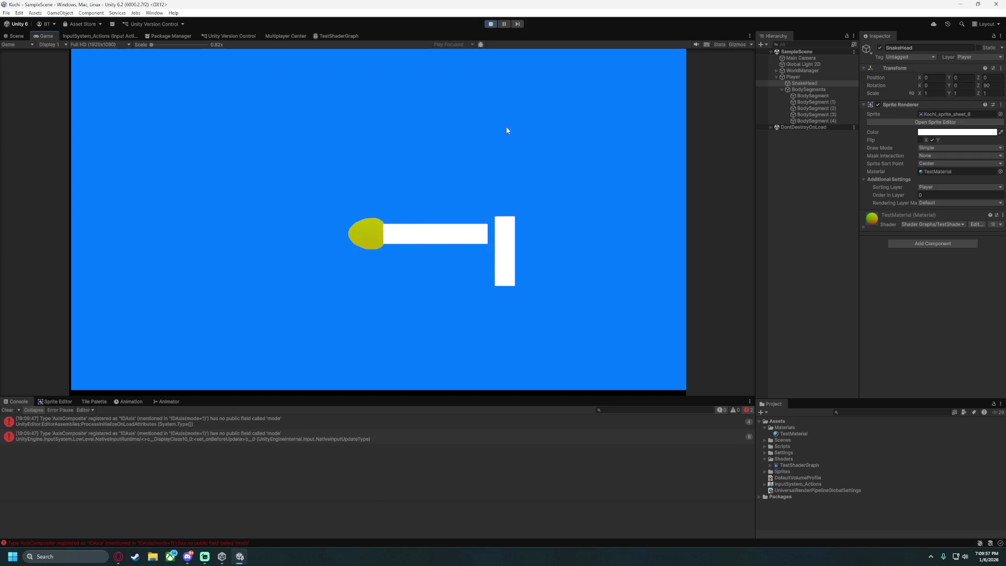
pyautogui.press('Up')
pyautogui.press('Right')
pyautogui.press('Down')
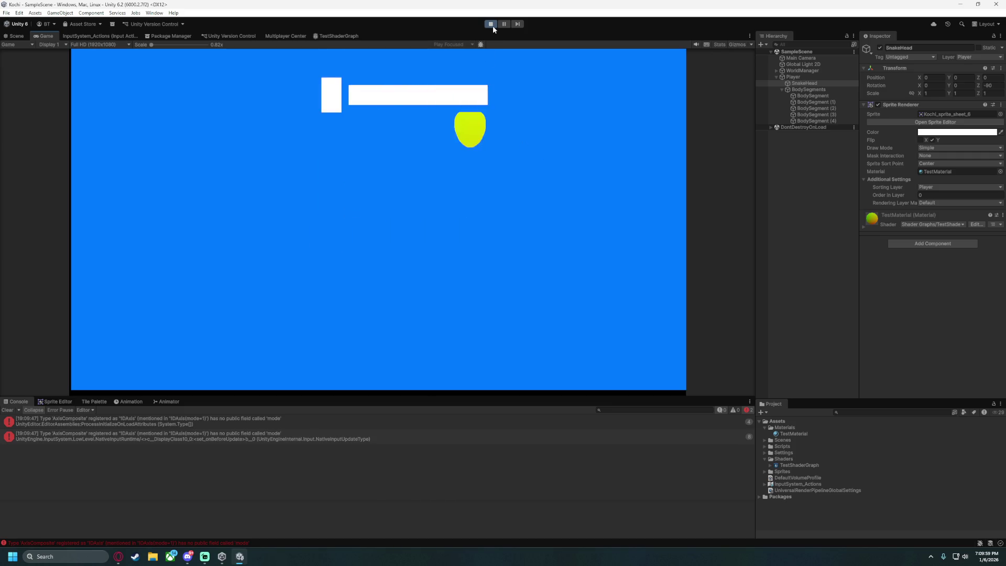
pyautogui.press('Left')
pyautogui.click(491, 24)
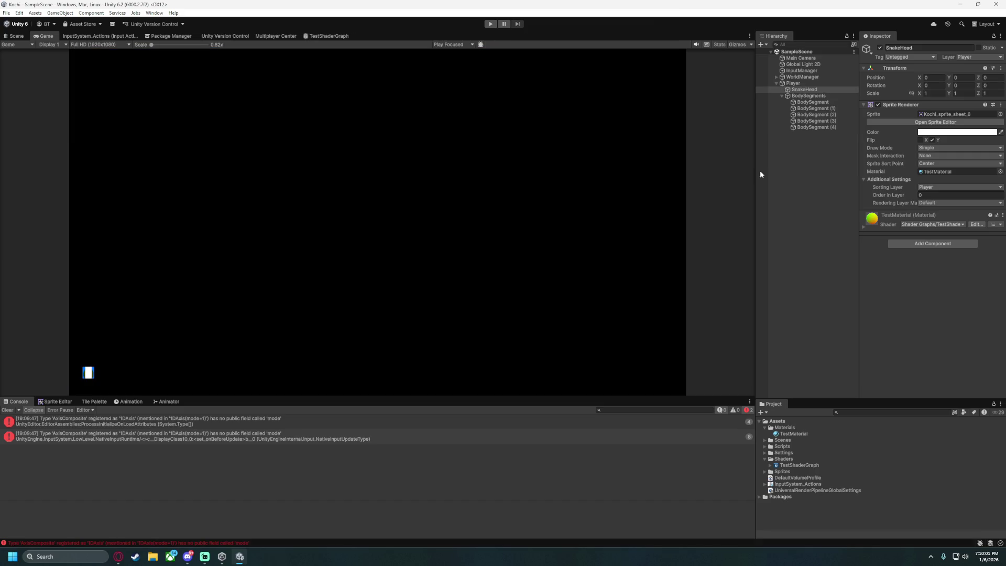
# Assign TestMaterial to the selected BodySegment objects' Material field, then press Play.
pyautogui.click(810, 102)
pyautogui.moveTo(793, 434); pyautogui.dragTo(807, 129)
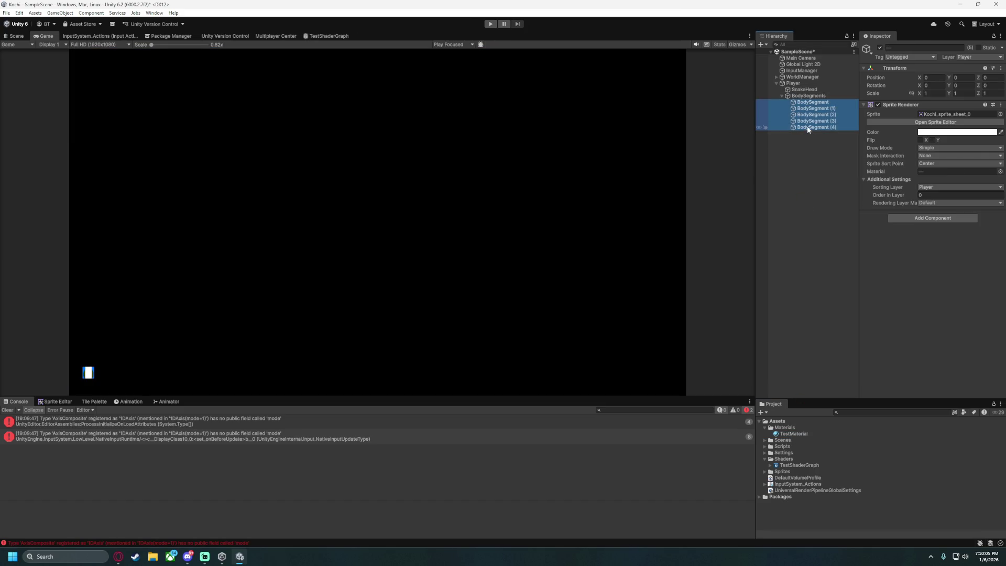
pyautogui.keyDown('ctrl'); pyautogui.click(813, 126); pyautogui.keyUp('ctrl')
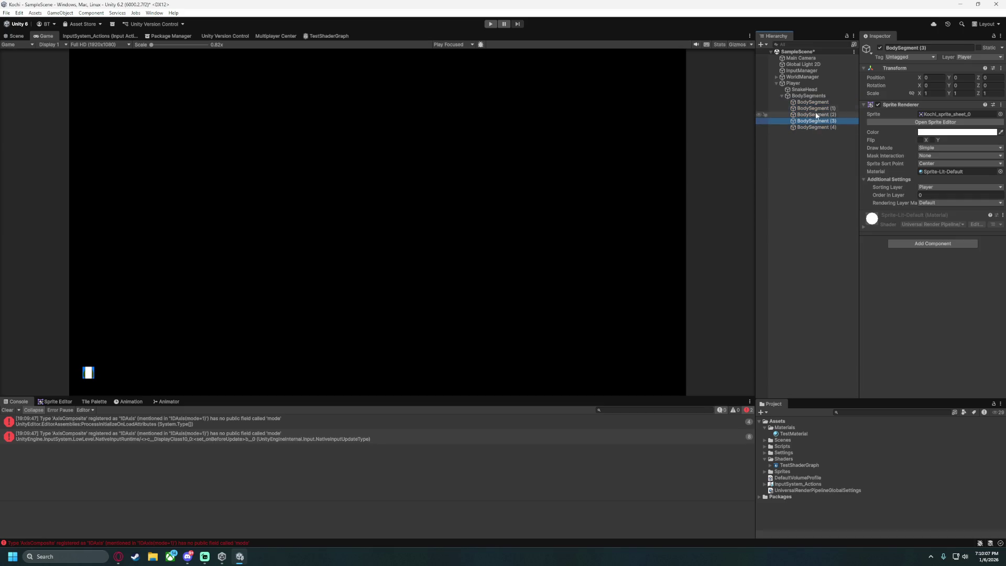
pyautogui.moveTo(793, 433); pyautogui.dragTo(928, 174)
pyautogui.click(819, 103)
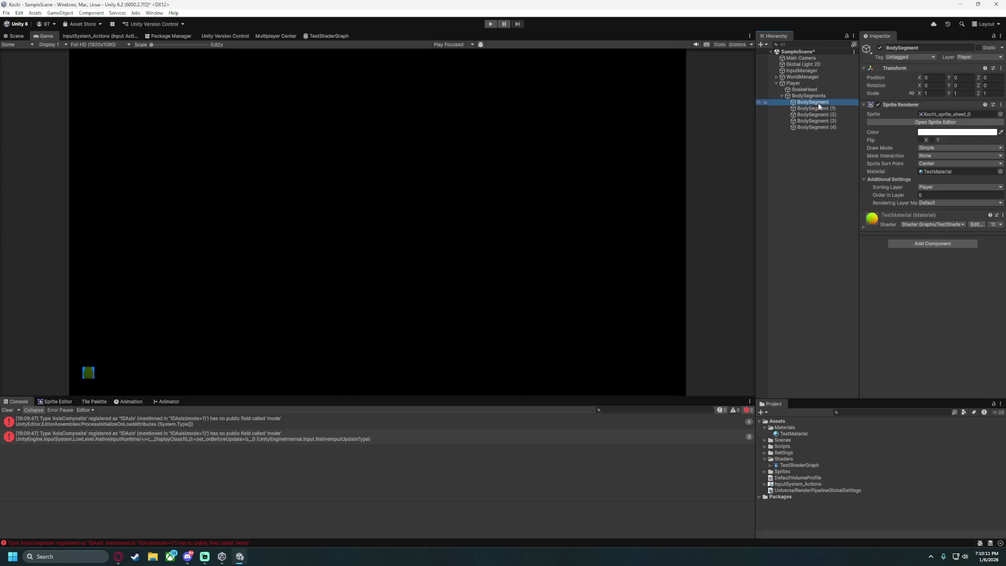
pyautogui.click(490, 24)
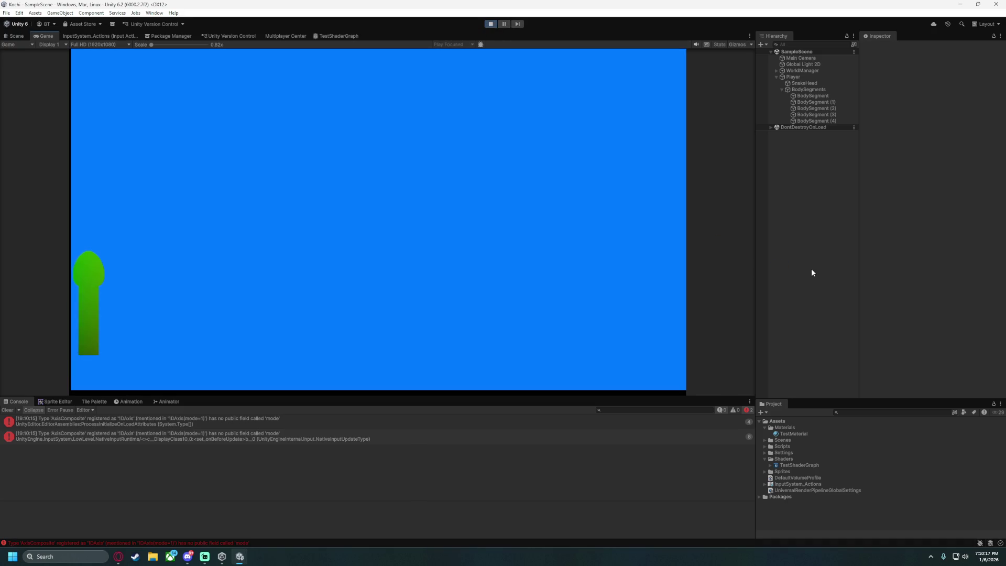
# Steer the snake in loops around the edges of the Game view to watch its yellow-to-orange tint.
pyautogui.press('Right')
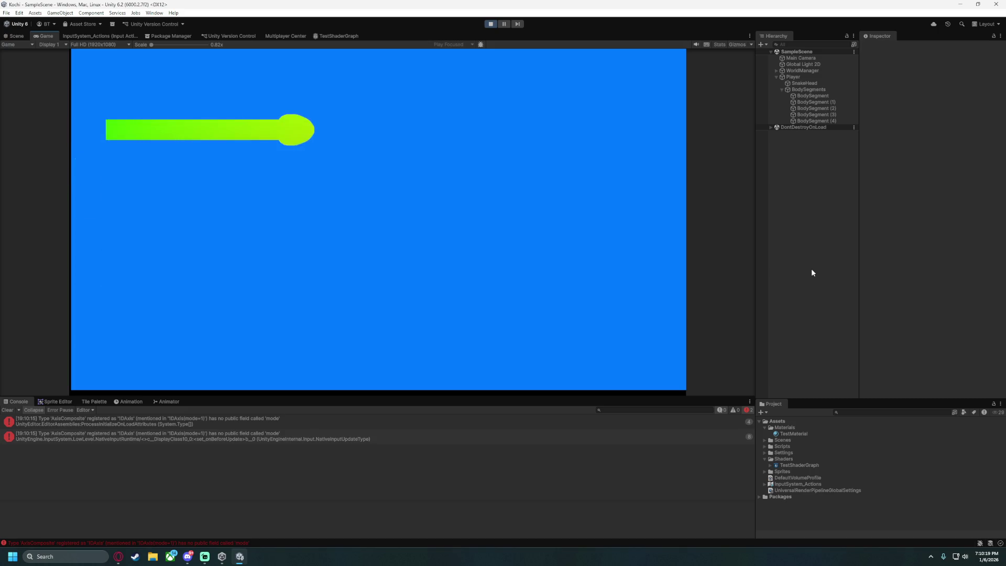
pyautogui.press('Down')
pyautogui.press('Right')
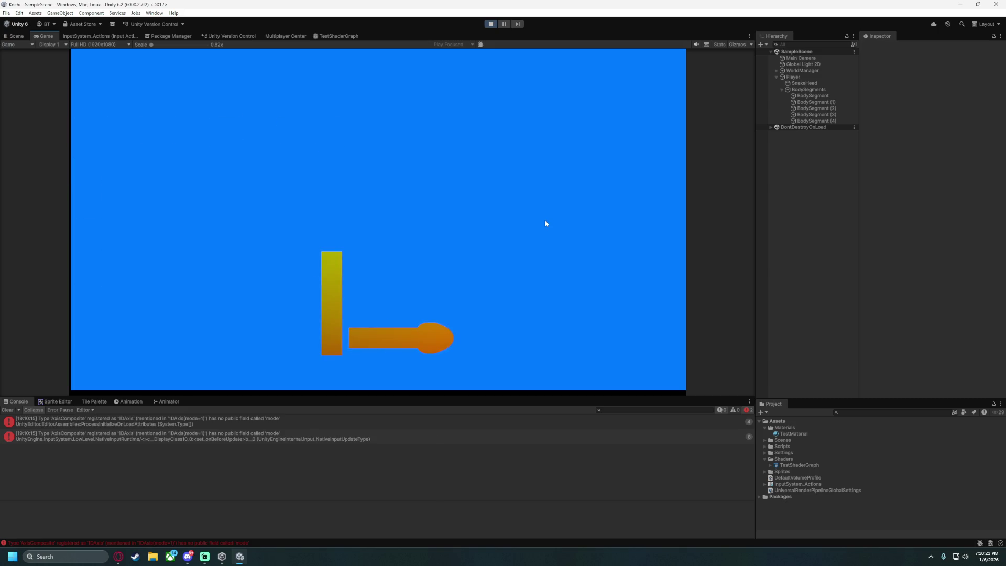
pyautogui.press('Up')
pyautogui.press('Left')
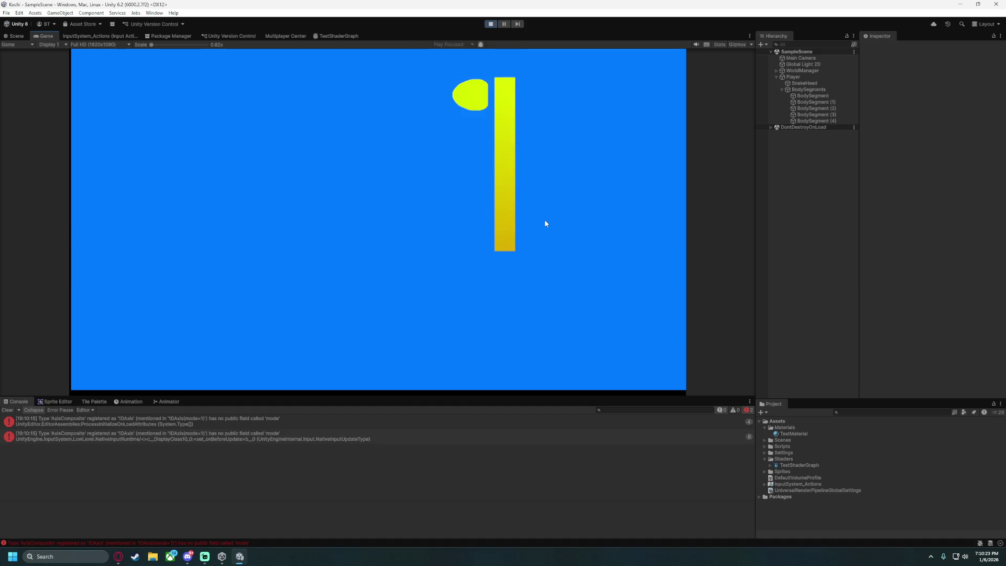
pyautogui.press('Down')
pyautogui.press('Right')
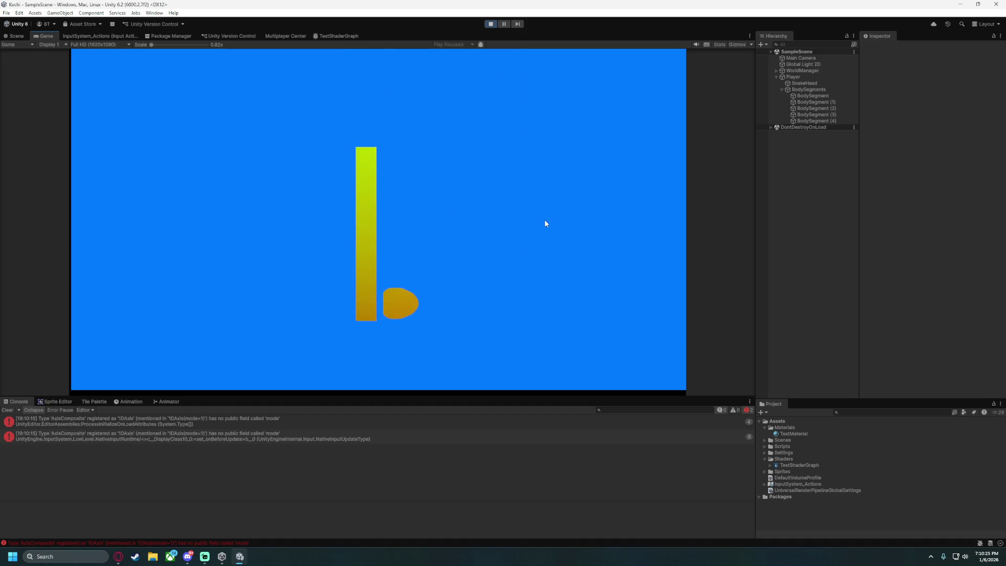
pyautogui.press('Up')
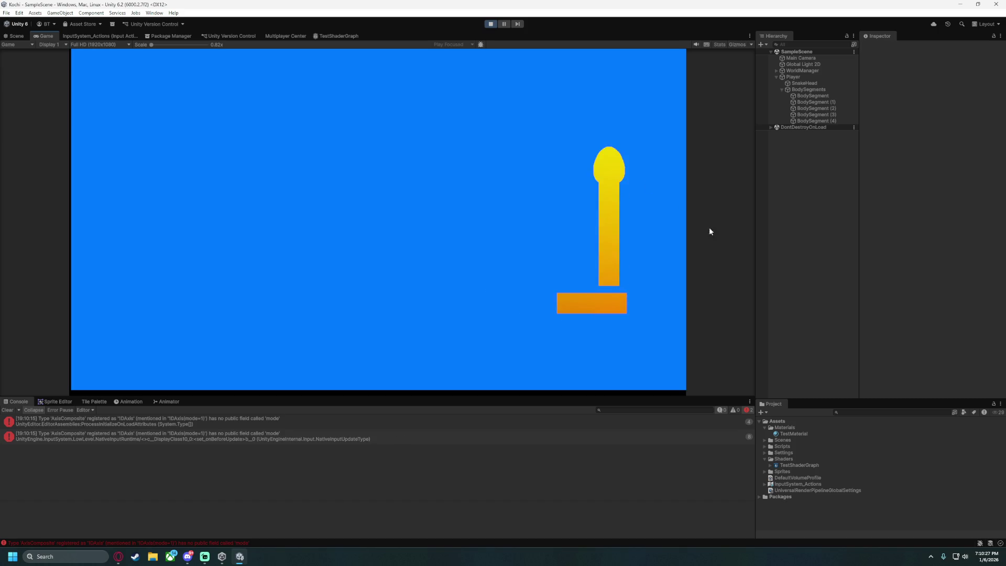
pyautogui.press('Left')
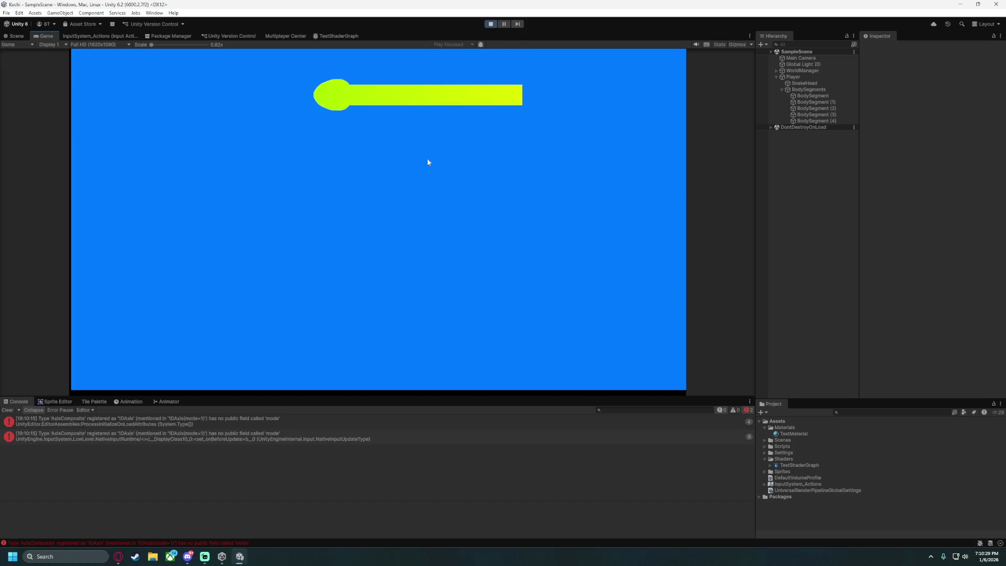
pyautogui.press('Down')
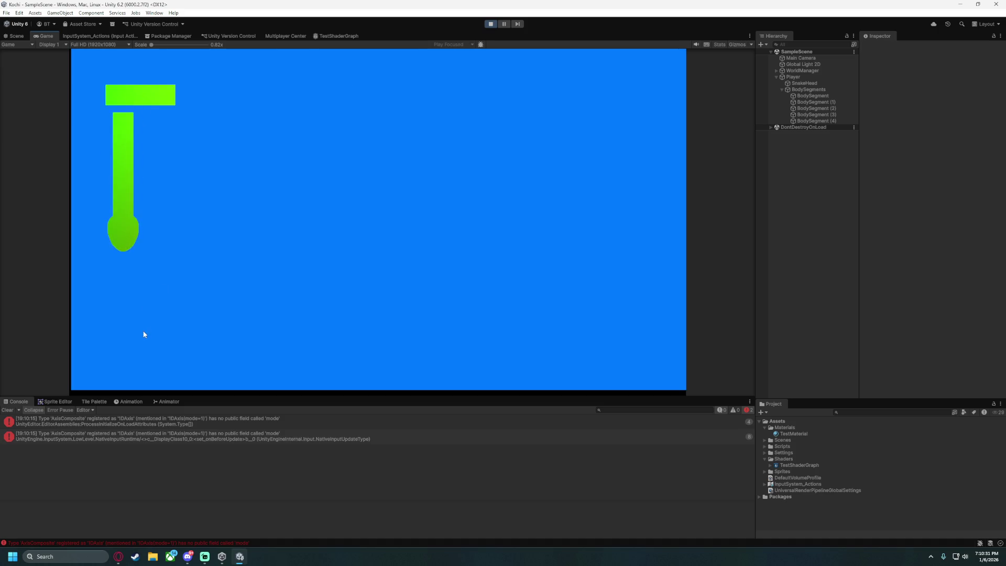
pyautogui.press('Right')
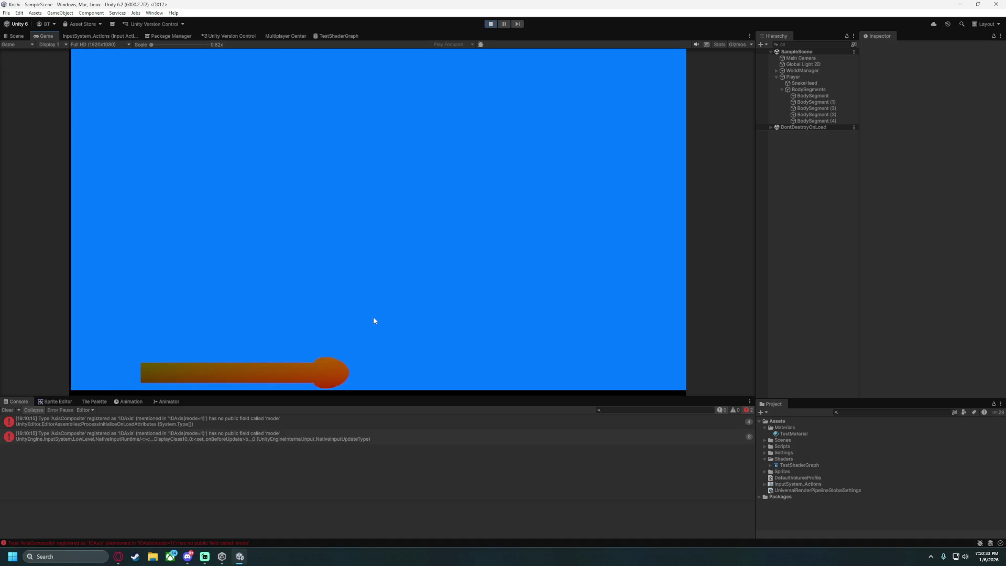
pyautogui.press('Up')
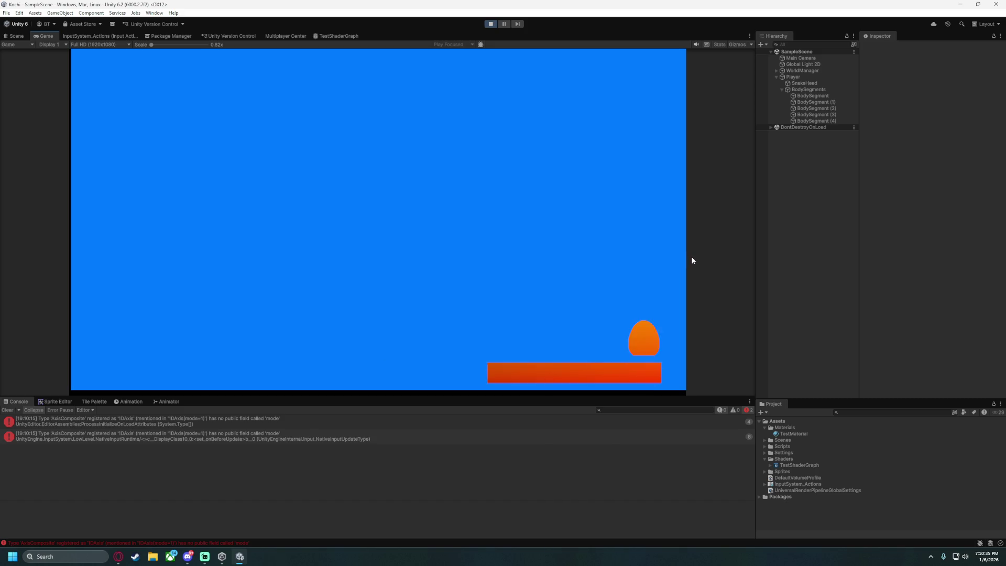
pyautogui.press('Left')
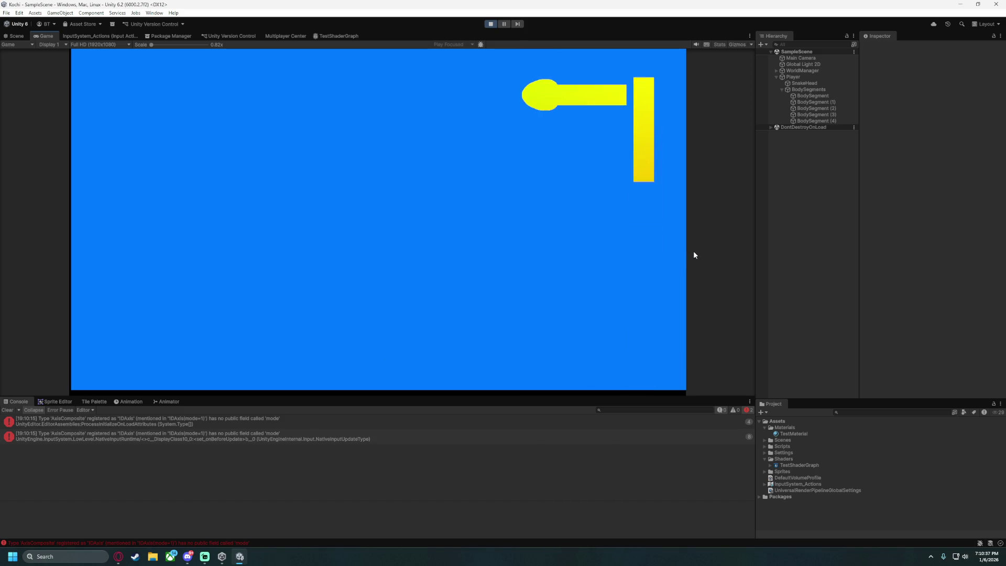
pyautogui.press('Down')
pyautogui.press('Right')
pyautogui.press('Up')
# Steer the snake across the middle and near the corners, then stop Play mode.
pyautogui.press('Left')
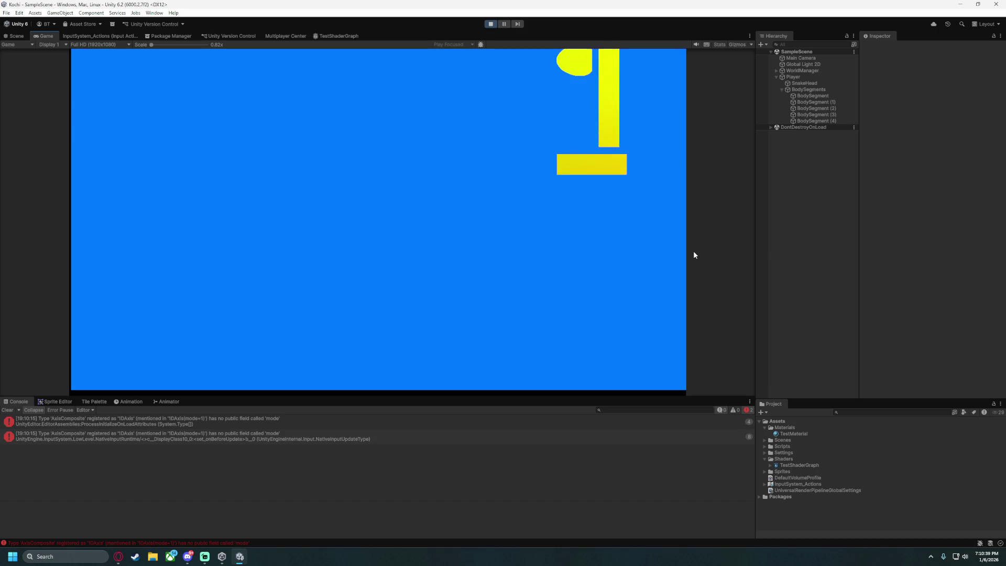
pyautogui.press('Down')
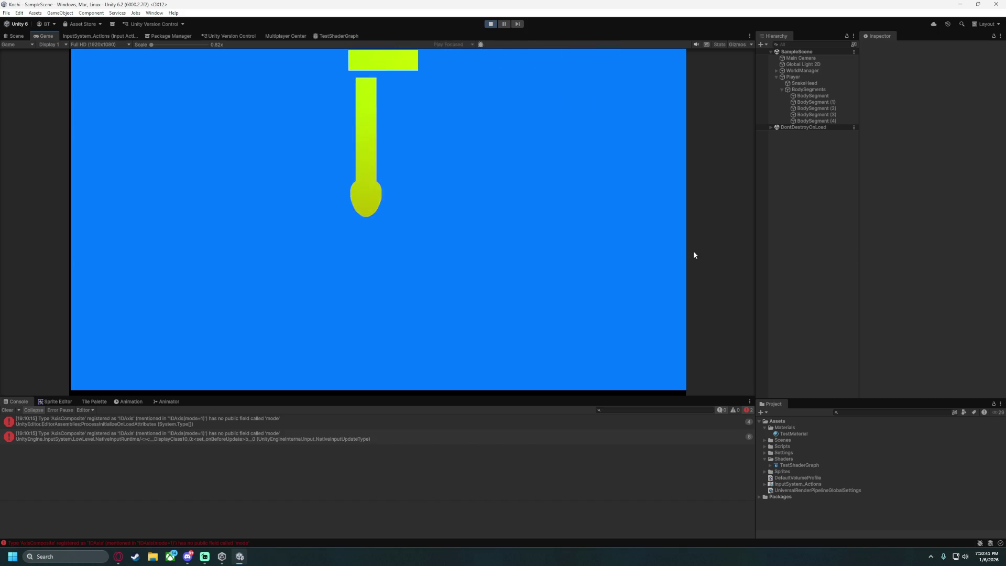
pyautogui.press('Right')
pyautogui.press('Up')
pyautogui.press('Left')
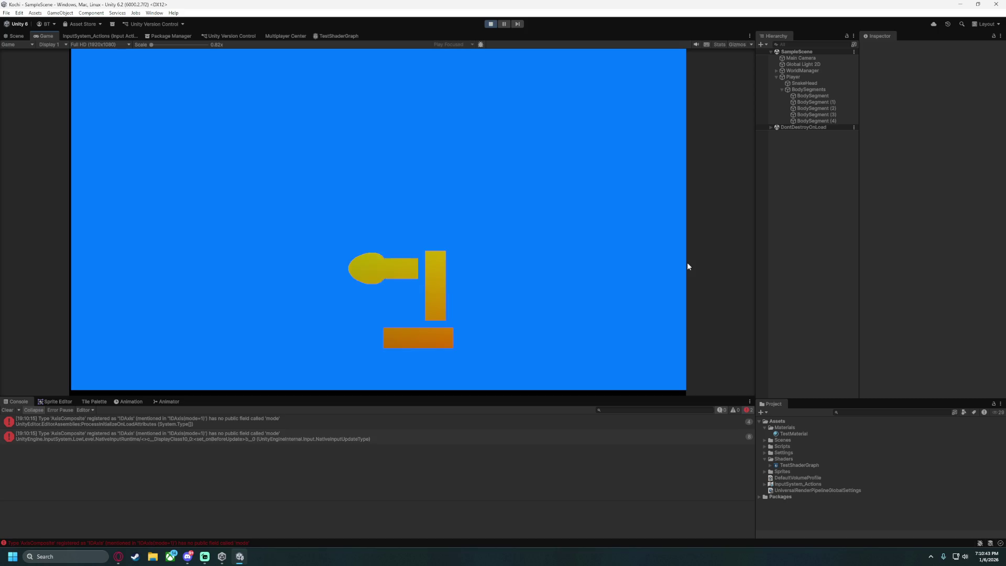
pyautogui.press('Up')
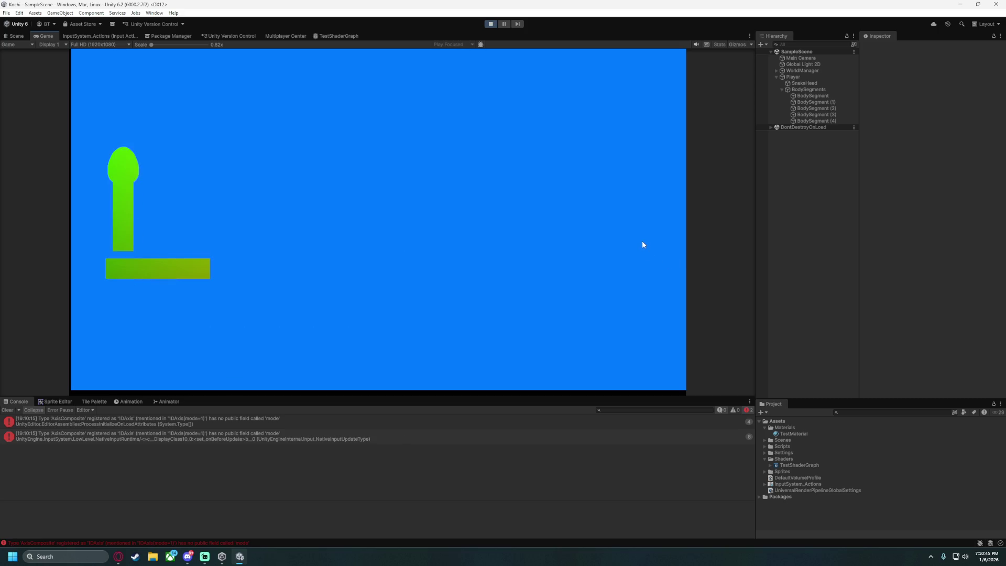
pyautogui.press('Right')
pyautogui.press('Down')
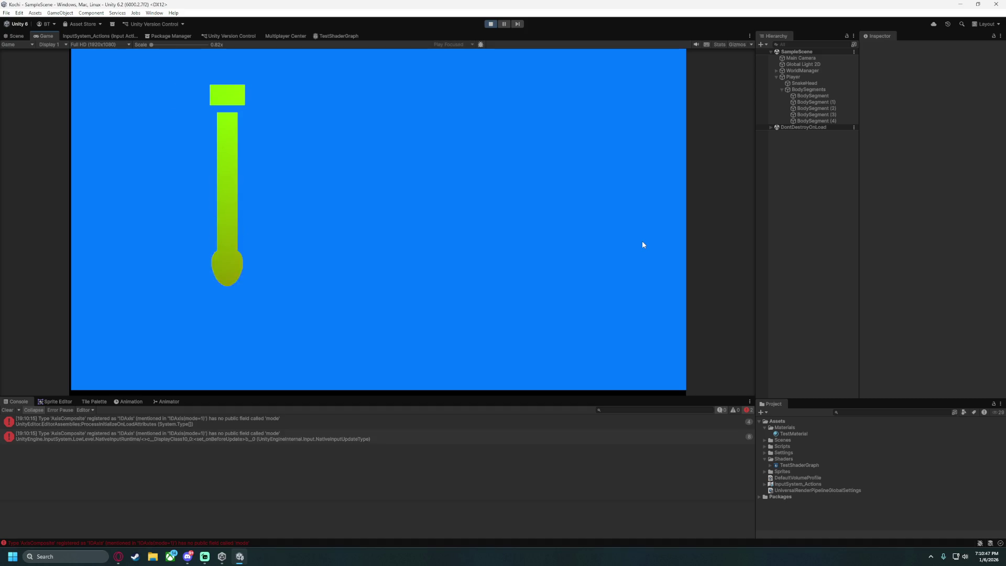
pyautogui.press('Right')
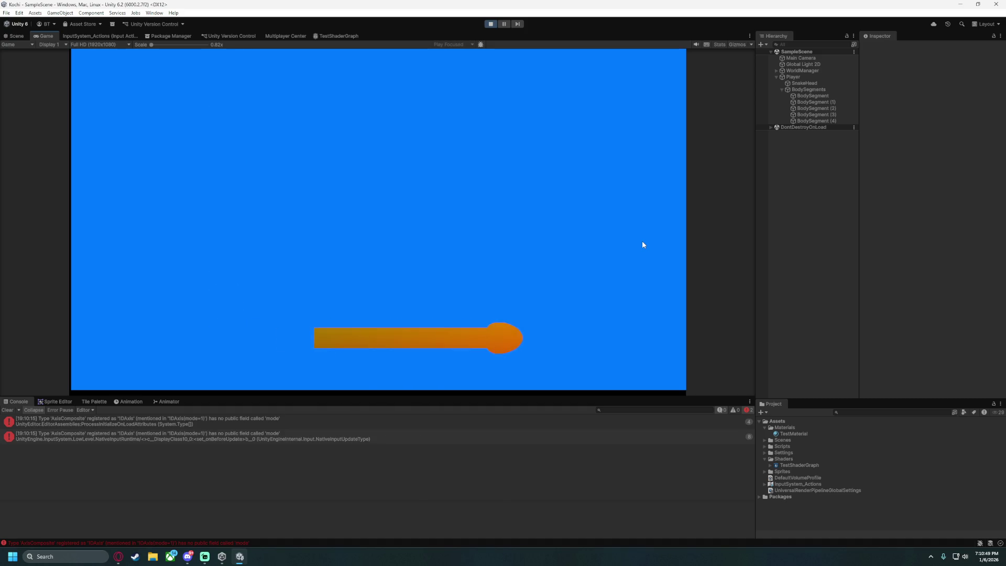
pyautogui.press('Up')
pyautogui.press('Left')
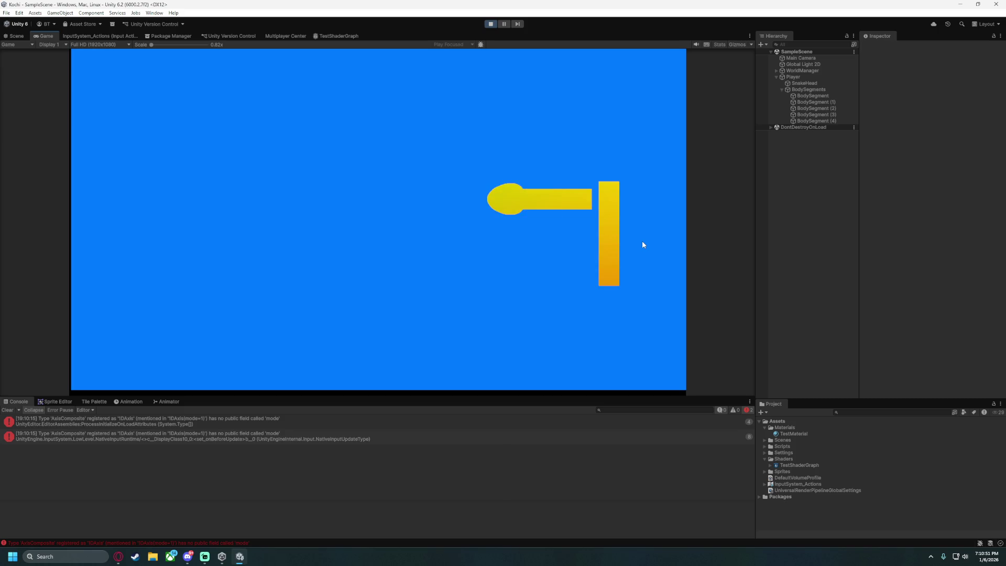
pyautogui.press('Up')
pyautogui.press('Left')
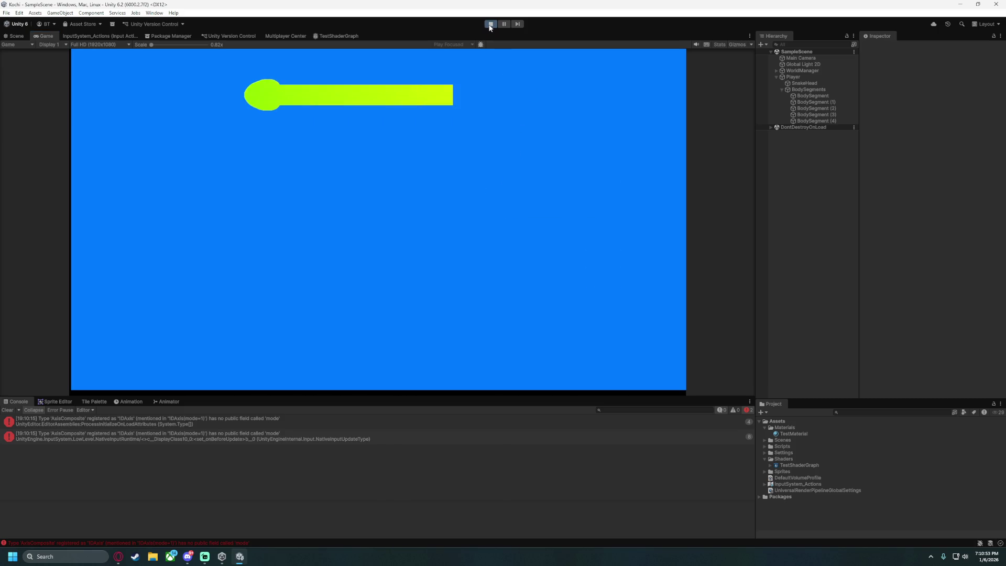
pyautogui.hotkey('ctrl', 'p')
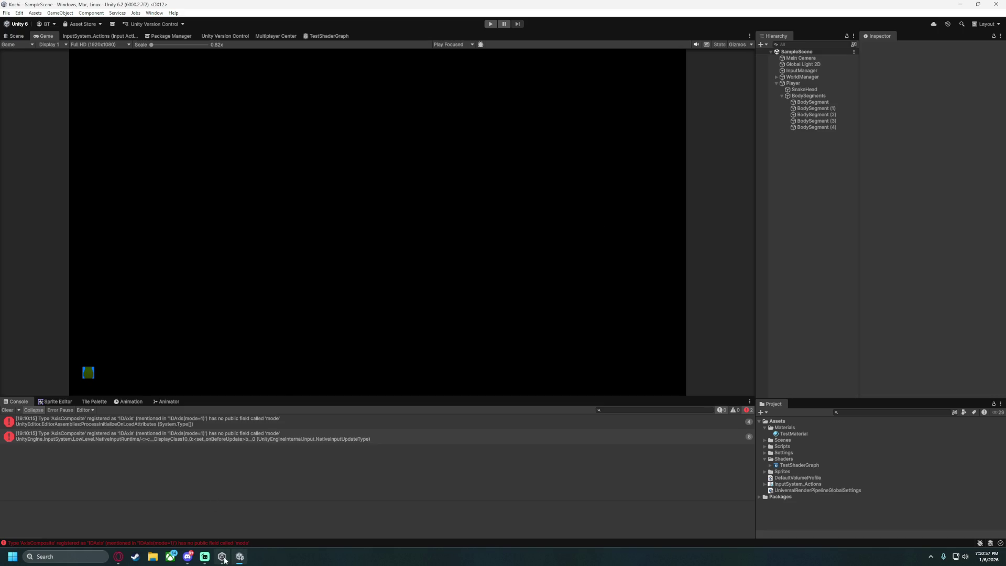
# In TestShaderGraph, add a Position node to the left of Screen Position.
pyautogui.click(316, 35)
pyautogui.scroll(5, 256, 216)
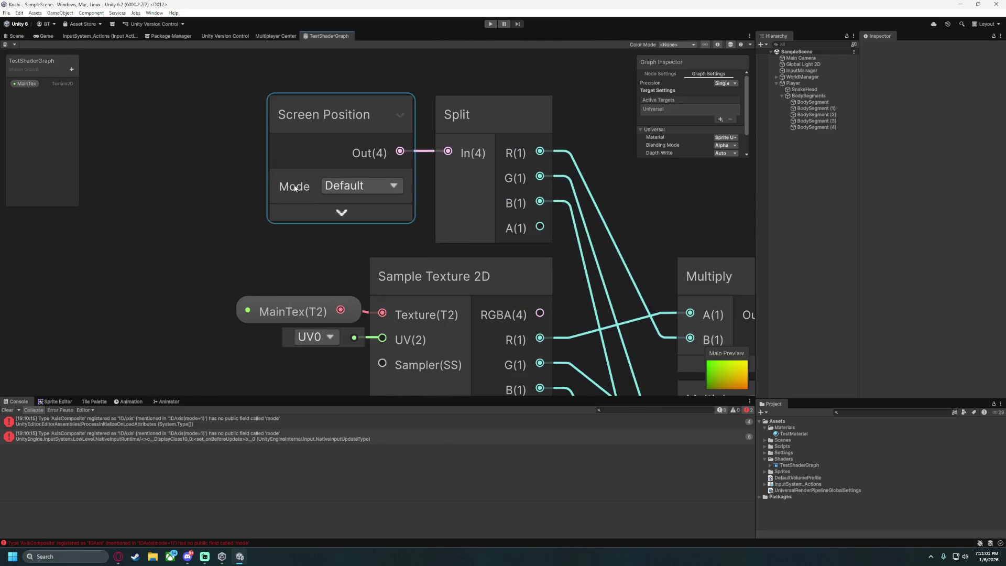
pyautogui.moveTo(189, 160); pyautogui.dragTo(386, 202)
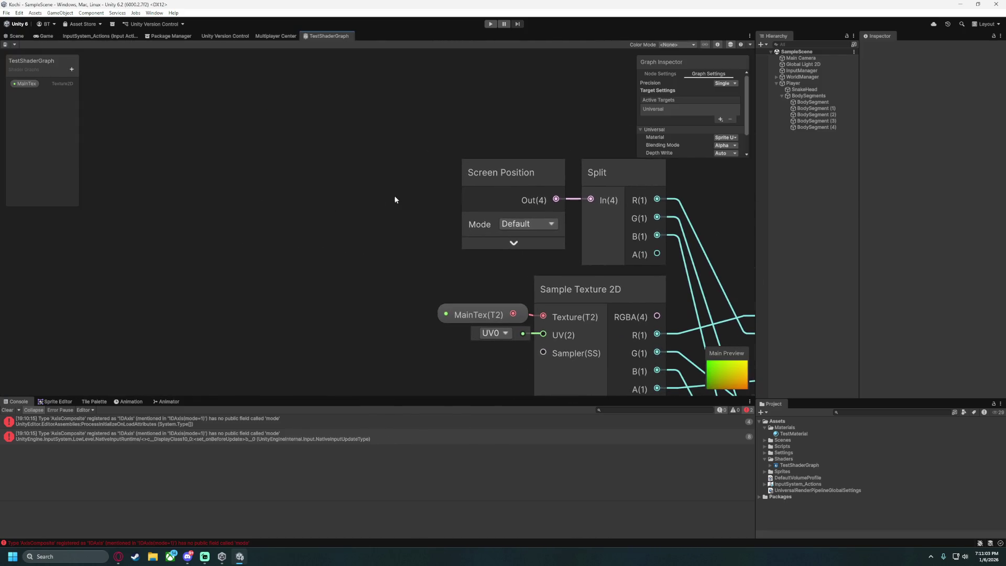
pyautogui.rightClick(262, 193)
pyautogui.click(293, 198)
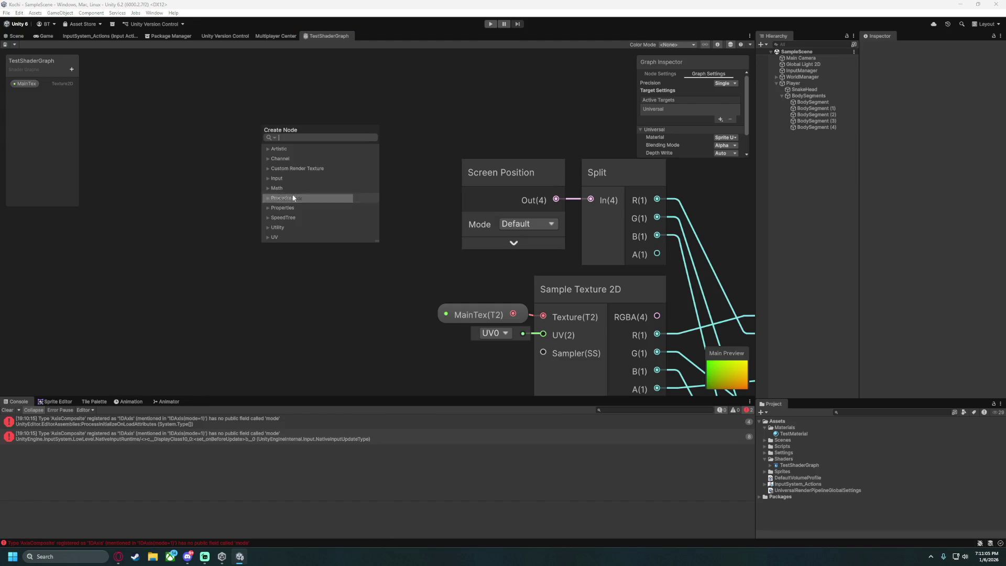
pyautogui.write('position')
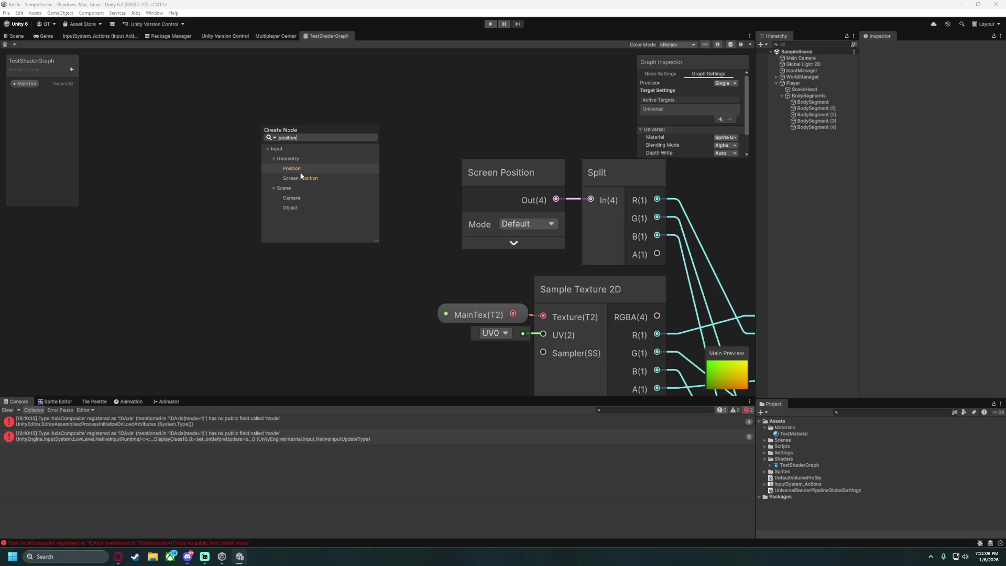
pyautogui.click(291, 168)
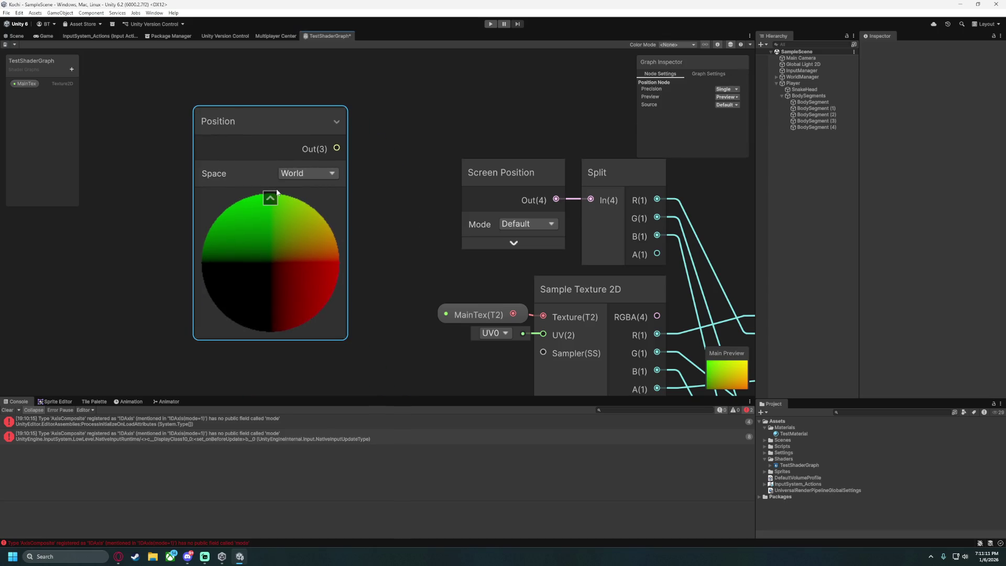
# Set the Position node's Space to Object and collapse its preview.
pyautogui.click(272, 197)
pyautogui.click(269, 193)
pyautogui.click(311, 175)
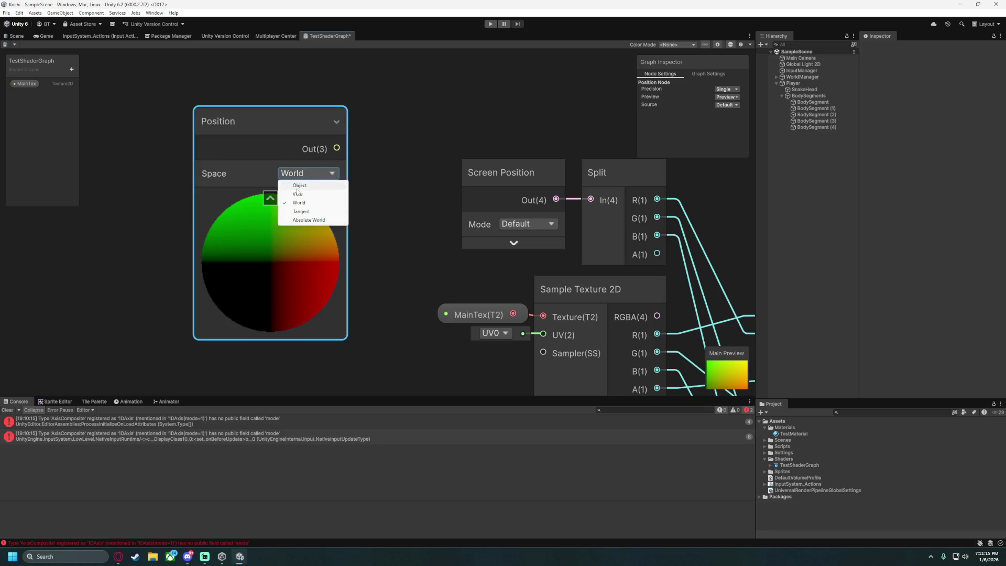
pyautogui.click(299, 186)
pyautogui.click(270, 198)
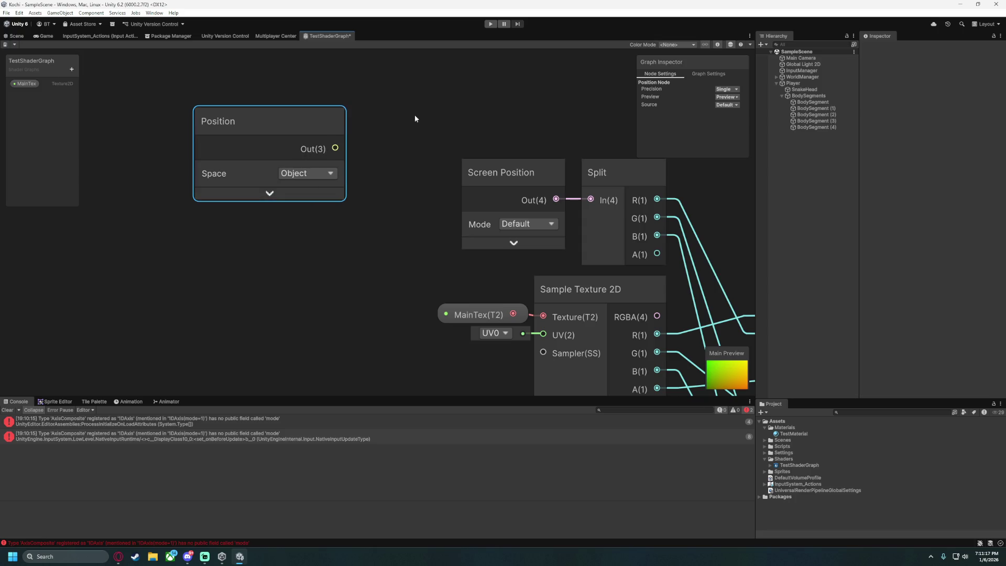
# Wire Position Out(3) into Split's In, replacing Screen Position, and start the game.
pyautogui.moveTo(407, 119); pyautogui.dragTo(295, 115)
pyautogui.moveTo(188, 114)
pyautogui.mouseDown()
pyautogui.moveTo(300, 116)
pyautogui.moveTo(251, 126)
pyautogui.moveTo(375, 178)
pyautogui.mouseUp()
pyautogui.moveTo(474, 196); pyautogui.dragTo(473, 196)
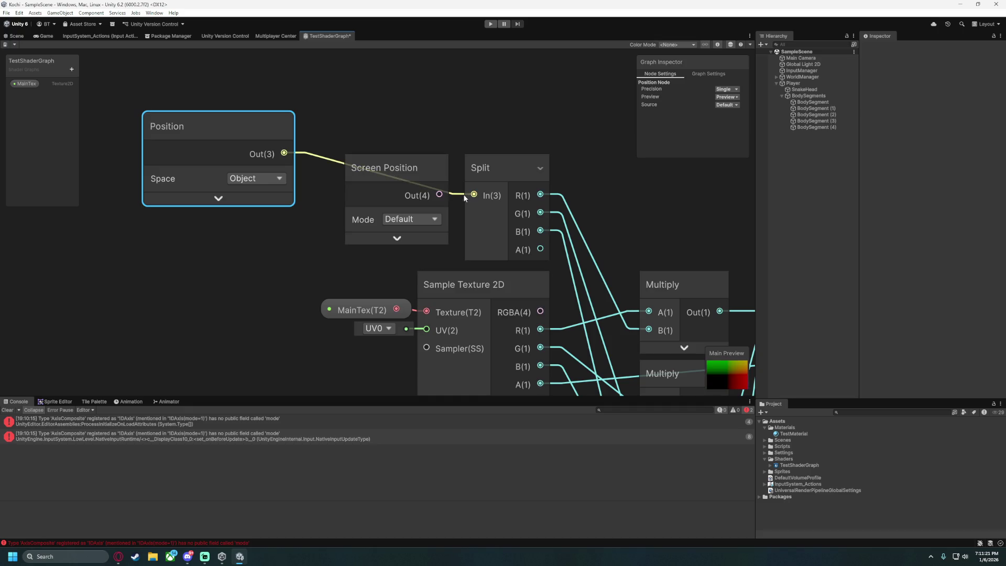
pyautogui.scroll(-3, 366, 131)
pyautogui.moveTo(209, 99); pyautogui.dragTo(234, 121)
pyautogui.click(221, 241)
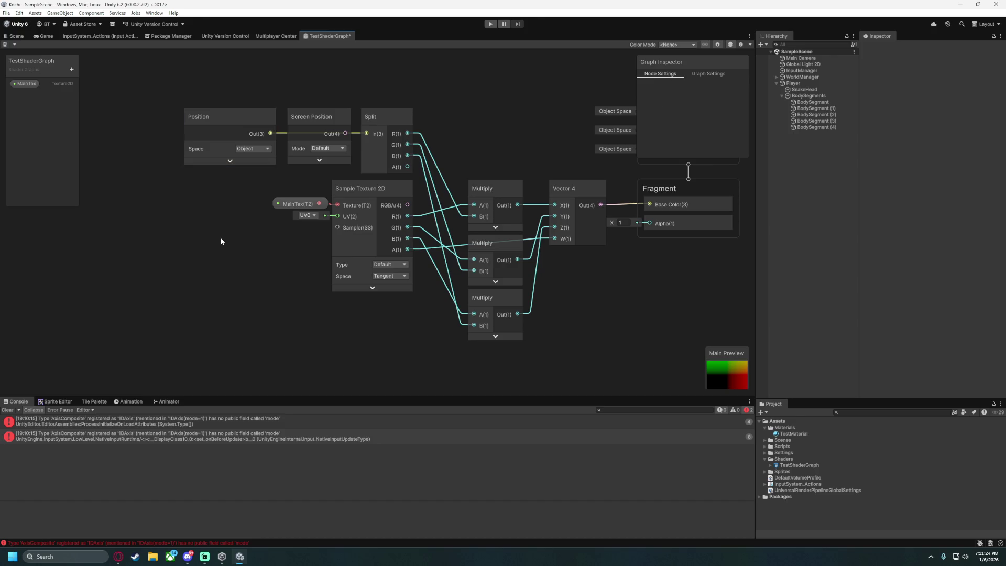
pyautogui.click(490, 25)
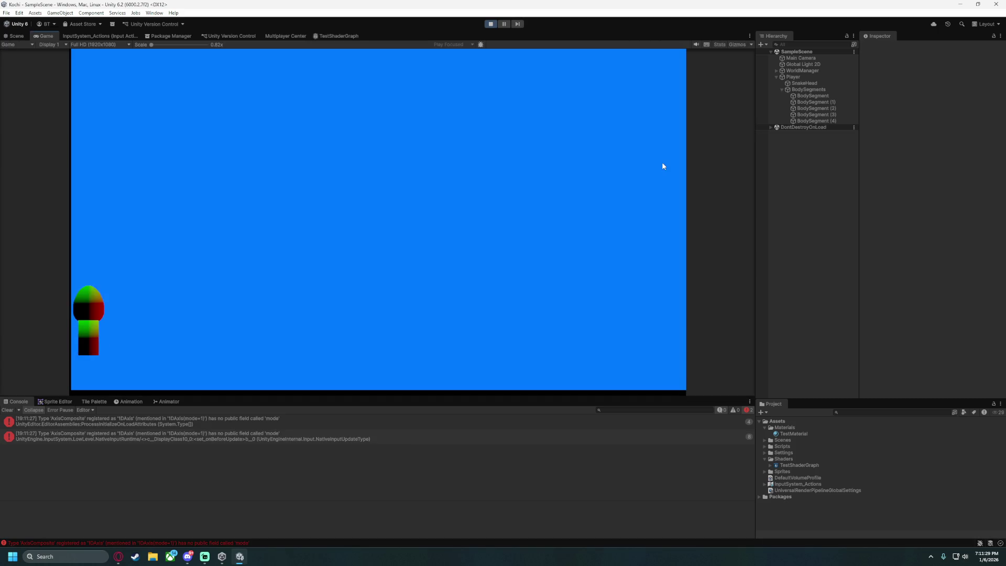
# Steer the snake through tight loops to inspect each segment's red and green gradient.
pyautogui.press('Down')
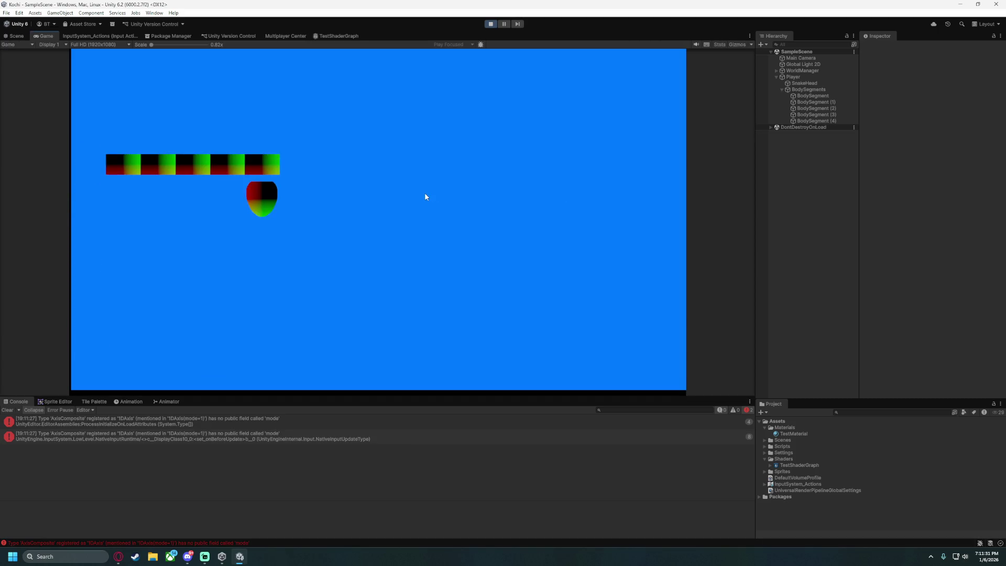
pyautogui.press('Up')
pyautogui.press('Left')
pyautogui.press('Down')
pyautogui.press('Right')
pyautogui.press('Up')
pyautogui.press('Left')
pyautogui.press('Down')
pyautogui.press('Right')
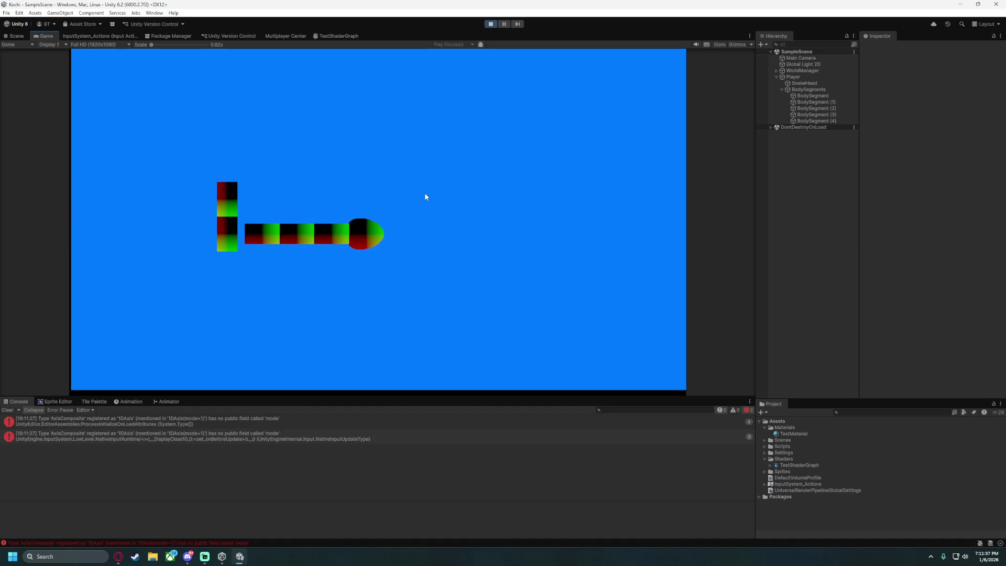
pyautogui.press('Up')
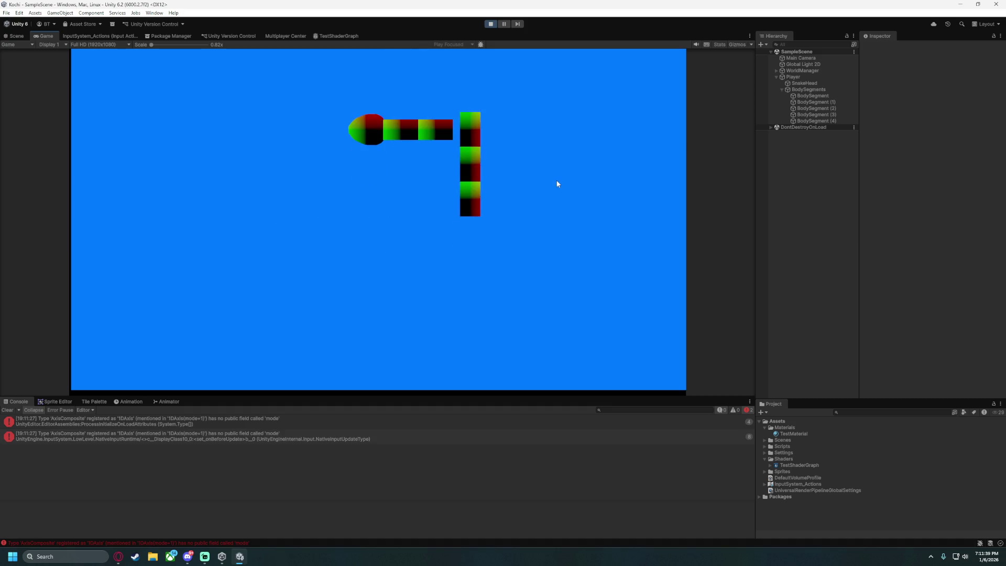
pyautogui.press('Down')
pyautogui.press('Right')
pyautogui.press('Up')
pyautogui.press('Left')
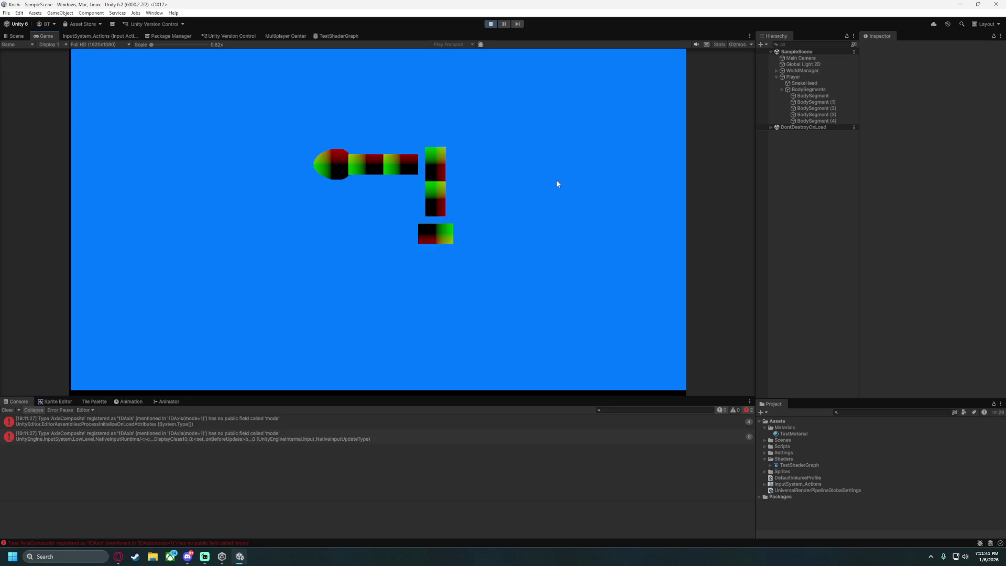
# Steer the snake up, right and along the top, then stop Play mode.
pyautogui.press('Up')
pyautogui.press('Right')
pyautogui.press('Down')
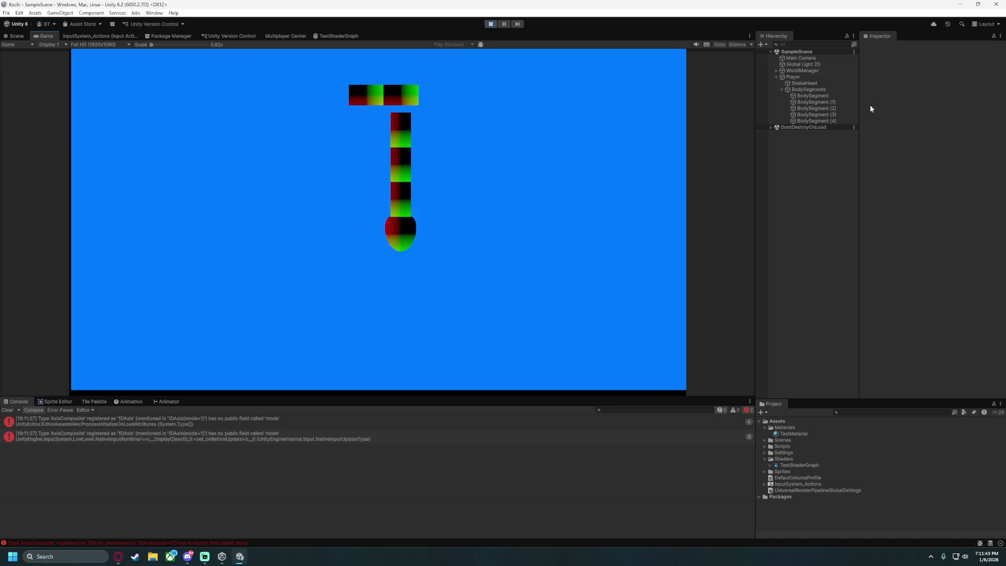
pyautogui.press('Right')
pyautogui.press('Up')
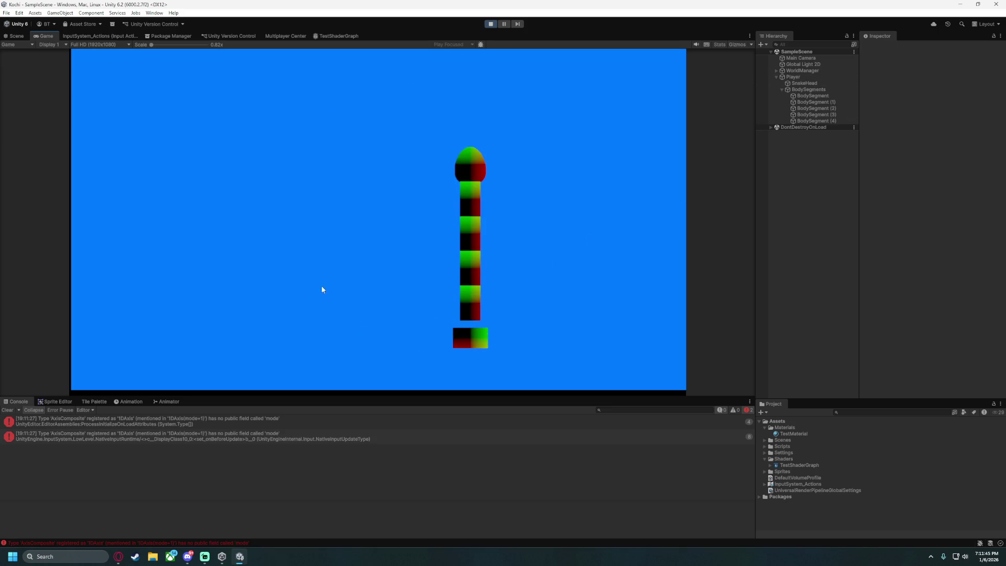
pyautogui.press('Left')
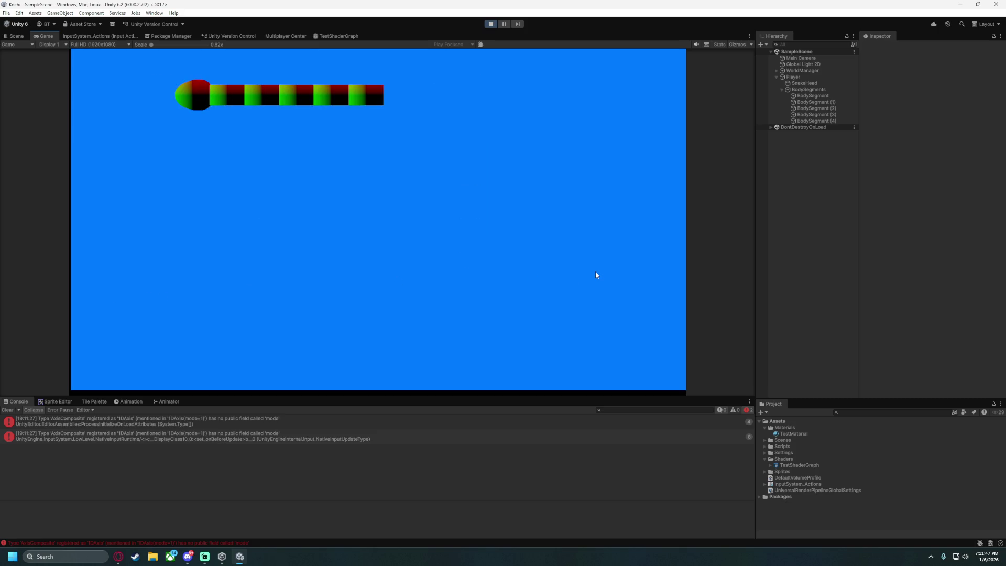
pyautogui.press('Down')
pyautogui.press('Right')
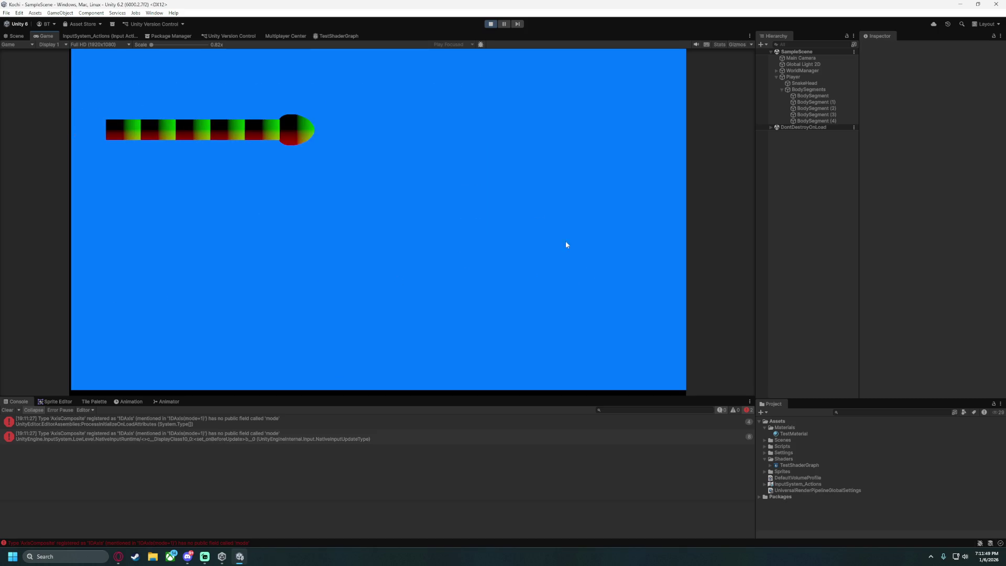
pyautogui.click(490, 23)
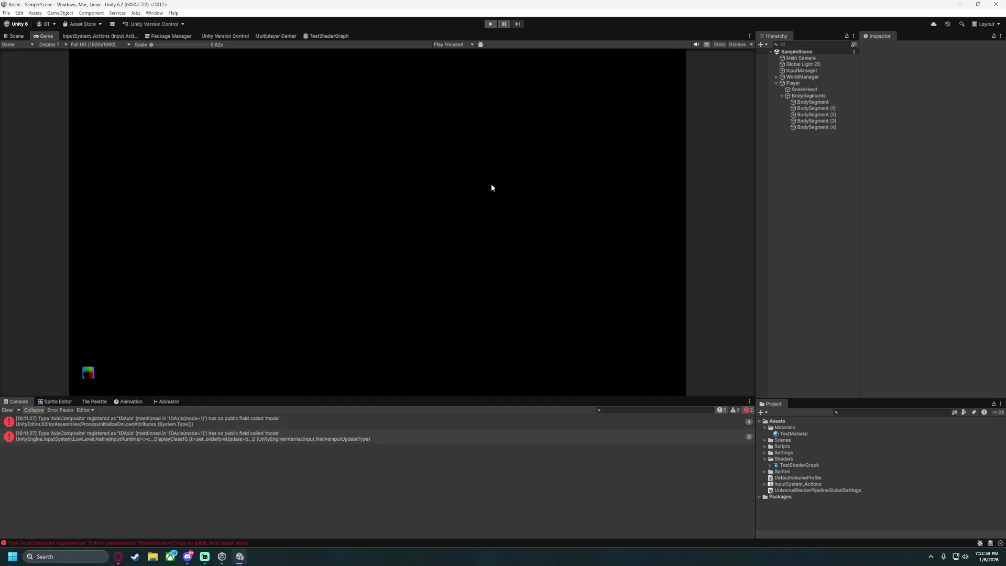
# Open TestShaderGraph and frame the Position, Screen Position and Split nodes in view.
pyautogui.click(320, 36)
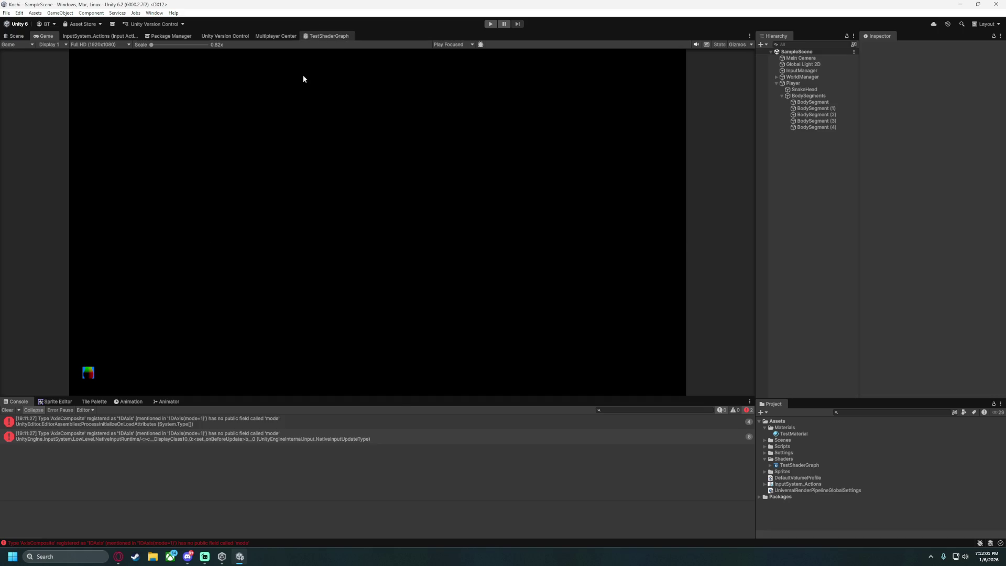
pyautogui.moveTo(482, 285)
pyautogui.mouseDown()
pyautogui.moveTo(414, 278)
pyautogui.moveTo(353, 288)
pyautogui.mouseUp()
pyautogui.scroll(3, 353, 288)
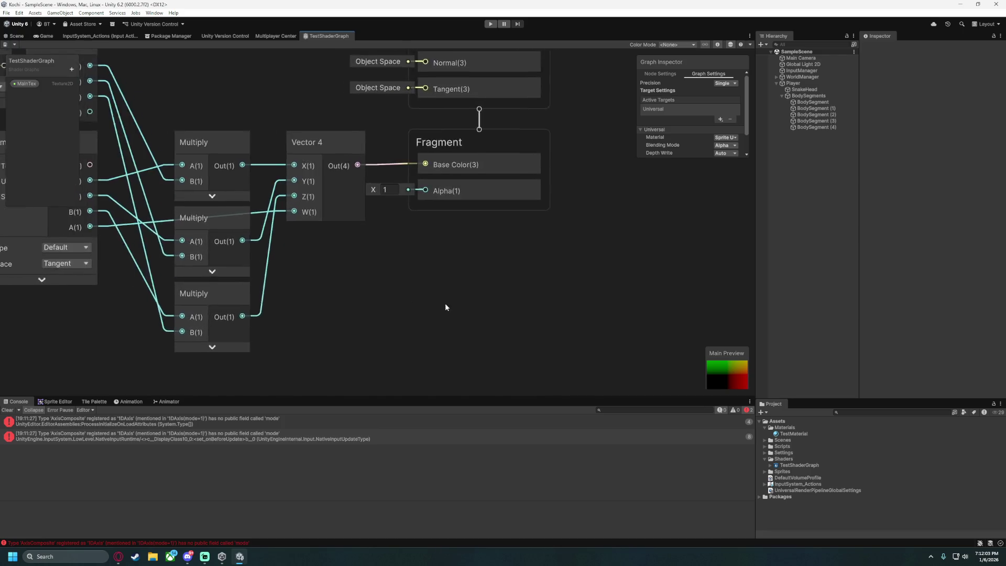
pyautogui.moveTo(442, 301); pyautogui.dragTo(605, 322)
pyautogui.moveTo(194, 266); pyautogui.dragTo(283, 322)
pyautogui.moveTo(182, 350); pyautogui.dragTo(360, 374)
pyautogui.scroll(1, 249, 292)
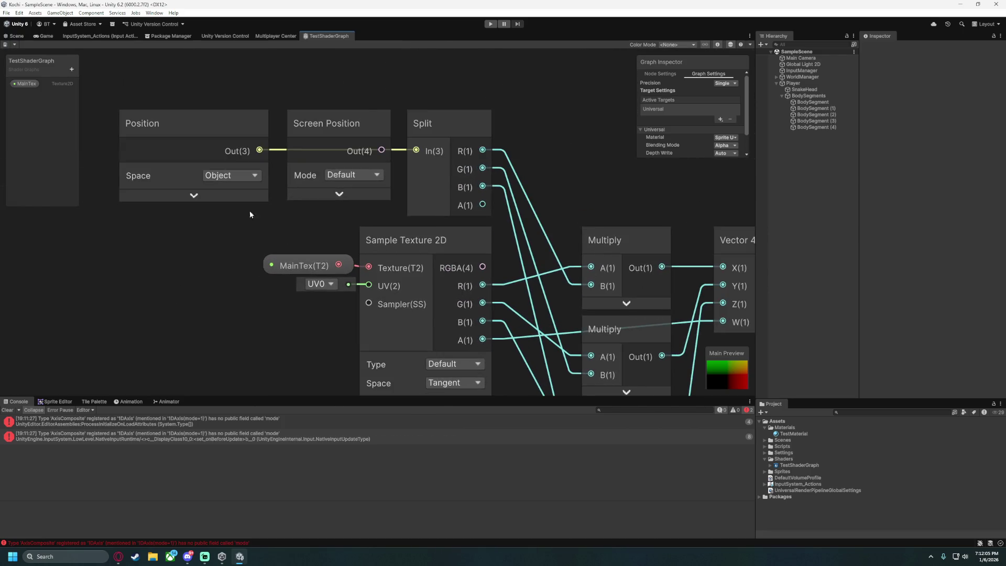
pyautogui.moveTo(250, 276); pyautogui.dragTo(349, 366)
# Move Screen Position above the Position node and set Position's space to World.
pyautogui.click(421, 215)
pyautogui.moveTo(420, 214)
pyautogui.mouseDown()
pyautogui.moveTo(216, 107)
pyautogui.moveTo(303, 112)
pyautogui.moveTo(298, 118)
pyautogui.mouseUp()
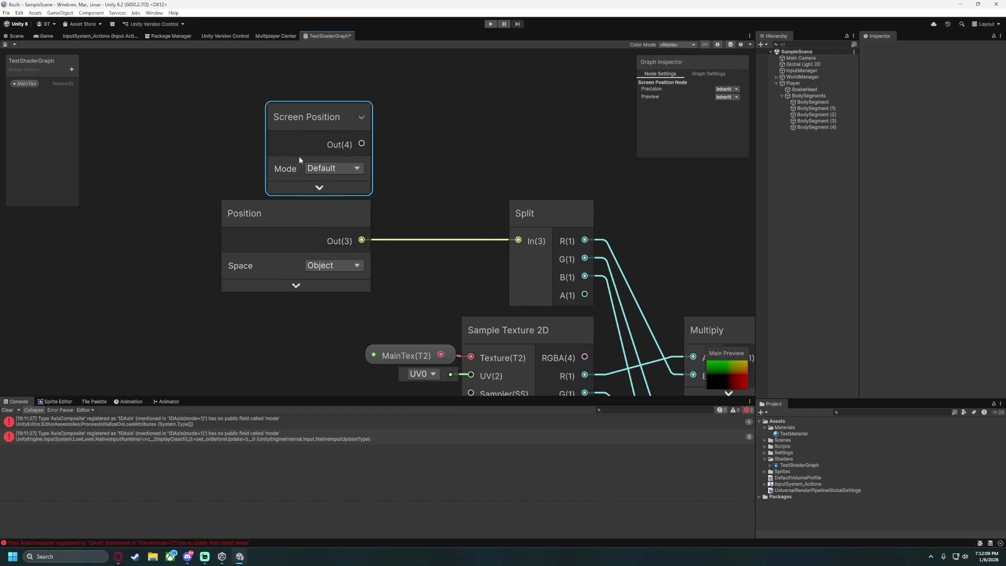
pyautogui.click(330, 266)
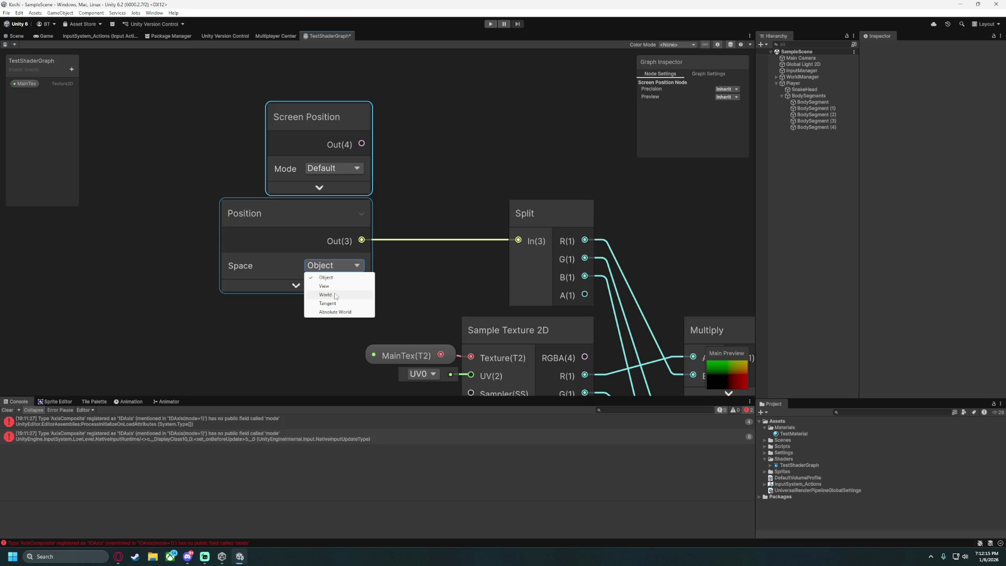
pyautogui.click(335, 295)
# Delete the wire connecting Position to Split.
pyautogui.scroll(-3, 448, 216)
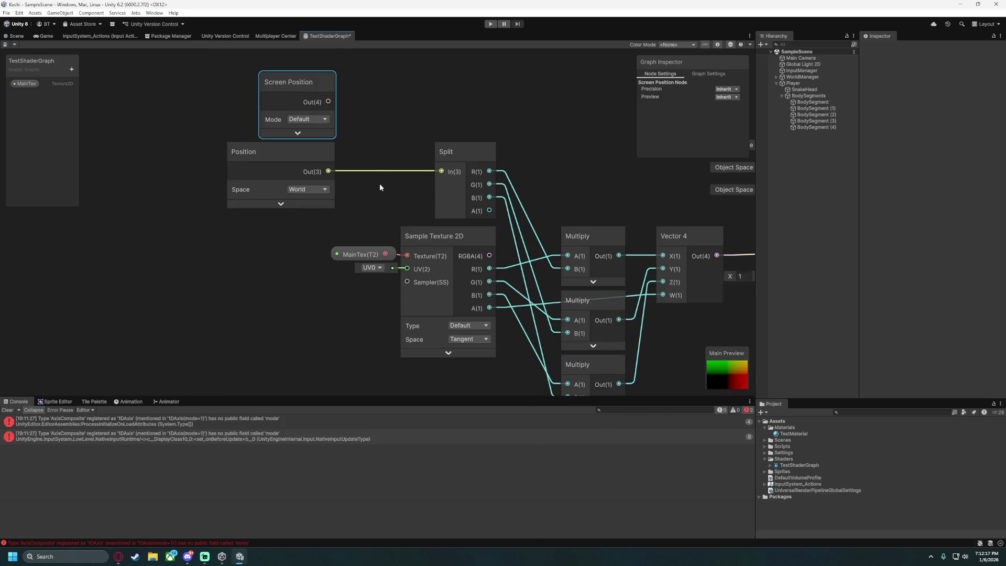
pyautogui.click(395, 200)
pyautogui.press('Delete')
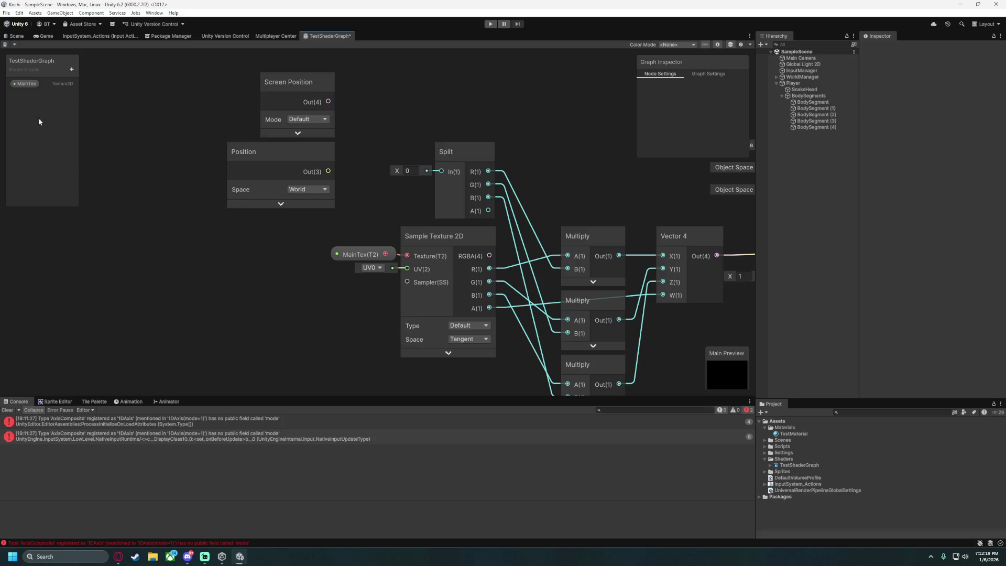
# Add a Vector3 property named HeadPosition to the Blackboard.
pyautogui.click(71, 69)
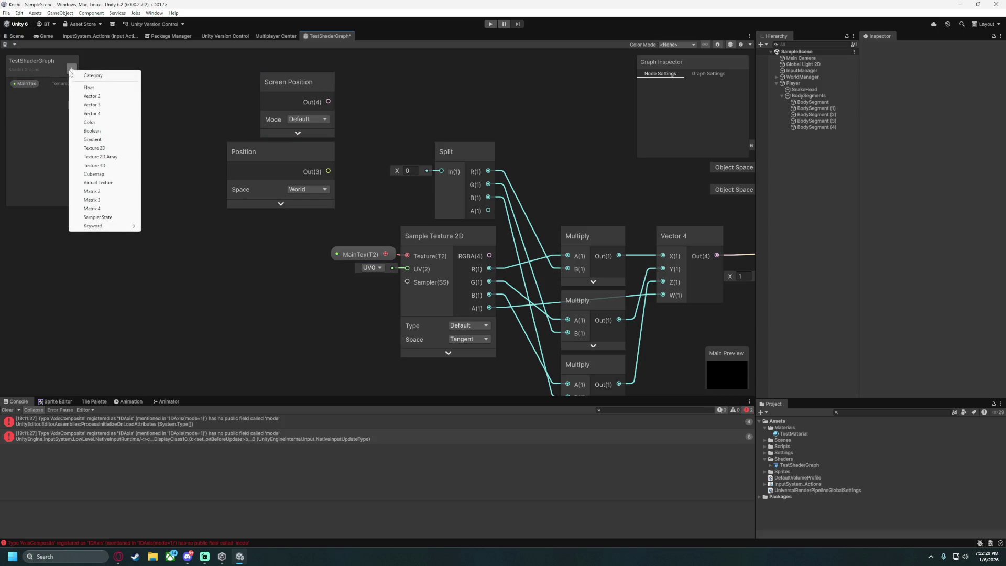
pyautogui.click(109, 105)
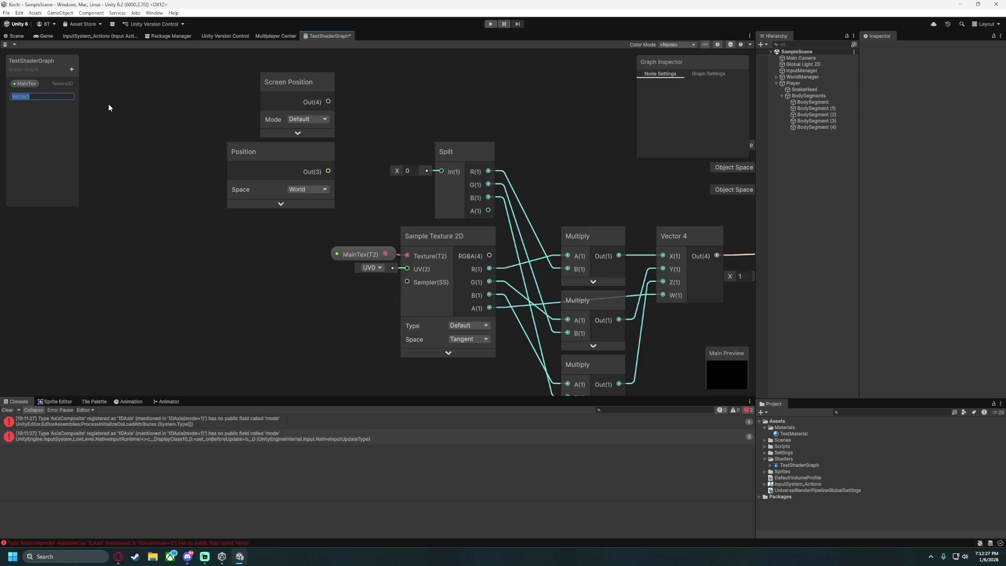
pyautogui.write('HeadPosition')
pyautogui.press('Return')
pyautogui.click(304, 84)
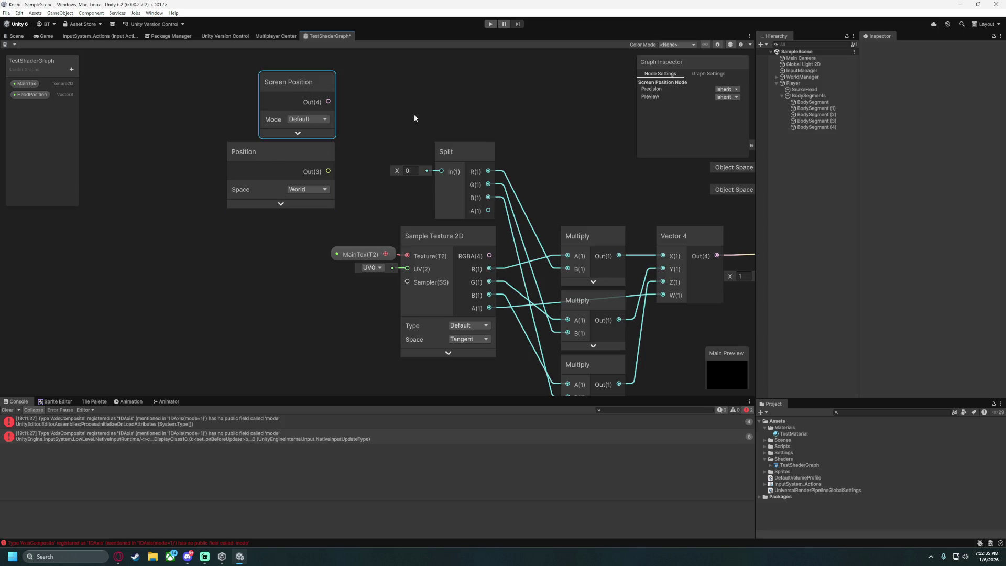
# Delete Screen Position and place a HeadPosition node just below Position.
pyautogui.press('Delete')
pyautogui.moveTo(413, 111); pyautogui.dragTo(398, 159)
pyautogui.moveTo(269, 203)
pyautogui.mouseDown()
pyautogui.moveTo(293, 141)
pyautogui.moveTo(338, 150)
pyautogui.moveTo(221, 156)
pyautogui.mouseUp()
pyautogui.moveTo(31, 94)
pyautogui.mouseDown()
pyautogui.moveTo(34, 106)
pyautogui.moveTo(263, 242)
pyautogui.moveTo(218, 228)
pyautogui.moveTo(226, 221)
pyautogui.mouseUp()
pyautogui.moveTo(271, 174); pyautogui.dragTo(410, 178)
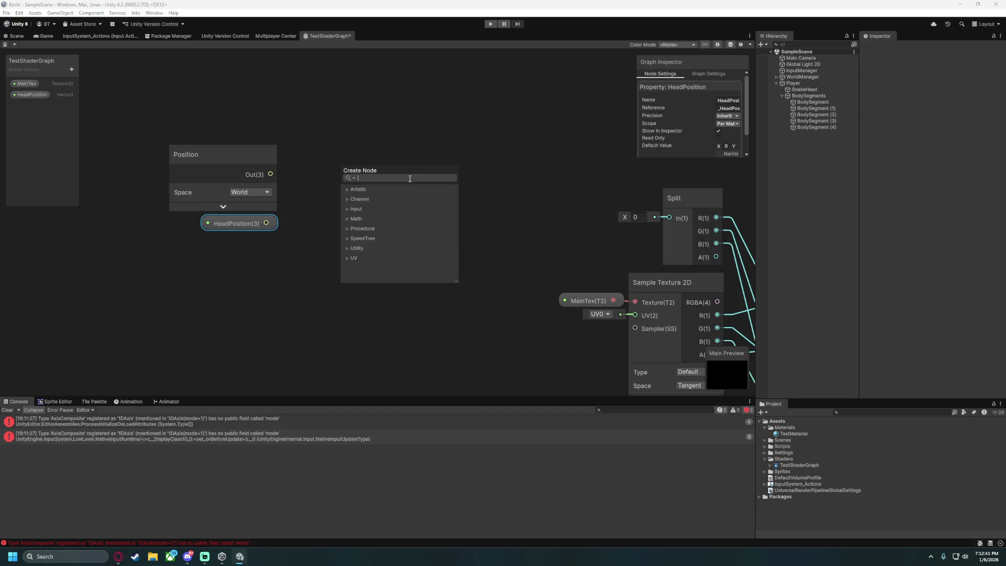
# Add a Subtract node computing Position minus HeadPosition and feed its output into Split.
pyautogui.write('sub')
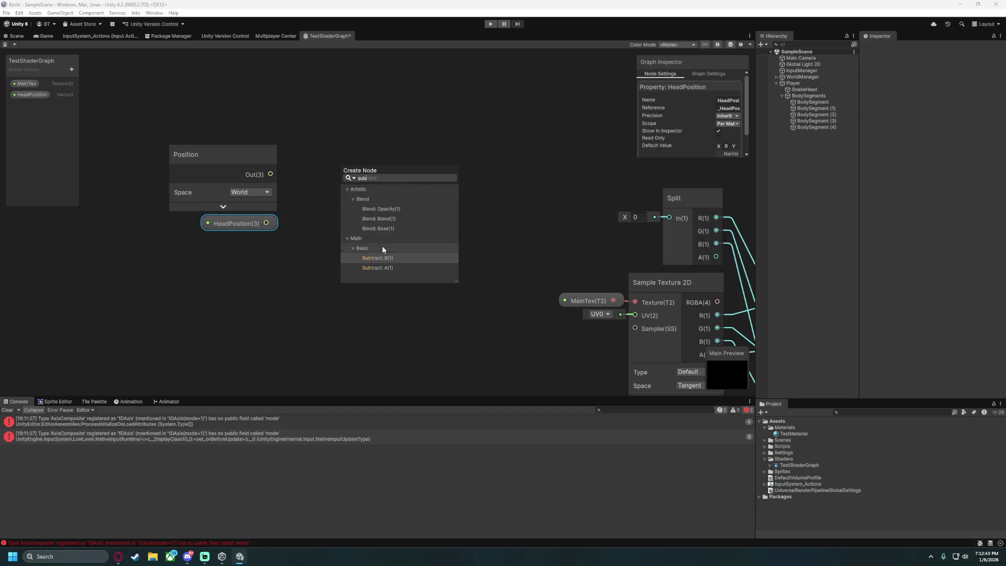
pyautogui.click(388, 269)
pyautogui.moveTo(266, 223)
pyautogui.mouseDown()
pyautogui.moveTo(341, 198)
pyautogui.moveTo(349, 145)
pyautogui.moveTo(338, 164)
pyautogui.mouseUp()
pyautogui.click(371, 190)
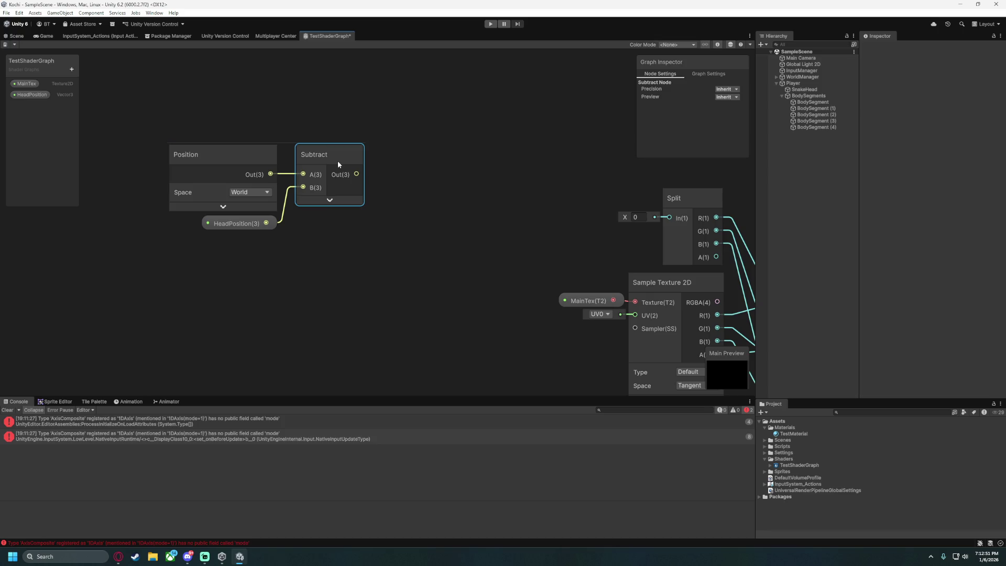
pyautogui.moveTo(356, 173); pyautogui.dragTo(671, 218)
# Move the Position, HeadPosition and Subtract nodes together to the right and down.
pyautogui.moveTo(165, 117); pyautogui.dragTo(319, 233)
pyautogui.moveTo(329, 156)
pyautogui.mouseDown()
pyautogui.moveTo(610, 211)
pyautogui.moveTo(614, 199)
pyautogui.mouseUp()
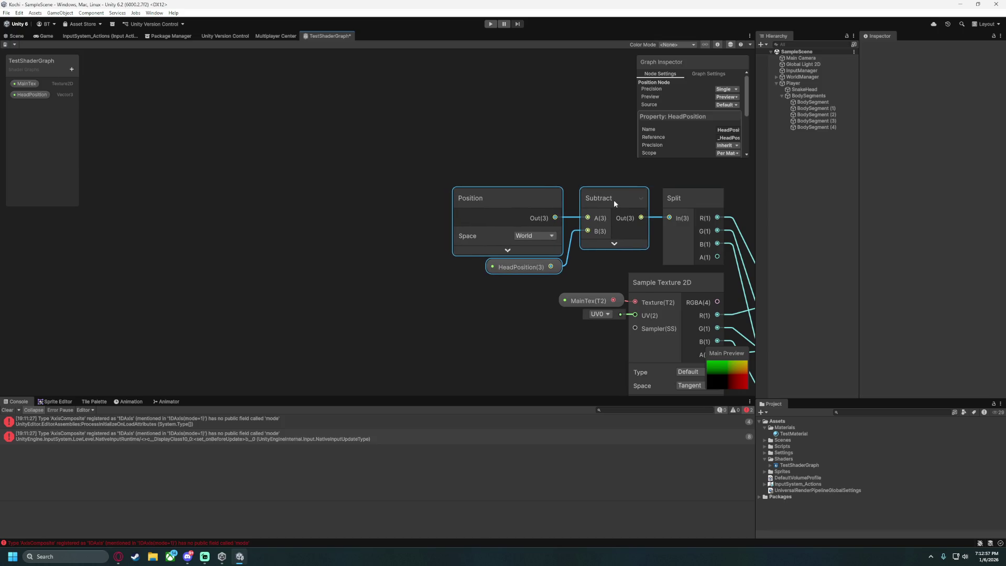
pyautogui.click(437, 229)
pyautogui.press('space')
pyautogui.write('split')
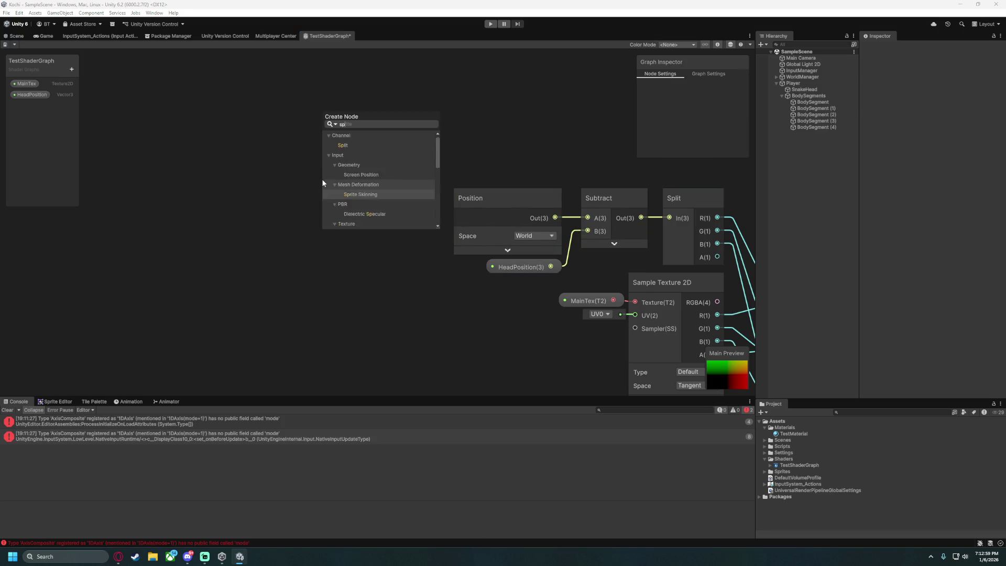
pyautogui.click(342, 269)
pyautogui.press('a')
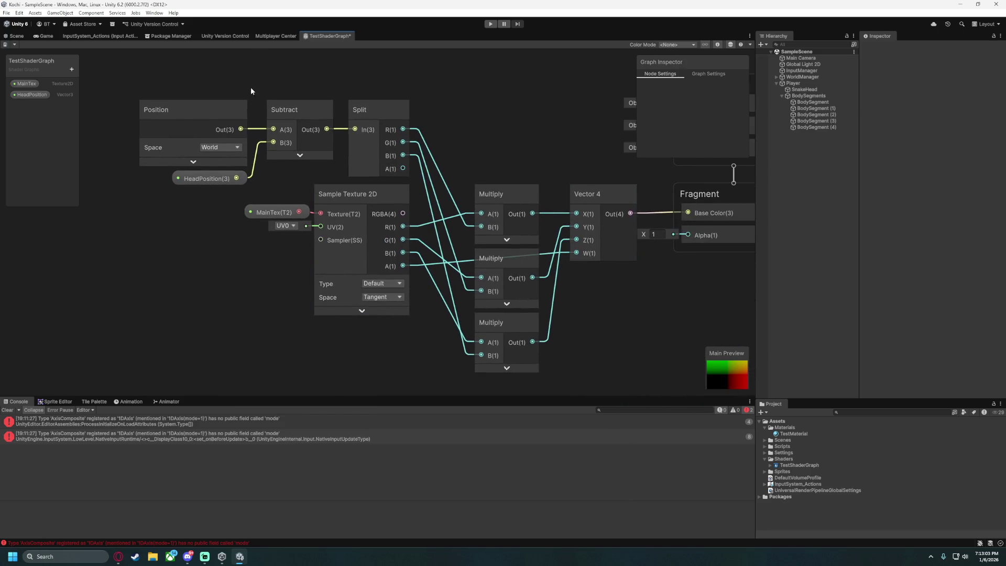
# Save the shader graph and skim the forum thread in Opera.
pyautogui.hotkey('ctrl', 's')
pyautogui.moveTo(118, 556)
pyautogui.click(76, 516)
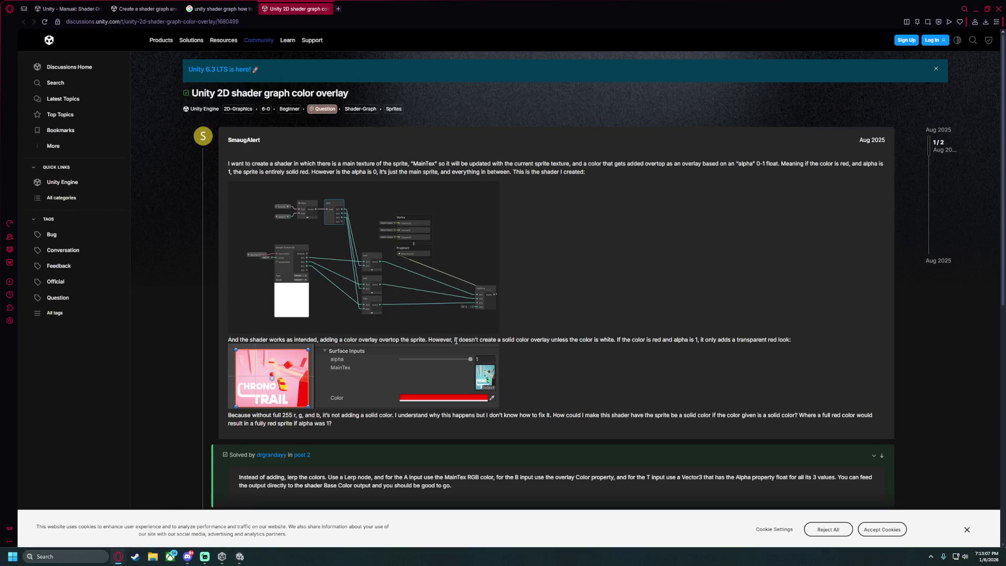
pyautogui.scroll(-5, 304, 236)
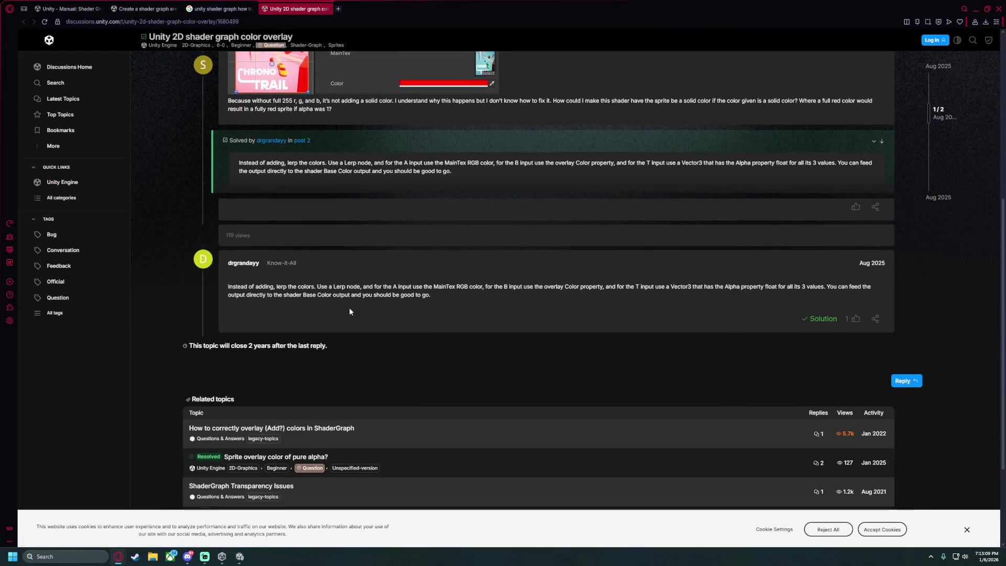
pyautogui.scroll(-3, 345, 318)
pyautogui.scroll(10, 345, 316)
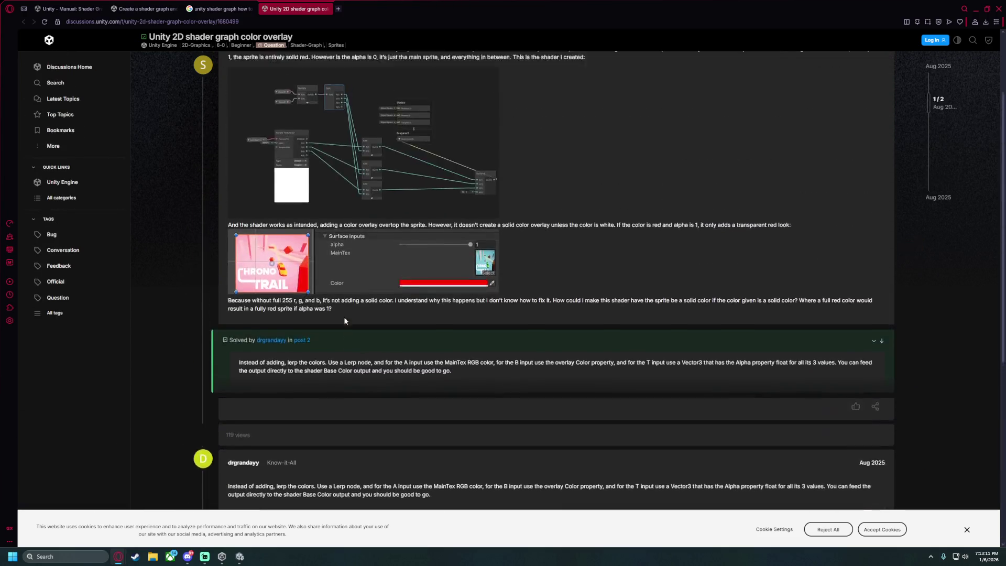
# Switch to the Create a shader graph docs and expand the Inside Shader Graph section.
pyautogui.click(221, 17)
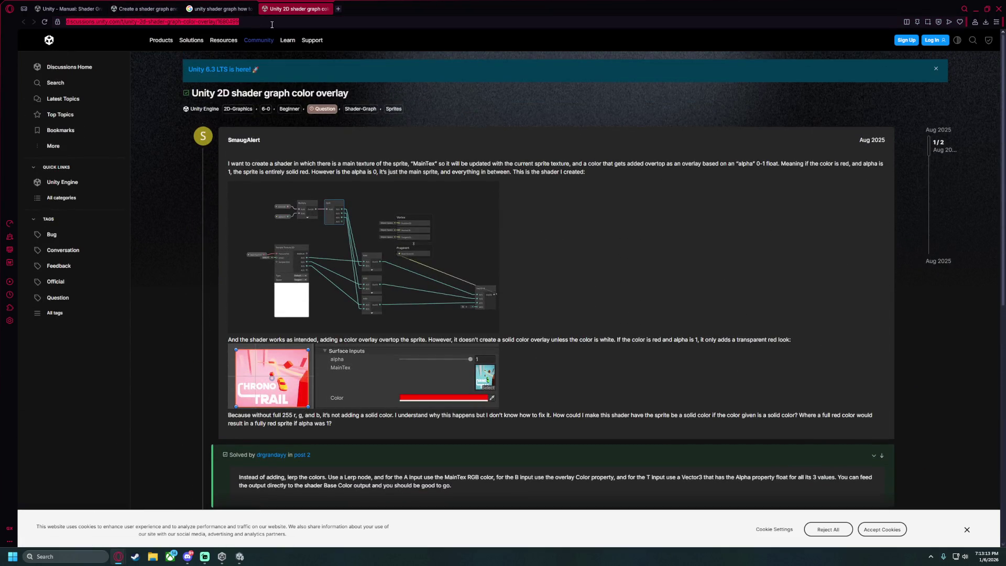
pyautogui.click(220, 9)
pyautogui.click(146, 9)
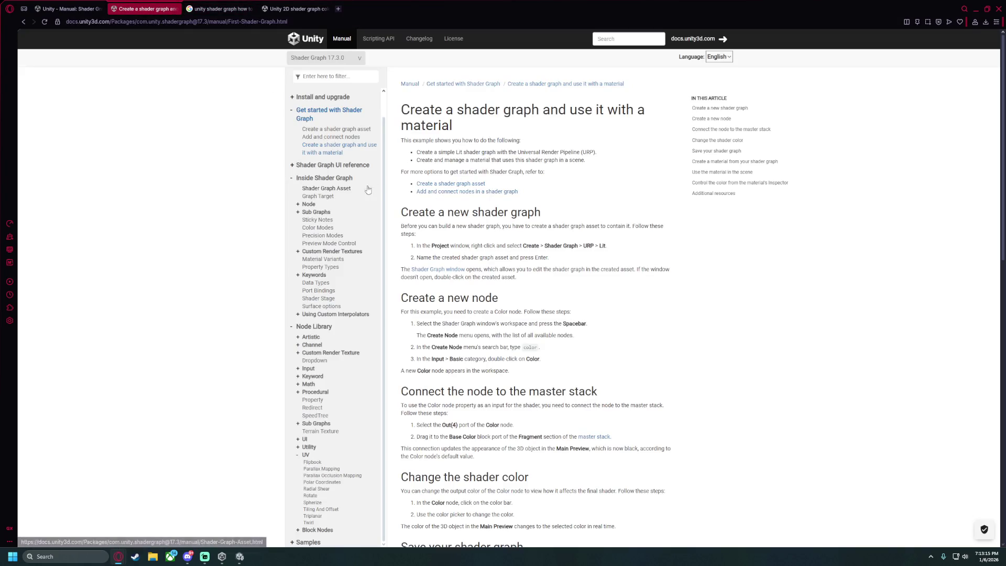
pyautogui.click(291, 178)
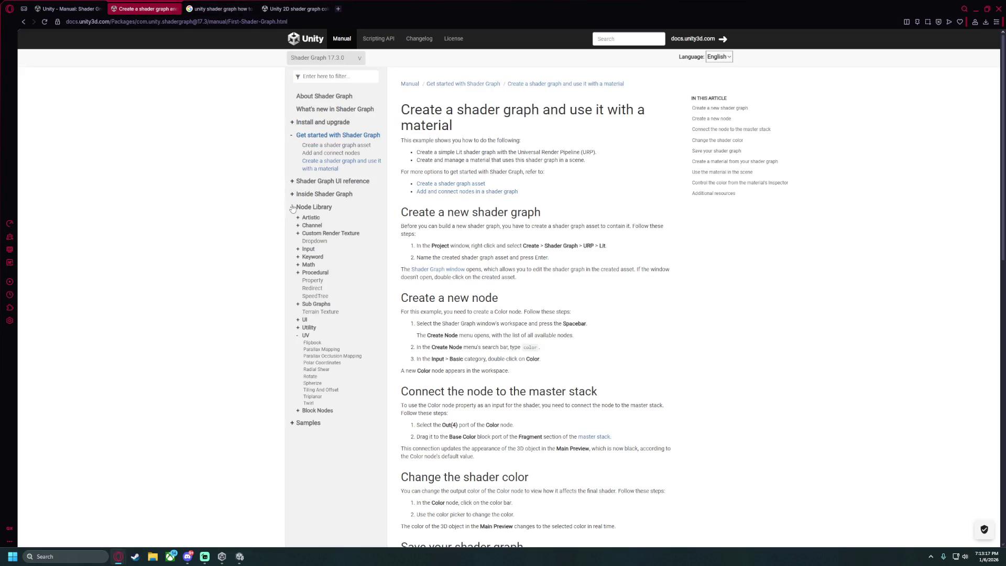
pyautogui.click(292, 207)
pyautogui.click(292, 196)
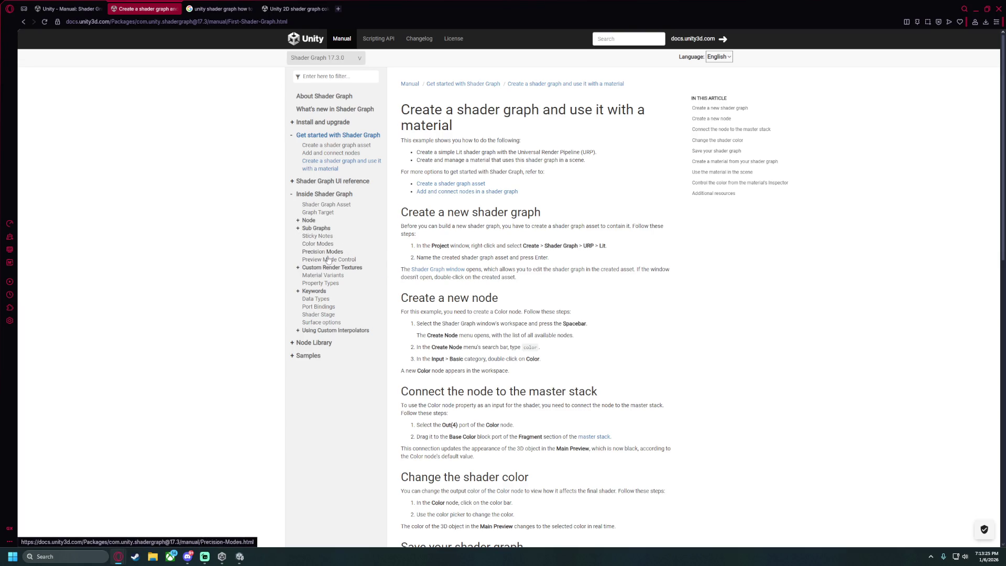
pyautogui.click(321, 276)
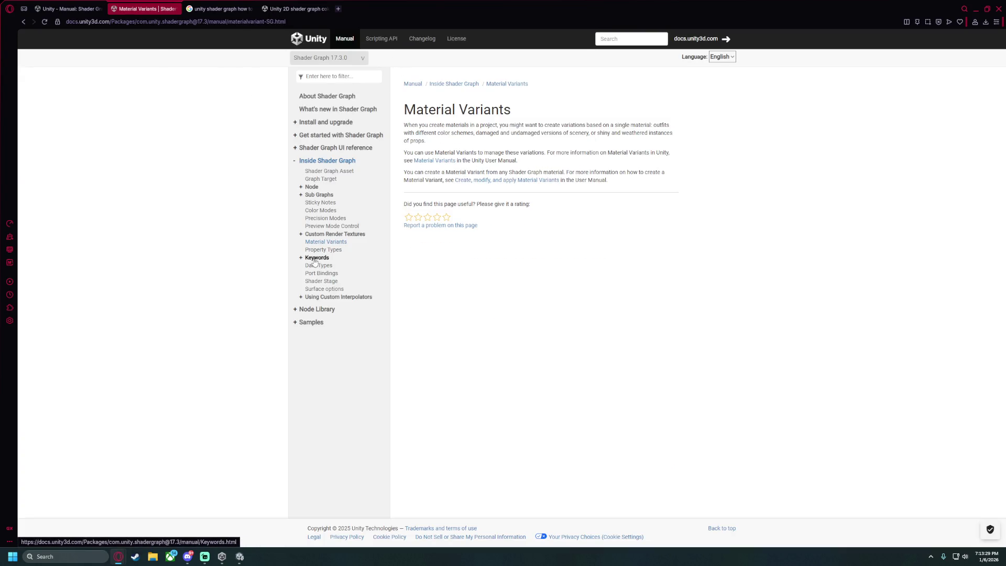
# Read through the Property Types documentation page, then return to Unity.
pyautogui.click(335, 252)
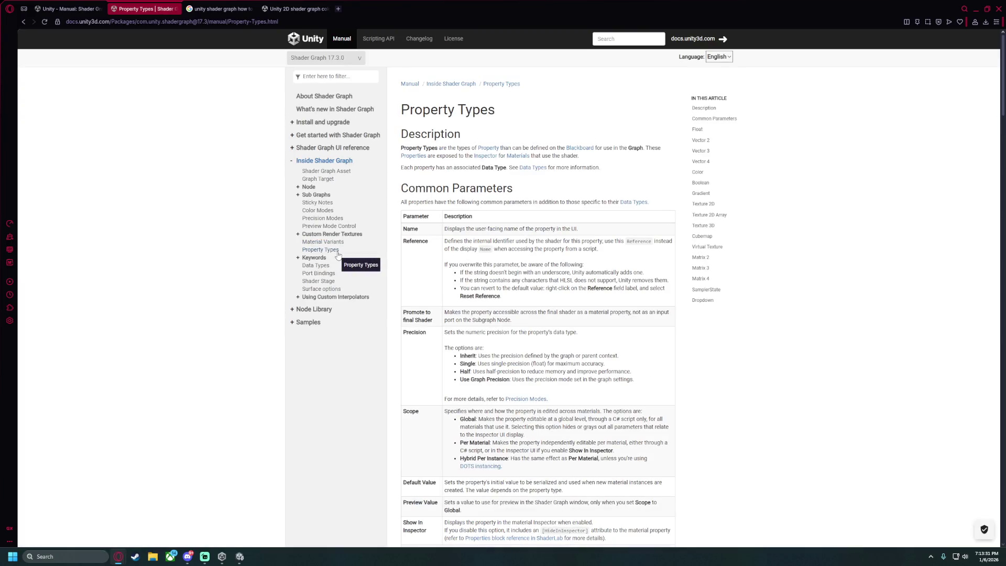
pyautogui.scroll(-3, 509, 316)
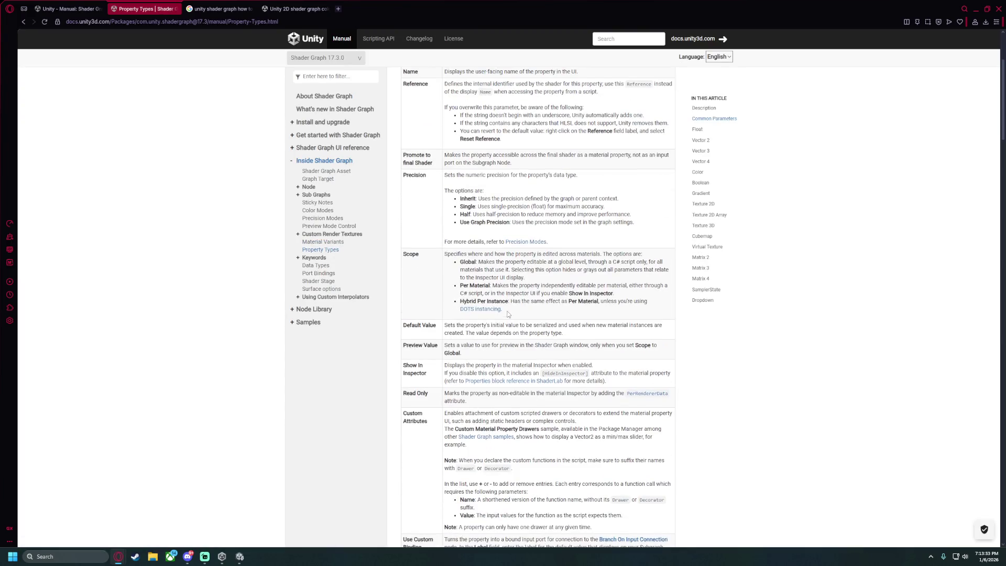
pyautogui.scroll(-2, 419, 283)
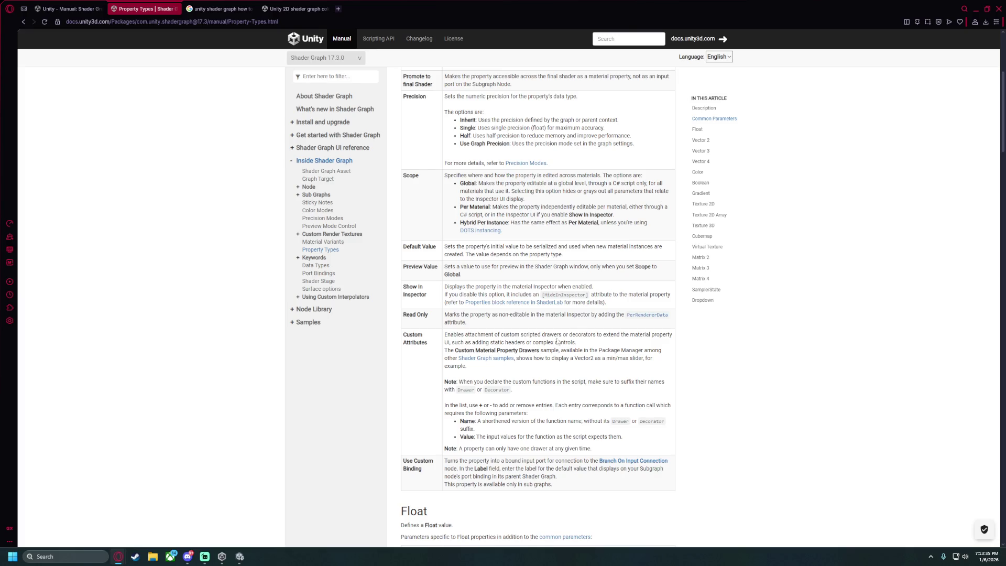
pyautogui.scroll(-15, 423, 393)
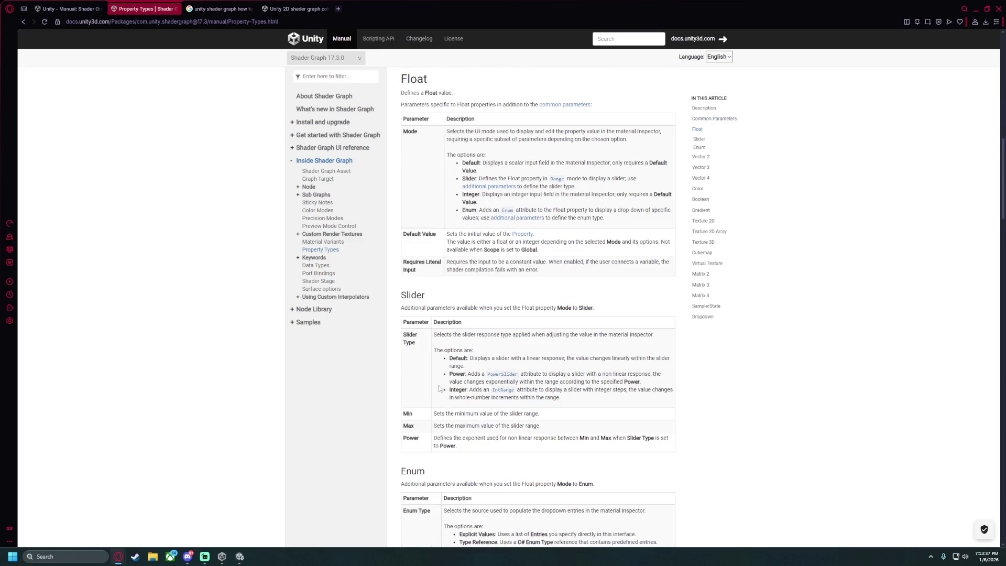
pyautogui.scroll(-5, 440, 387)
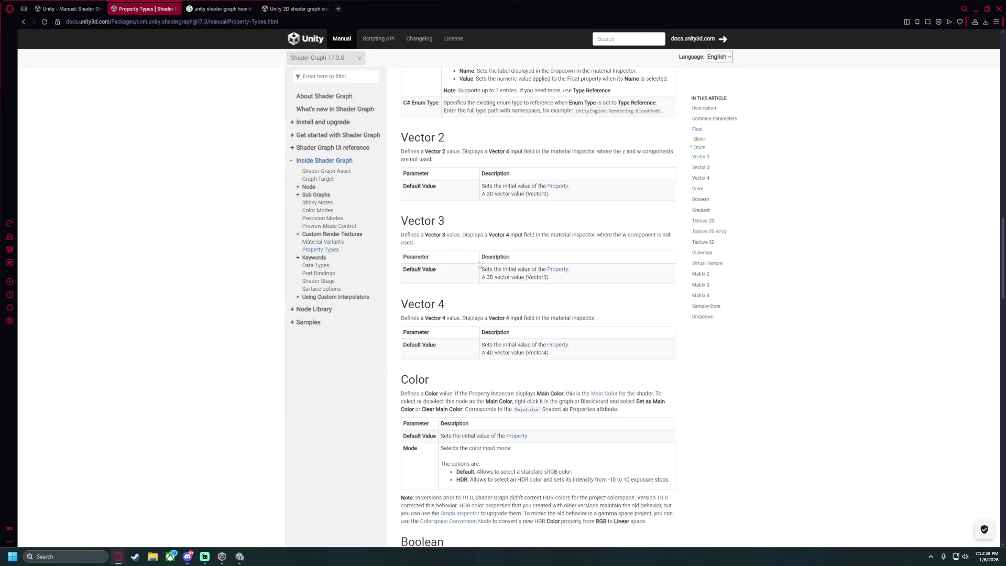
pyautogui.click(239, 556)
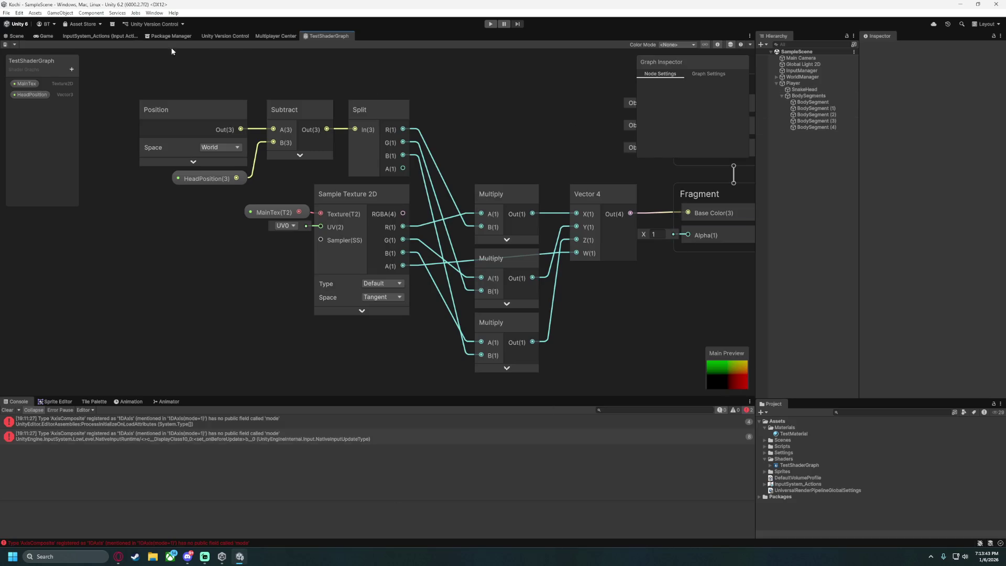
# Select SnakeHead and expand its material to reveal the MainTex and HeadPosition inputs.
pyautogui.click(44, 36)
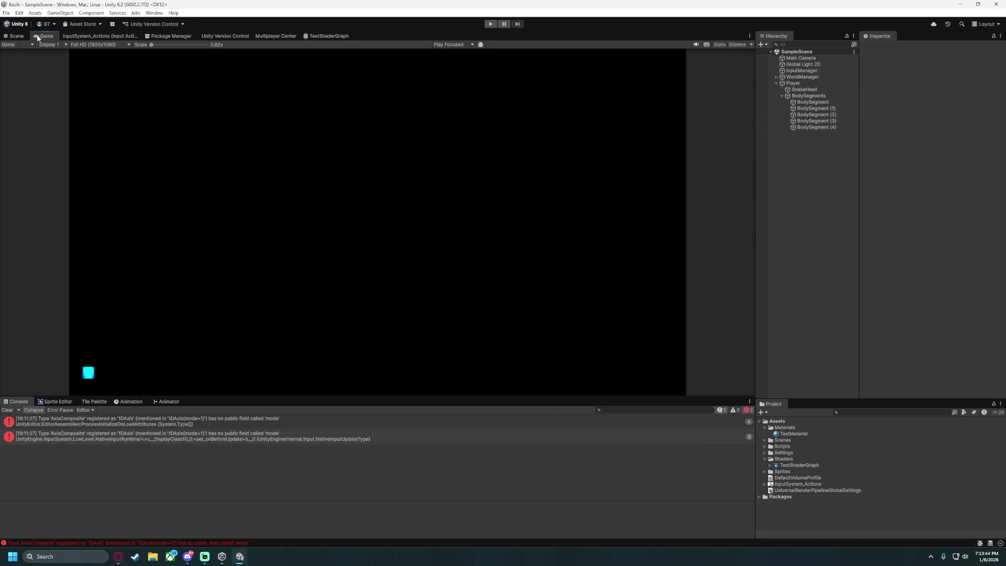
pyautogui.click(818, 86)
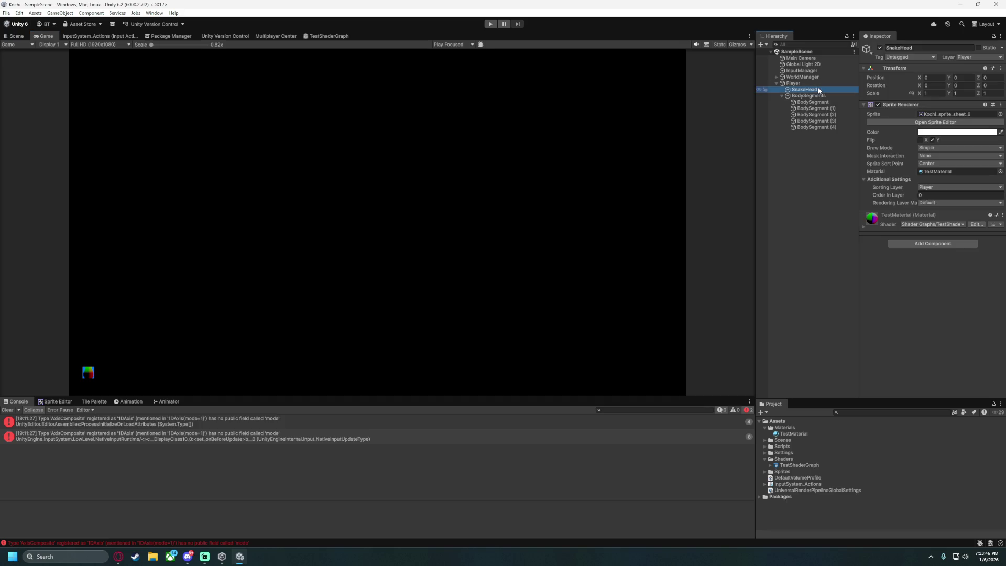
pyautogui.click(863, 225)
pyautogui.click(868, 237)
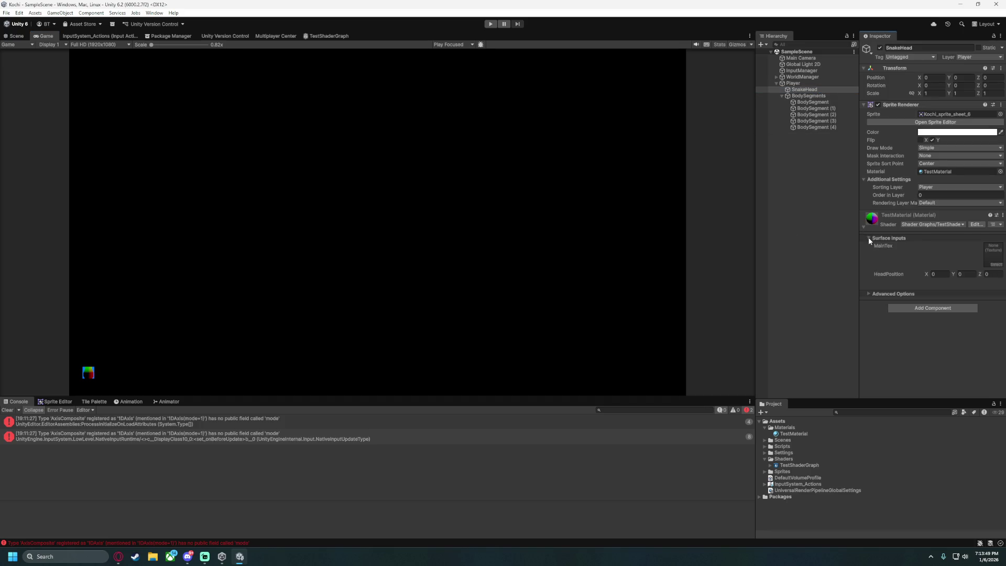
pyautogui.click(867, 293)
pyautogui.click(868, 293)
# Open a new blank tab in the Opera browser and return to Unity.
pyautogui.moveTo(118, 556)
pyautogui.click(161, 513)
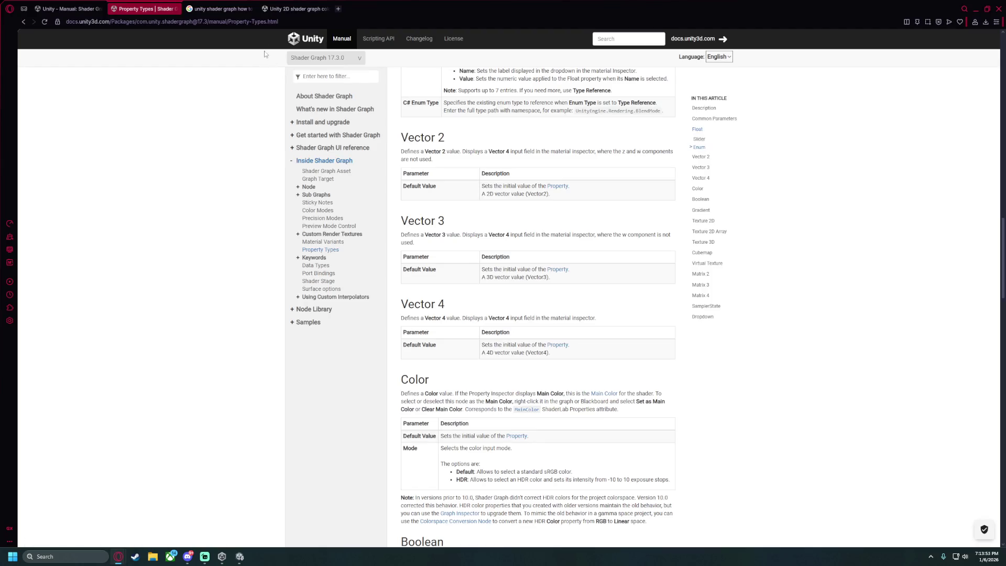
pyautogui.click(340, 9)
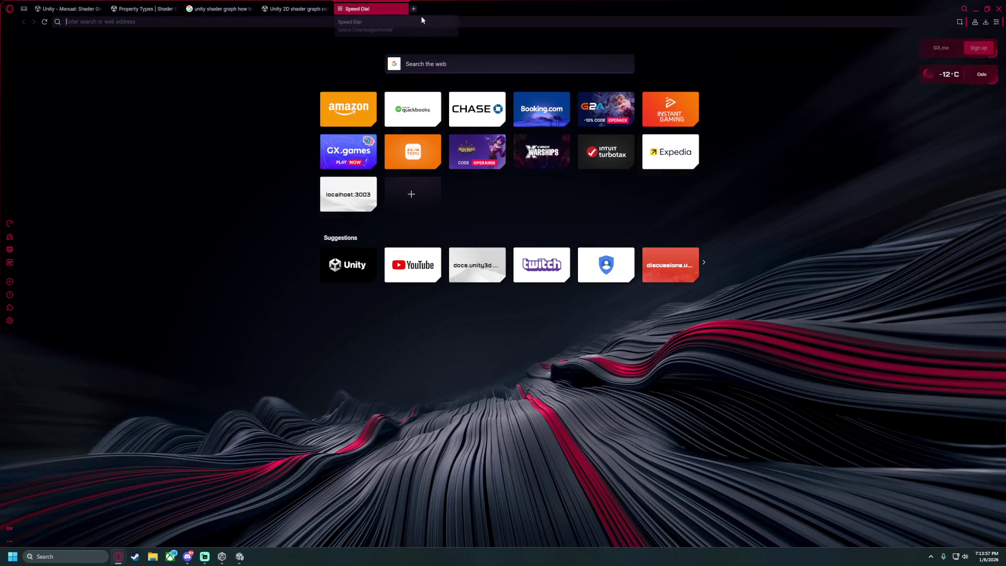
pyautogui.moveTo(240, 557)
pyautogui.click(236, 511)
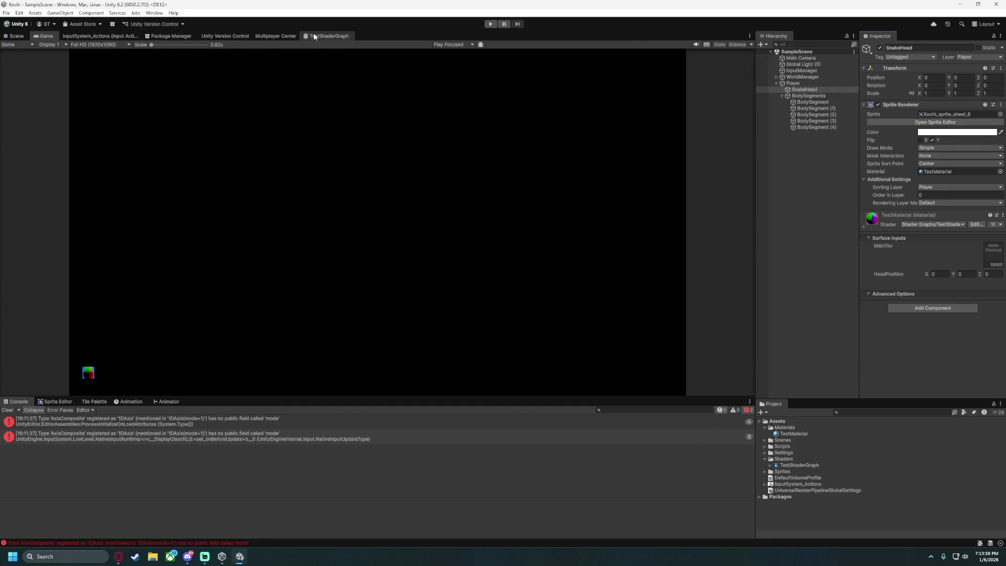
# Open TestShaderGraph and glance at the property types list without adding one.
pyautogui.click(314, 34)
pyautogui.click(72, 68)
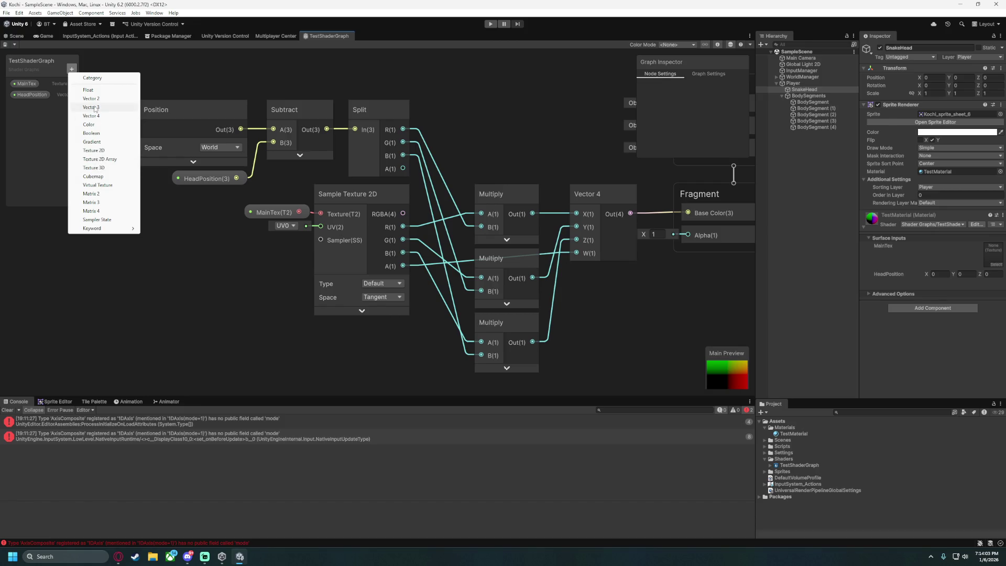
pyautogui.moveTo(110, 232)
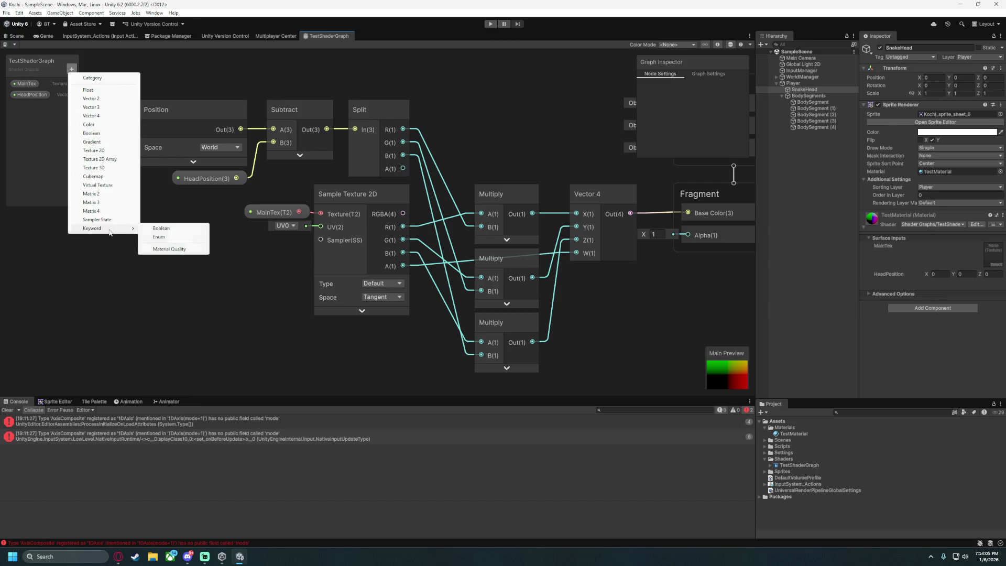
pyautogui.click(210, 341)
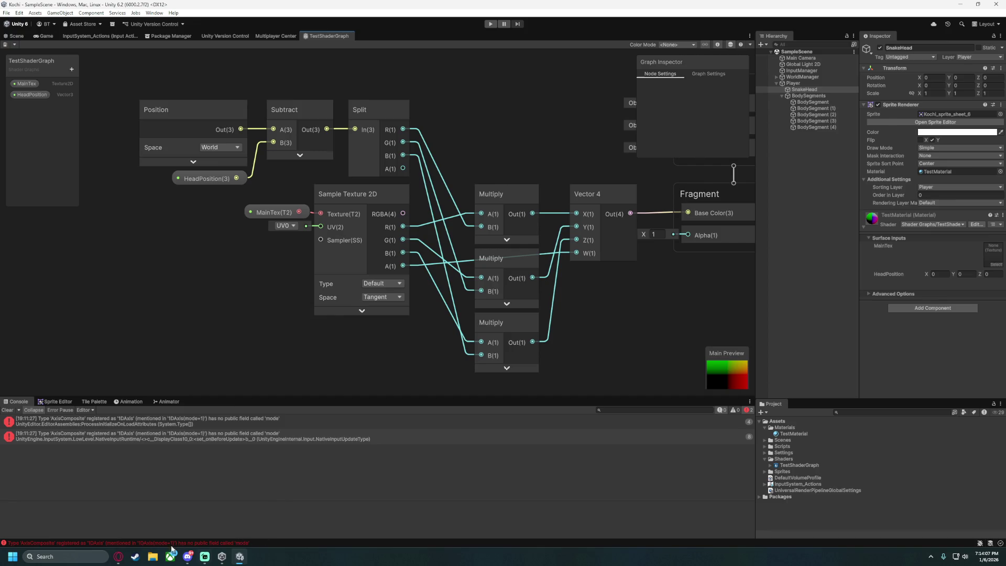
pyautogui.moveTo(119, 556)
pyautogui.click(173, 520)
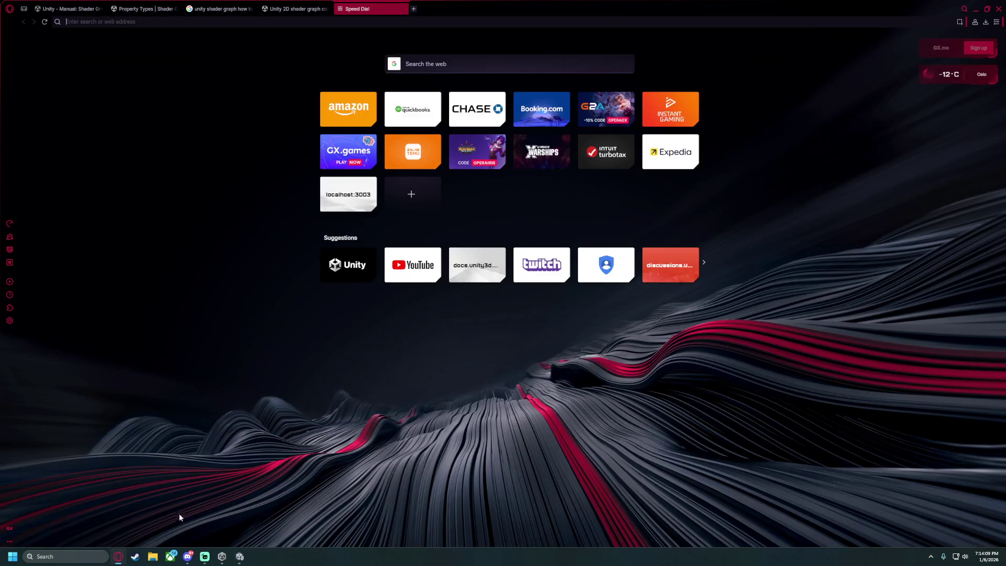
pyautogui.click(975, 9)
# Set HeadPosition Y to 2 and check the body segments' materials.
pyautogui.click(969, 274)
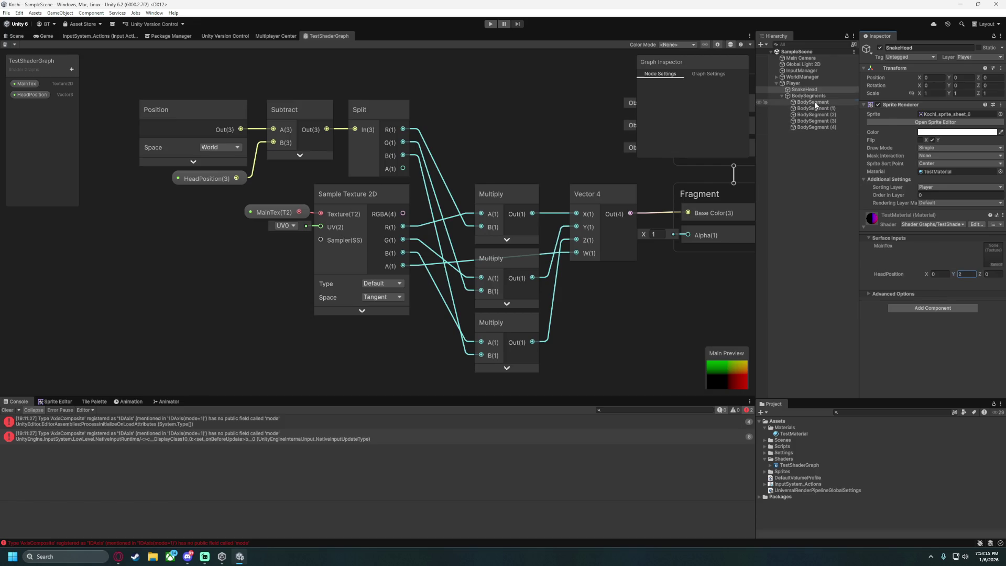
pyautogui.click(810, 121)
pyautogui.click(806, 127)
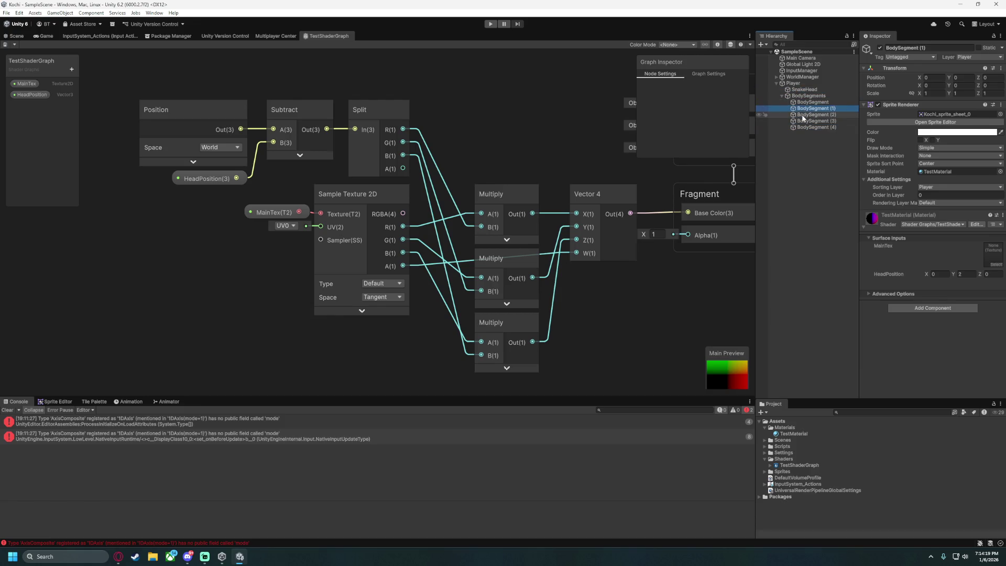
pyautogui.click(805, 90)
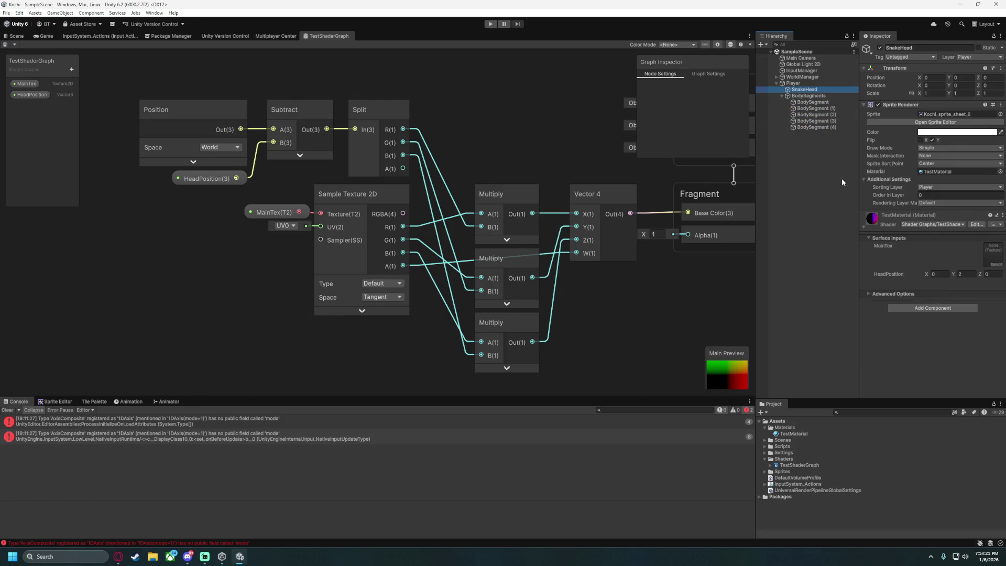
# Reset HeadPosition Y to 0 and inspect BodySegment (2) and the Player's scripts.
pyautogui.click(955, 276)
pyautogui.write('0')
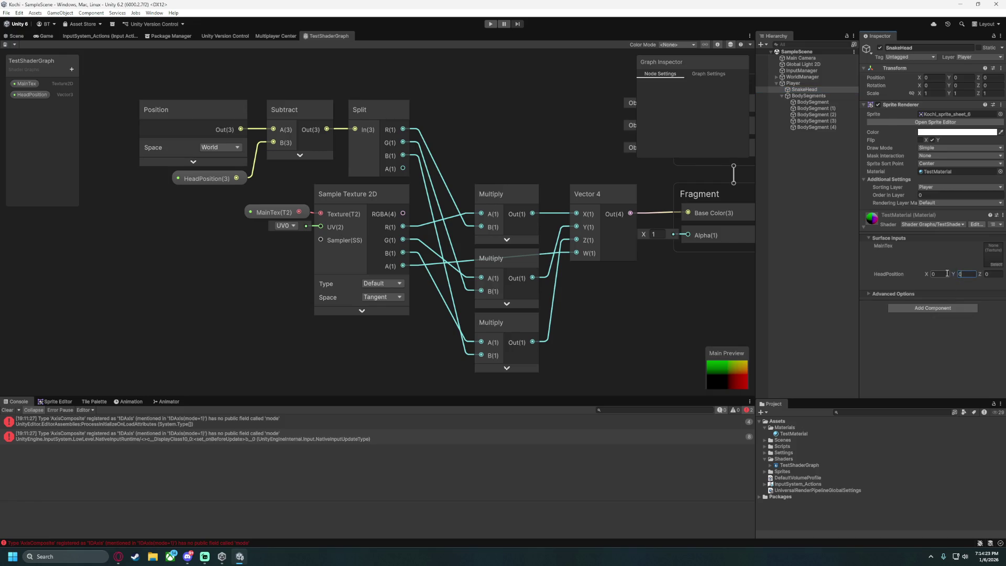
pyautogui.click(814, 115)
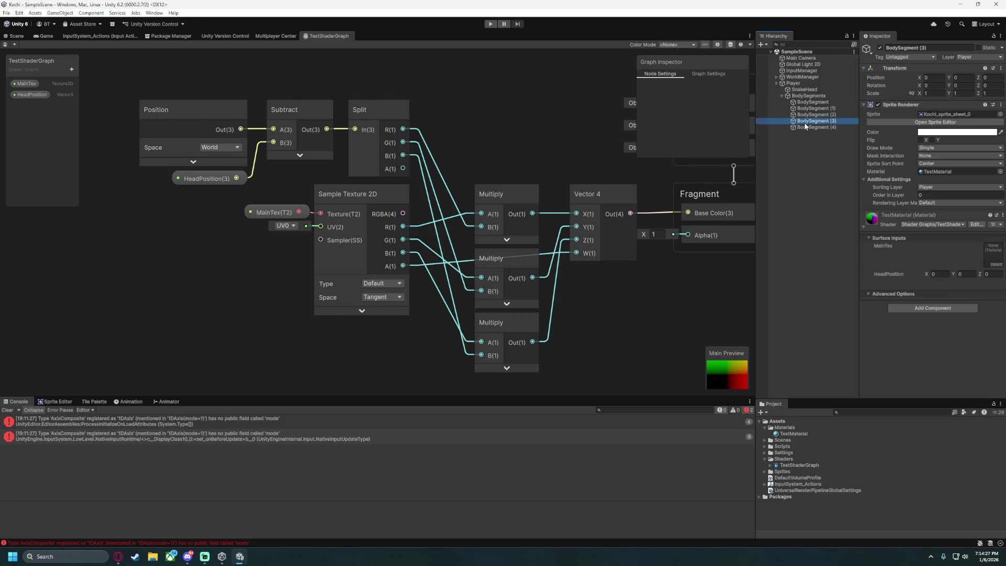
pyautogui.click(798, 90)
pyautogui.click(793, 83)
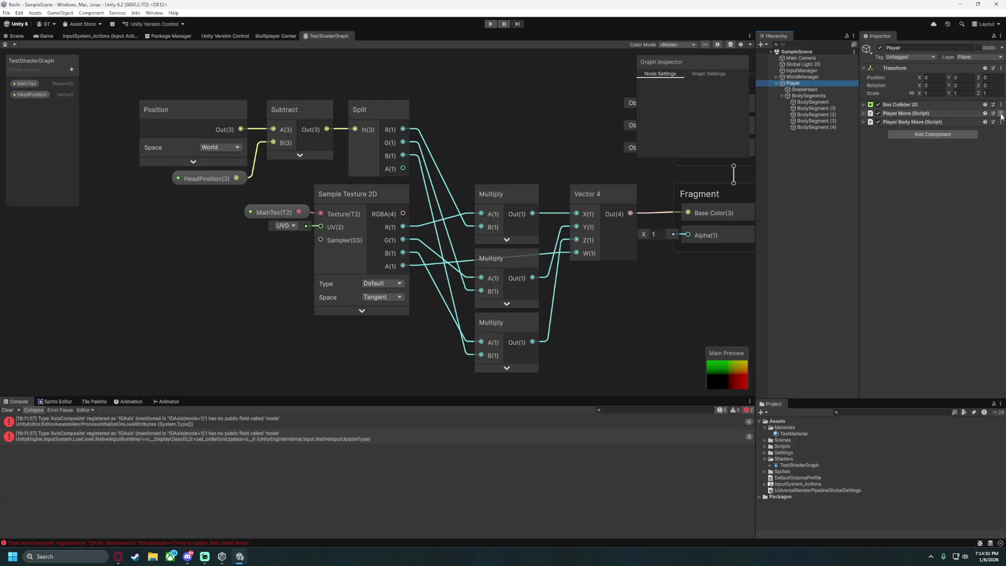
# Collapse the Materials and Shaders folders and expand the Scripts folder.
pyautogui.click(764, 427)
pyautogui.click(764, 453)
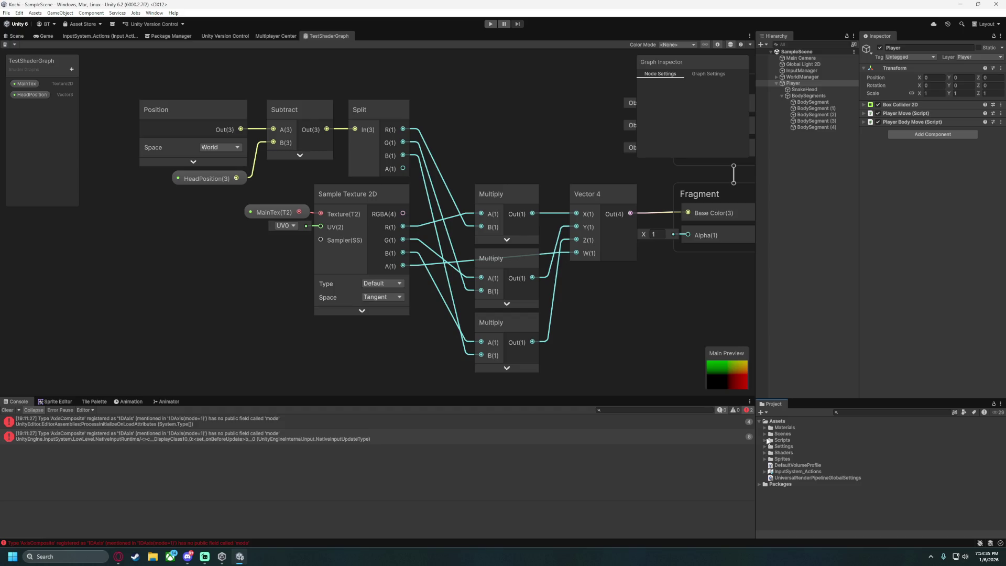
pyautogui.click(765, 440)
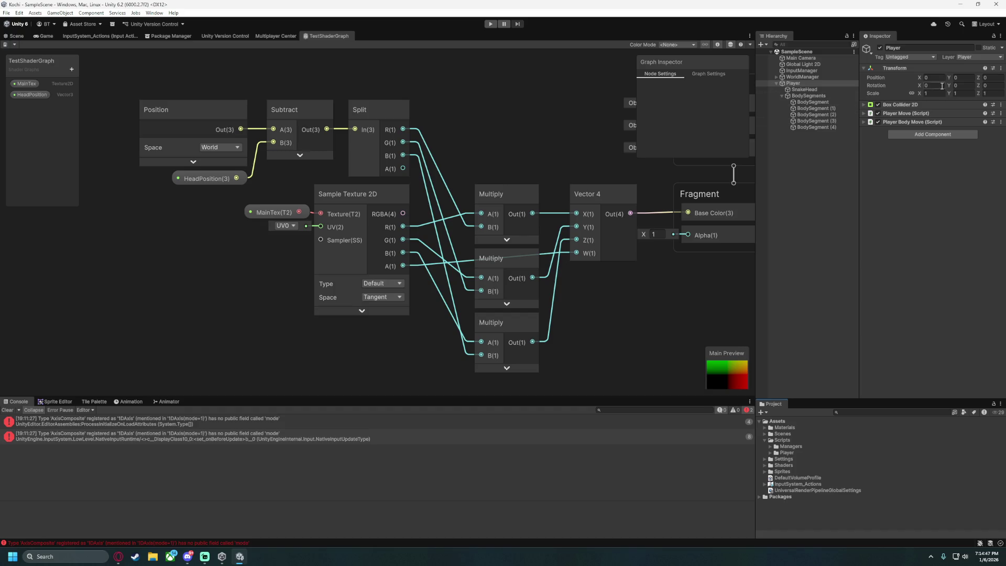
pyautogui.scroll(-5, 366, 235)
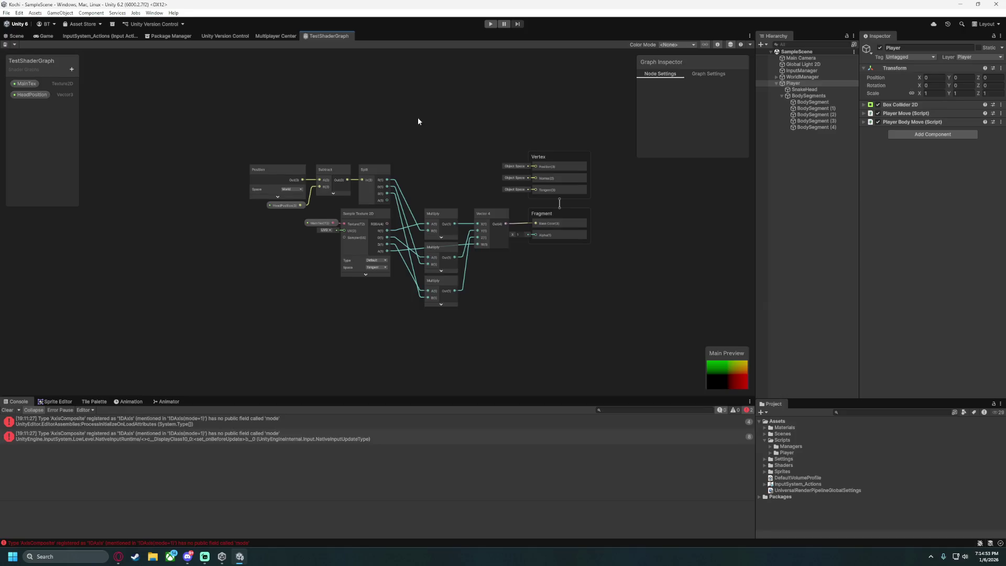
pyautogui.scroll(5, 293, 163)
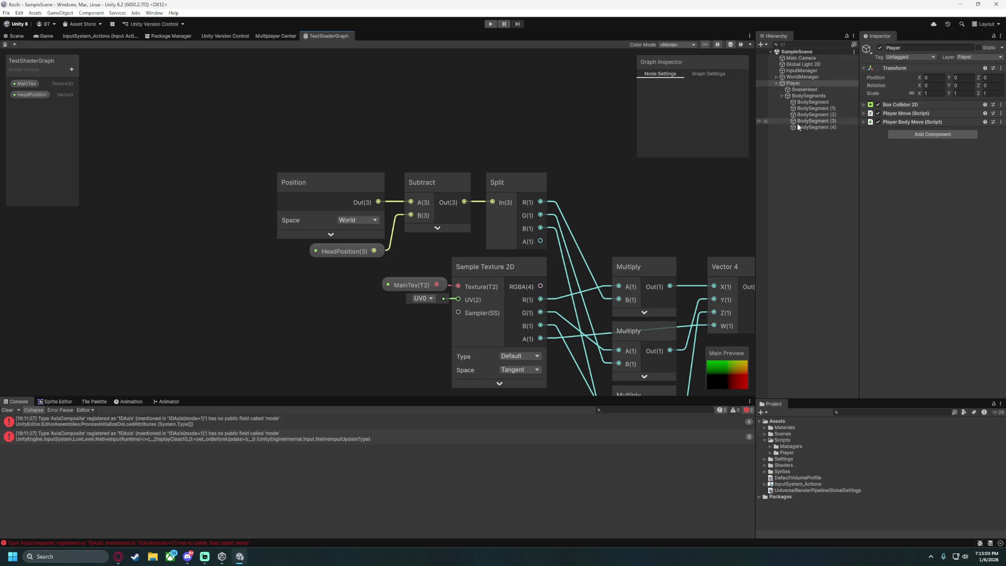
# Google whether a parent's shader can change its children's shader properties, refining with 'unity 6'.
pyautogui.moveTo(117, 553)
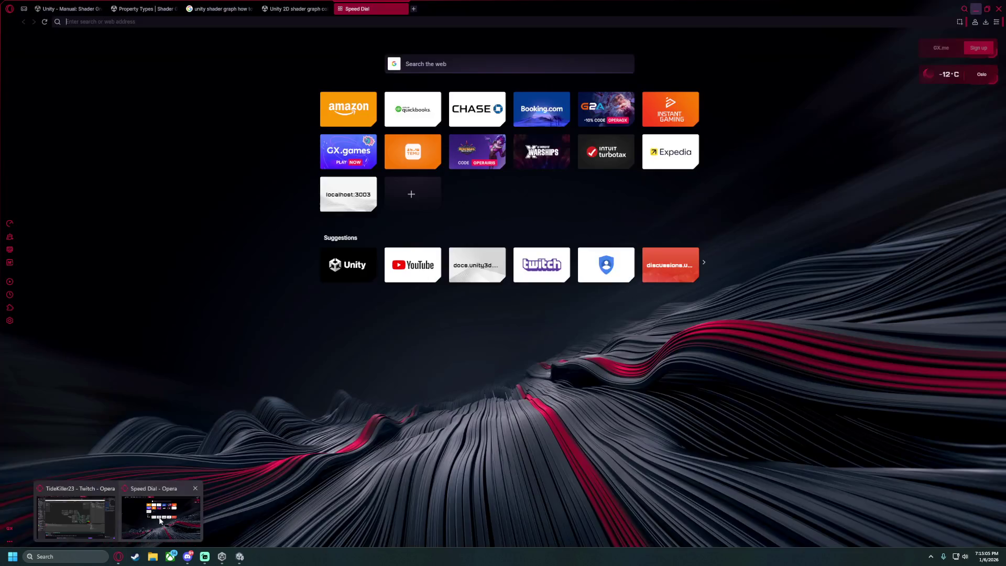
pyautogui.click(158, 542)
pyautogui.write('can')
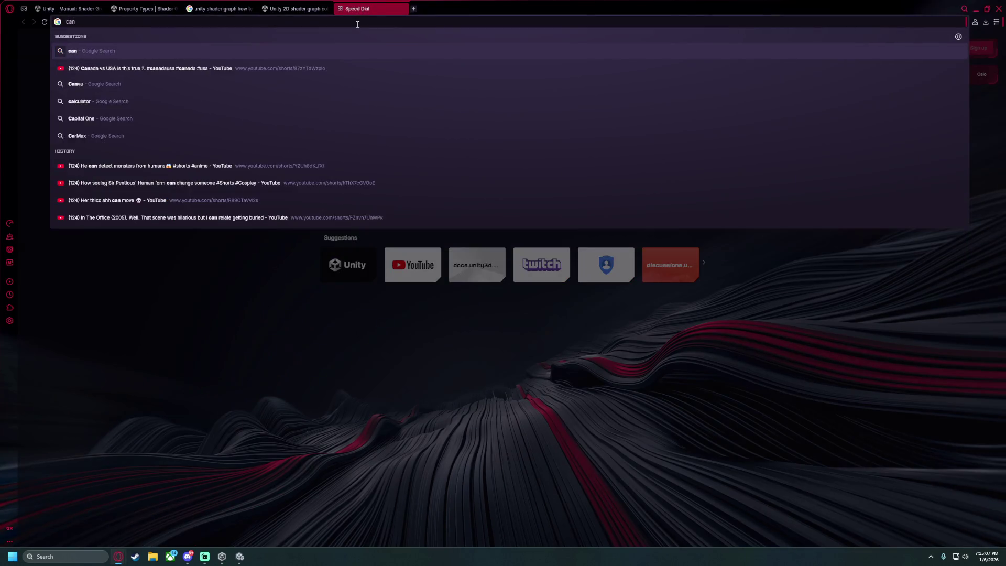
pyautogui.write(' a shader ')
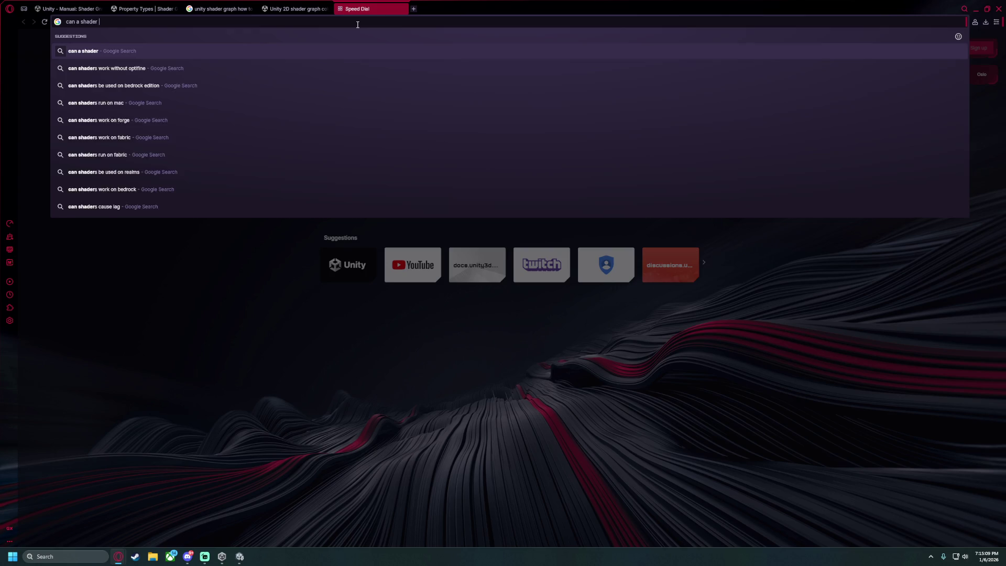
pyautogui.write('on a parent ')
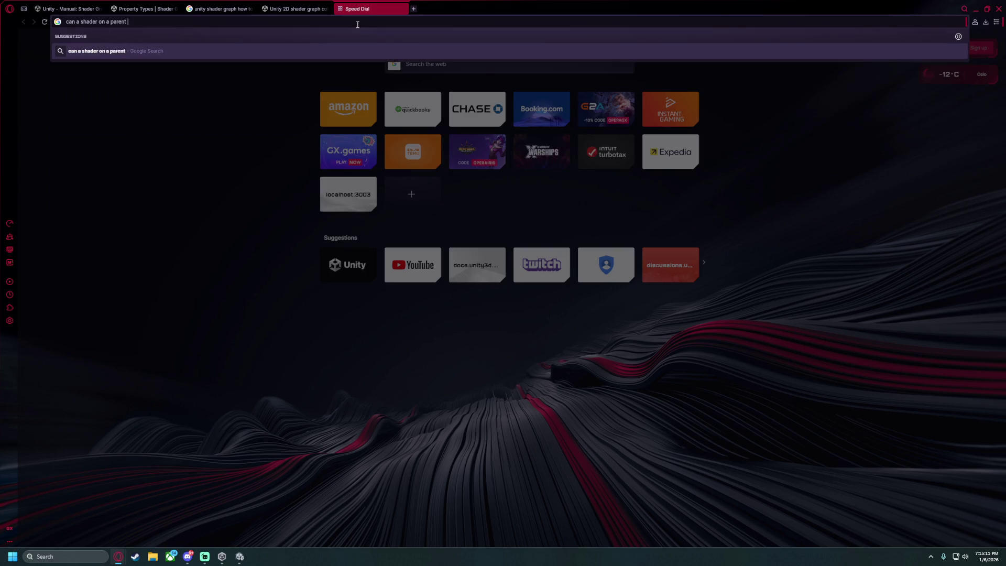
pyautogui.write('objechange a ')
pyautogui.write('property o')
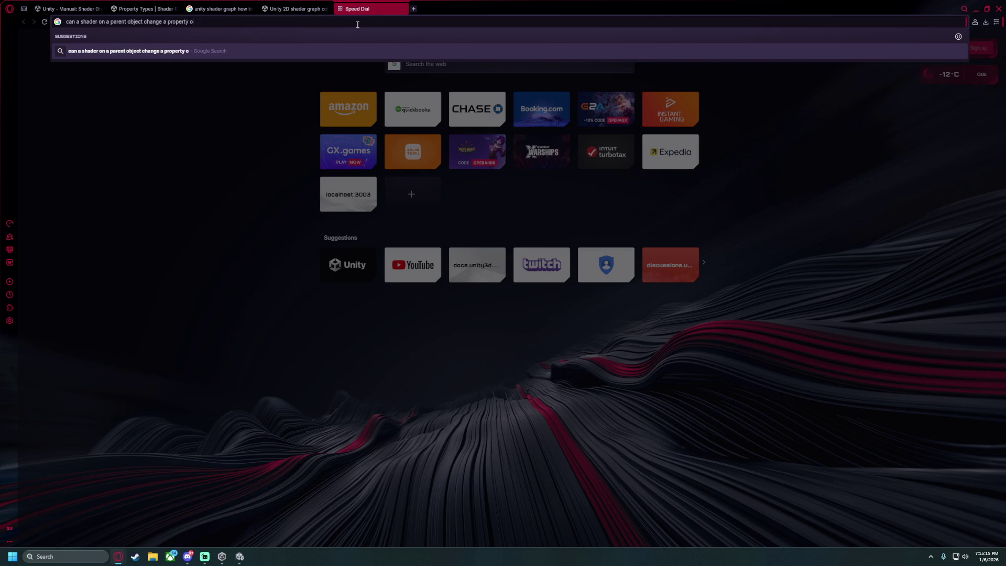
pyautogui.write("f the sharern it's child")
pyautogui.write('ren?')
pyautogui.press('Return')
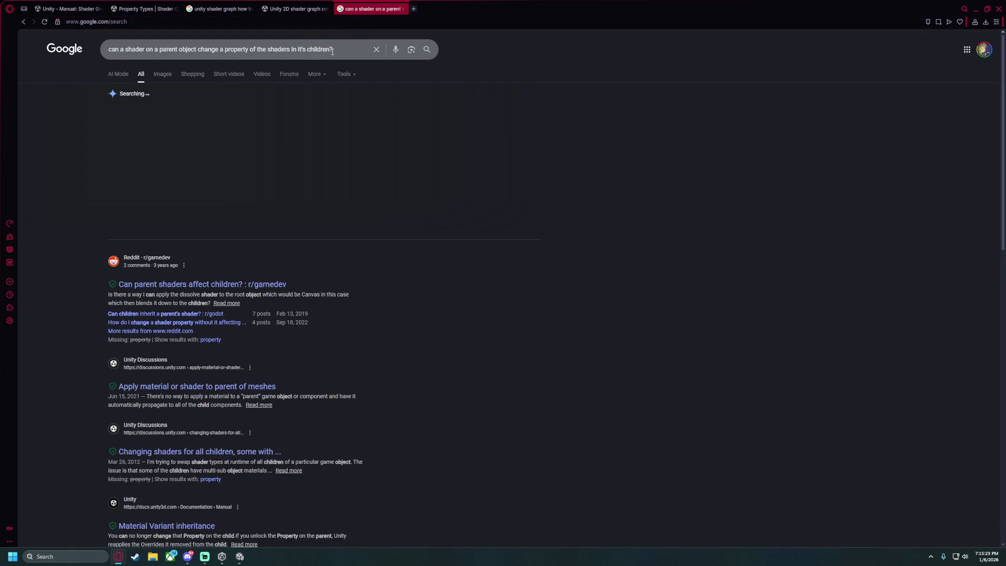
pyautogui.click(346, 41)
pyautogui.write('unity ')
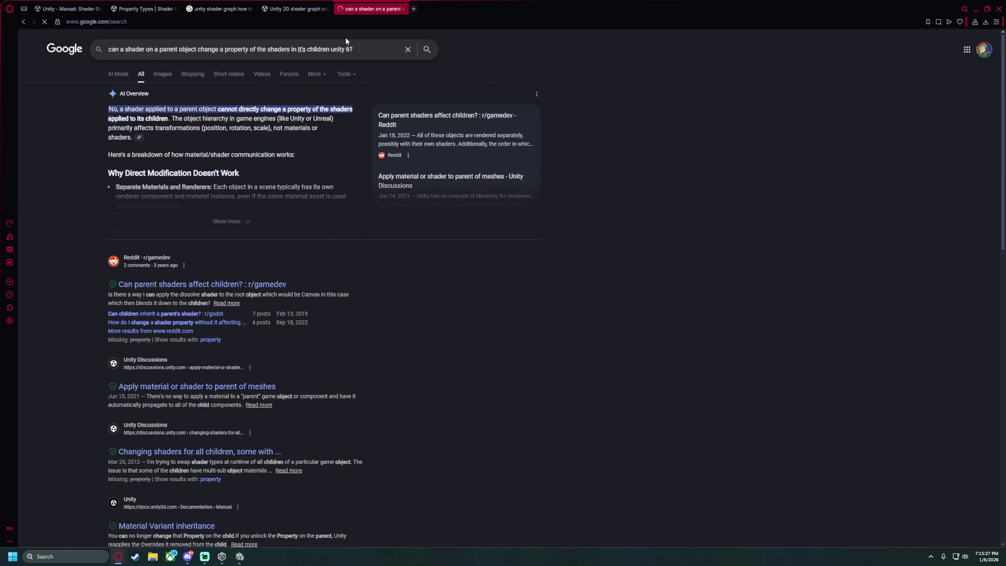
pyautogui.write('6')
pyautogui.press('Return')
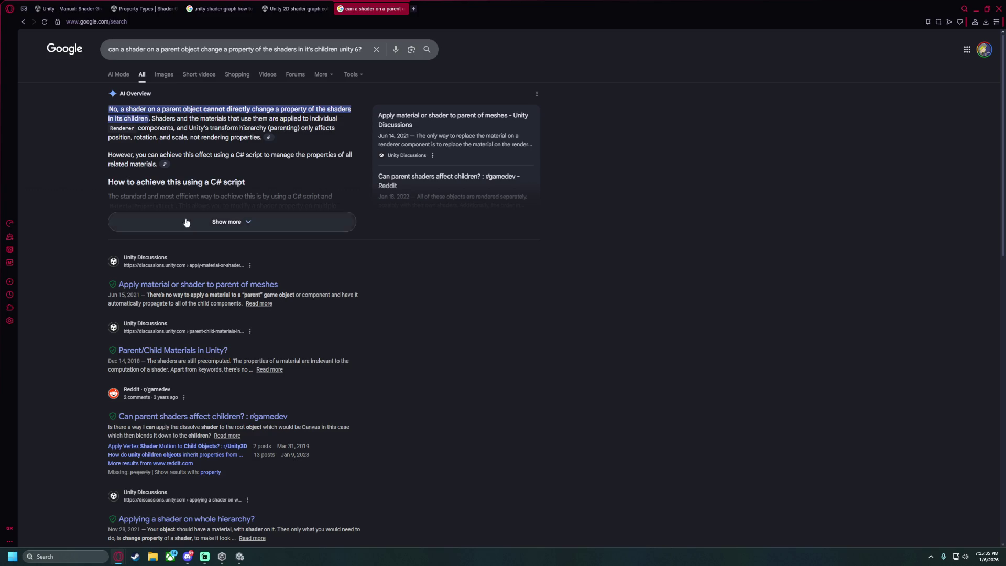
pyautogui.scroll(-2, 198, 210)
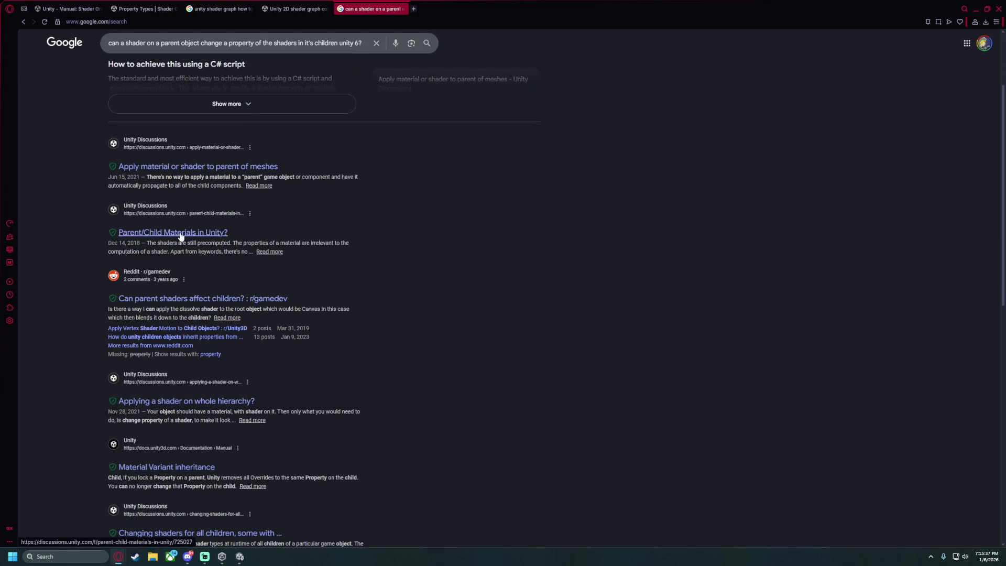
pyautogui.moveTo(147, 243); pyautogui.dragTo(230, 243)
pyautogui.click(203, 246)
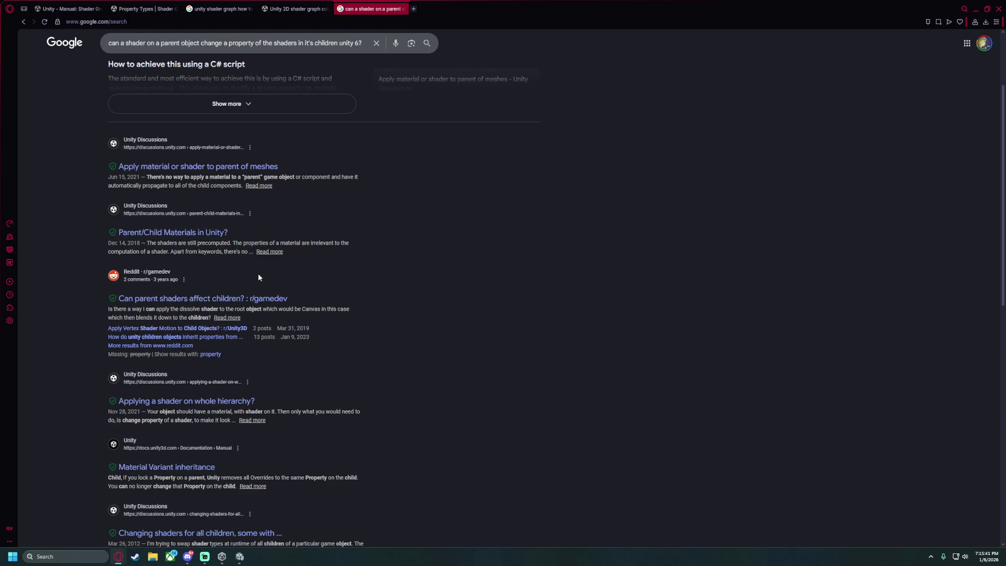
pyautogui.moveTo(127, 252); pyautogui.dragTo(168, 252)
pyautogui.click(211, 261)
pyautogui.scroll(-2, 76, 320)
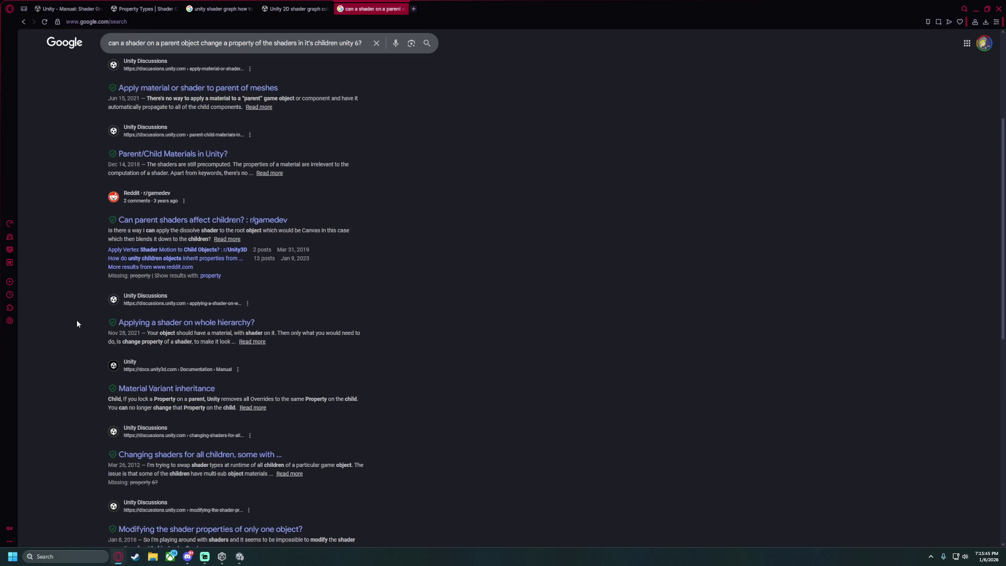
pyautogui.moveTo(147, 333)
pyautogui.mouseDown()
pyautogui.moveTo(359, 334)
pyautogui.moveTo(117, 340)
pyautogui.moveTo(221, 344)
pyautogui.mouseUp()
pyautogui.click(86, 341)
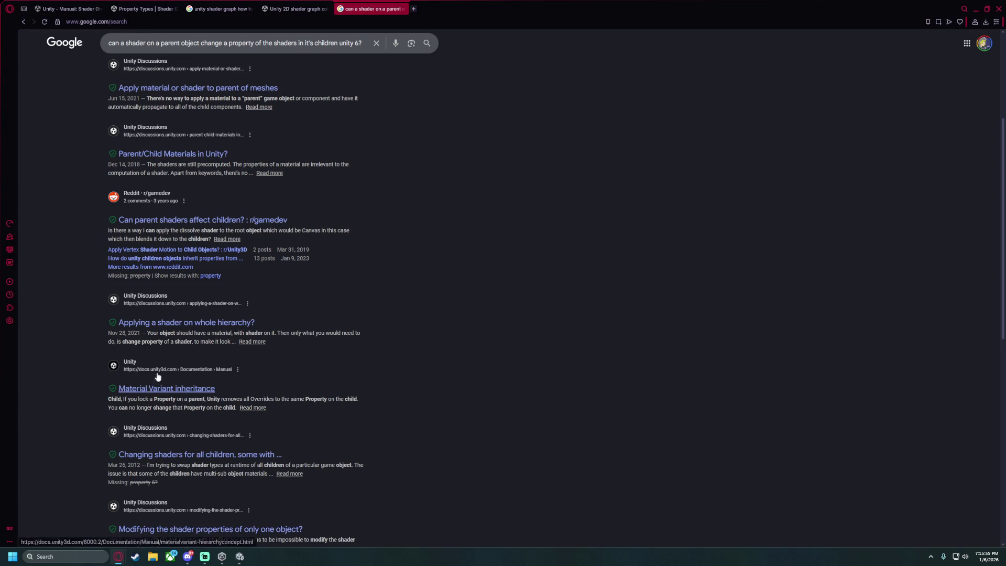
pyautogui.click(175, 323)
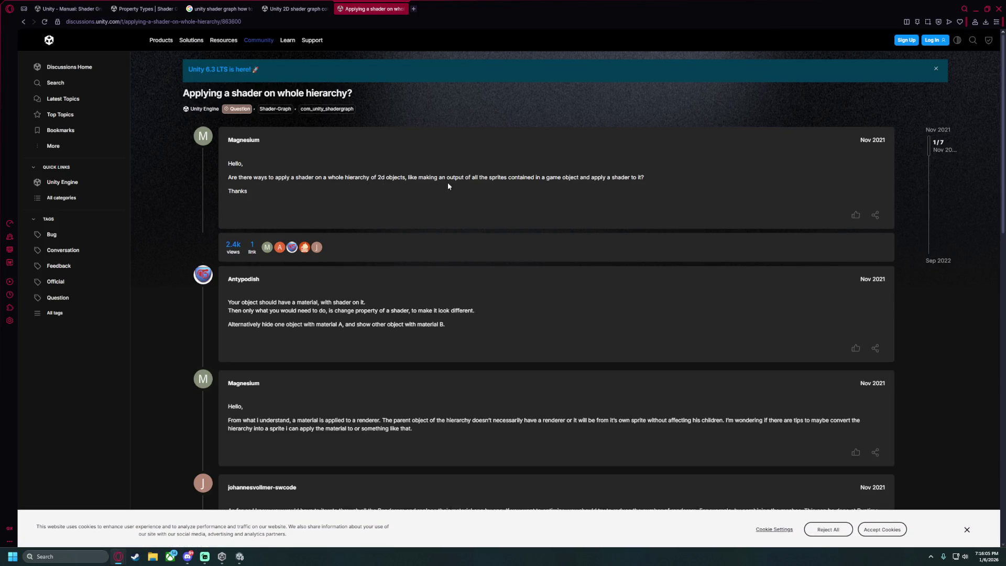
# Highlight the reply's advice on using a material and changing the shader property, then return to Unity.
pyautogui.moveTo(229, 302); pyautogui.dragTo(348, 302)
pyautogui.moveTo(228, 310)
pyautogui.mouseDown()
pyautogui.moveTo(479, 312)
pyautogui.moveTo(350, 322)
pyautogui.moveTo(232, 312)
pyautogui.mouseUp()
pyautogui.click(376, 319)
pyautogui.click(240, 556)
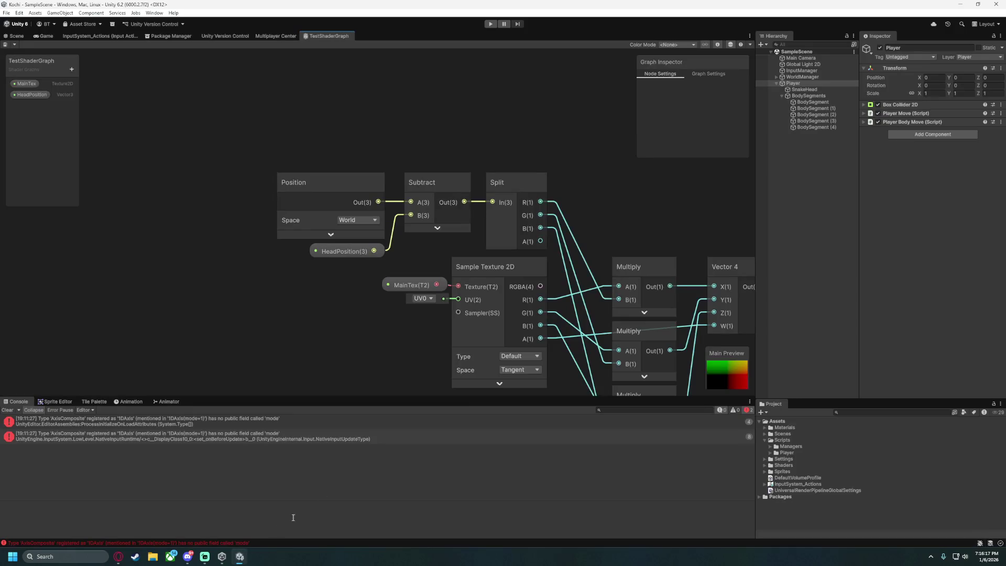
# Use SnakeHead's material Select Shader option to reveal TestShaderGraph, then reselect SnakeHead.
pyautogui.click(803, 90)
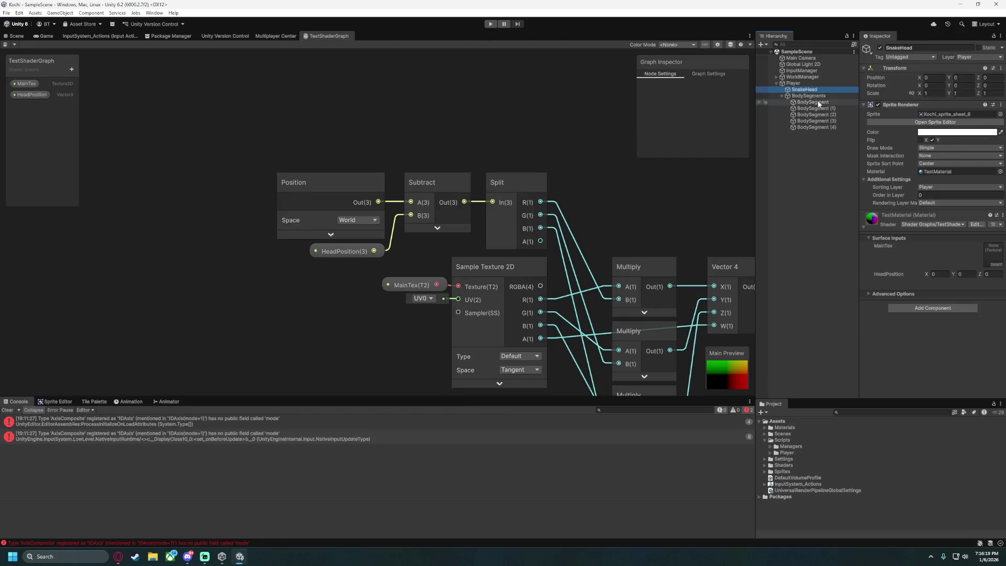
pyautogui.click(864, 228)
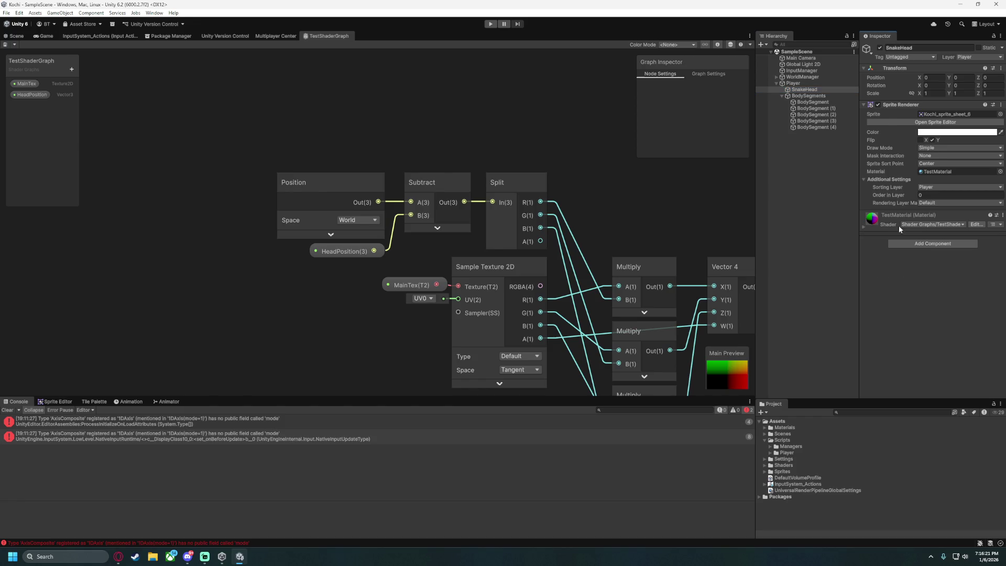
pyautogui.click(1002, 215)
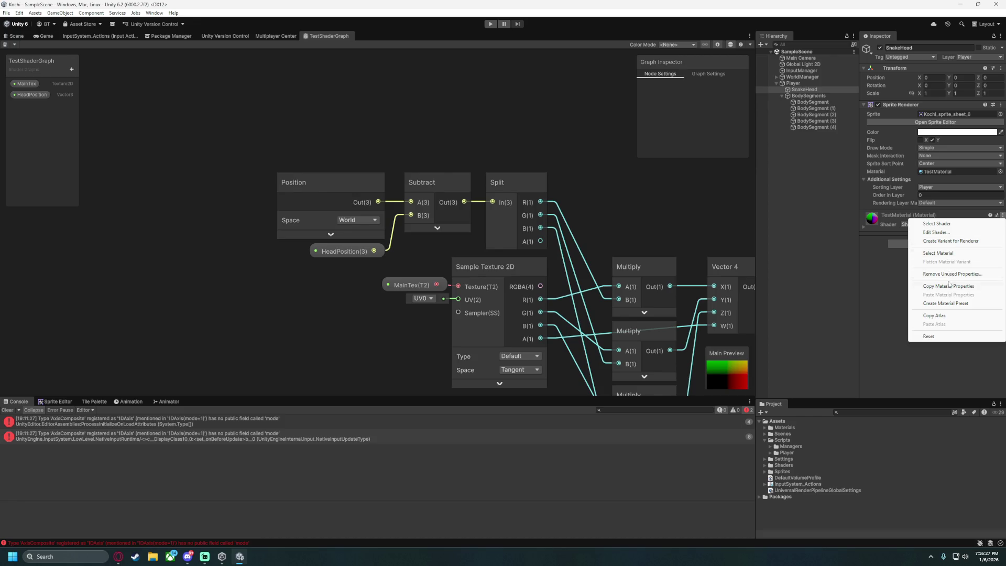
pyautogui.click(930, 336)
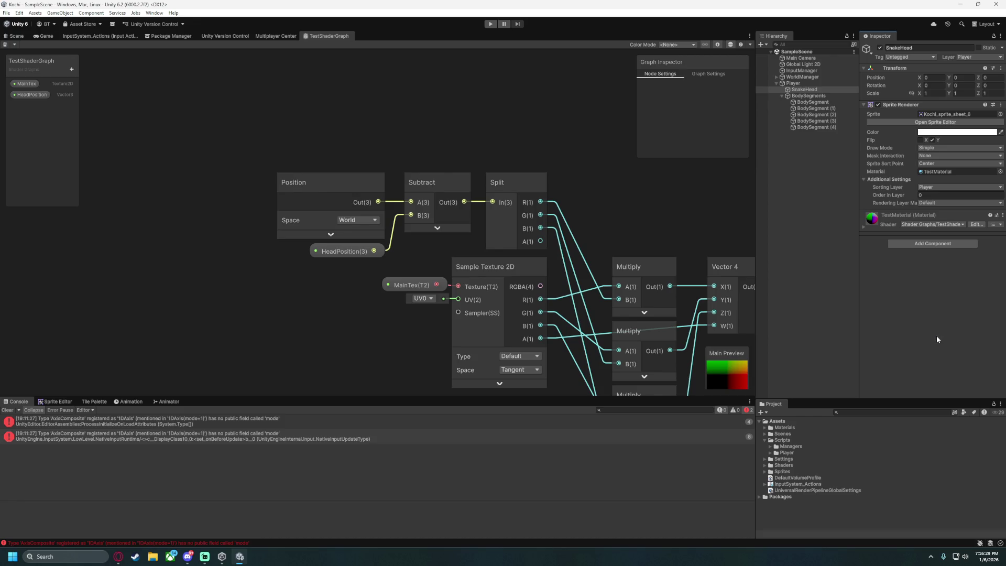
pyautogui.click(1002, 215)
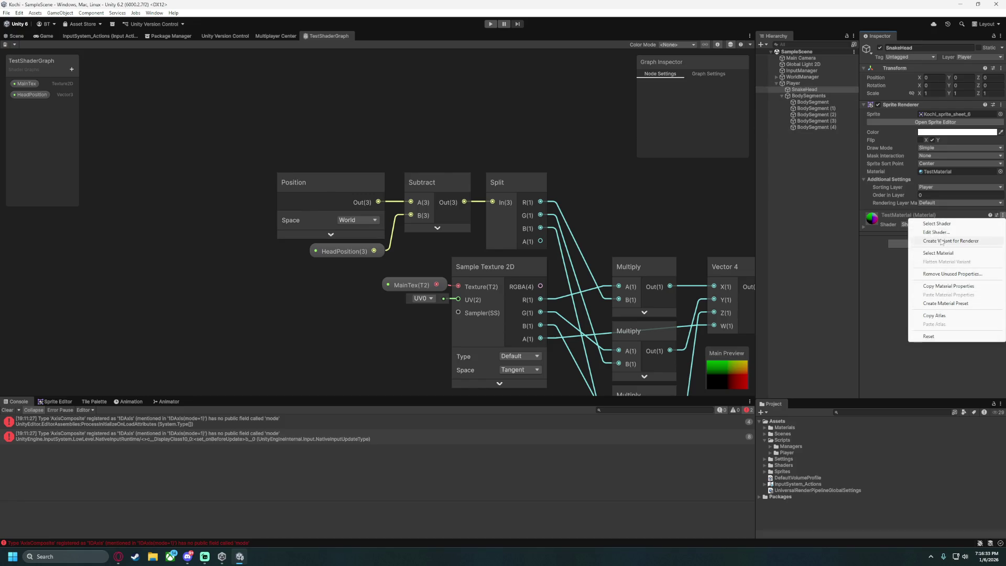
pyautogui.click(942, 223)
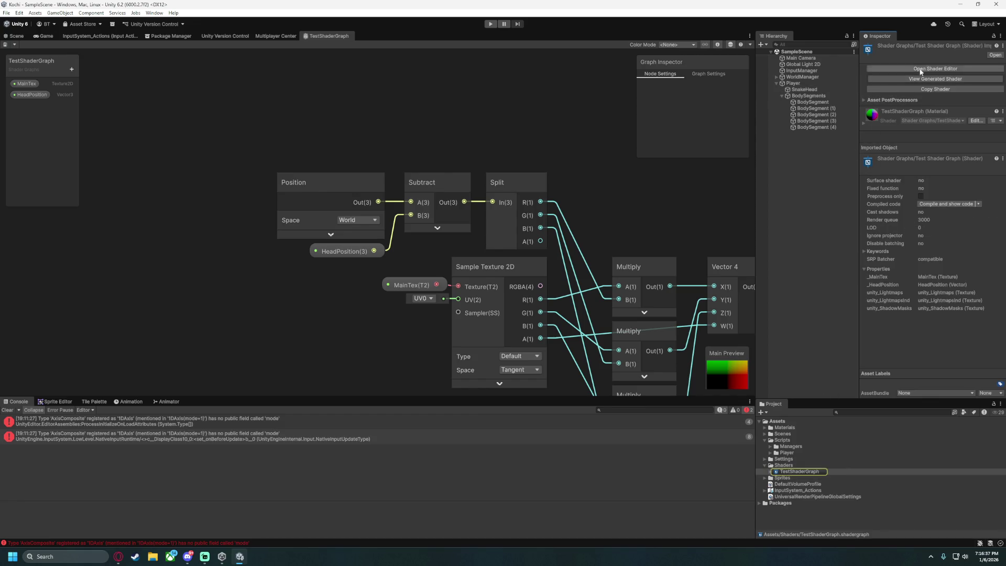
pyautogui.click(804, 89)
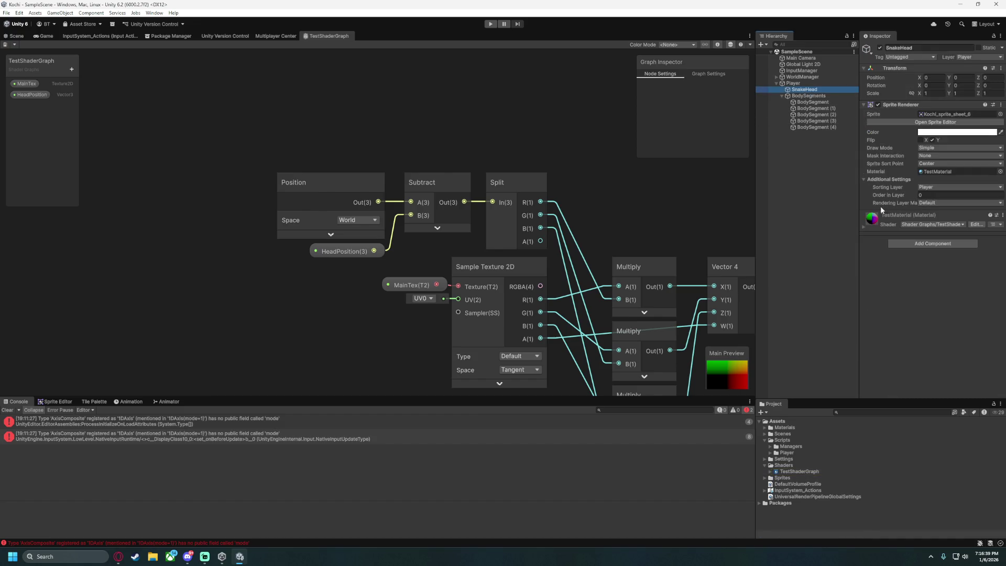
# Add the five body segments to the SnakeHead selection.
pyautogui.click(910, 224)
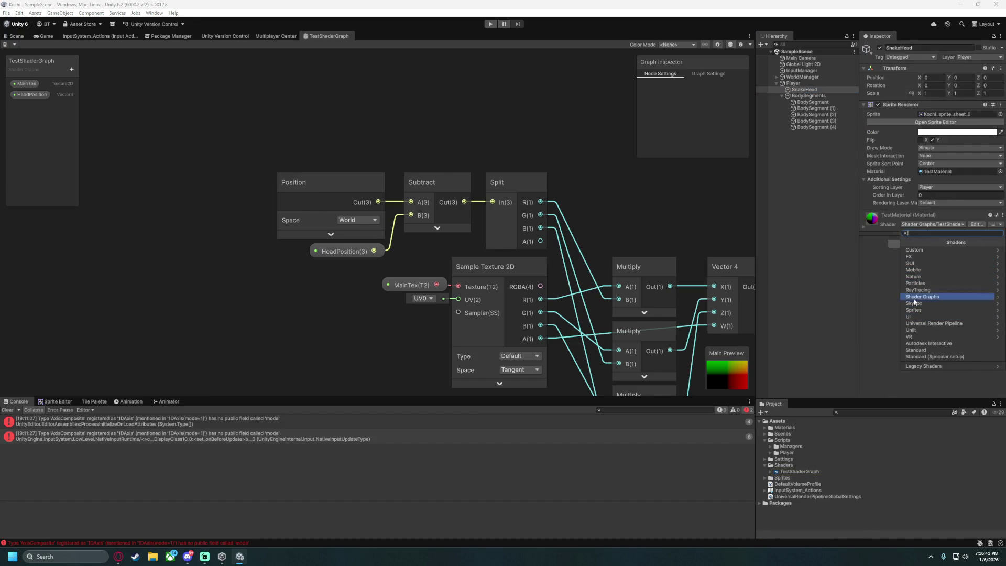
pyautogui.keyDown('ctrl'); pyautogui.click(812, 102); pyautogui.keyUp('ctrl')
pyautogui.keyDown('ctrl'); pyautogui.click(815, 108); pyautogui.keyUp('ctrl')
pyautogui.keyDown('ctrl'); pyautogui.click(815, 115); pyautogui.keyUp('ctrl')
pyautogui.keyDown('ctrl'); pyautogui.click(815, 121); pyautogui.keyUp('ctrl')
pyautogui.keyDown('ctrl'); pyautogui.click(815, 127); pyautogui.keyUp('ctrl')
# Switch the material's shader to Universal Render Pipeline > 2D > Sprite-Unlit-Default.
pyautogui.click(931, 226)
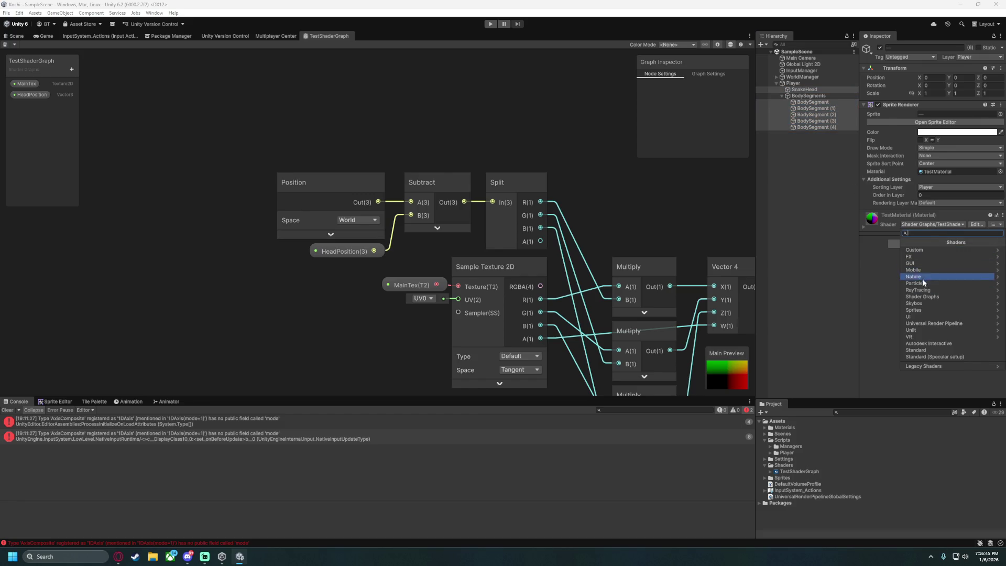
pyautogui.click(923, 329)
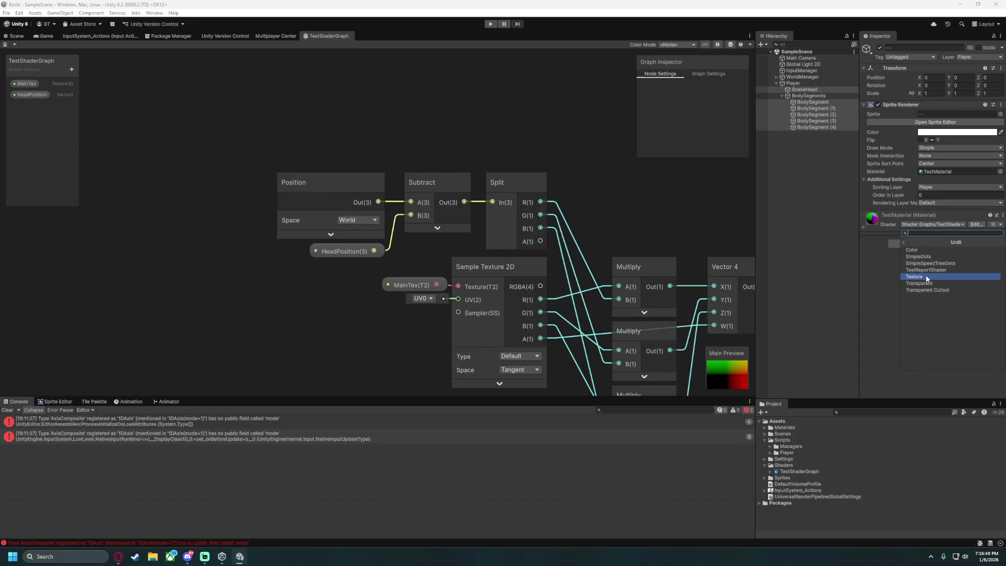
pyautogui.click(905, 244)
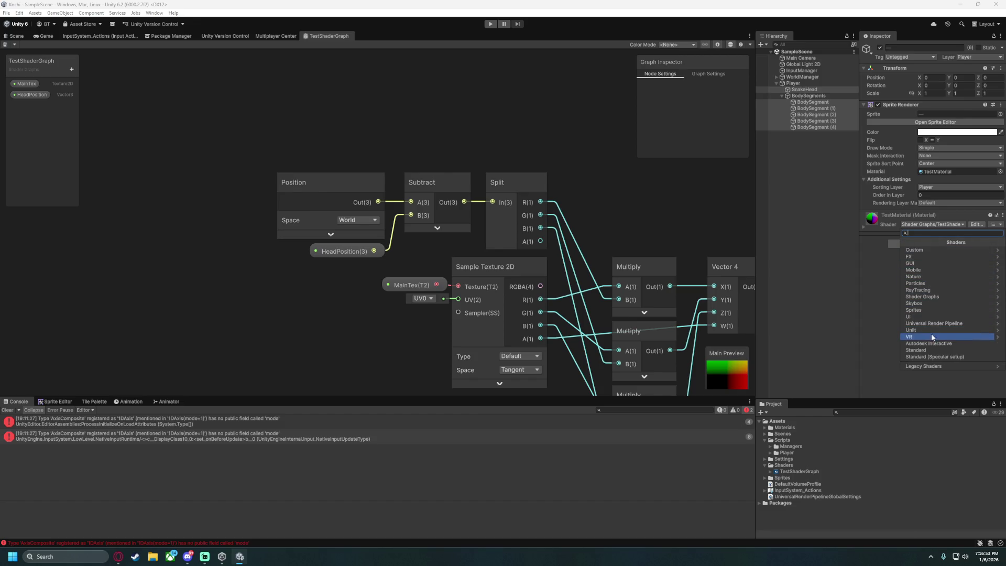
pyautogui.click(935, 323)
pyautogui.click(923, 248)
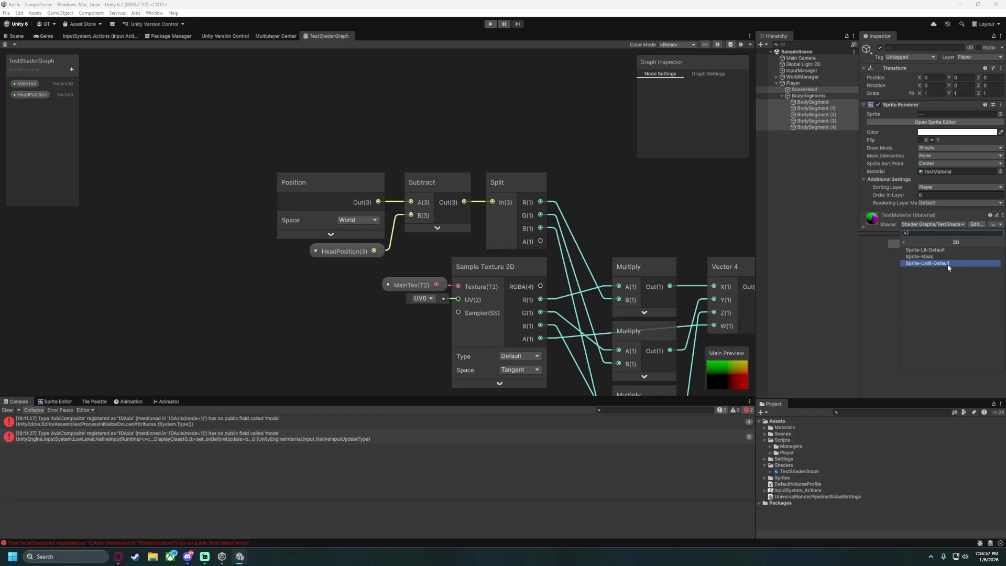
pyautogui.click(947, 263)
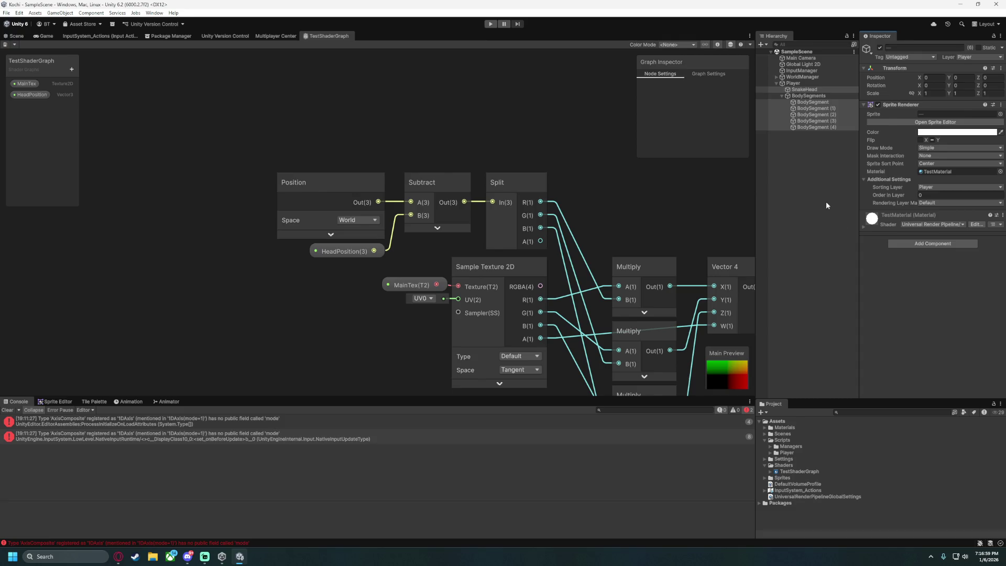
pyautogui.click(793, 83)
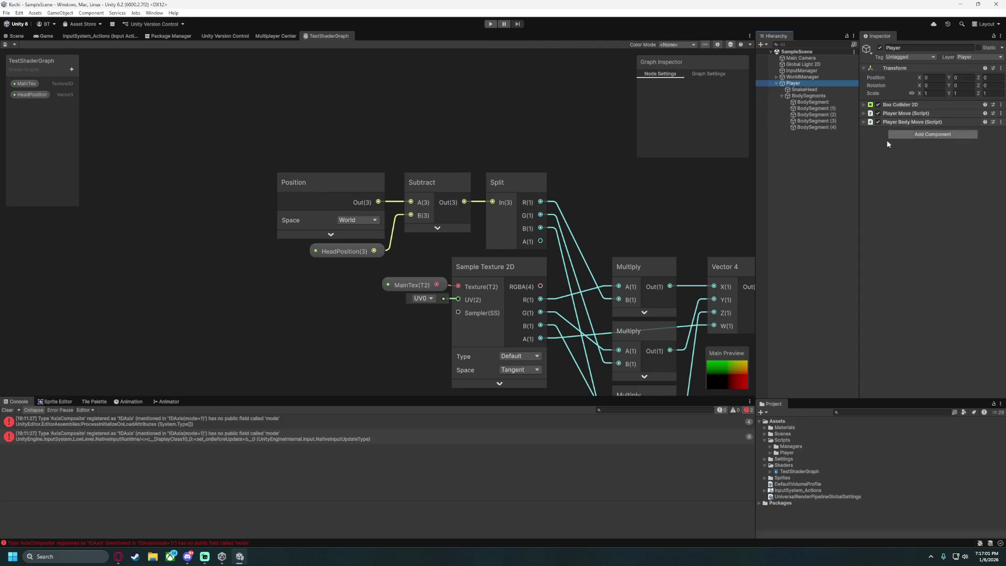
# Show the Materials folder and review SnakeHead's Sprite Renderer settings.
pyautogui.click(764, 428)
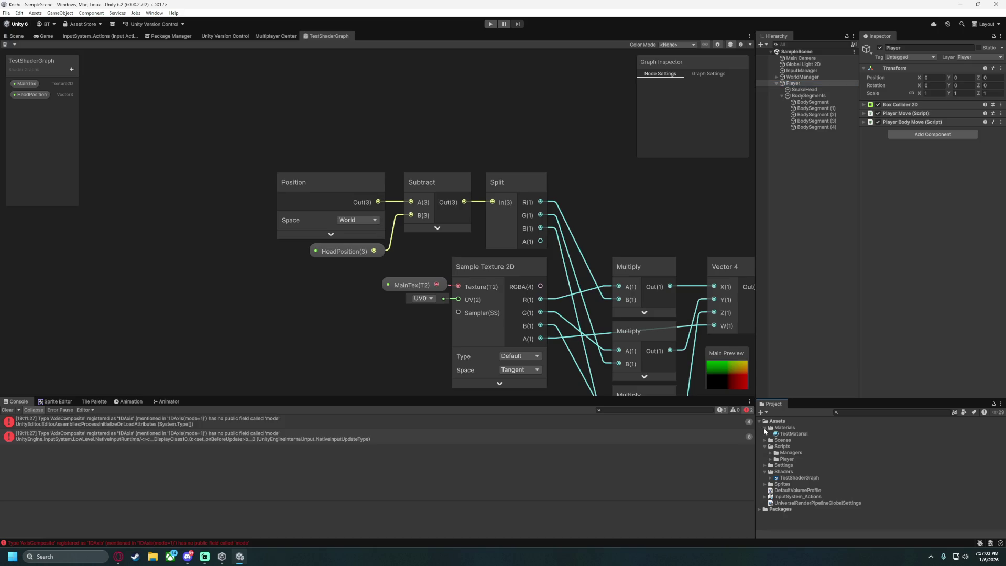
pyautogui.click(792, 84)
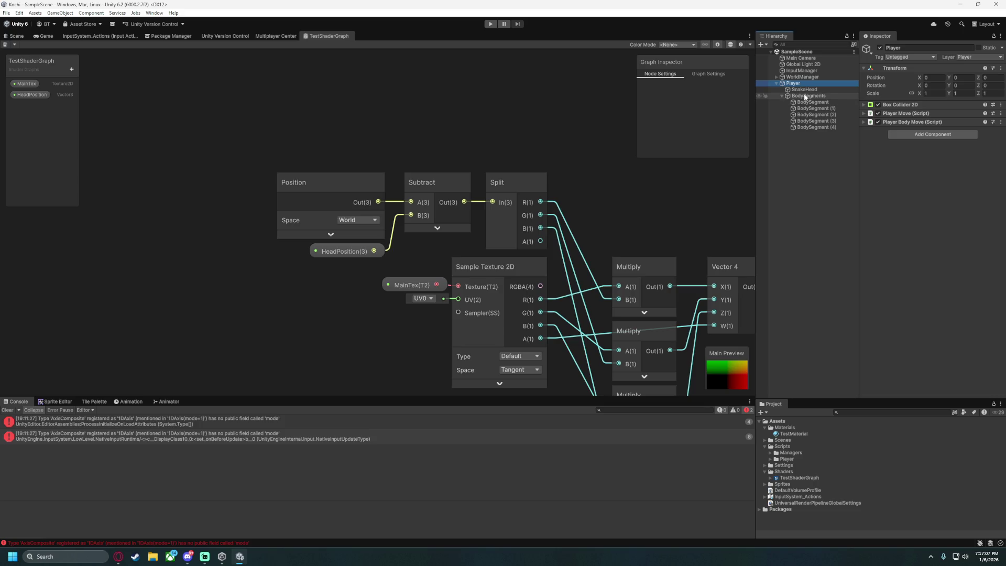
pyautogui.click(805, 90)
pyautogui.click(901, 104)
pyautogui.click(900, 104)
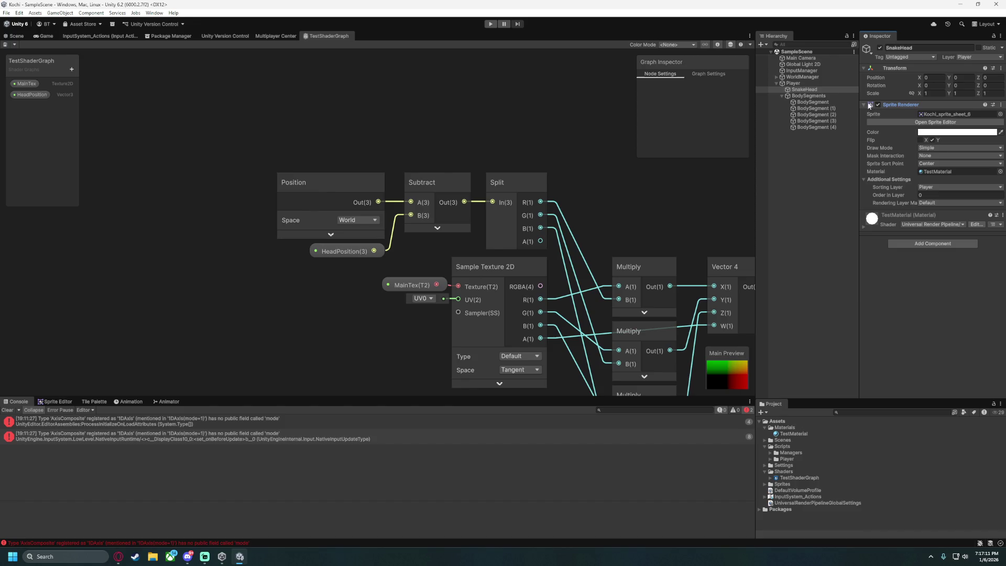
pyautogui.click(864, 105)
pyautogui.click(864, 105)
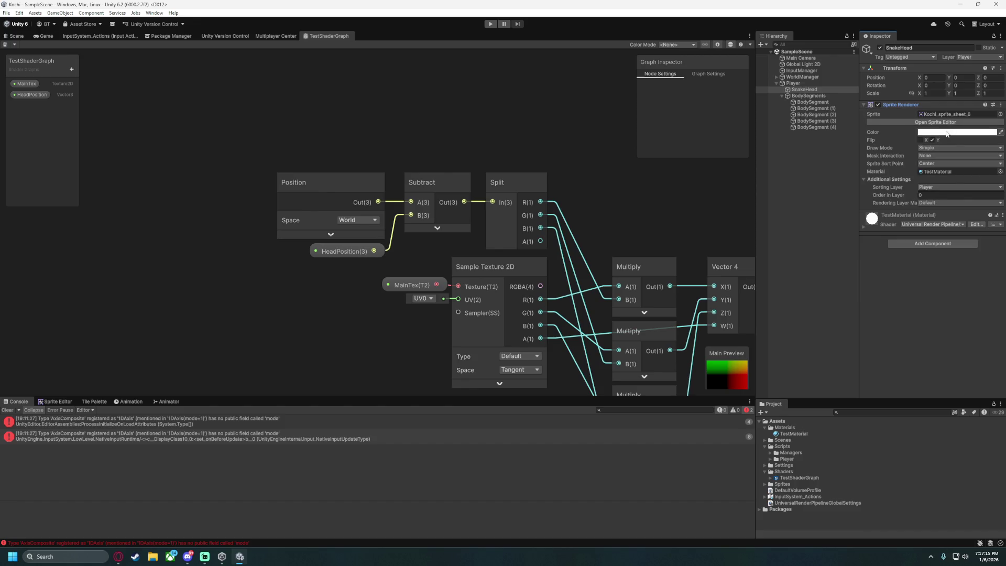
# Add a Sprite Renderer component to the Player object.
pyautogui.click(787, 85)
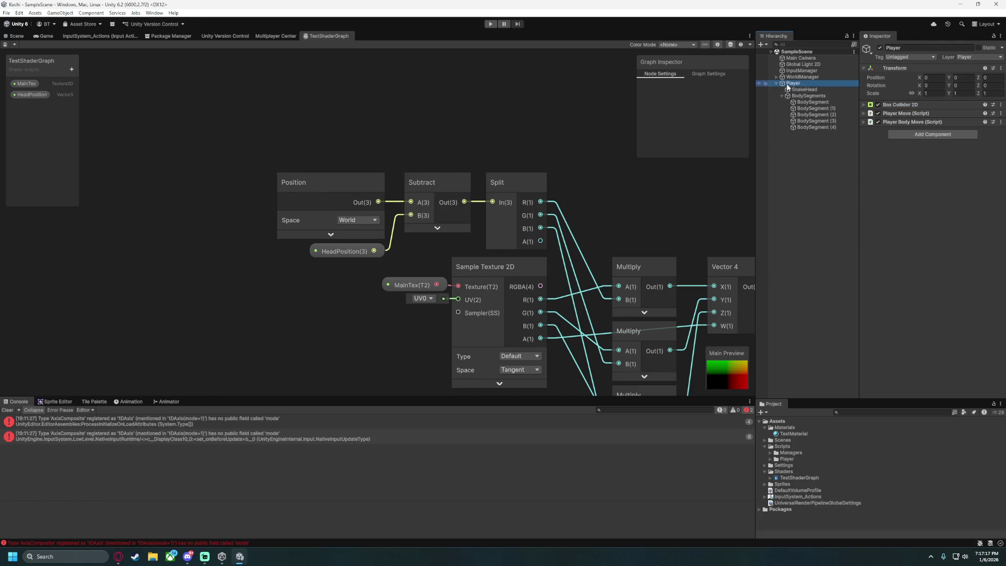
pyautogui.click(911, 135)
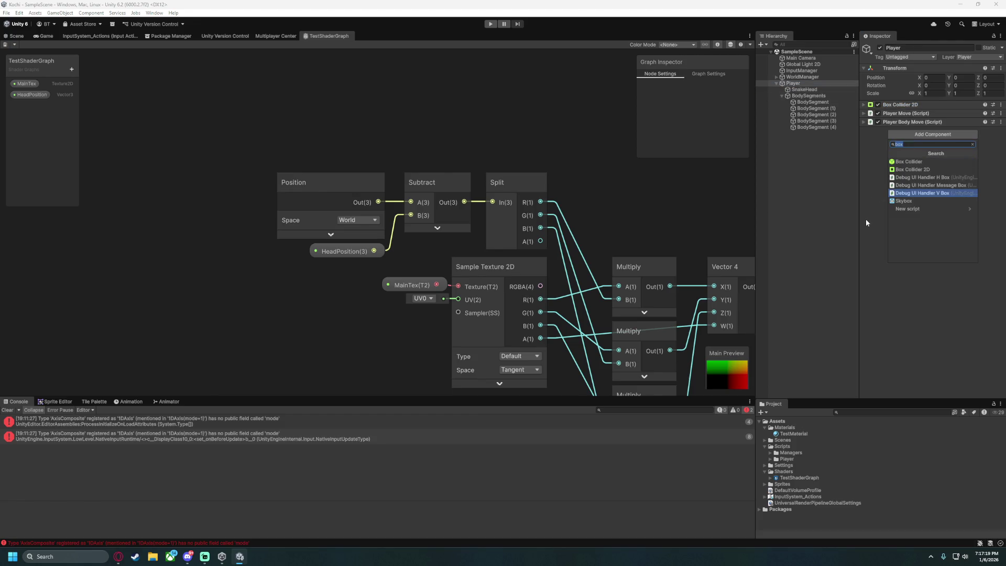
pyautogui.write('spriteRe')
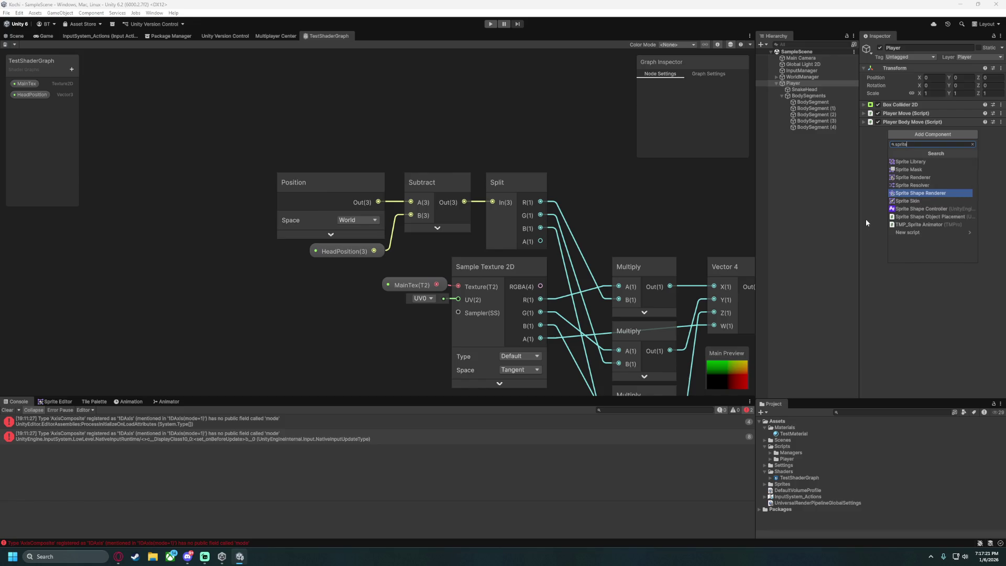
pyautogui.click(916, 161)
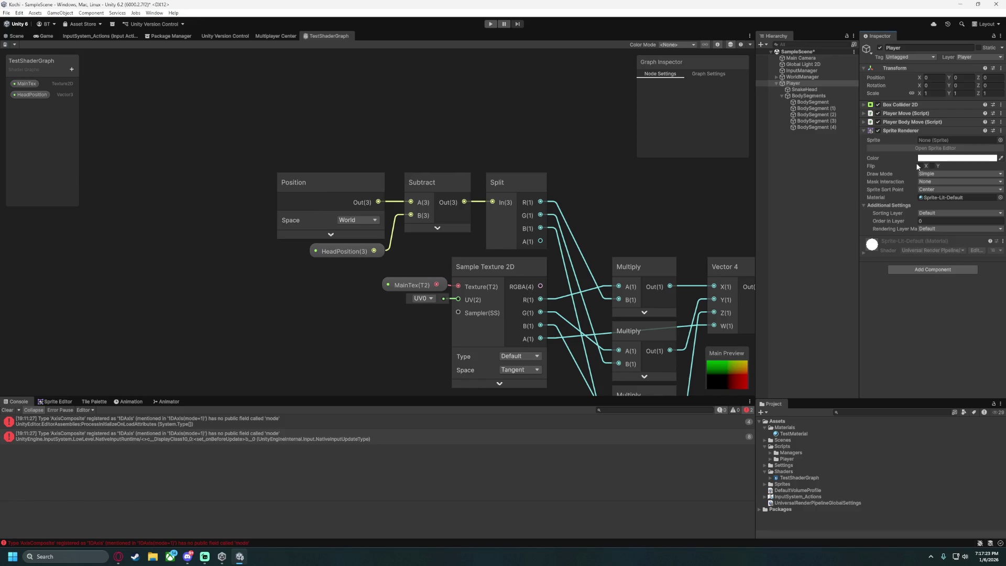
pyautogui.click(863, 130)
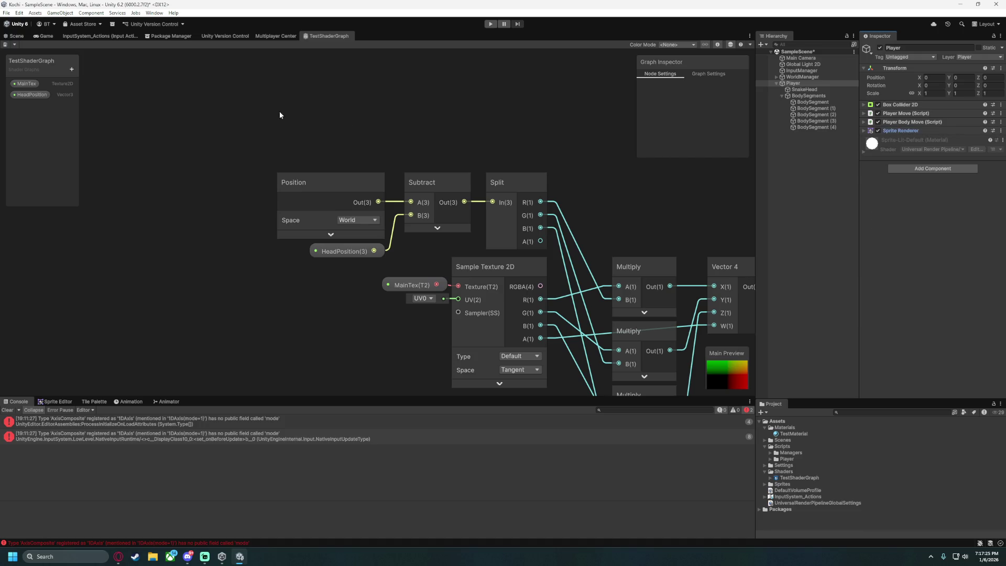
# Apply TestMaterial to the Player in the Scene view and save the scene.
pyautogui.click(24, 35)
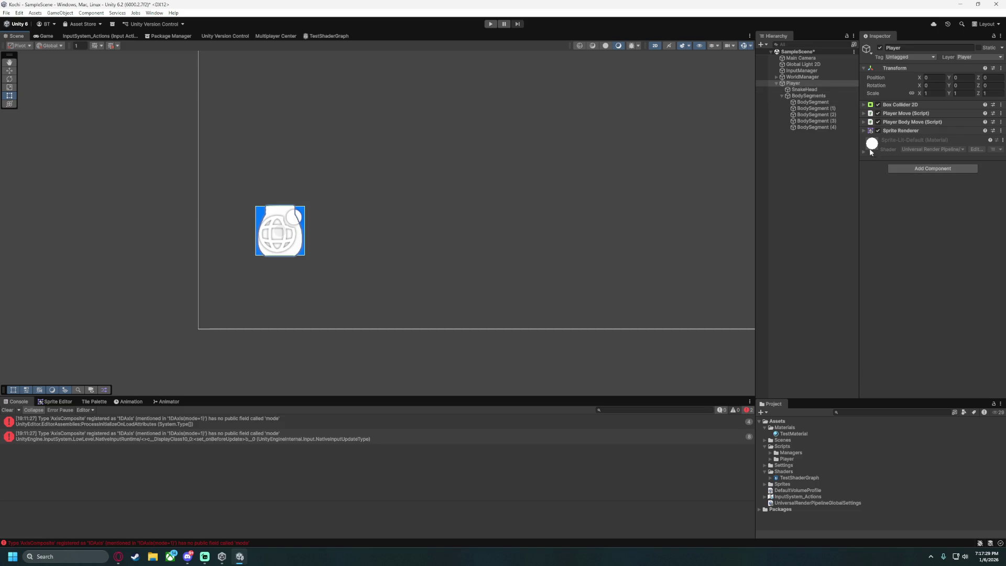
pyautogui.moveTo(794, 433)
pyautogui.mouseDown()
pyautogui.moveTo(808, 370)
pyautogui.moveTo(791, 86)
pyautogui.moveTo(805, 86)
pyautogui.mouseUp()
pyautogui.hotkey('ctrl', 's')
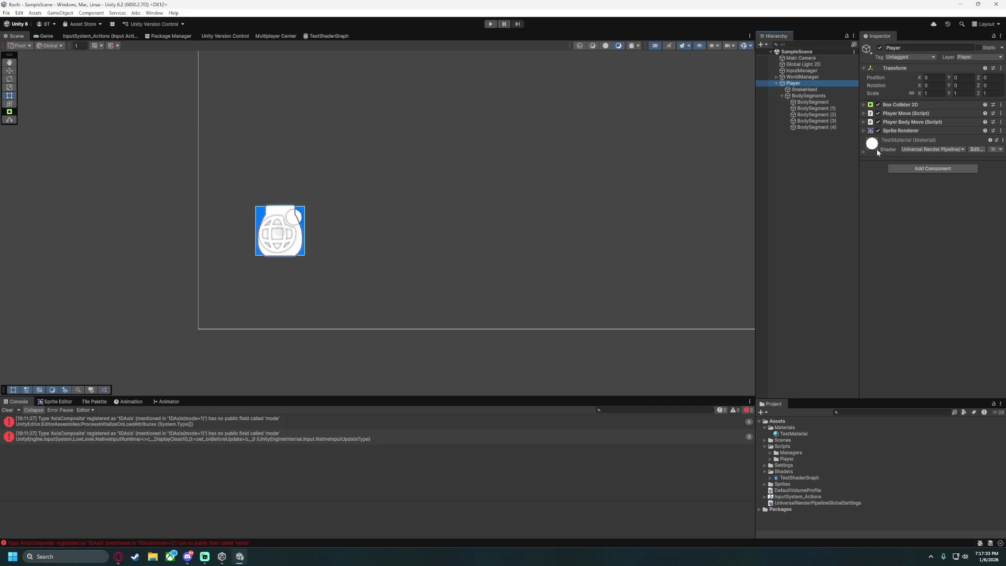
pyautogui.click(863, 149)
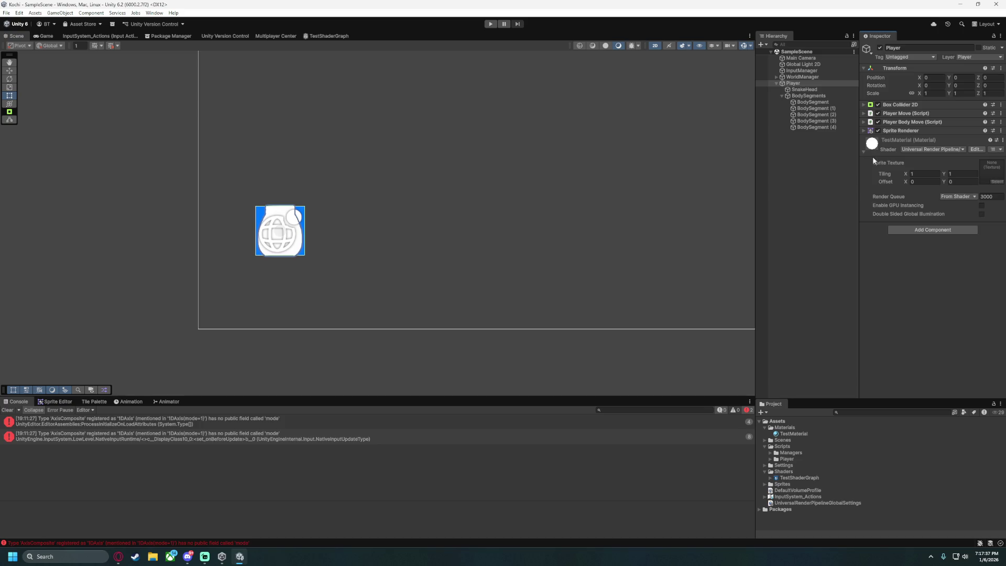
pyautogui.click(793, 435)
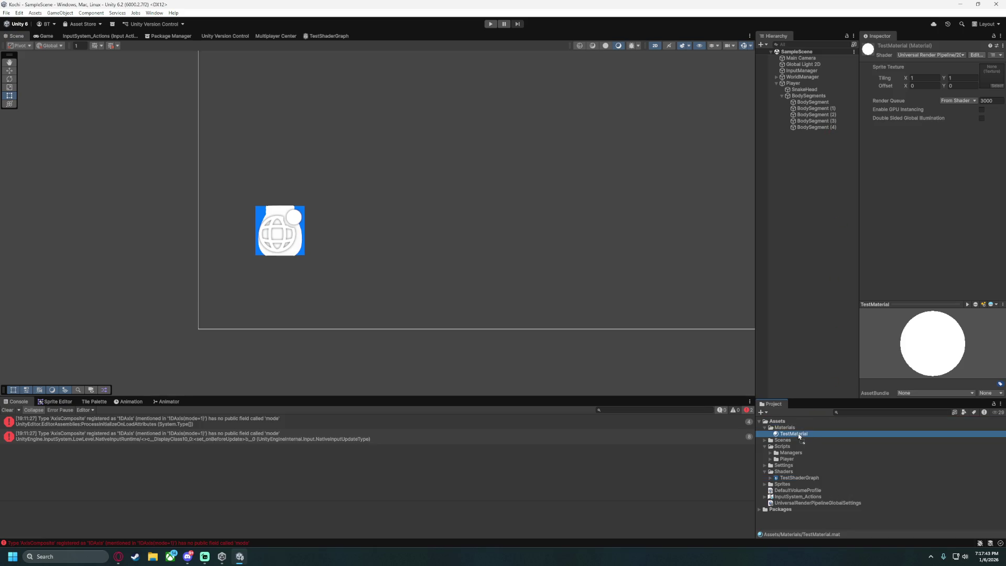
pyautogui.click(803, 89)
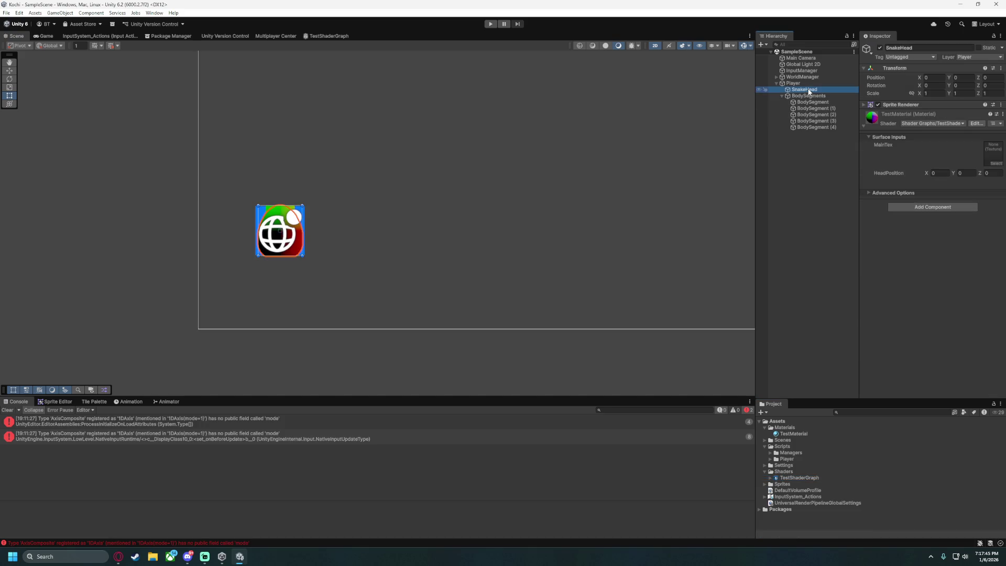
# Open SnakeHead's Sprite Renderer material picker and place it, slightly widened, over the Scene view.
pyautogui.click(863, 126)
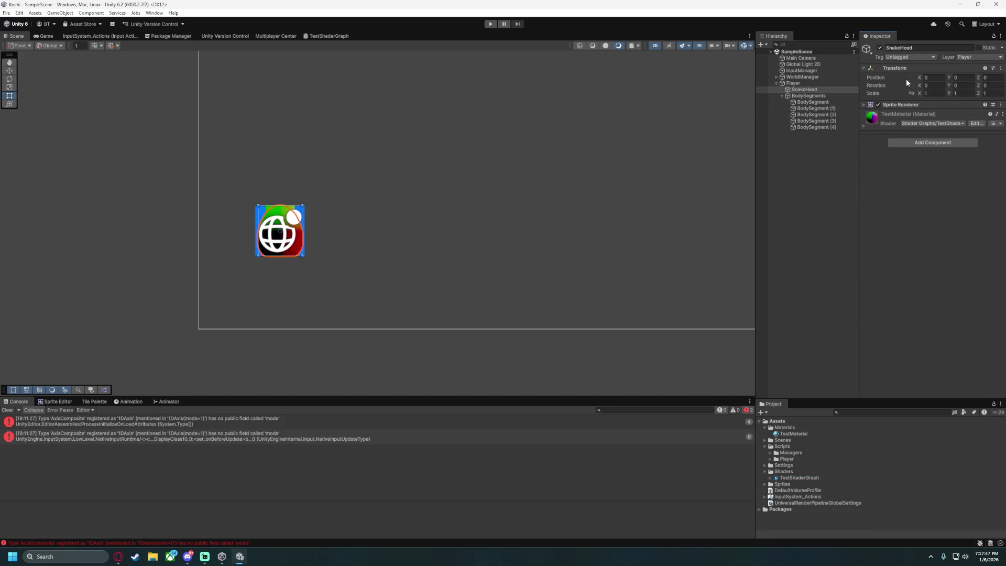
pyautogui.click(863, 105)
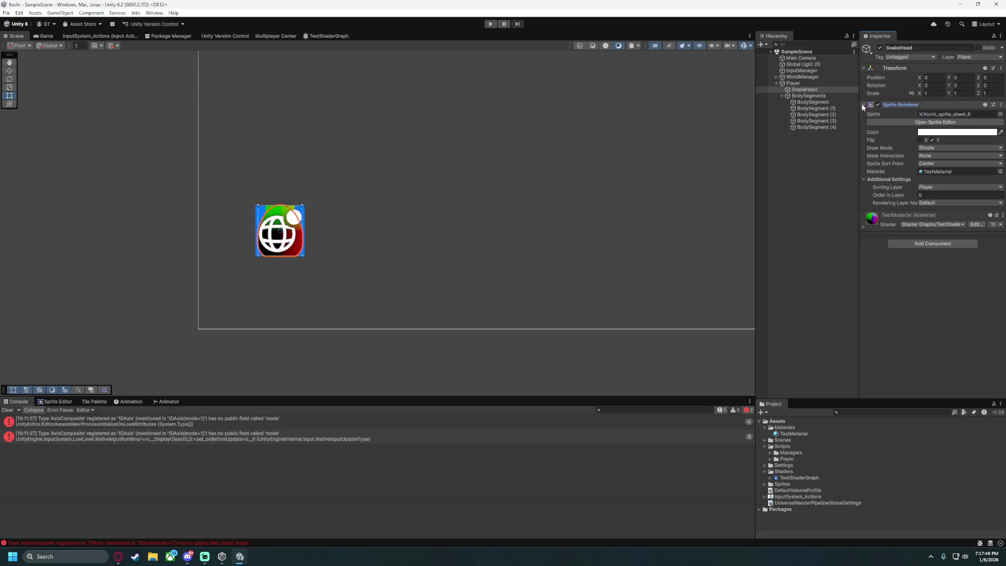
pyautogui.click(1000, 172)
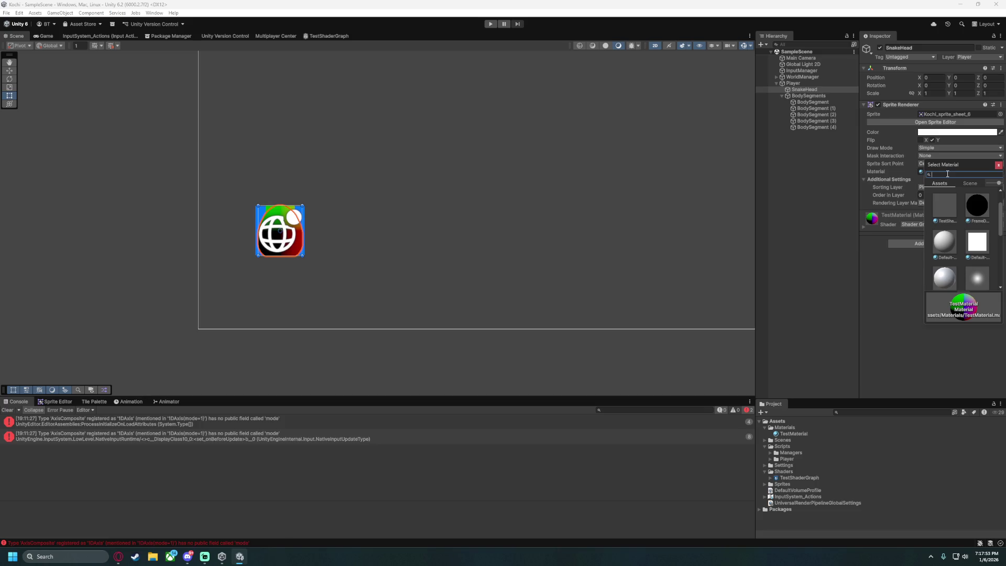
pyautogui.moveTo(927, 164); pyautogui.dragTo(603, 144)
pyautogui.moveTo(679, 302)
pyautogui.mouseDown()
pyautogui.moveTo(708, 305)
pyautogui.moveTo(686, 304)
pyautogui.mouseUp()
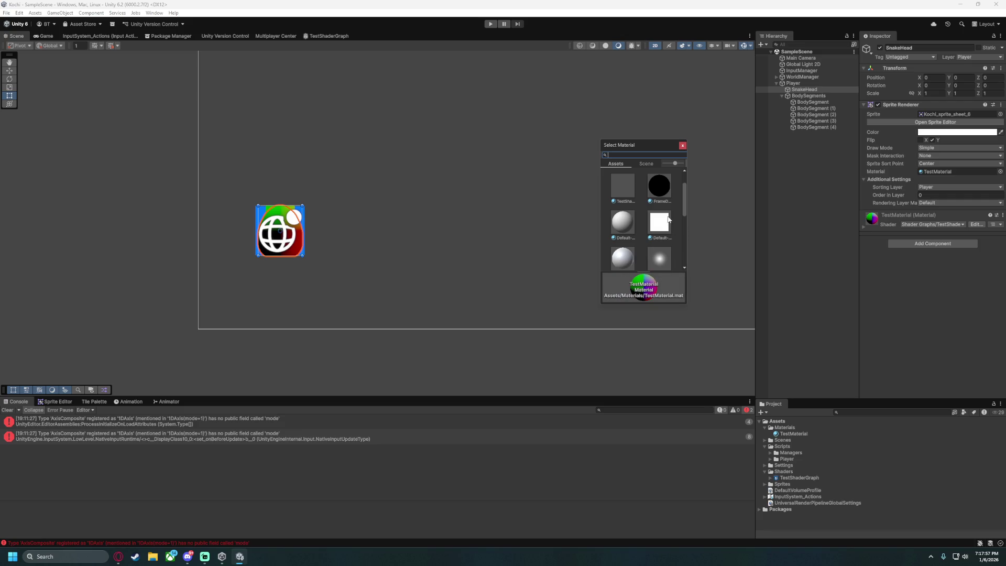
# Try Default-Line, Default-Diffuse and Default-Particle on the snake head to compare the results.
pyautogui.click(658, 225)
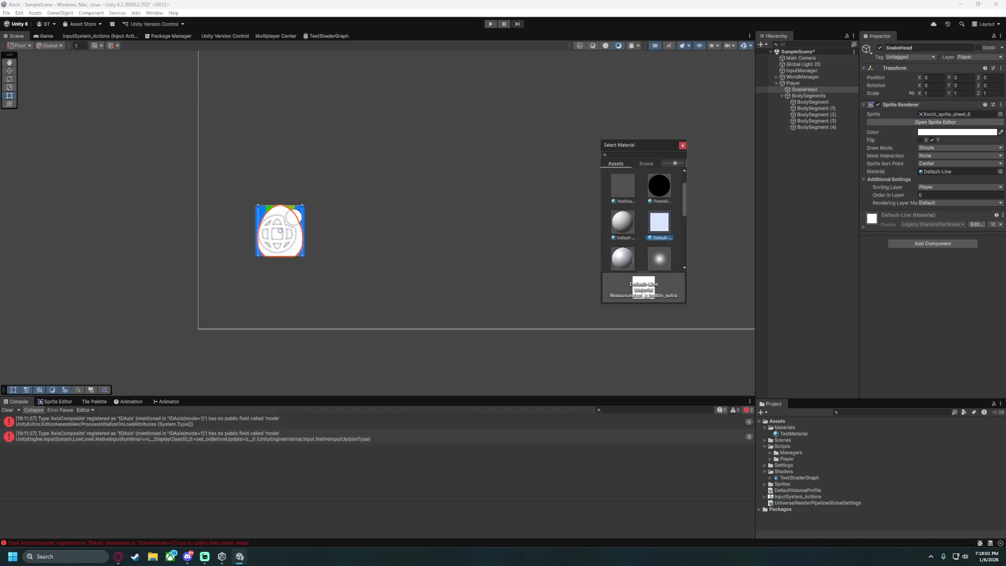
pyautogui.click(624, 225)
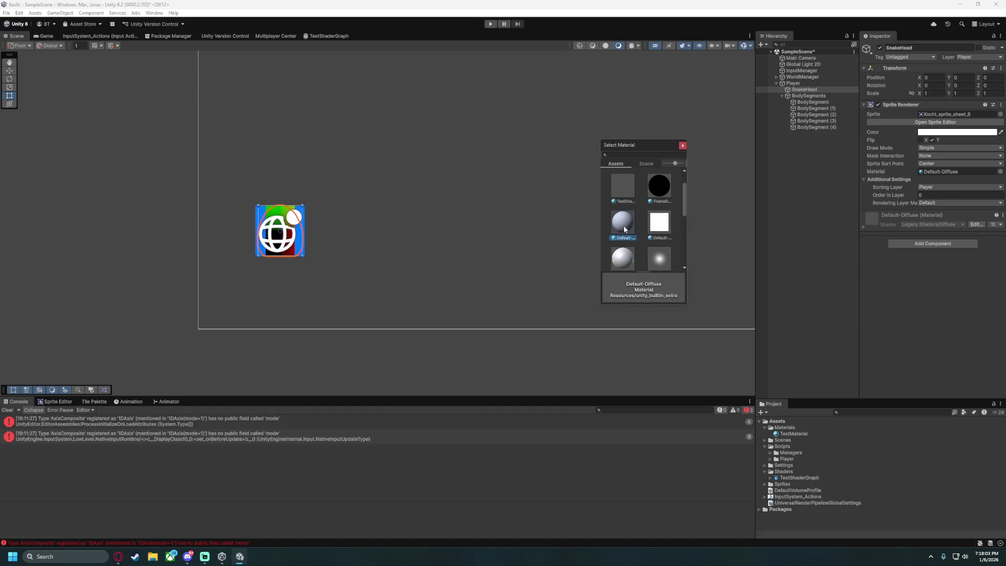
pyautogui.scroll(-1, 626, 262)
pyautogui.click(659, 236)
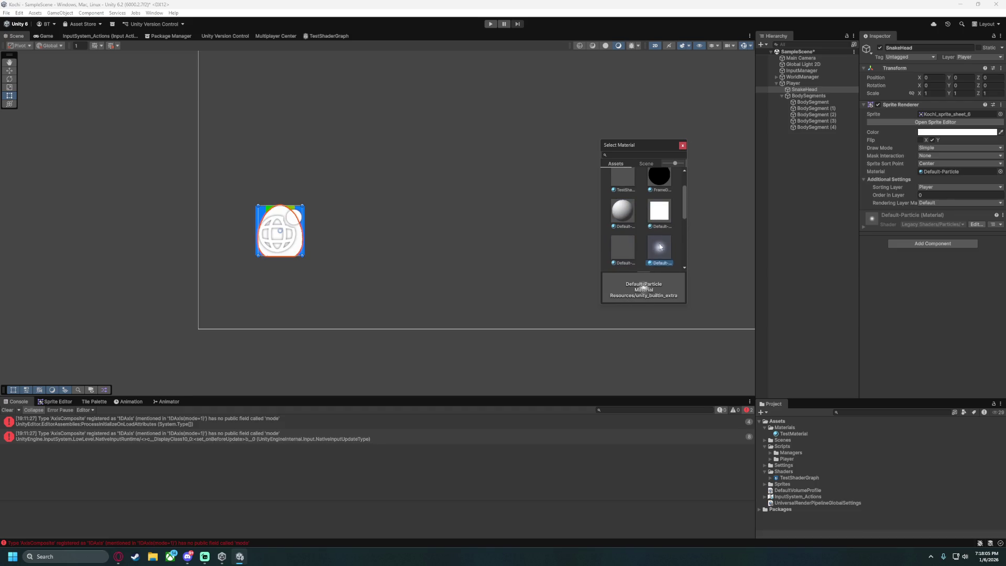
pyautogui.scroll(-1, 623, 241)
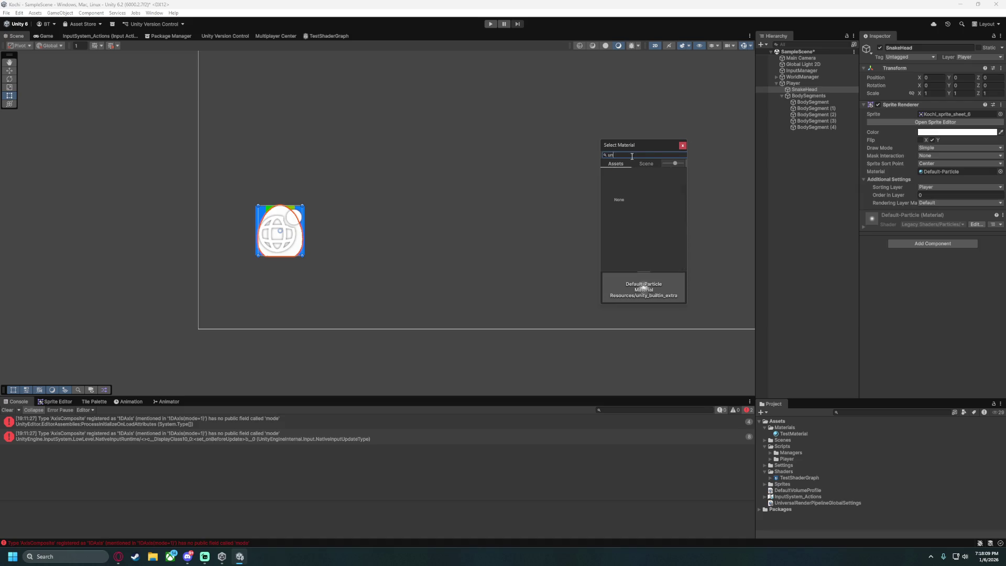
# Filter back to default materials and settle SnakeHead on Default-Line, then select the first body segment.
pyautogui.press('BackSpace')
pyautogui.press('BackSpace')
pyautogui.write('lt-')
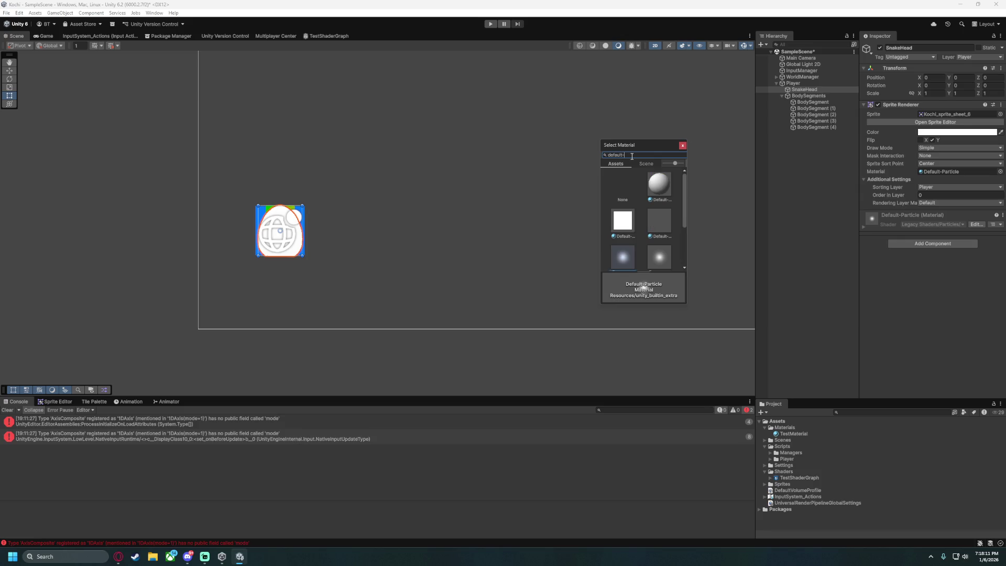
pyautogui.write('u')
pyautogui.press('BackSpace')
pyautogui.press('BackSpace')
pyautogui.click(663, 186)
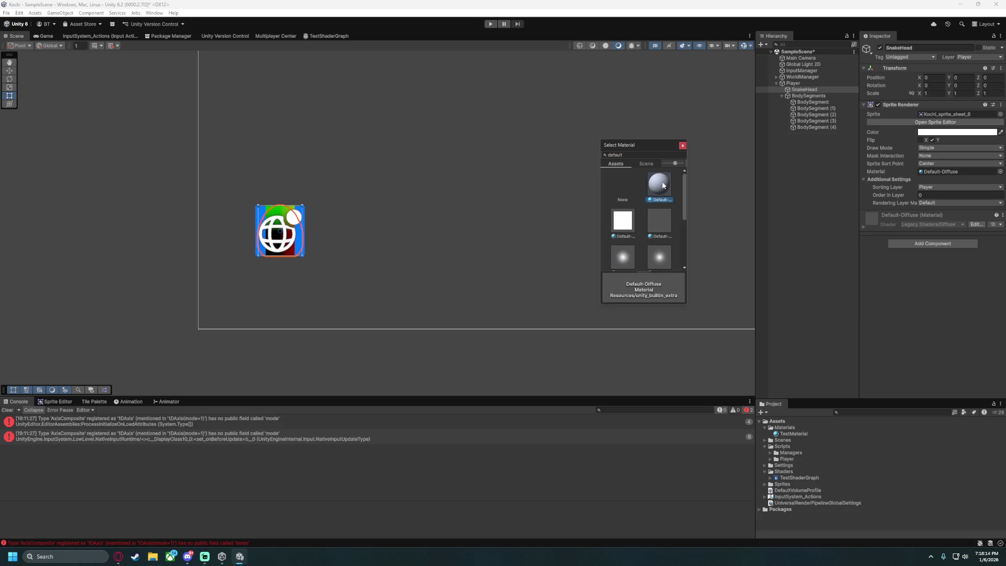
pyautogui.click(622, 220)
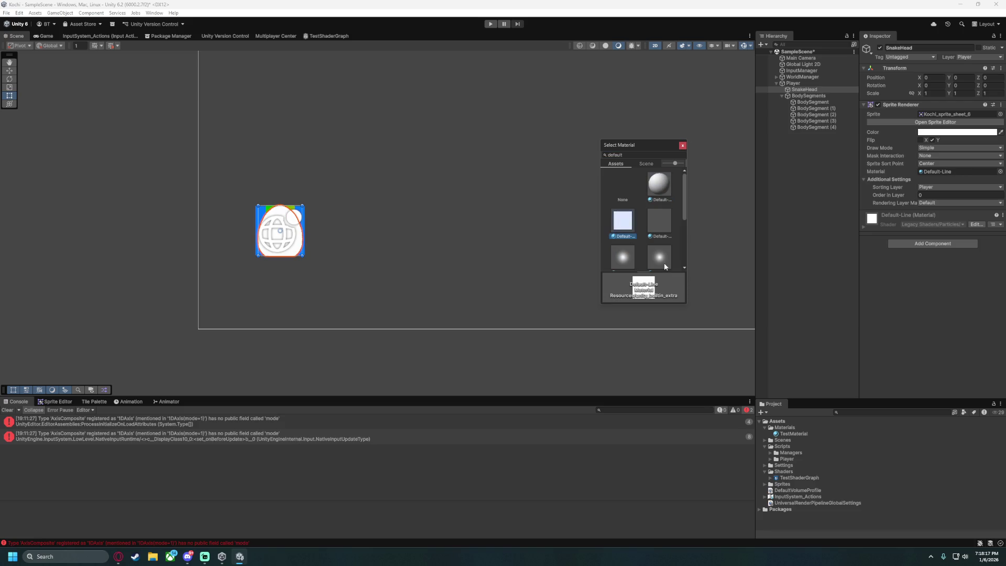
pyautogui.click(682, 146)
pyautogui.click(808, 101)
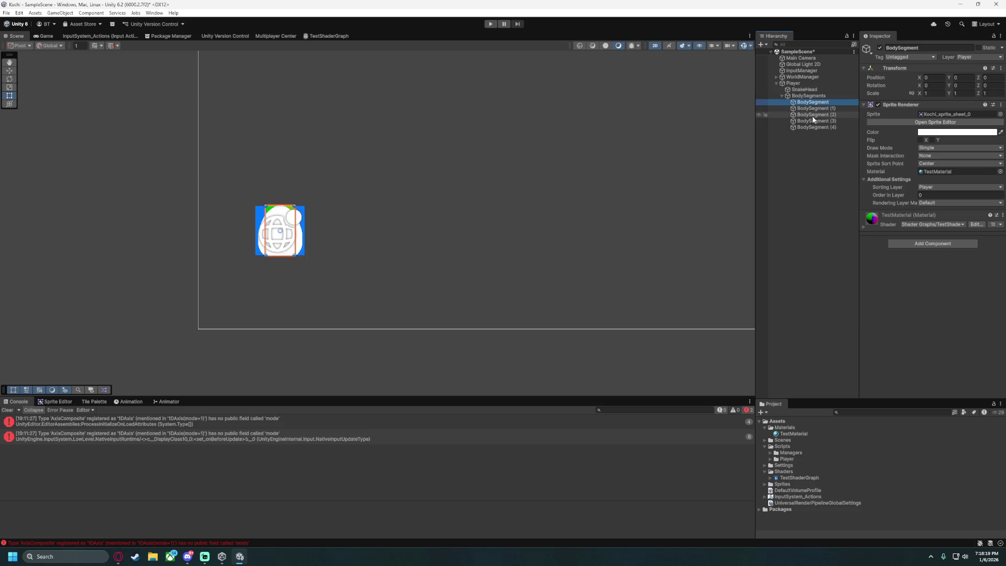
# Select BodySegments through BodySegment (4), check their material picker without changes, then select Player.
pyautogui.keyDown('shift'); pyautogui.click(812, 123); pyautogui.keyUp('shift')
pyautogui.keyDown('shift'); pyautogui.click(813, 127); pyautogui.keyUp('shift')
pyautogui.click(999, 171)
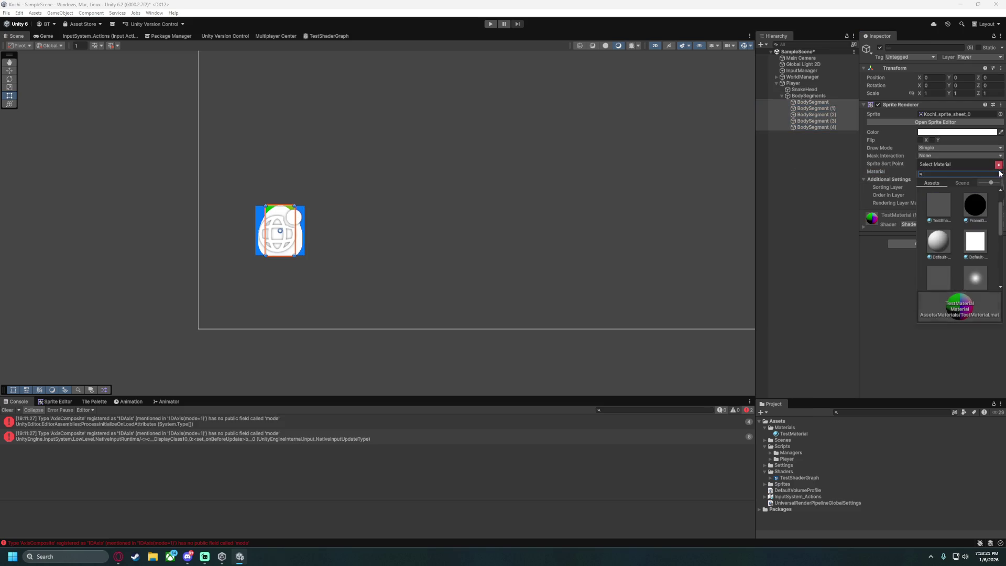
pyautogui.click(801, 165)
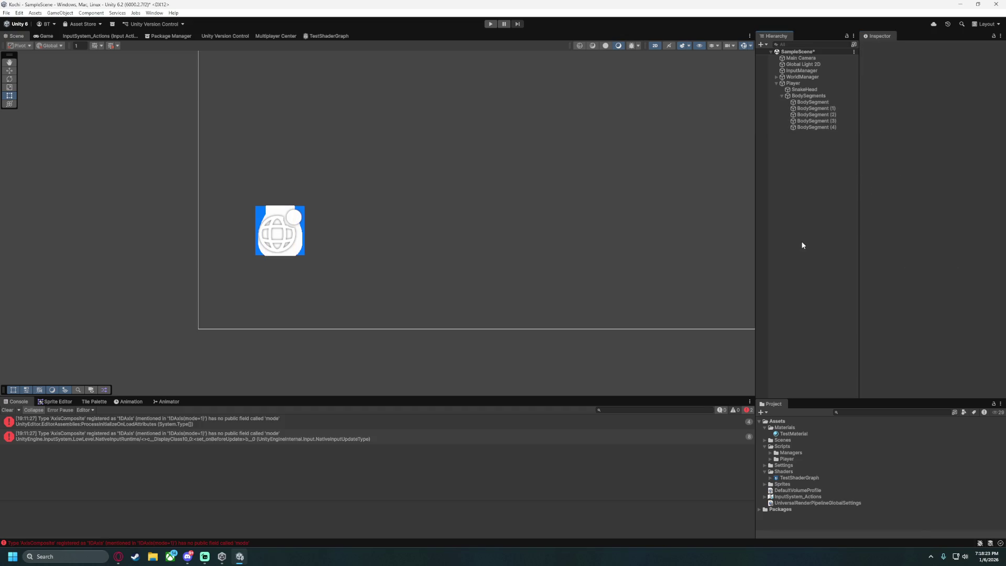
pyautogui.click(804, 84)
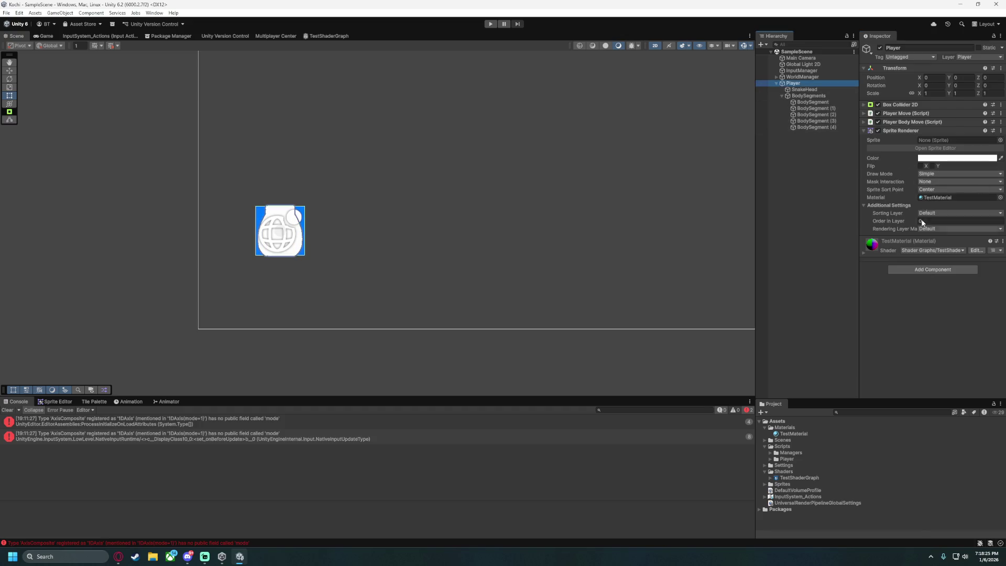
# Run the game briefly in Play mode, stop it, and clear the Console messages.
pyautogui.click(491, 24)
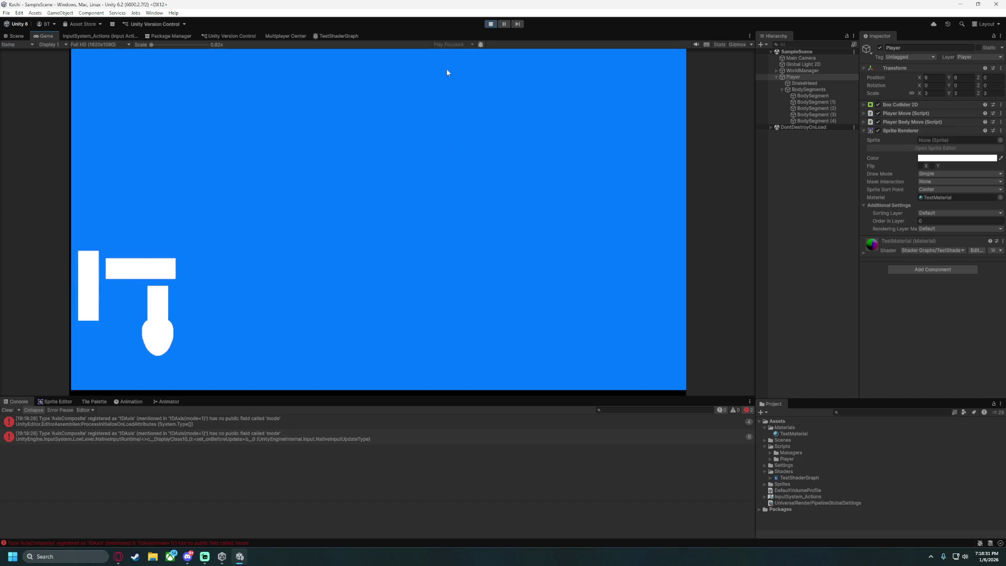
pyautogui.hotkey('ctrl', 'p')
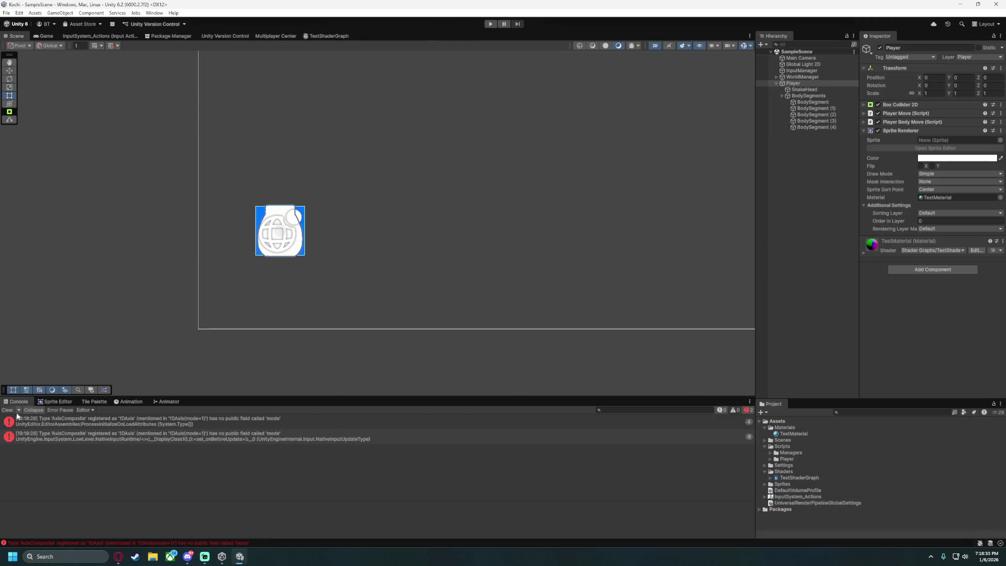
pyautogui.click(10, 410)
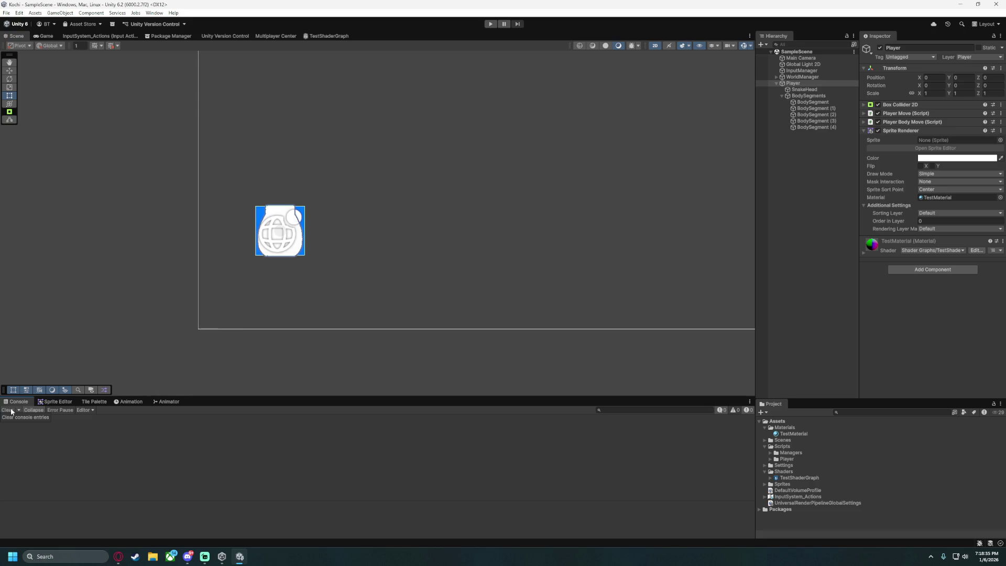
pyautogui.moveTo(119, 556)
pyautogui.click(158, 513)
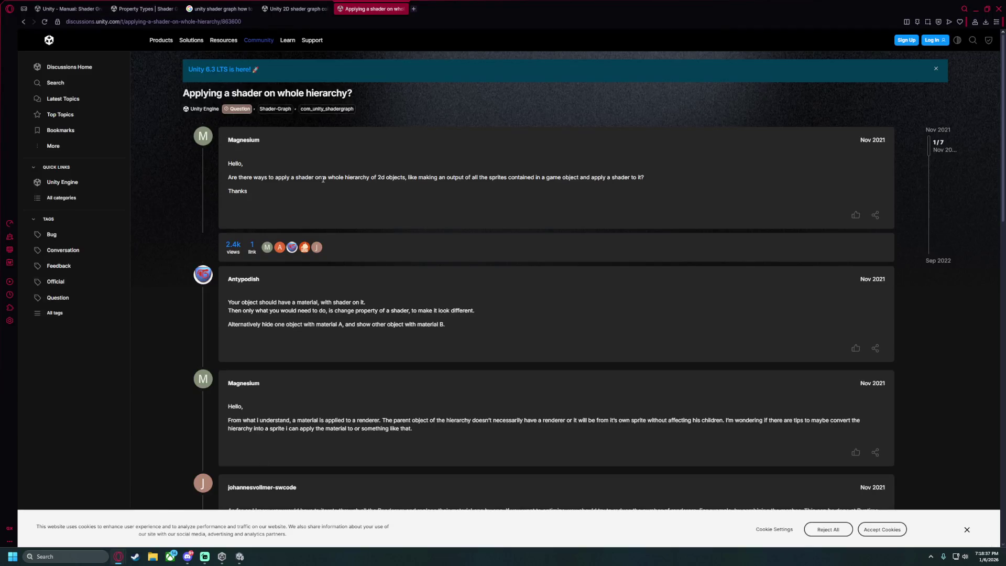
# Read the forum replies on shared materials across a hierarchy, highlighting key lines.
pyautogui.scroll(-3, 287, 313)
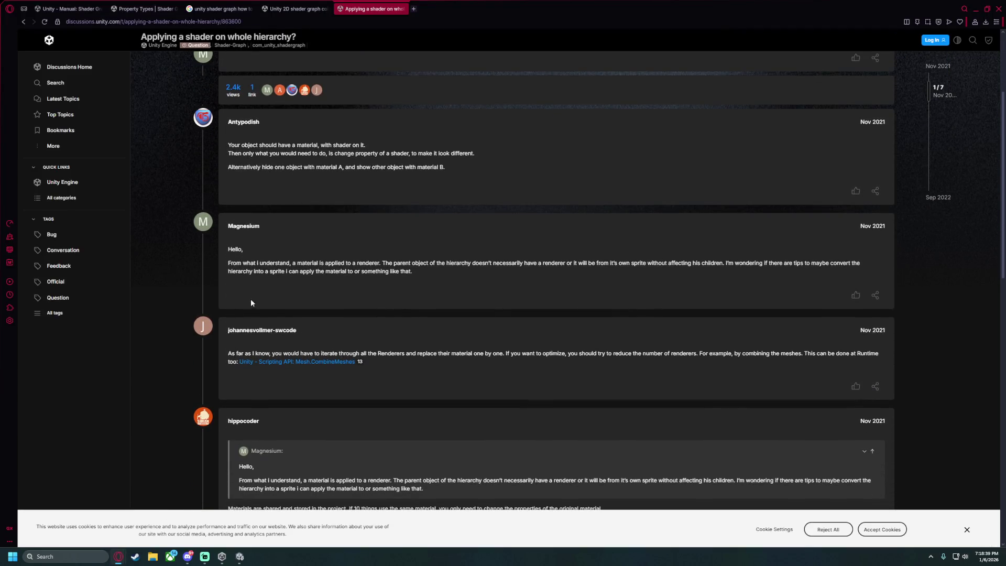
pyautogui.moveTo(238, 266); pyautogui.dragTo(345, 263)
pyautogui.click(297, 263)
pyautogui.scroll(-3, 434, 302)
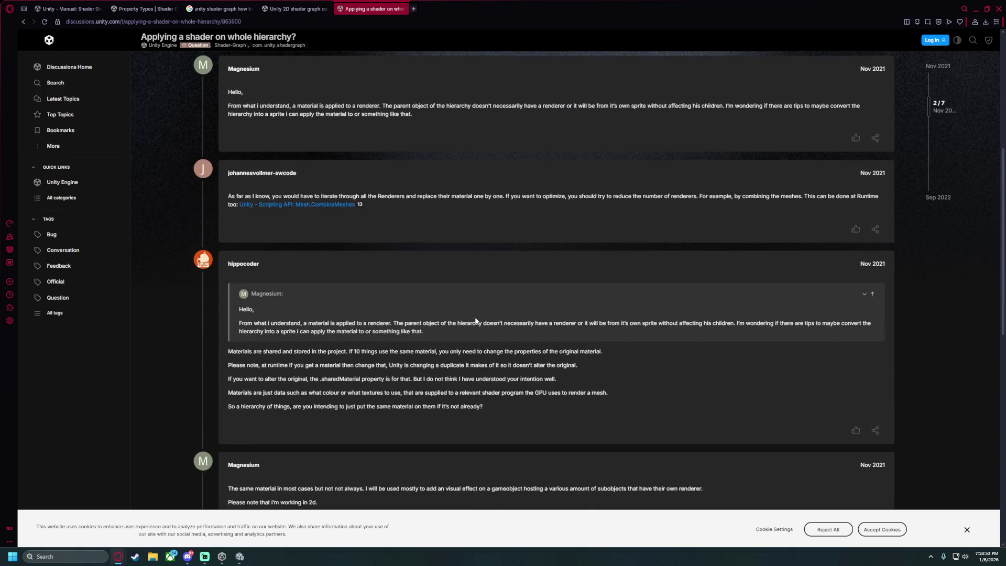
pyautogui.moveTo(240, 351); pyautogui.dragTo(413, 351)
pyautogui.click(598, 350)
pyautogui.moveTo(227, 364); pyautogui.dragTo(398, 365)
pyautogui.moveTo(374, 331); pyautogui.dragTo(456, 331)
pyautogui.moveTo(427, 392)
pyautogui.mouseDown()
pyautogui.moveTo(497, 392)
pyautogui.moveTo(234, 351)
pyautogui.mouseUp()
pyautogui.click(293, 393)
pyautogui.scroll(-8, 295, 395)
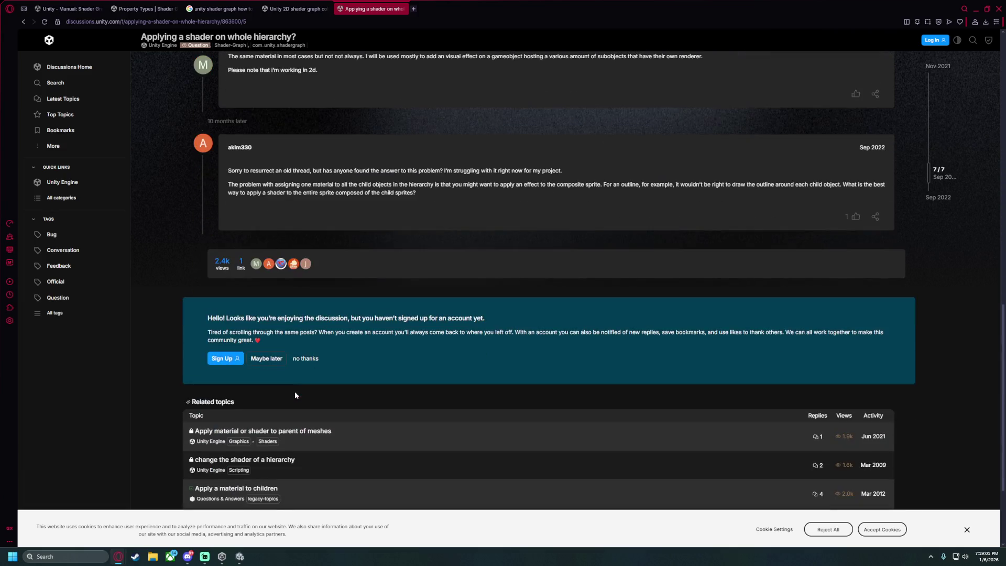
pyautogui.scroll(-1, 182, 224)
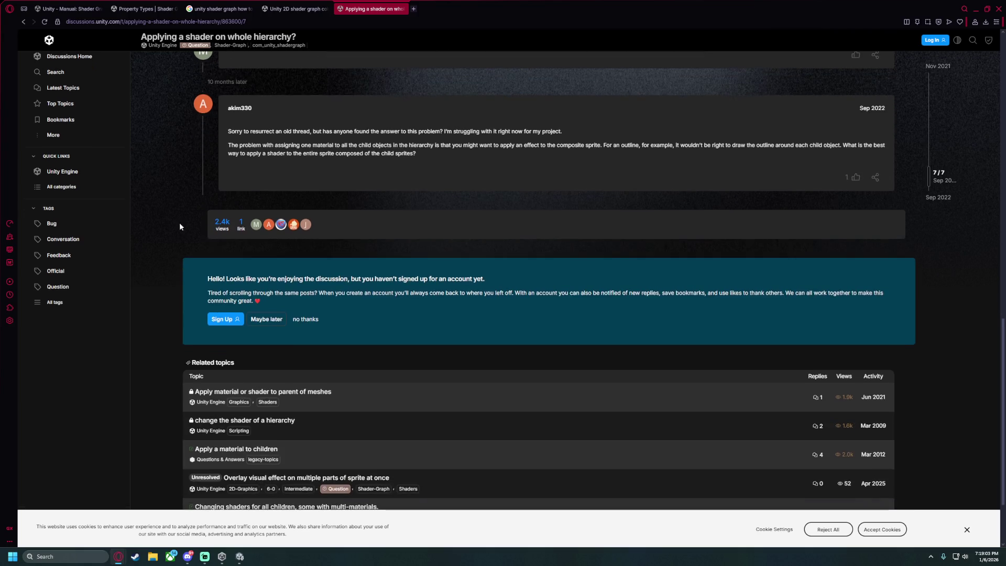
pyautogui.scroll(-2, 176, 230)
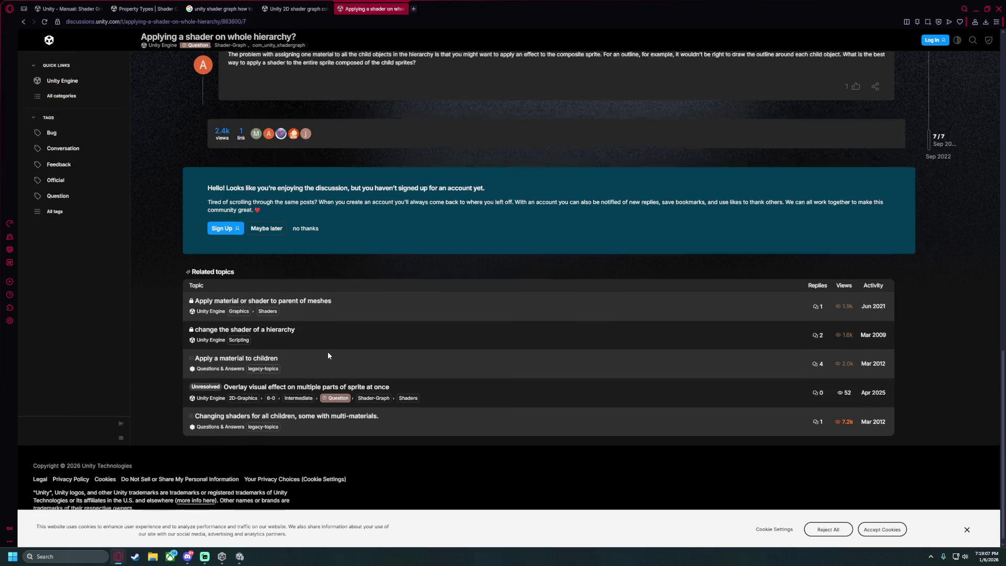
pyautogui.scroll(1, 328, 355)
# Read the 'Apply a material to children' topic and its sharedMaterial docs, then return to Unity.
pyautogui.click(259, 390)
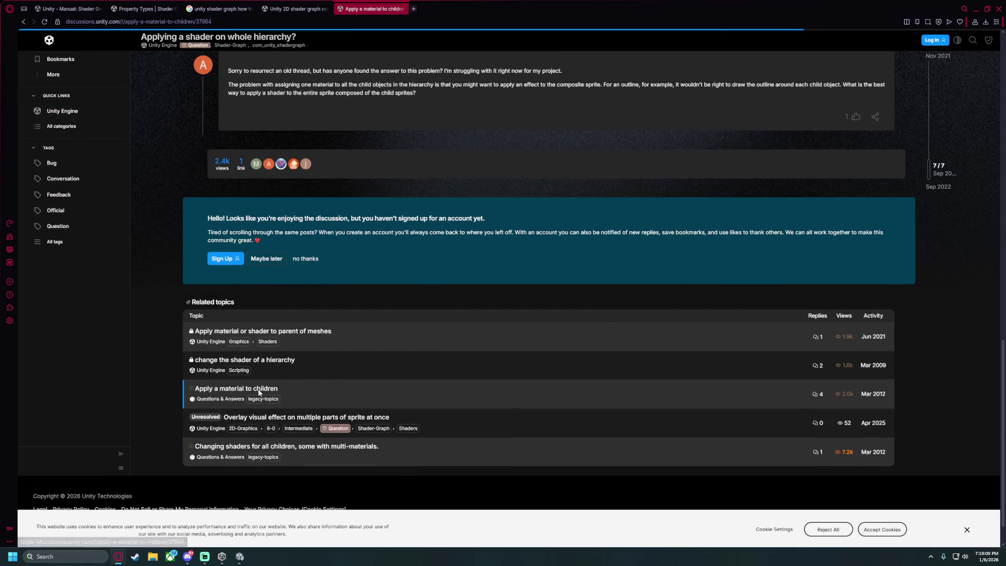
pyautogui.scroll(-3, 290, 393)
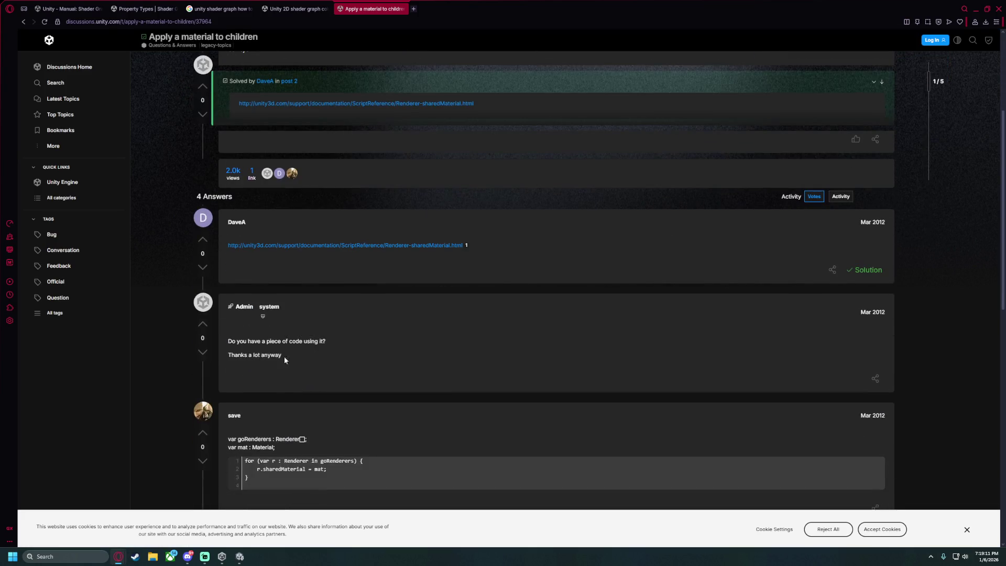
pyautogui.click(374, 251)
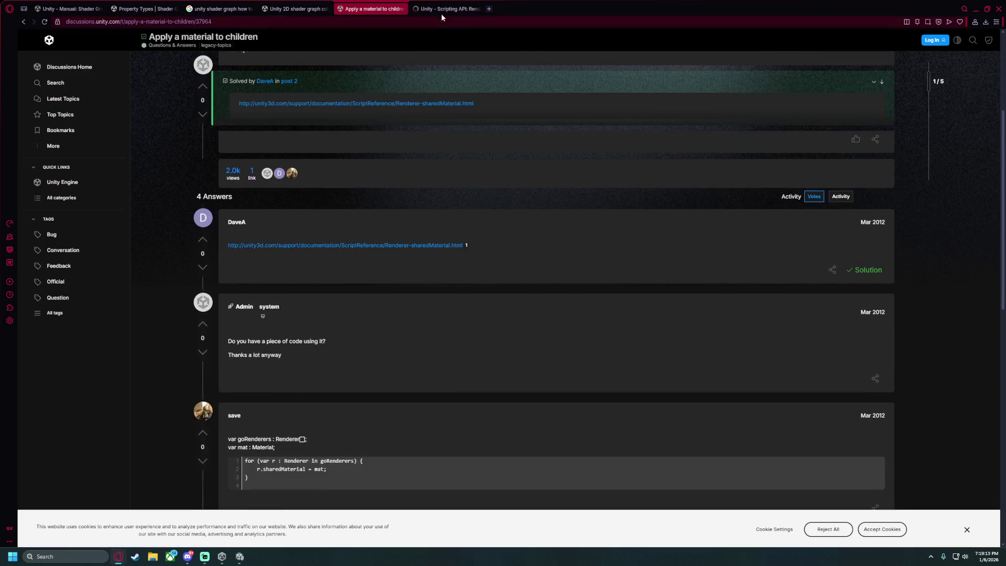
pyautogui.click(441, 9)
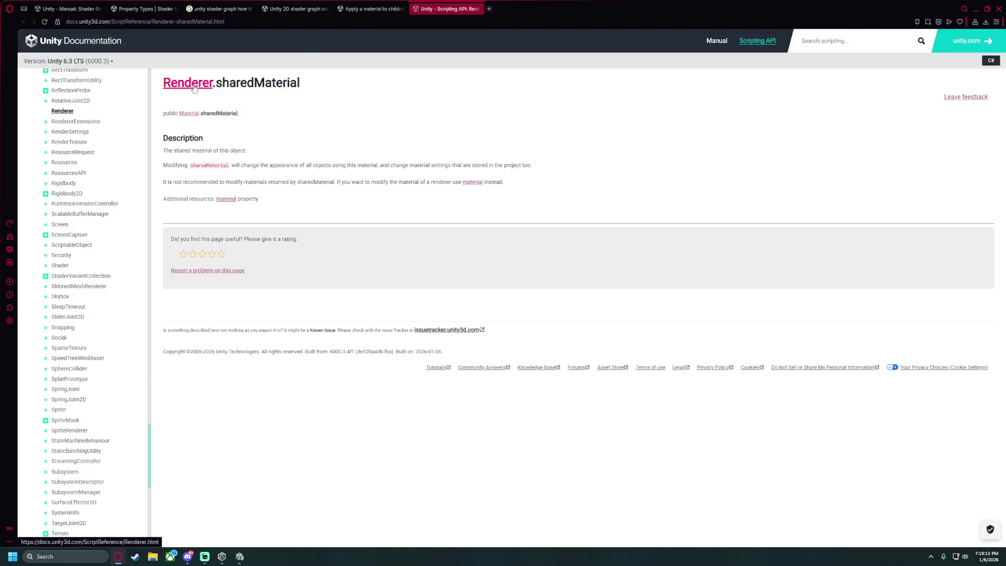
pyautogui.doubleClick(209, 167)
pyautogui.click(281, 174)
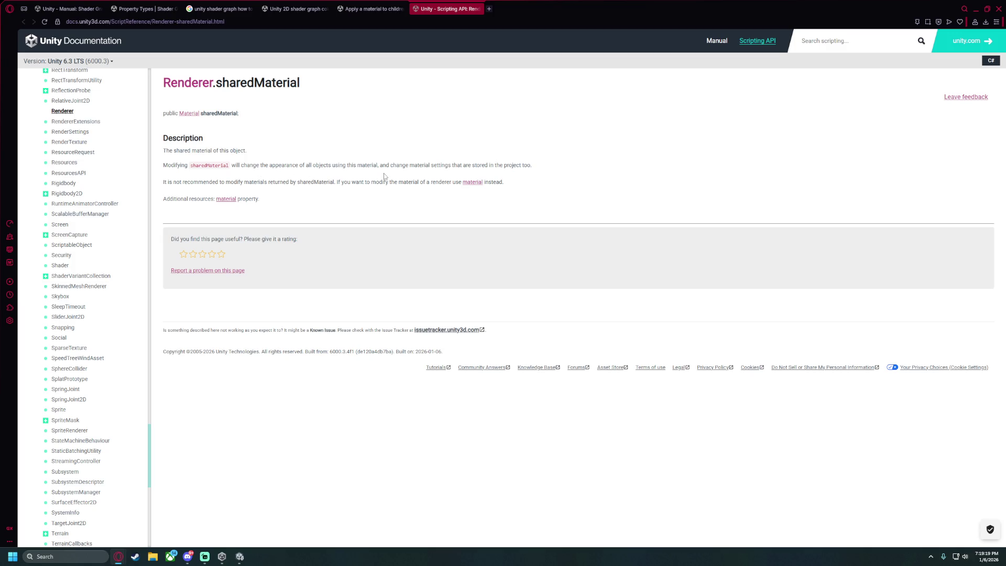
pyautogui.click(478, 9)
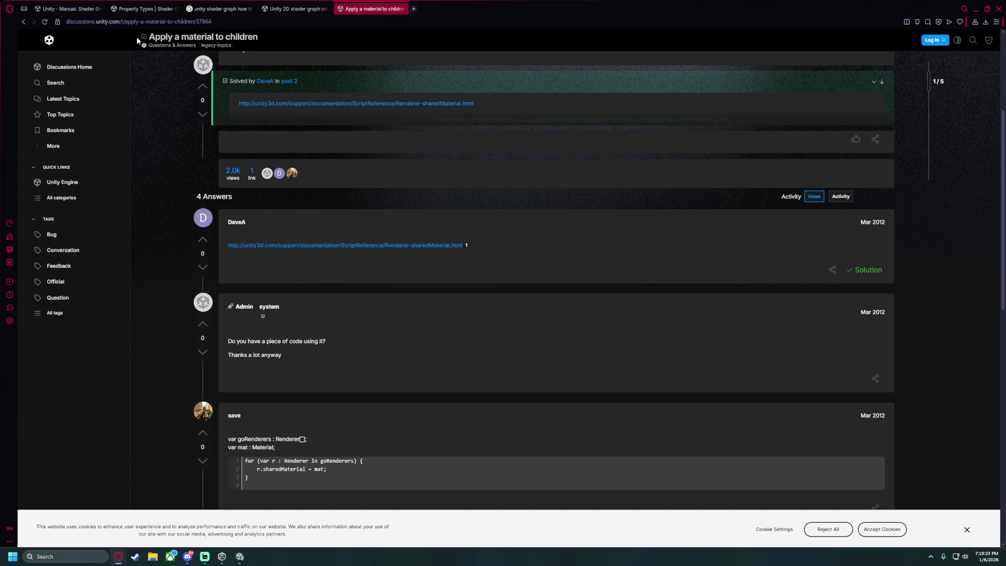
pyautogui.click(295, 9)
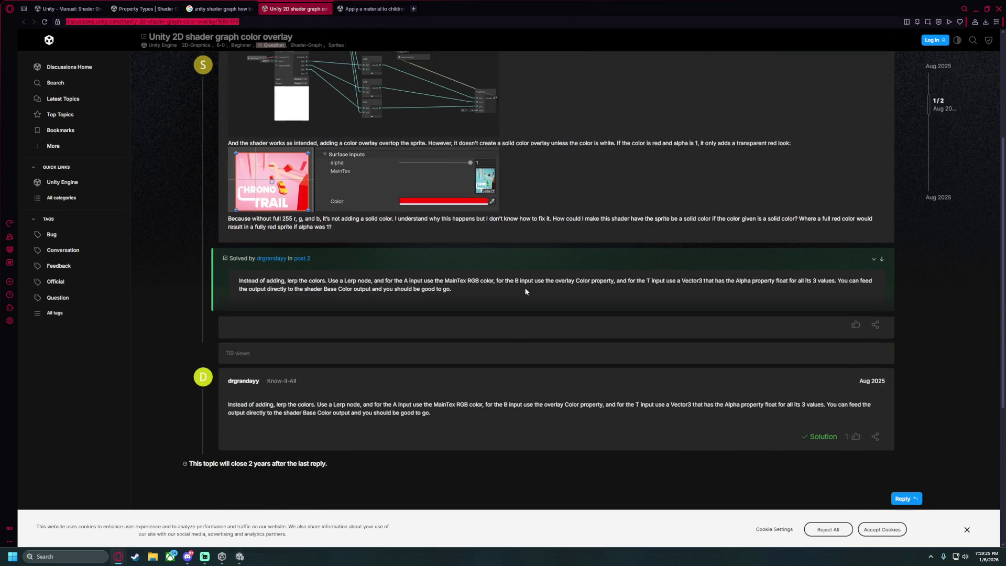
pyautogui.scroll(4, 545, 303)
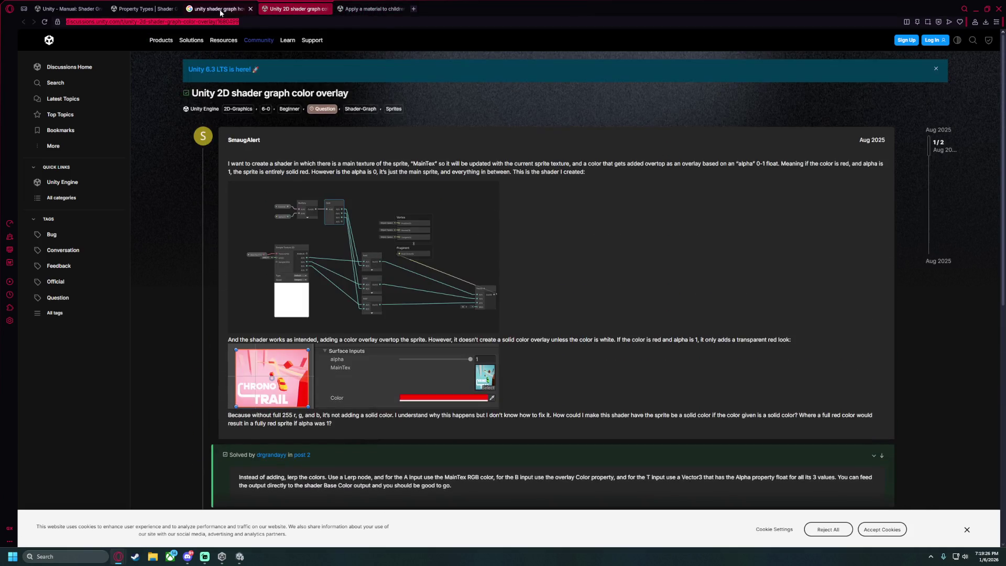
pyautogui.click(239, 556)
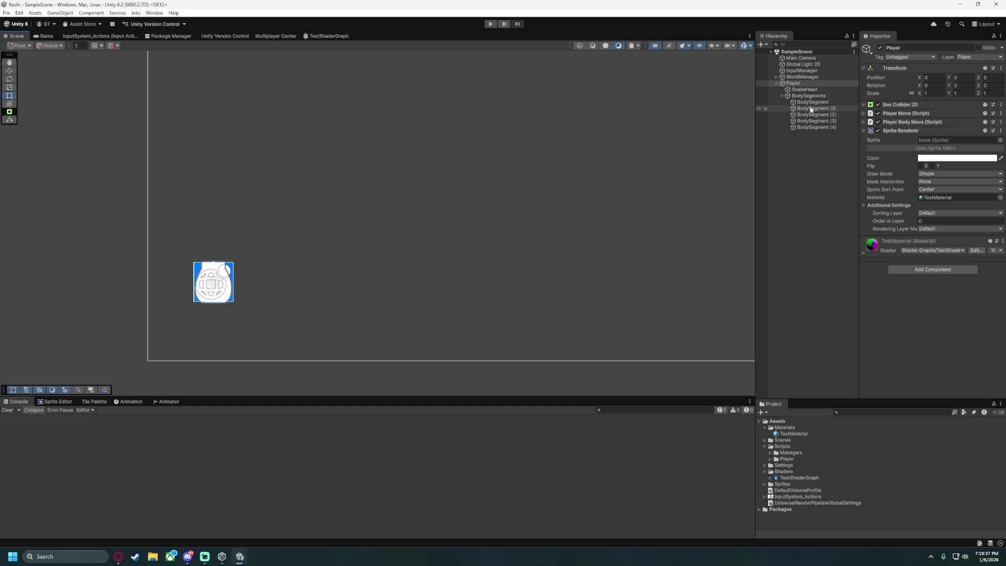
# Inspect TestMaterial's properties and the Sprite Renderer settings, keeping Draw Mode as Simple.
pyautogui.click(864, 252)
pyautogui.click(864, 253)
pyautogui.click(870, 208)
pyautogui.click(923, 176)
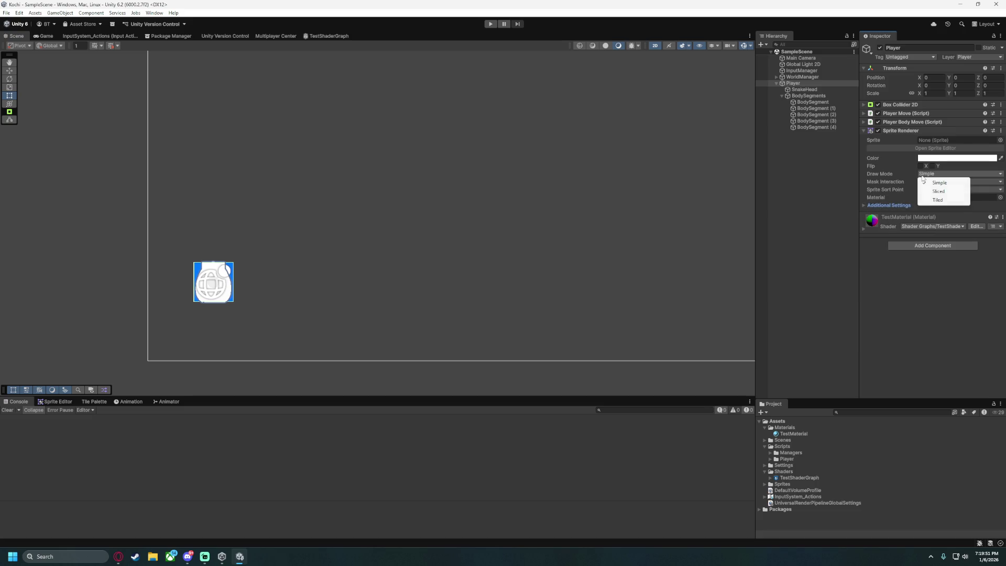
pyautogui.click(921, 183)
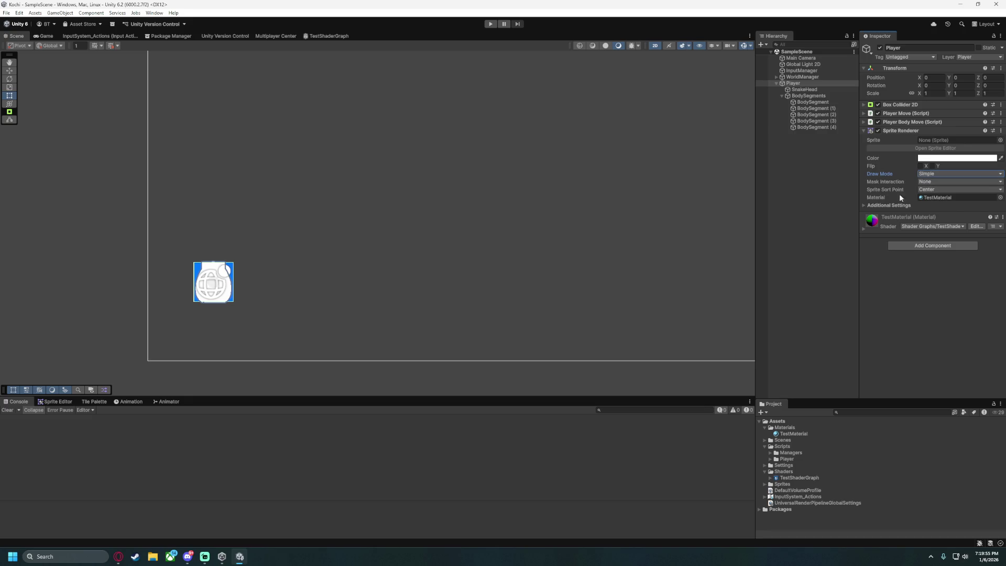
# Remove Player's Sprite Renderer component and save SampleScene.
pyautogui.click(1000, 131)
pyautogui.click(962, 152)
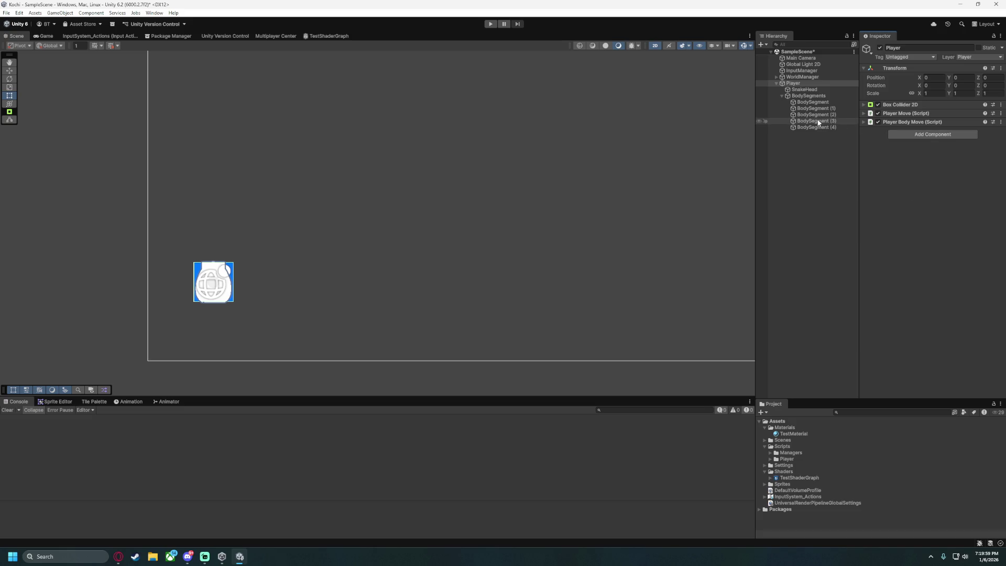
pyautogui.click(801, 205)
pyautogui.hotkey('ctrl', 's')
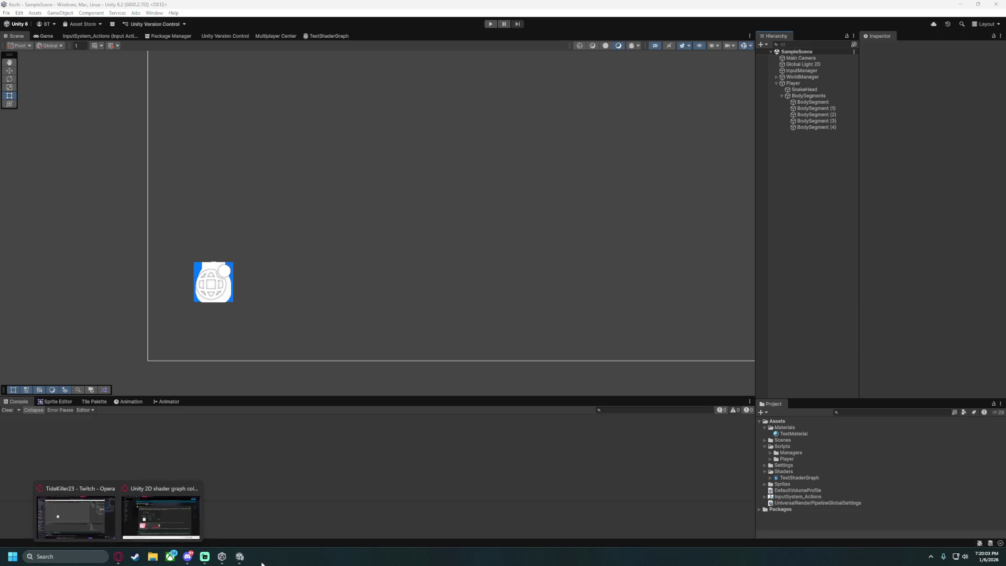
# In Opera, go back to the Google results and glance at the Reddit 'Can parent shaders affect children?' thread.
pyautogui.moveTo(243, 559)
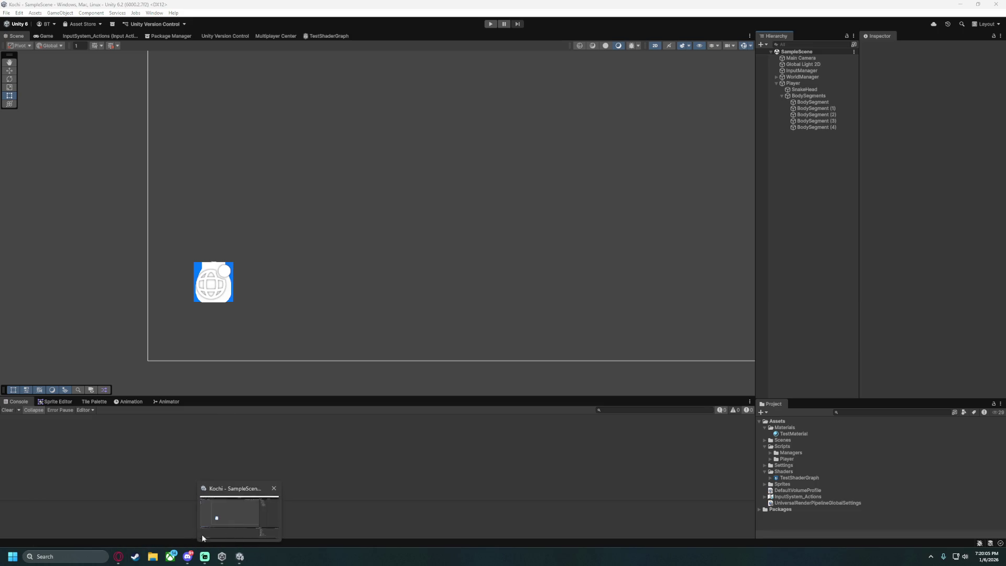
pyautogui.click(116, 559)
pyautogui.click(381, 3)
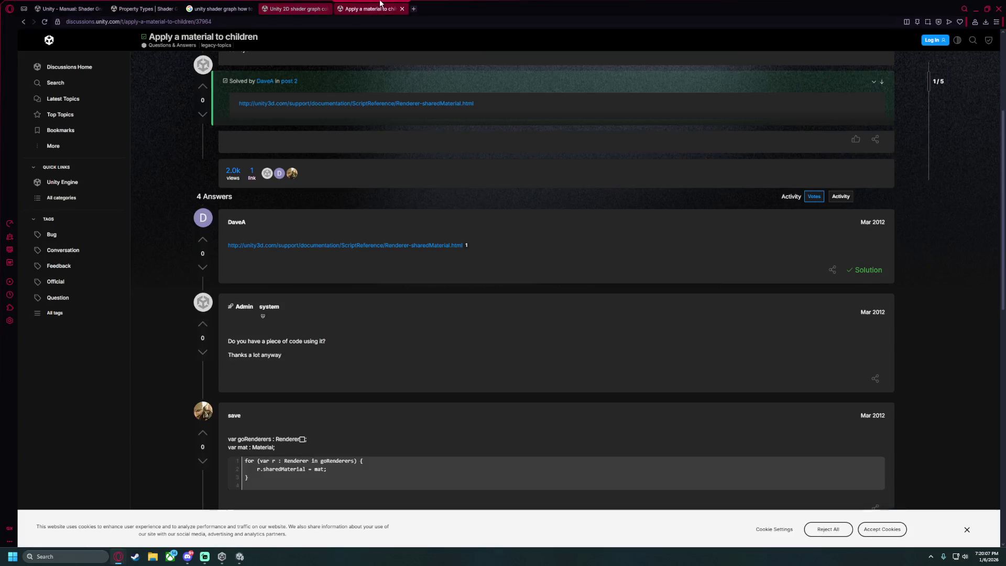
pyautogui.click(23, 21)
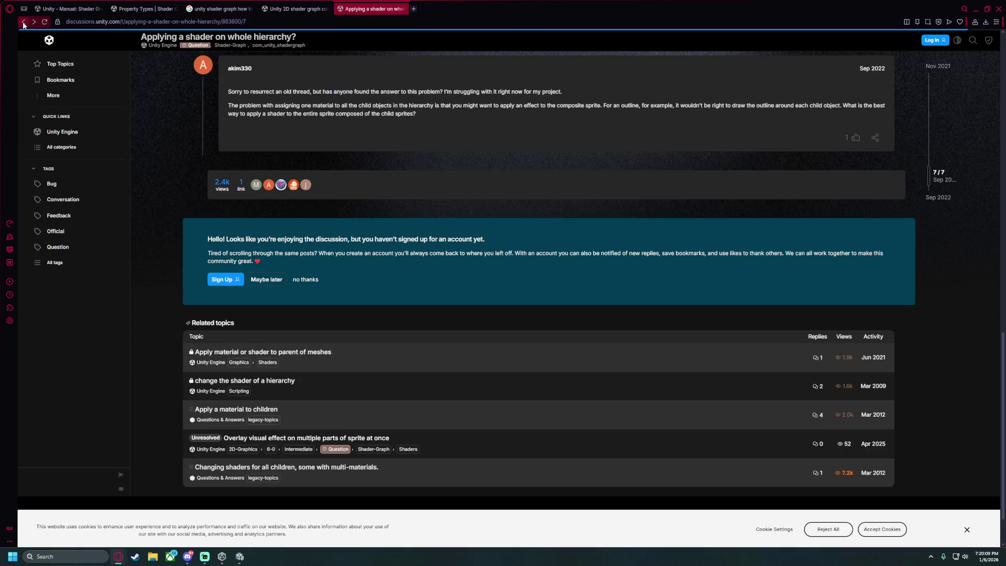
pyautogui.click(23, 21)
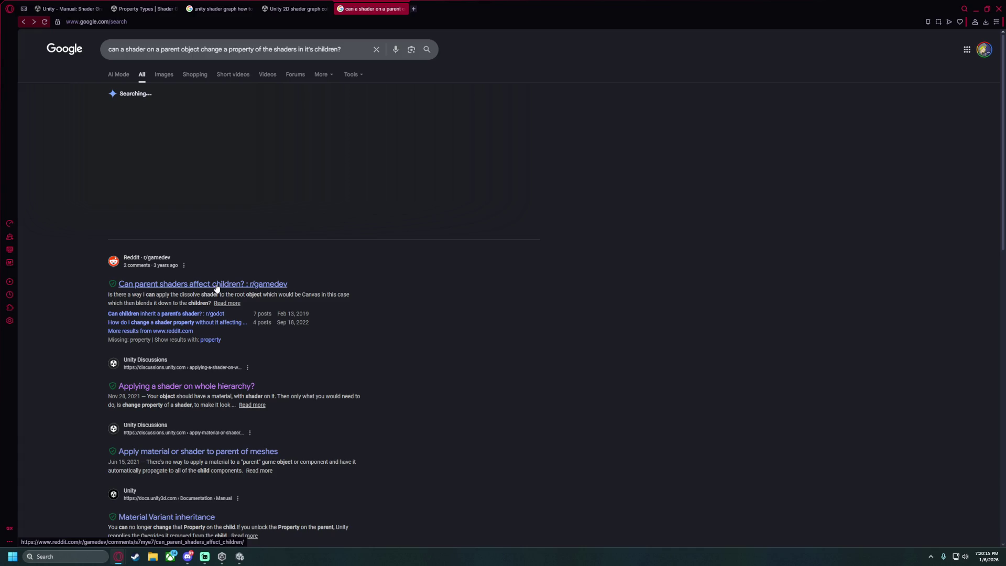
pyautogui.click(172, 283)
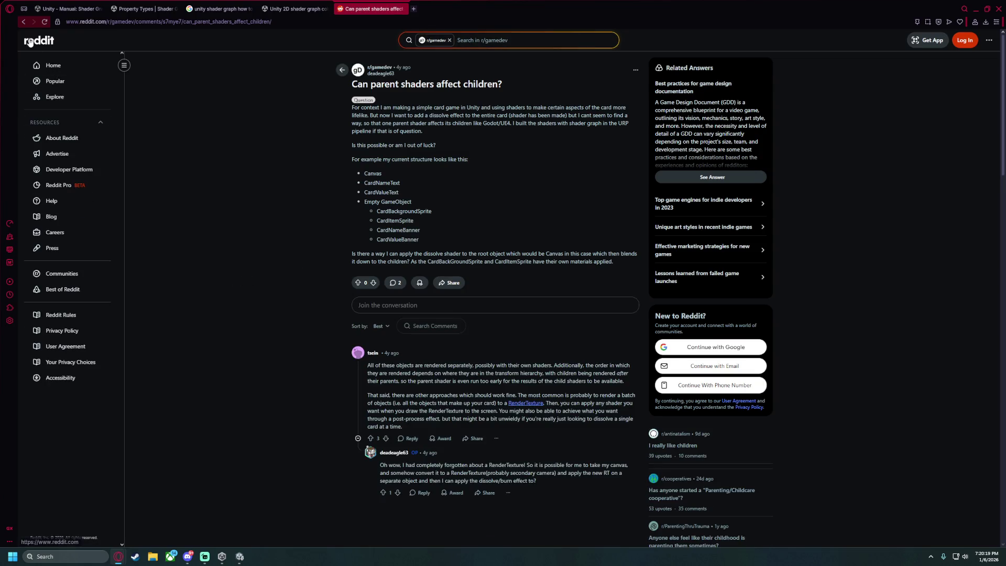
pyautogui.click(26, 22)
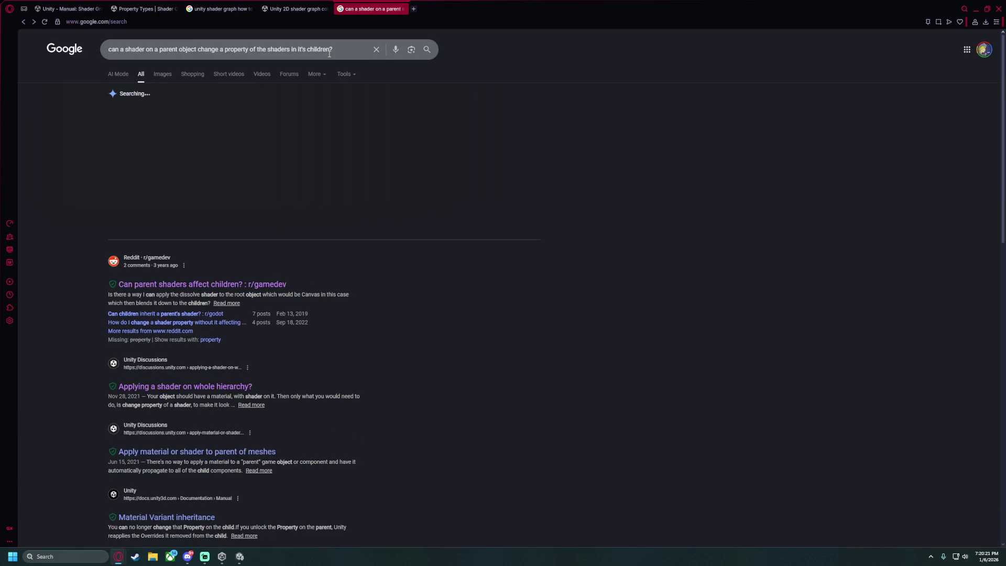
# Rerun the Google search with 'unity 6' added to the query.
pyautogui.click(388, 43)
pyautogui.press('Down')
pyautogui.press('Return')
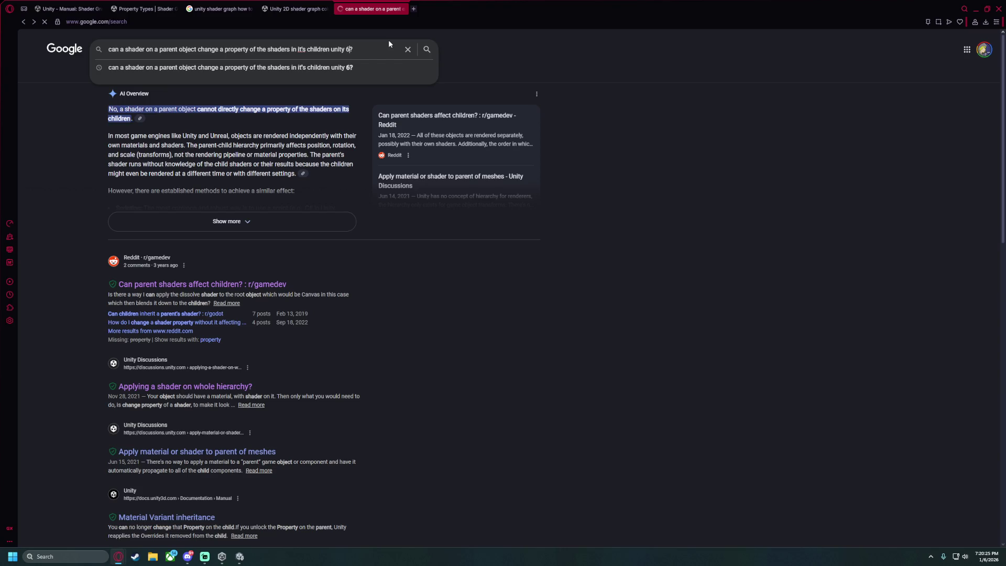
pyautogui.press('Return')
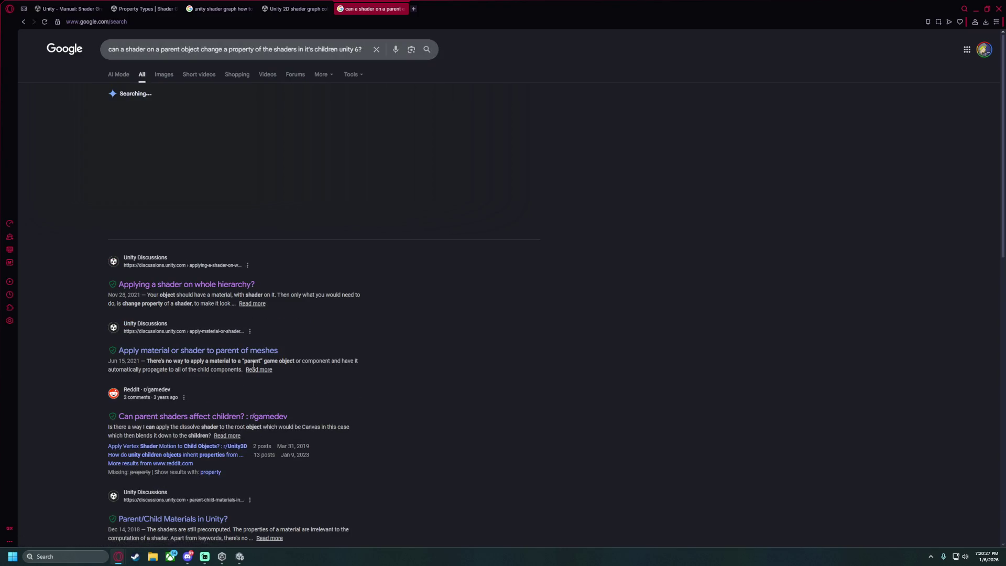
# Read the result snippets on Material Variant inheritance and non-exposed properties.
pyautogui.scroll(-5, 270, 337)
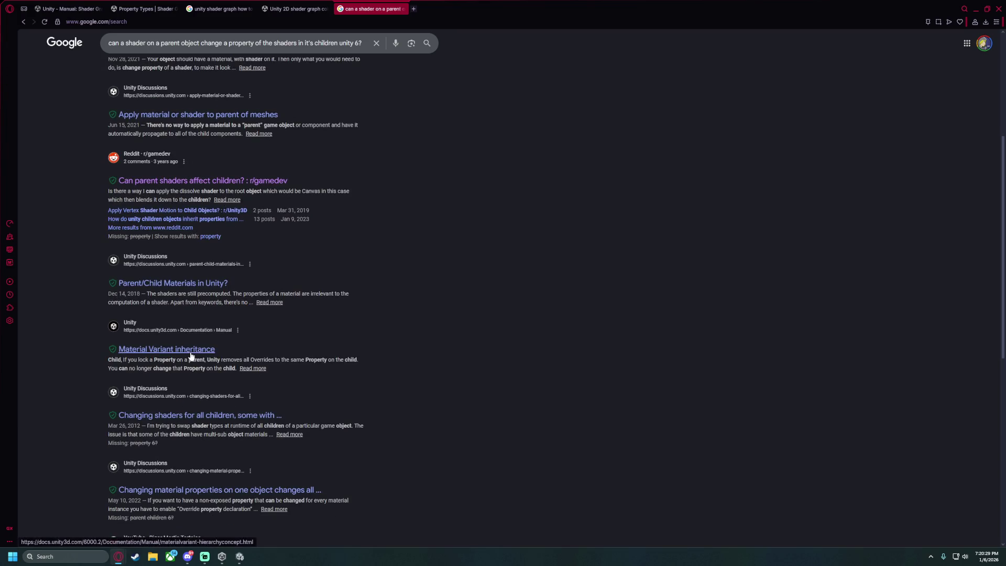
pyautogui.scroll(-1, 169, 335)
pyautogui.moveTo(117, 320); pyautogui.dragTo(231, 330)
pyautogui.scroll(-2, 233, 330)
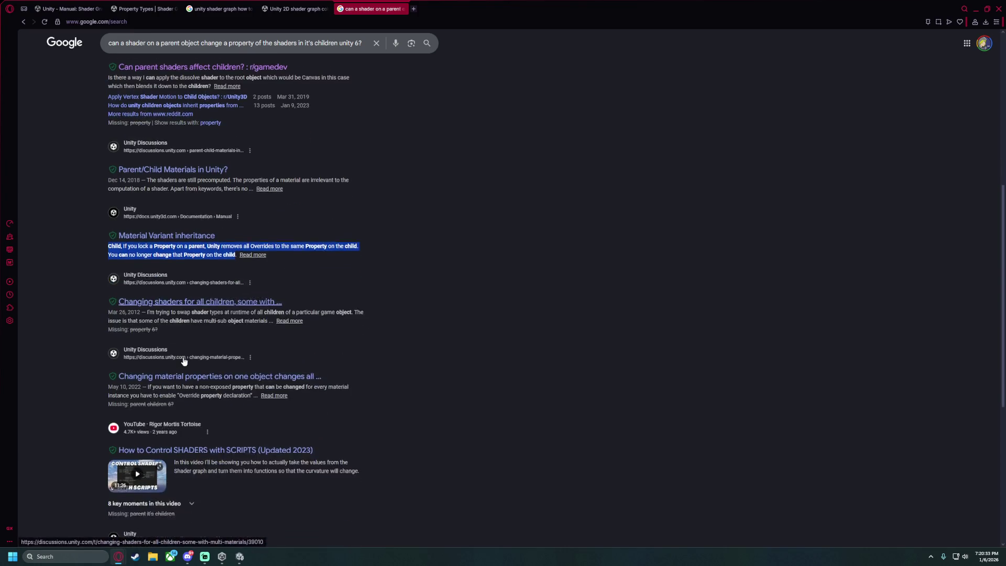
pyautogui.moveTo(156, 308)
pyautogui.mouseDown()
pyautogui.moveTo(362, 309)
pyautogui.moveTo(344, 320)
pyautogui.moveTo(245, 316)
pyautogui.mouseUp()
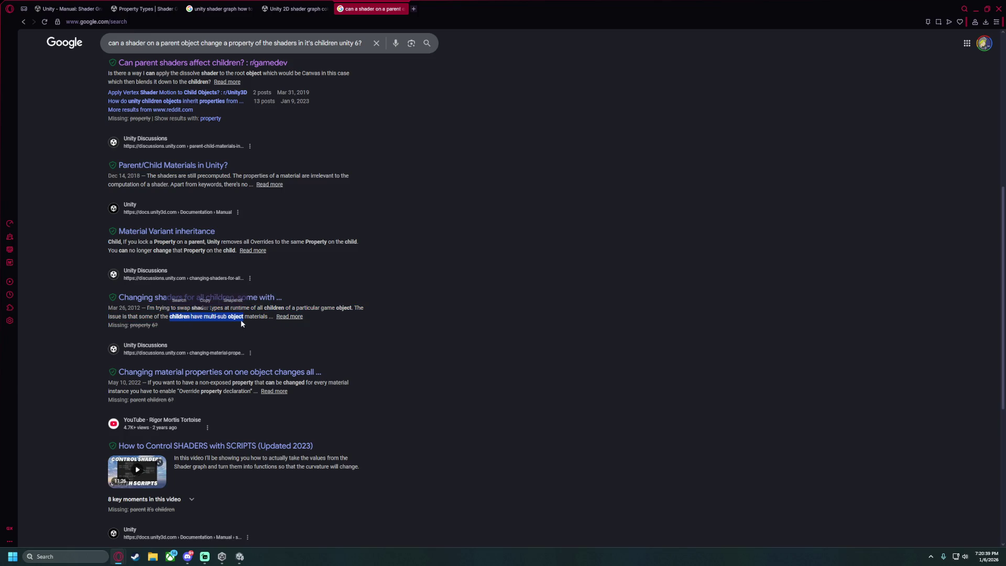
pyautogui.moveTo(153, 382); pyautogui.dragTo(256, 383)
pyautogui.click(256, 383)
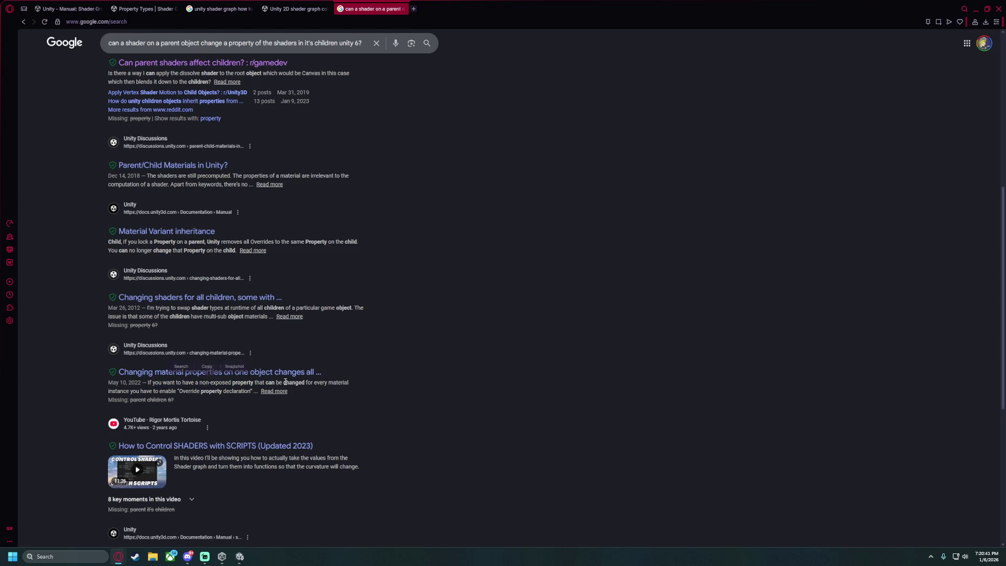
pyautogui.scroll(-3, 177, 383)
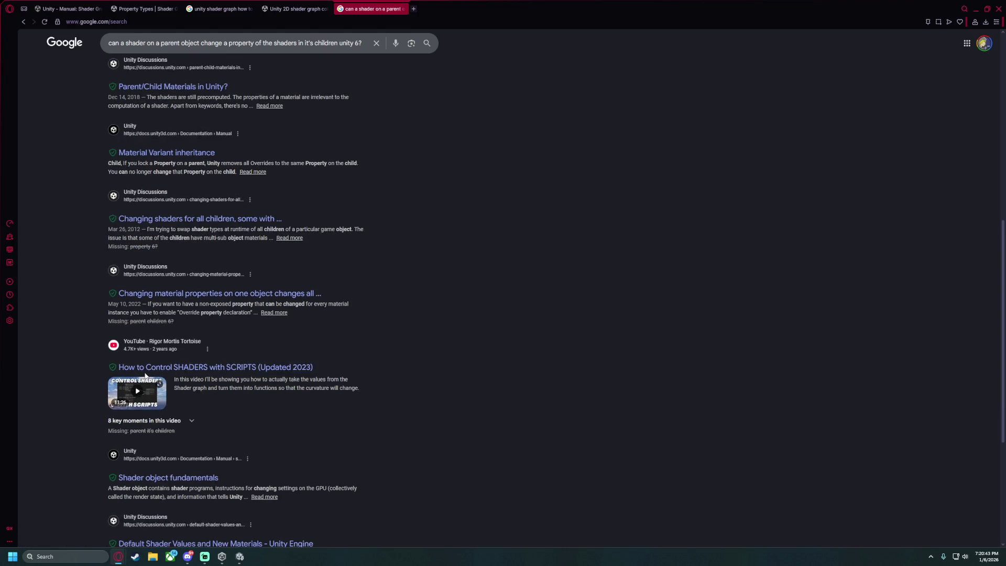
pyautogui.scroll(-2, 238, 373)
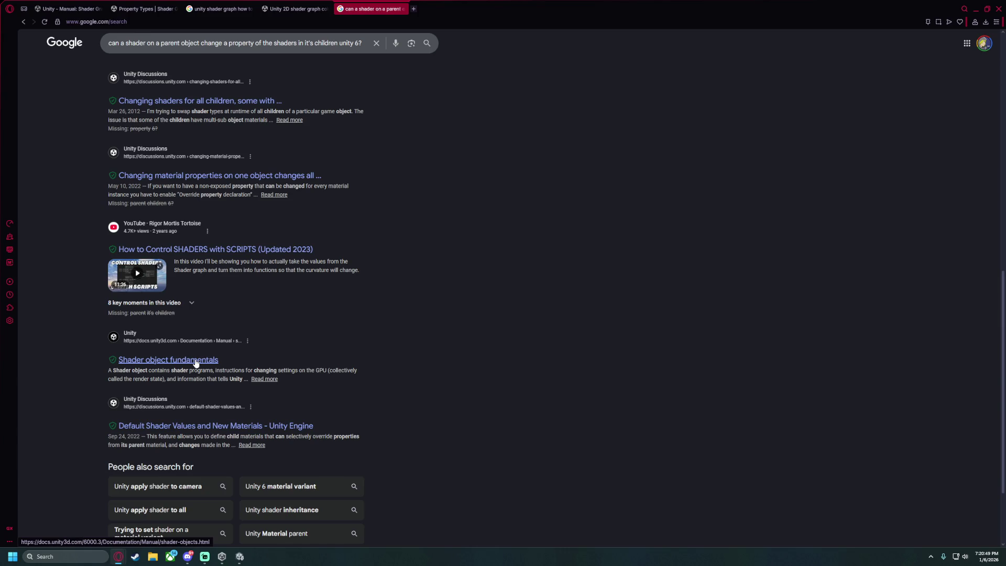
pyautogui.scroll(-2, 195, 362)
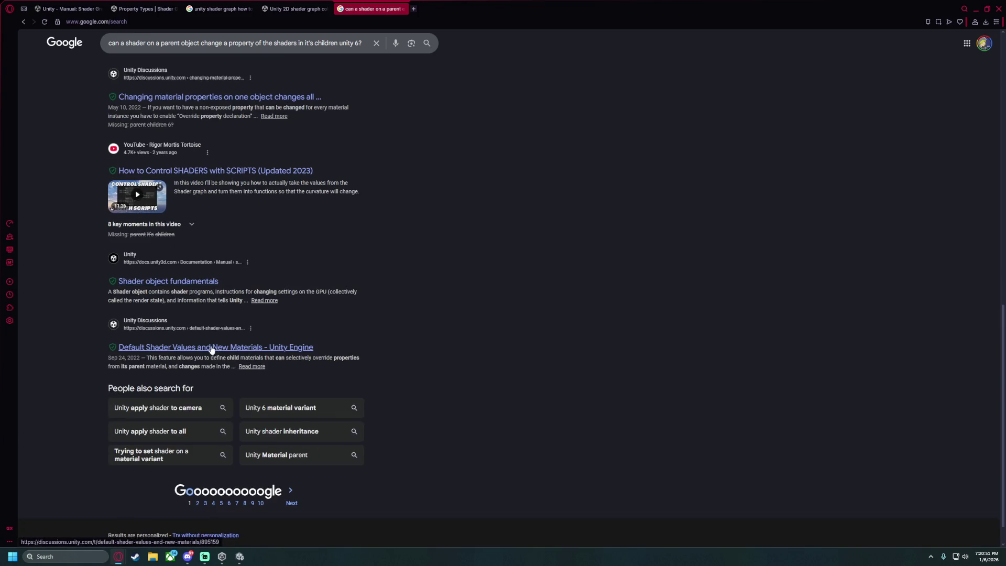
# Open and skim the Shader object fundamentals manual page.
pyautogui.click(172, 283)
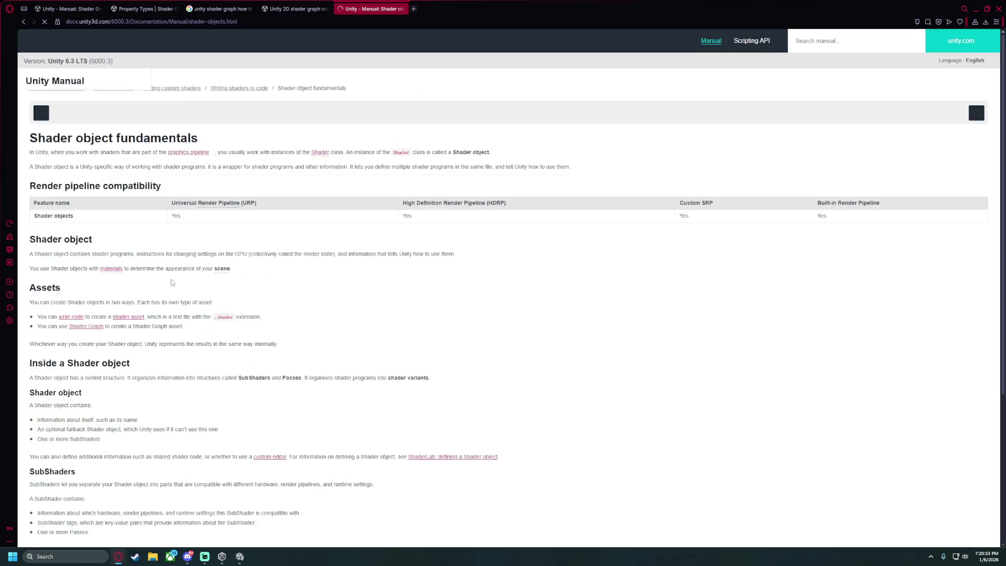
pyautogui.scroll(-6, 193, 271)
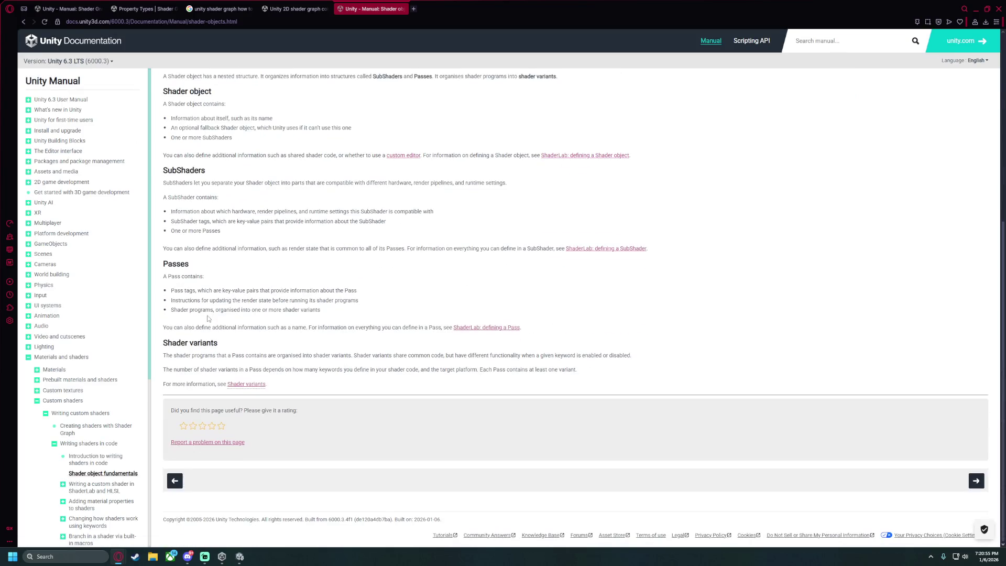
pyautogui.scroll(7, 208, 318)
# Search Google for 'how to change shader graph property values via script in unity'.
pyautogui.click(229, 22)
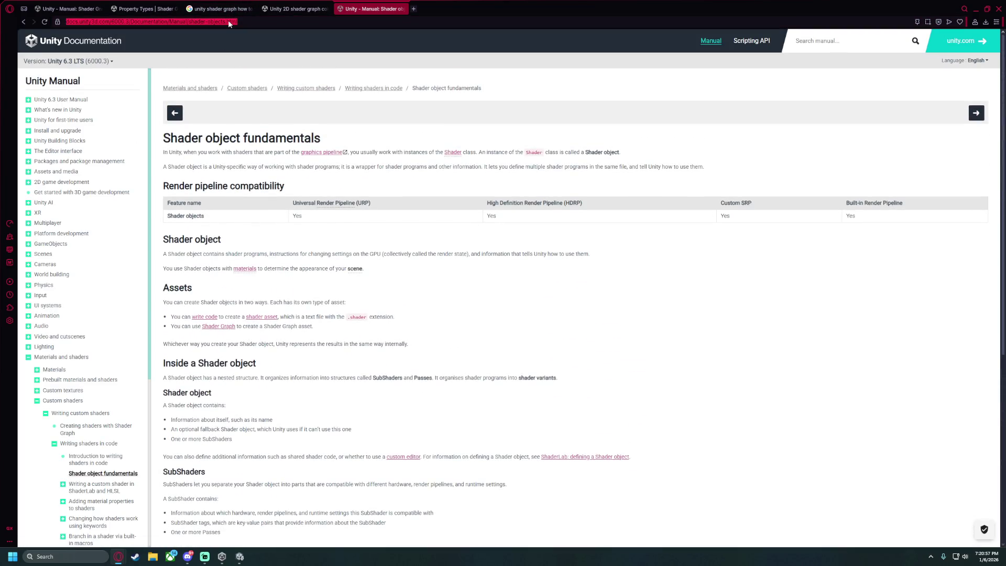
pyautogui.write('how to')
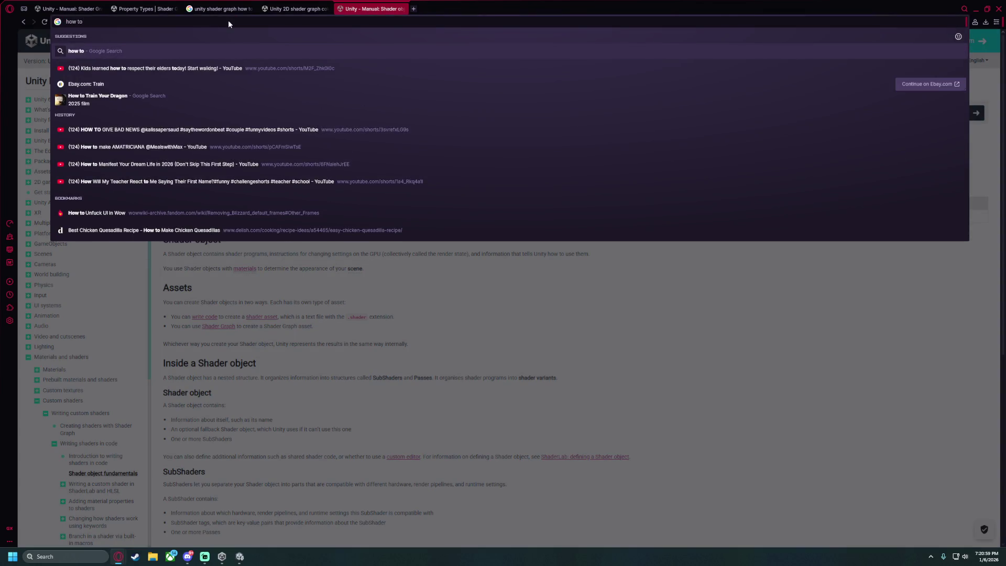
pyautogui.write(' change p')
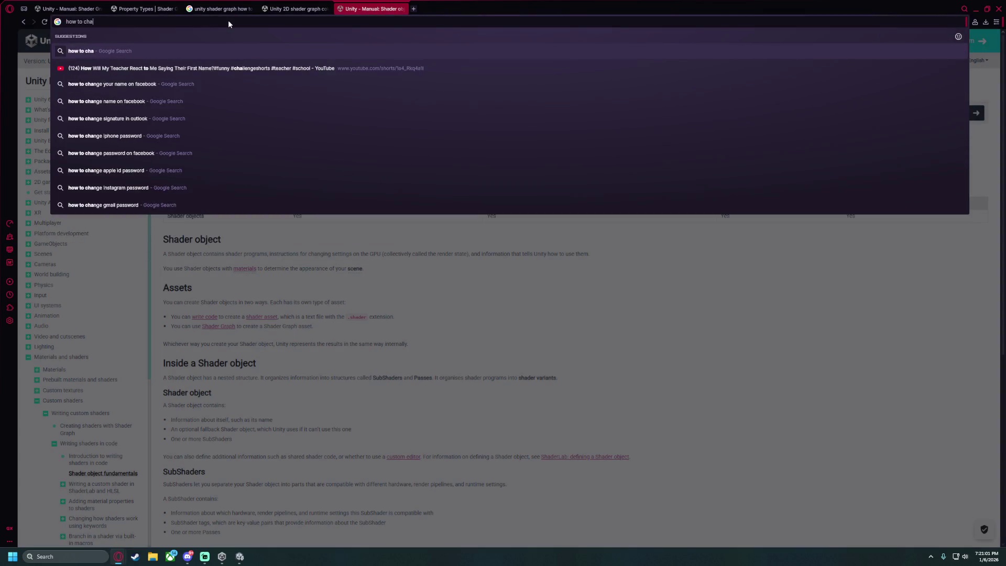
pyautogui.press('BackSpace')
pyautogui.write('sh')
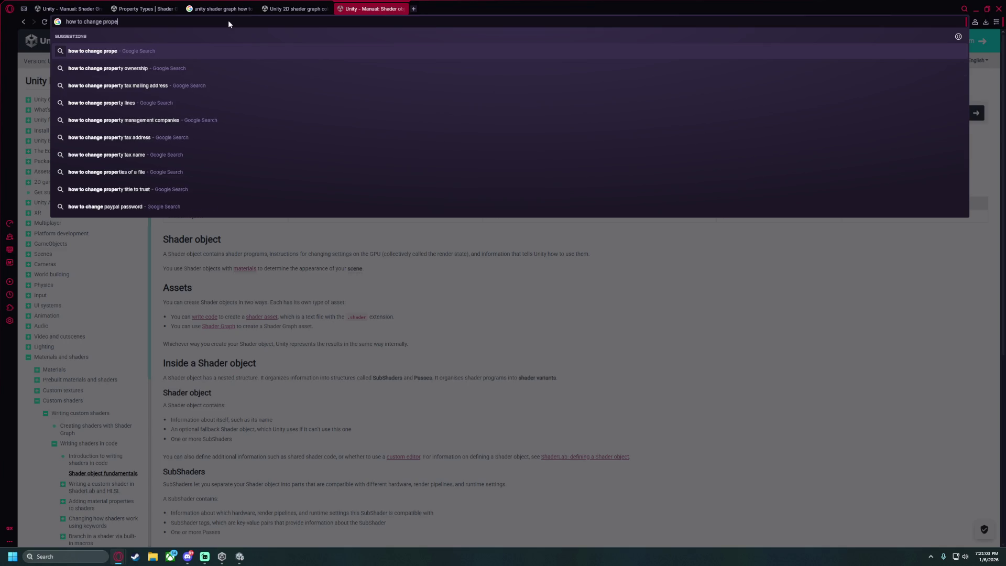
pyautogui.write('ader graph')
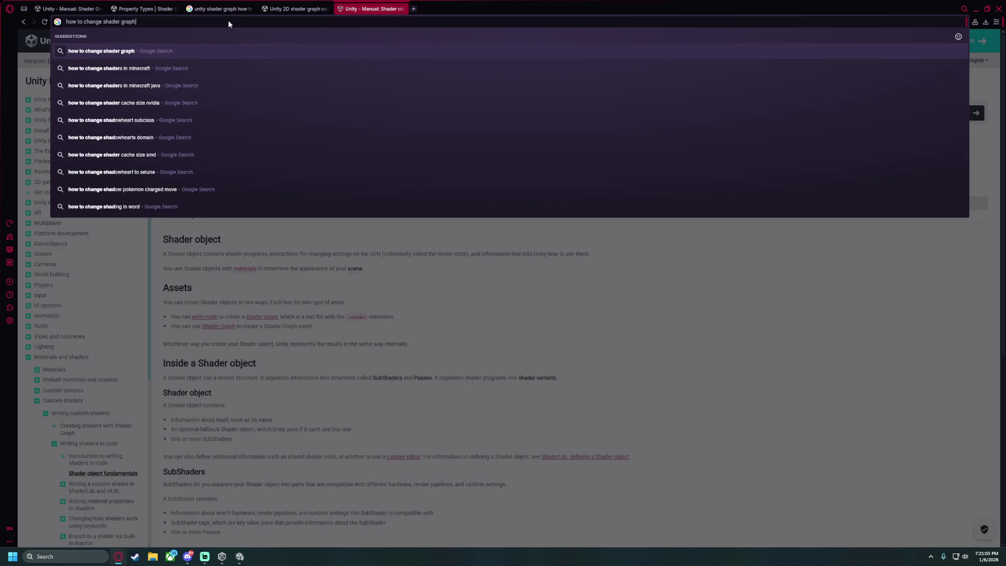
pyautogui.write(' property value')
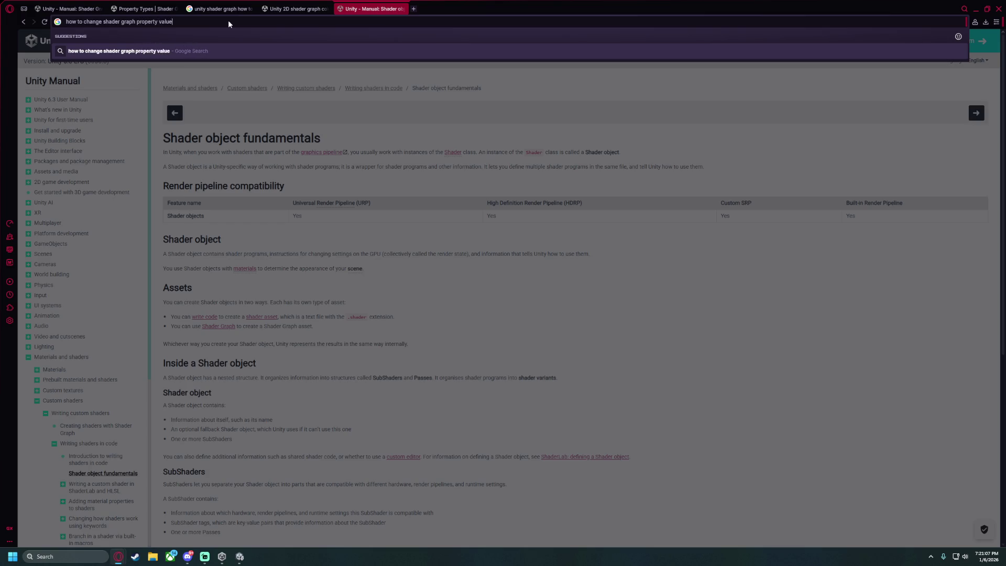
pyautogui.write('s via scri')
pyautogui.write('pt in unity')
pyautogui.press('Return')
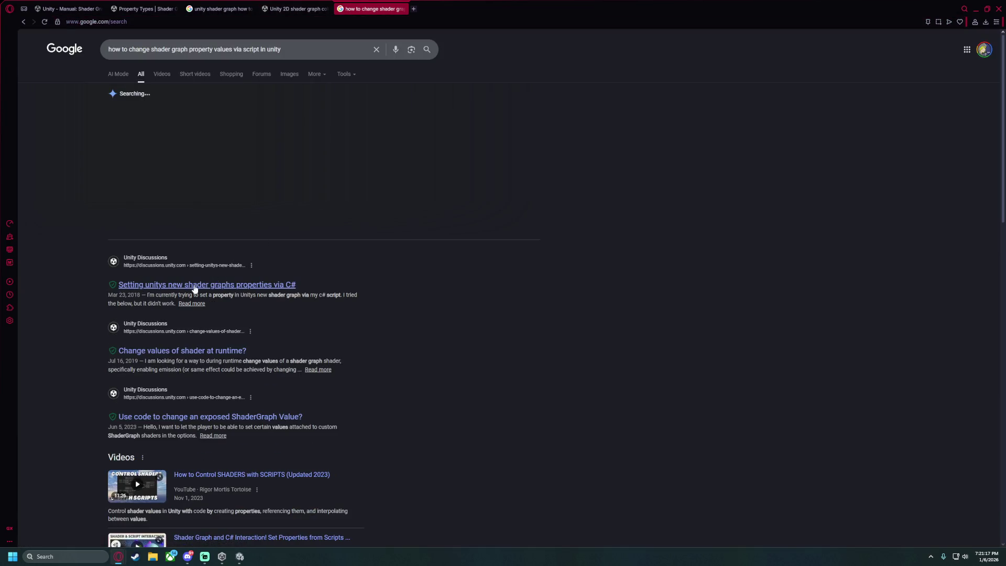
# Open the 'Setting unitys new shader graphs properties via C#' thread and expand the solved answer's image.
pyautogui.click(251, 290)
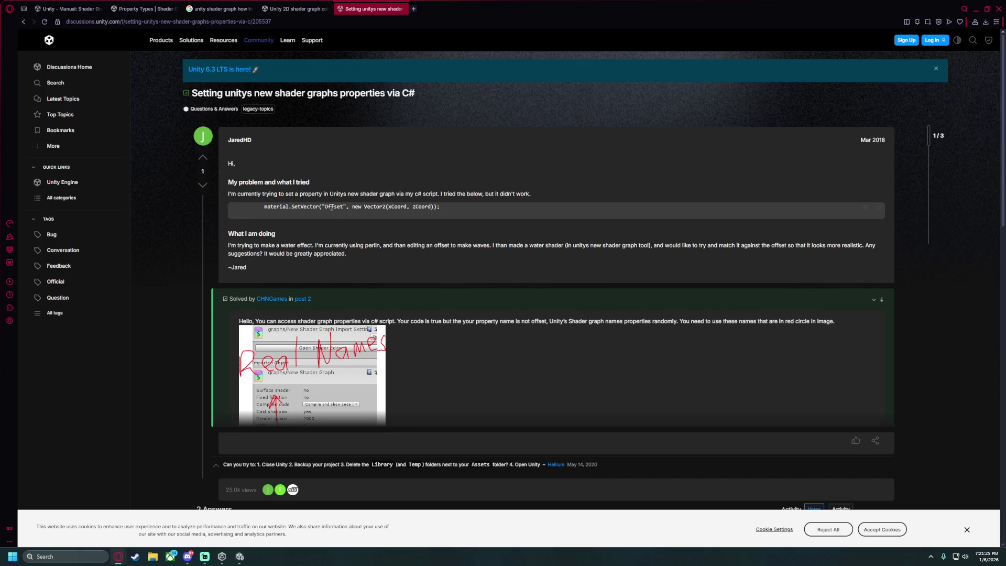
pyautogui.scroll(-4, 362, 208)
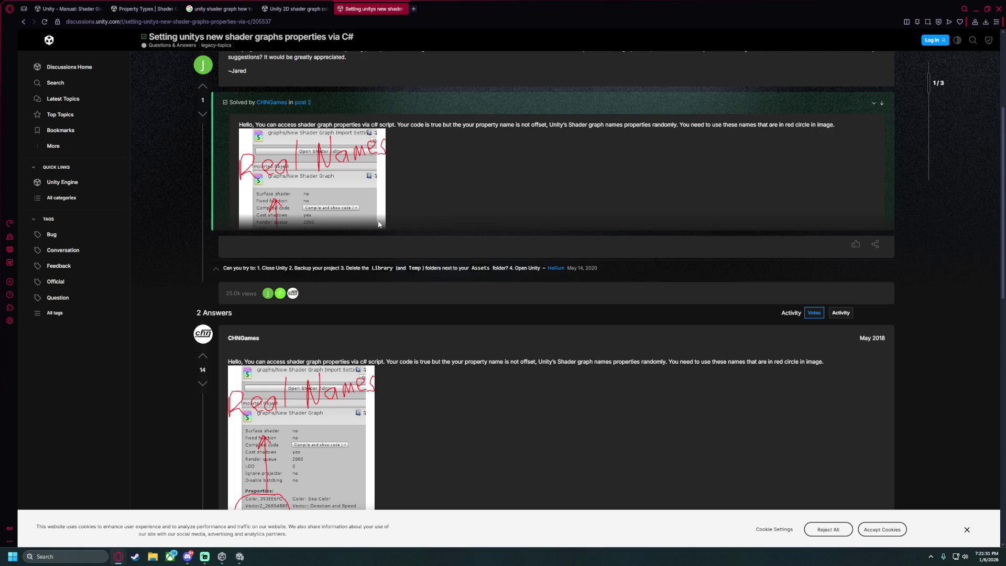
pyautogui.click(872, 103)
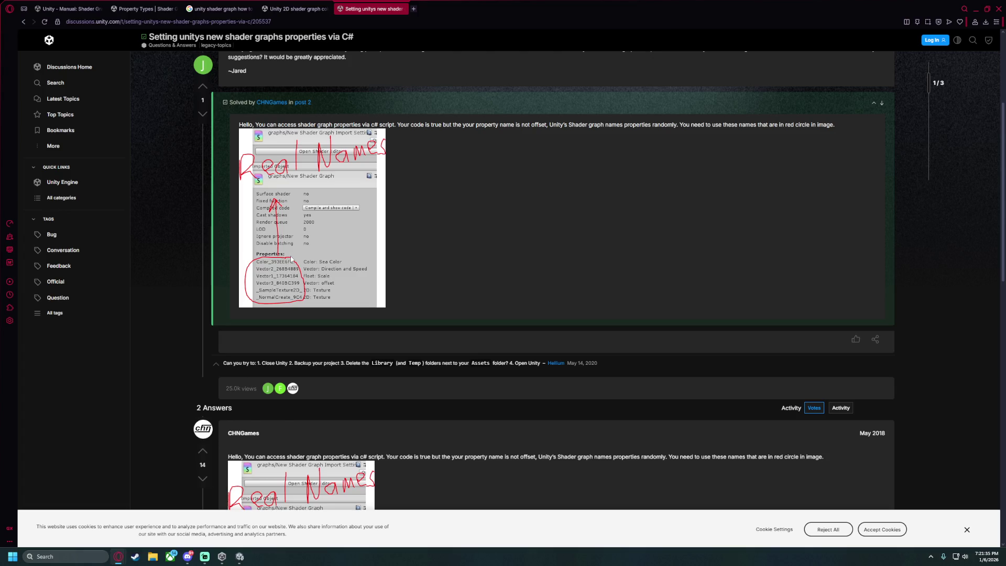
# Read the answer: Shader Graph auto-names properties, so use the circled reference names from C#.
pyautogui.moveTo(281, 124)
pyautogui.mouseDown()
pyautogui.moveTo(360, 124)
pyautogui.moveTo(324, 123)
pyautogui.mouseUp()
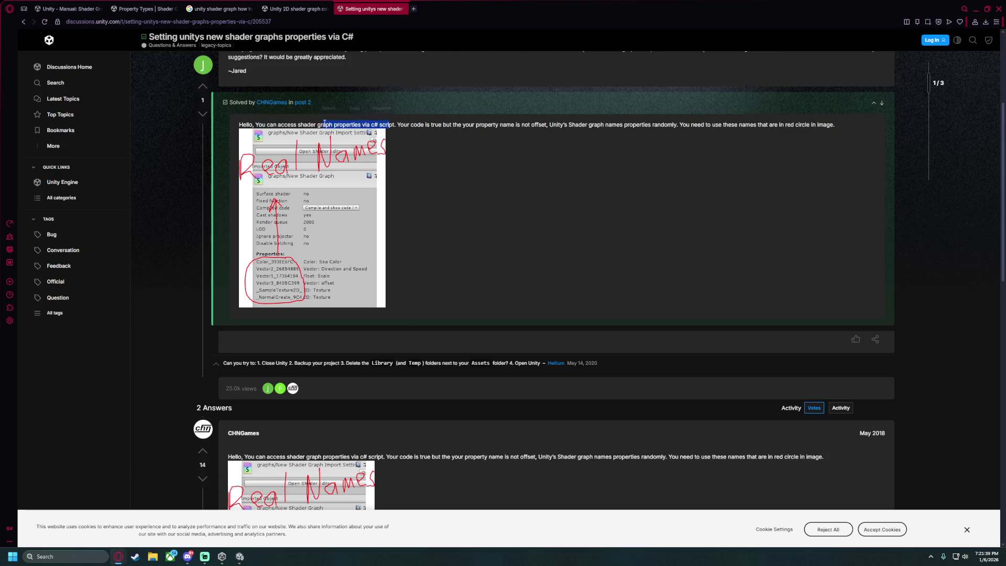
pyautogui.moveTo(410, 124); pyautogui.dragTo(546, 125)
pyautogui.scroll(1, 551, 212)
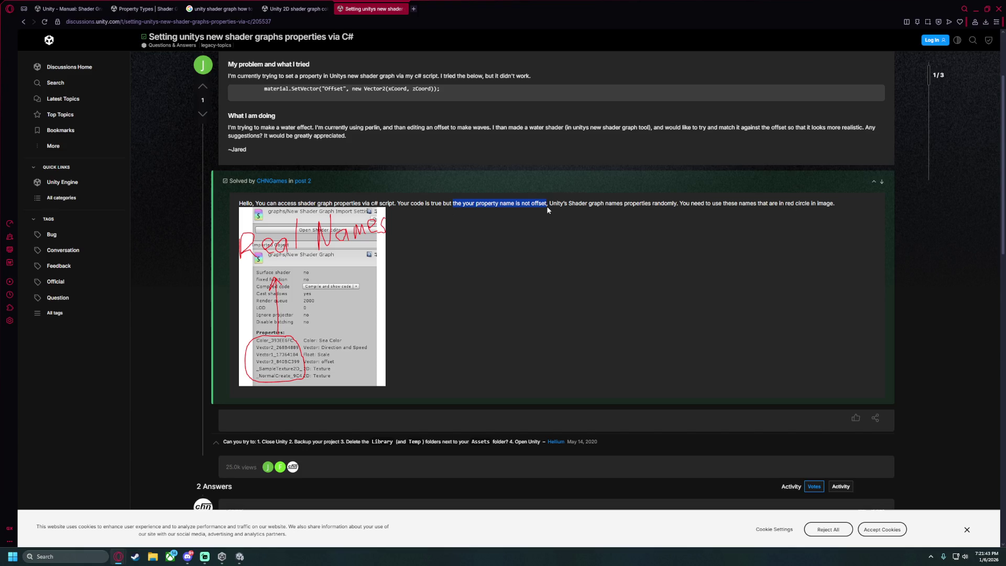
pyautogui.moveTo(549, 205); pyautogui.dragTo(676, 205)
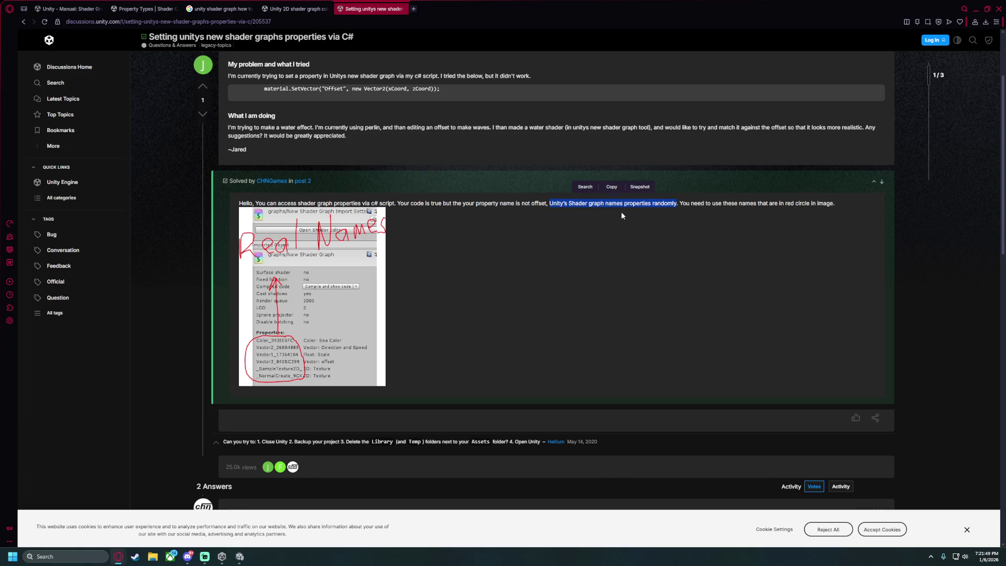
pyautogui.click(682, 203)
pyautogui.moveTo(685, 203); pyautogui.dragTo(834, 204)
pyautogui.click(811, 228)
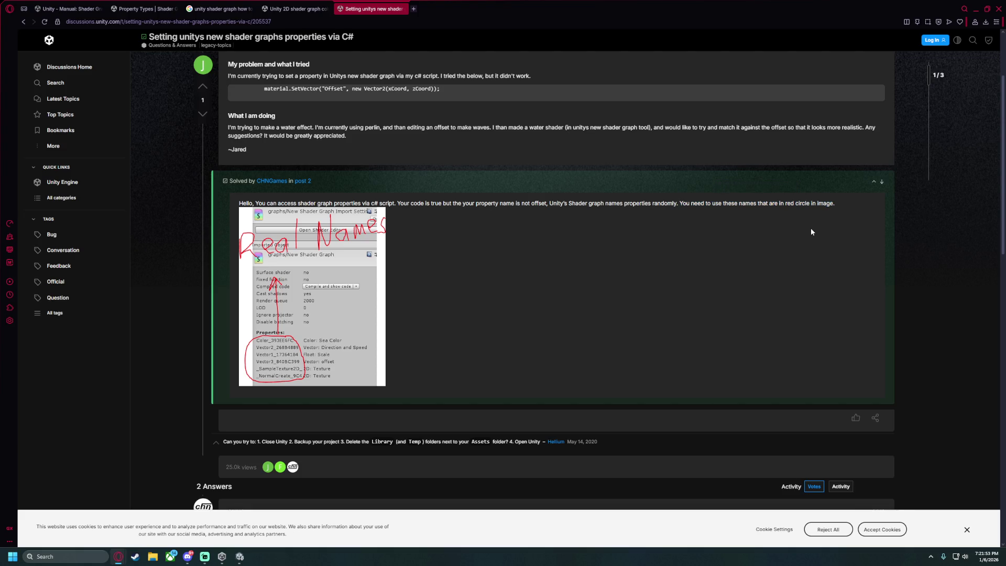
pyautogui.click(240, 556)
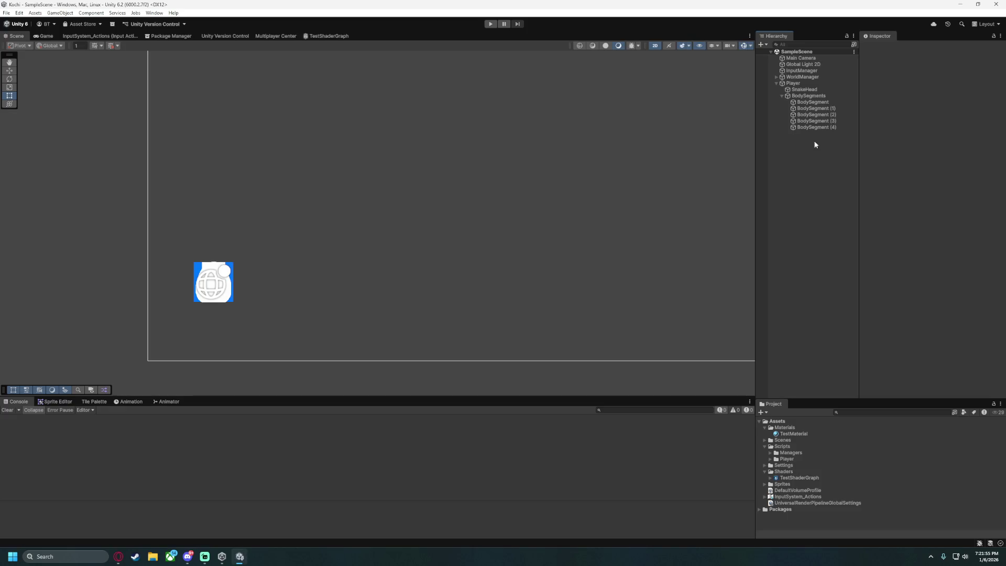
# Select SnakeHead plus BodySegment through BodySegment (4) and drop TestMaterial onto their Material field.
pyautogui.click(804, 91)
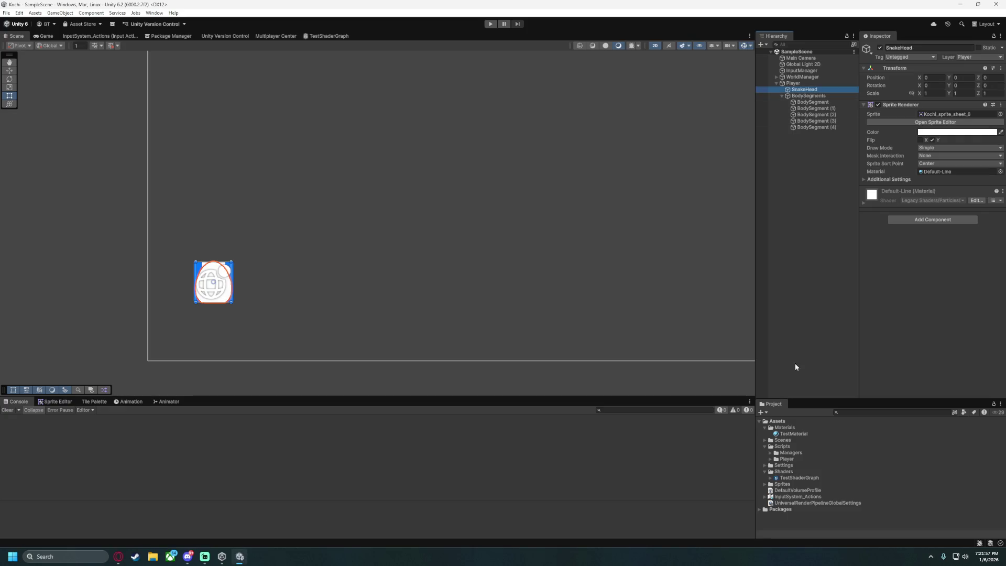
pyautogui.keyDown('ctrl'); pyautogui.click(812, 102); pyautogui.keyUp('ctrl')
pyautogui.keyDown('ctrl'); pyautogui.click(812, 108); pyautogui.keyUp('ctrl')
pyautogui.keyDown('ctrl'); pyautogui.click(812, 114); pyautogui.keyUp('ctrl')
pyautogui.keyDown('ctrl'); pyautogui.click(812, 120); pyautogui.keyUp('ctrl')
pyautogui.keyDown('ctrl'); pyautogui.click(812, 126); pyautogui.keyUp('ctrl')
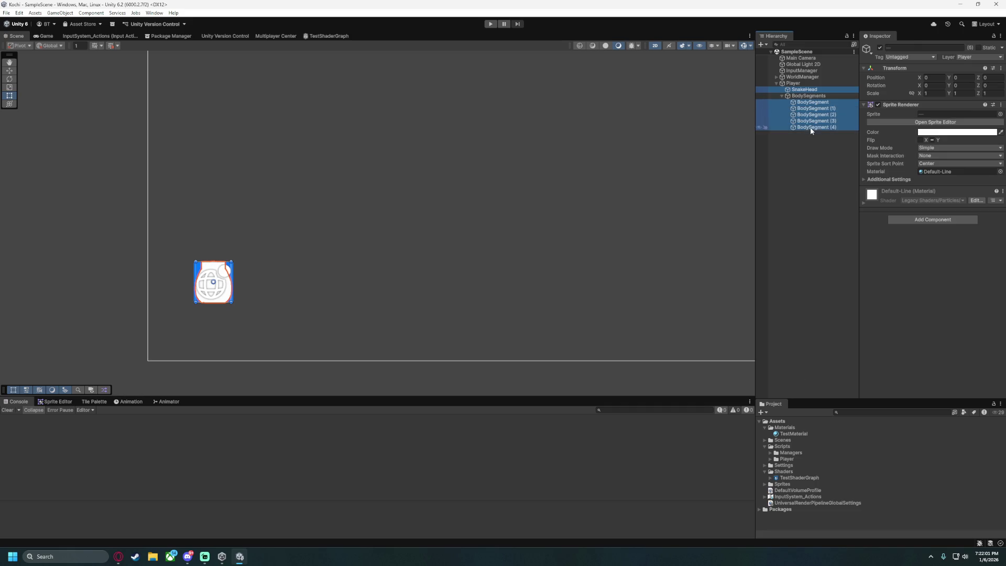
pyautogui.moveTo(794, 434); pyautogui.dragTo(948, 171)
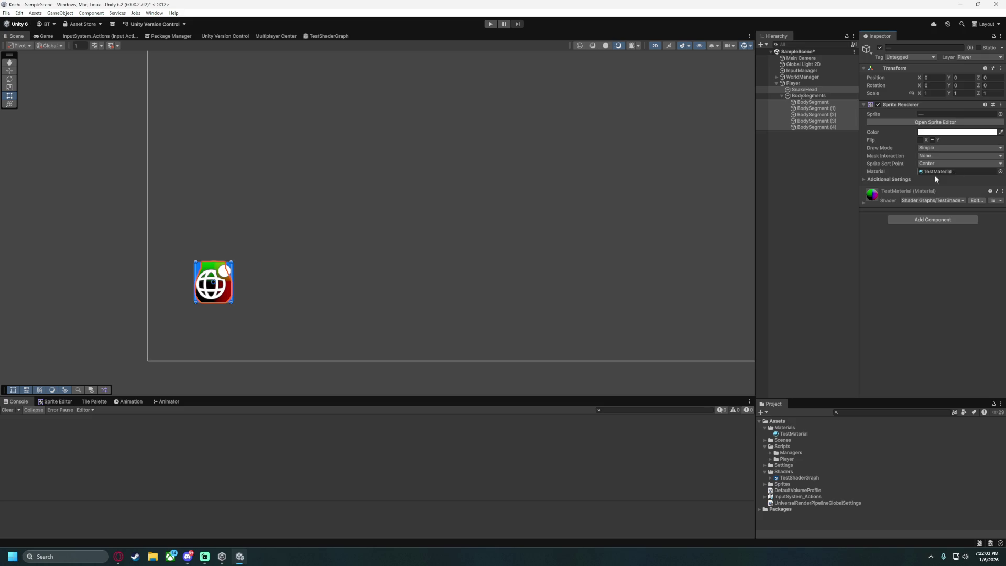
pyautogui.click(765, 196)
pyautogui.click(793, 82)
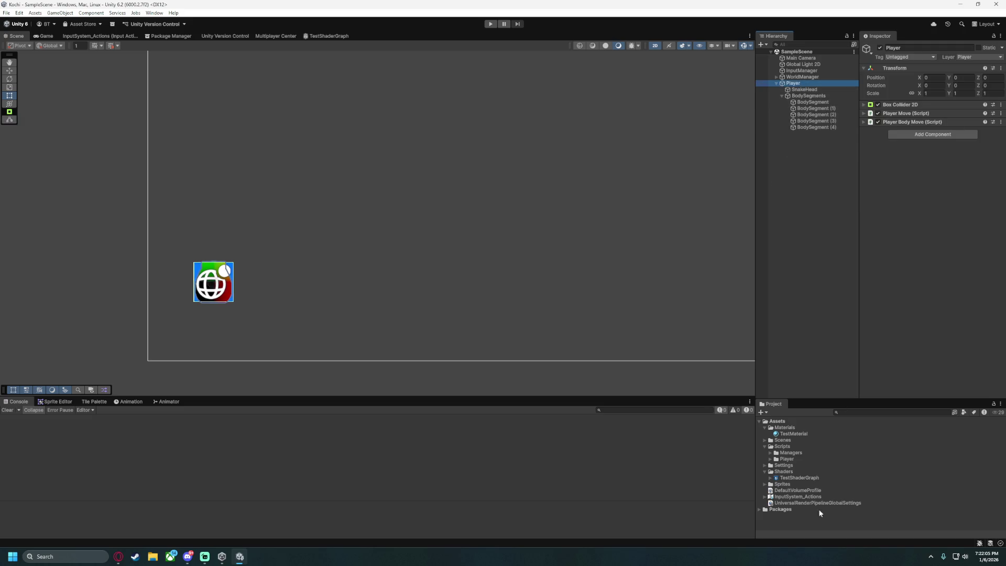
# Create a MonoBehaviour script named SnakeColor in the Scripts/Player folder.
pyautogui.doubleClick(771, 459)
pyautogui.rightClick(786, 459)
pyautogui.moveTo(864, 256)
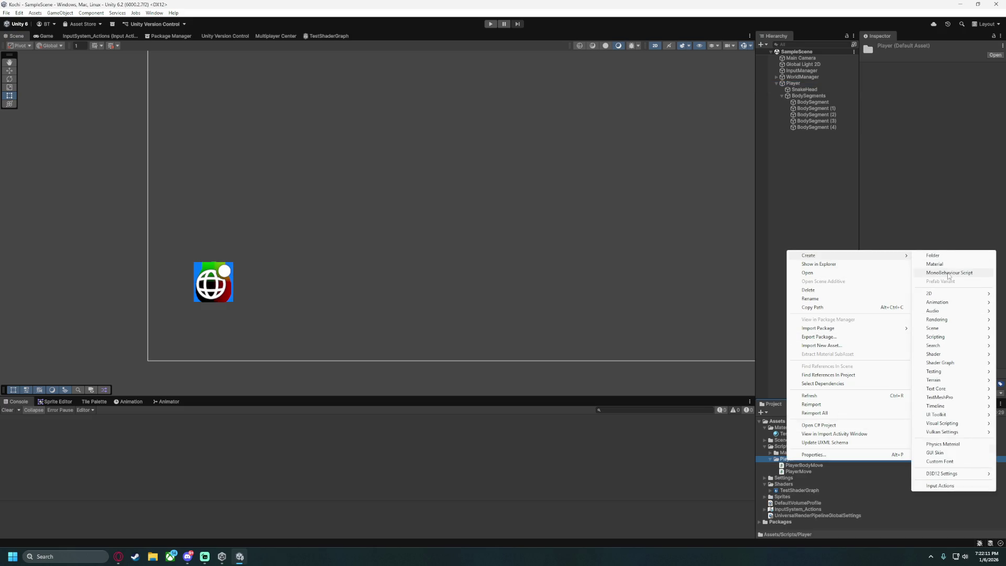
pyautogui.click(949, 273)
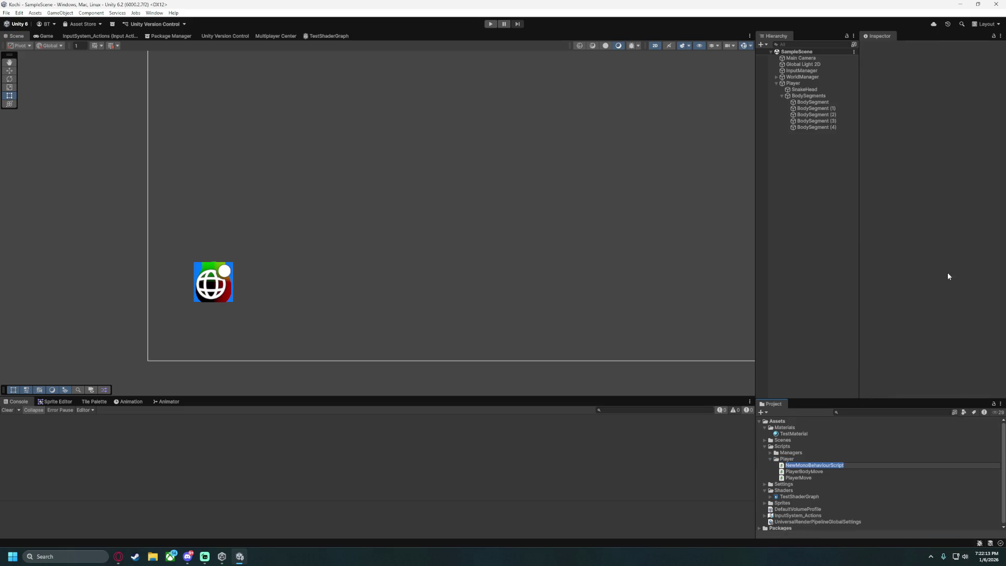
pyautogui.write('SnakeColor')
pyautogui.press('Return')
# Try attaching SnakeColor to Player, dismiss the can't-add-script error, and reselect the script.
pyautogui.click(801, 85)
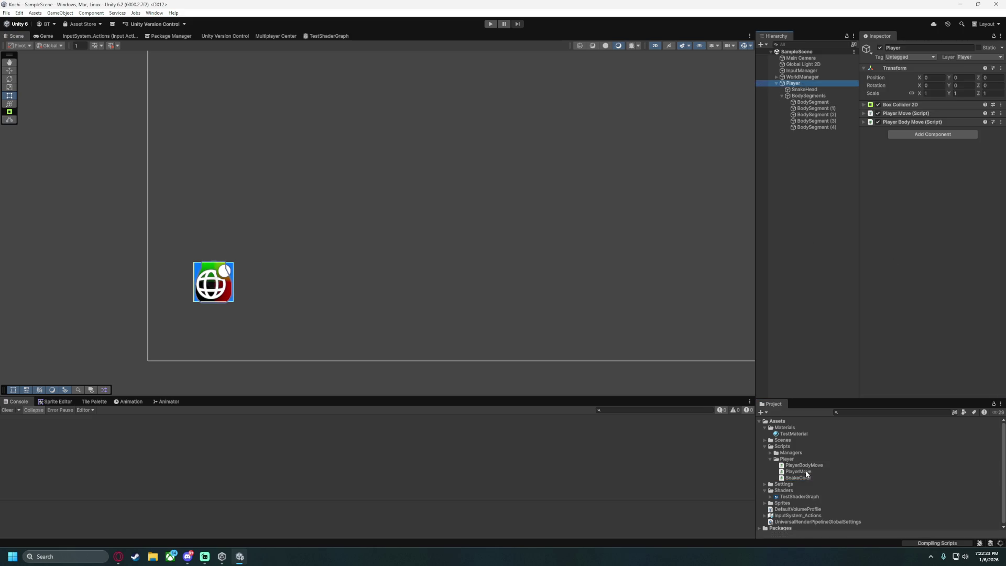
pyautogui.moveTo(799, 478)
pyautogui.mouseDown()
pyautogui.moveTo(853, 399)
pyautogui.moveTo(884, 138)
pyautogui.mouseUp()
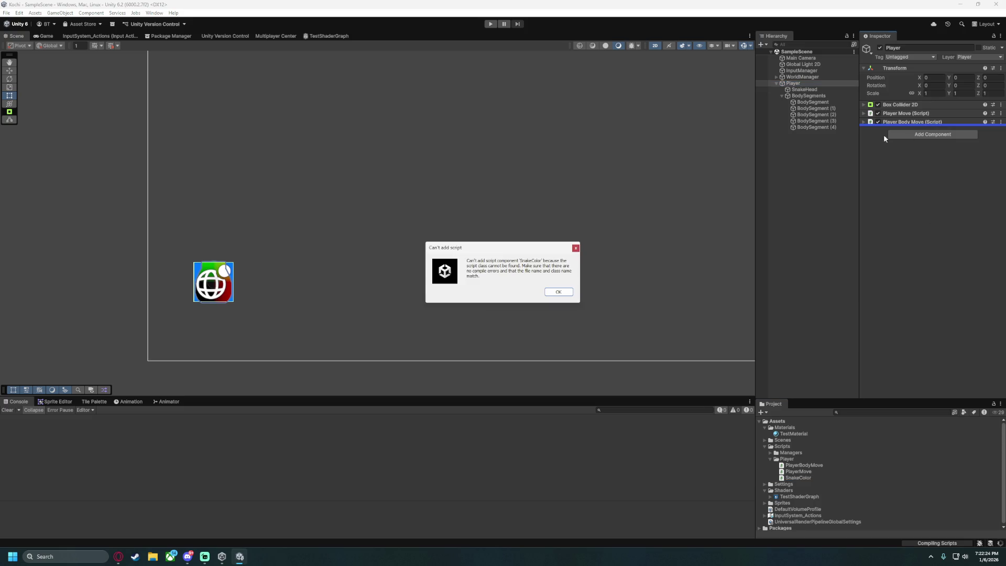
pyautogui.click(553, 292)
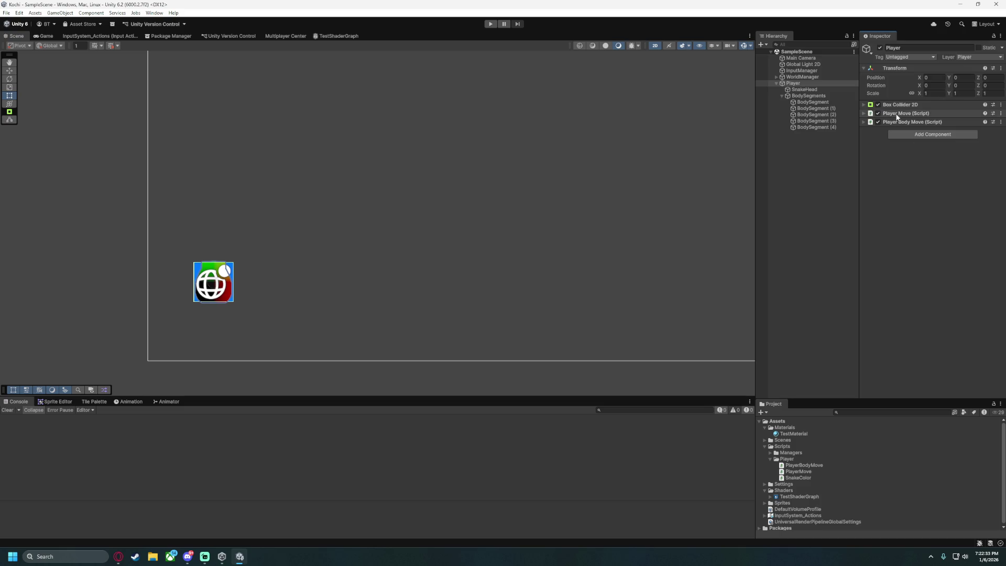
pyautogui.click(794, 478)
# Open SnakeColor in the code editor, attach it to Player, and save the scene.
pyautogui.doubleClick(795, 478)
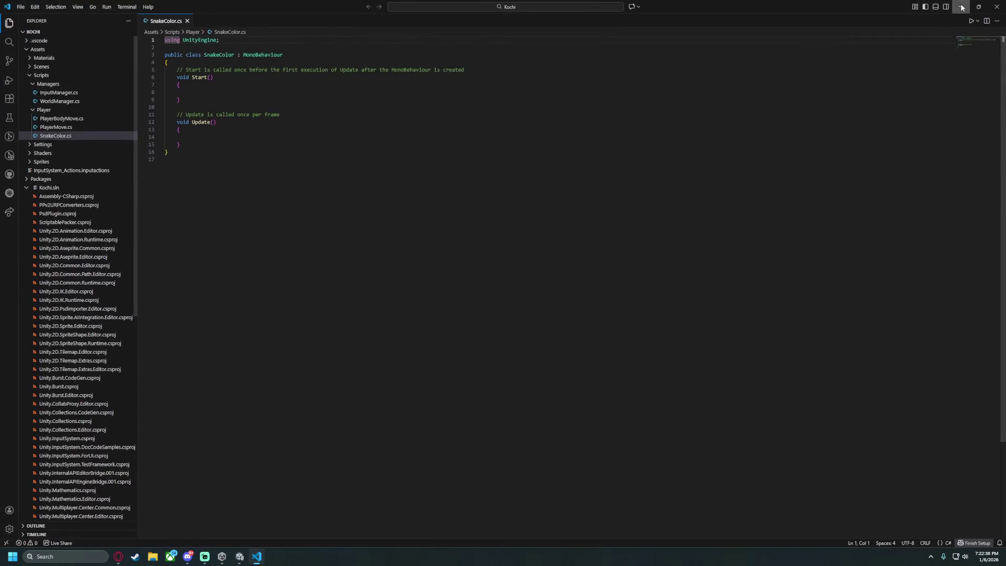
pyautogui.hotkey('alt', 'Tab')
pyautogui.moveTo(894, 289); pyautogui.dragTo(802, 85)
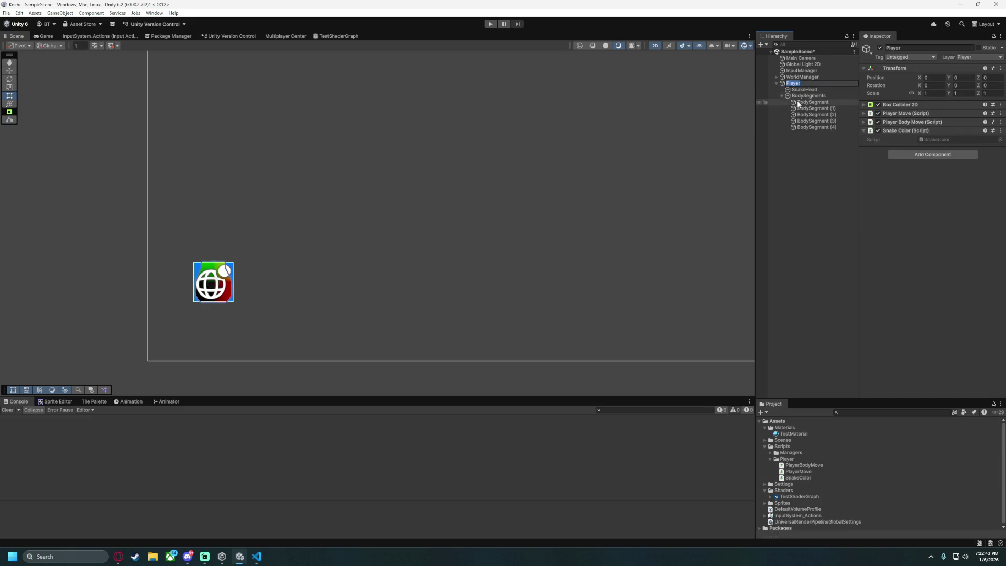
pyautogui.click(804, 90)
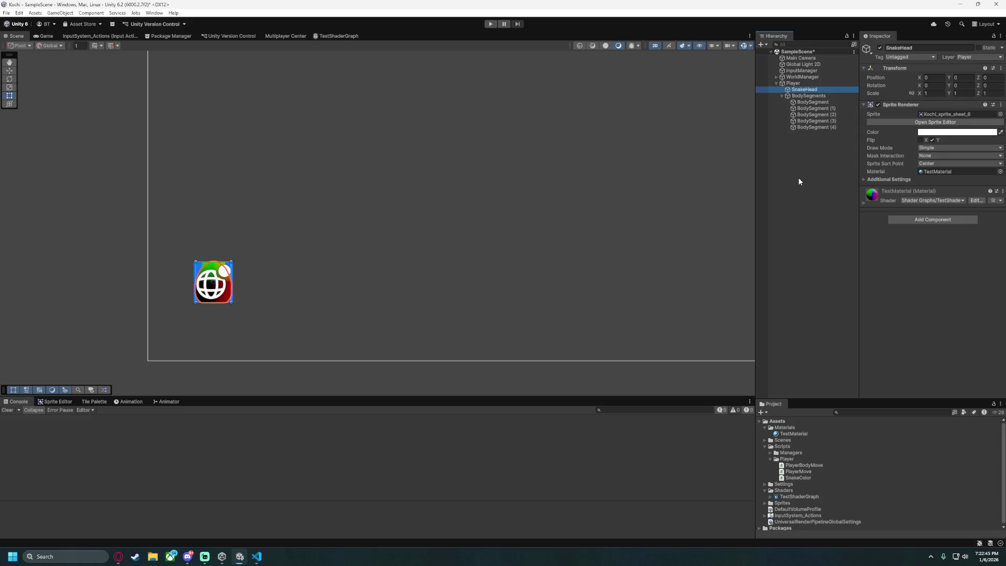
pyautogui.click(797, 177)
pyautogui.hotkey('ctrl', 's')
# Select SnakeHead and expand its TestMaterial properties to confirm HeadPosition is exposed.
pyautogui.click(806, 90)
pyautogui.click(862, 180)
pyautogui.click(862, 180)
pyautogui.click(785, 96)
pyautogui.click(781, 96)
pyautogui.click(804, 89)
pyautogui.click(868, 205)
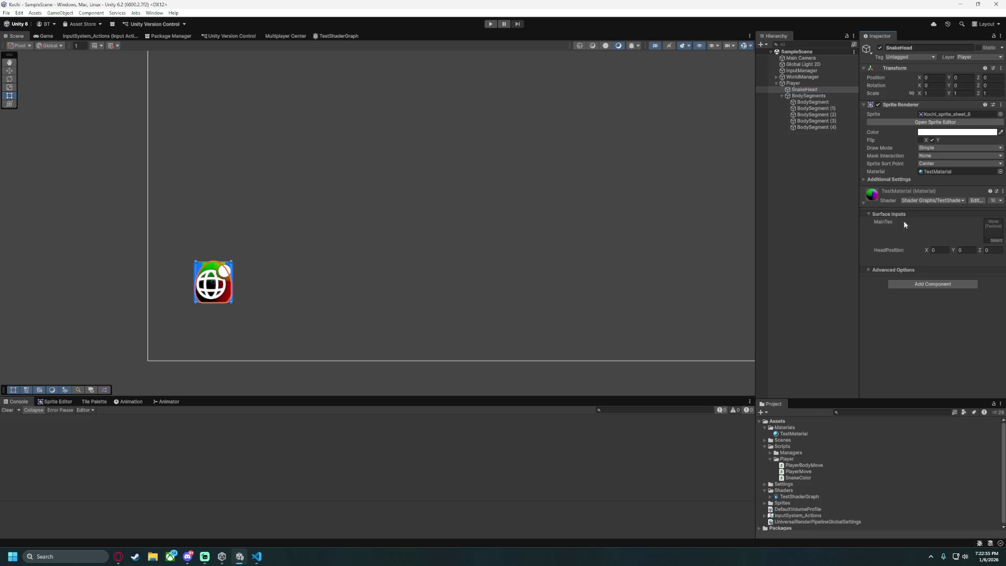
pyautogui.click(874, 218)
pyautogui.click(872, 216)
pyautogui.click(870, 270)
pyautogui.click(875, 271)
pyautogui.click(257, 556)
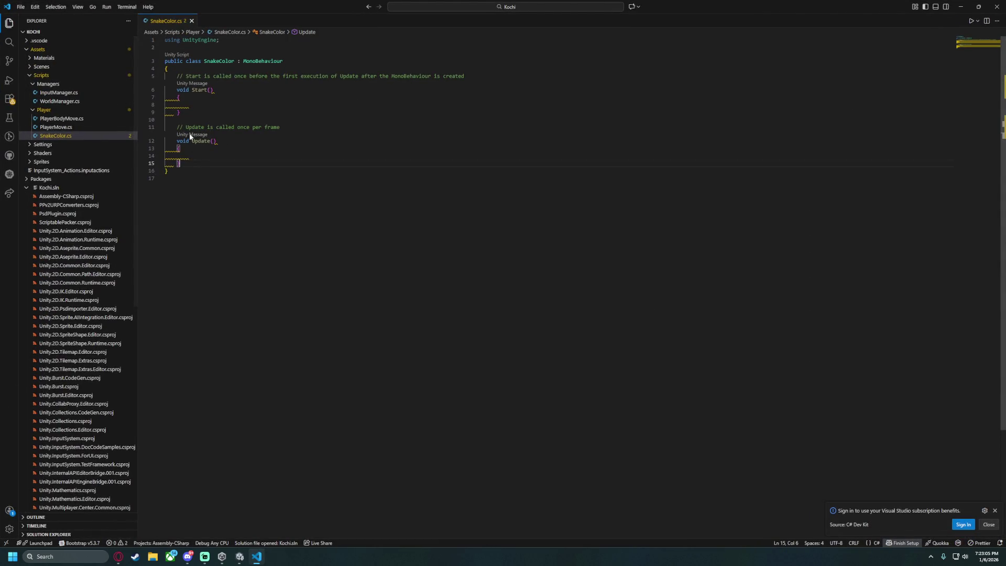
# Replace the default Start and Update methods with an empty Update method.
pyautogui.moveTo(180, 163); pyautogui.dragTo(187, 68)
pyautogui.press('BackSpace')
pyautogui.press('Return')
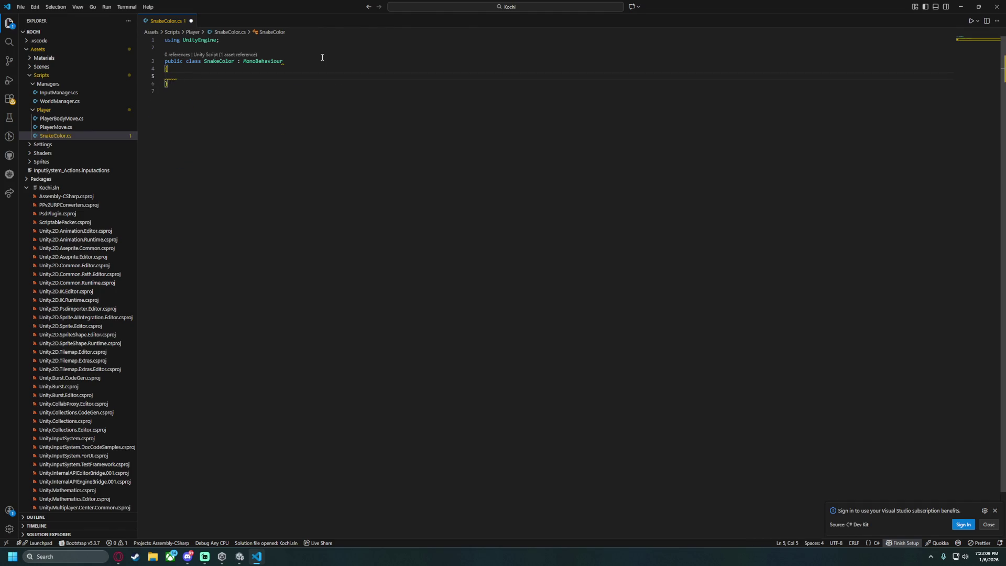
pyautogui.write('update')
pyautogui.press('Return')
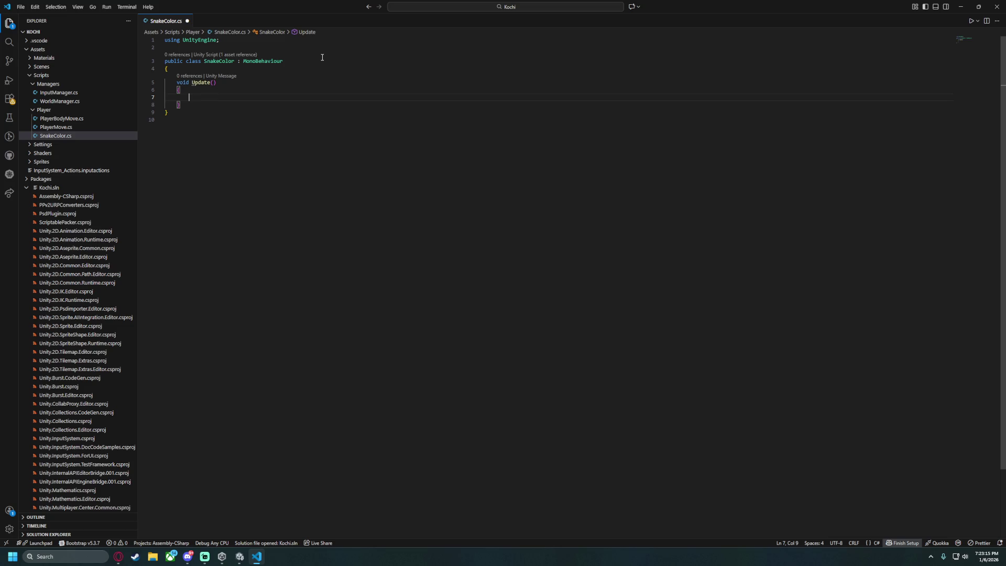
# Begin the Update body with transform.GetChild(0), trying member suggestions for the sprite component.
pyautogui.write('transform.getC')
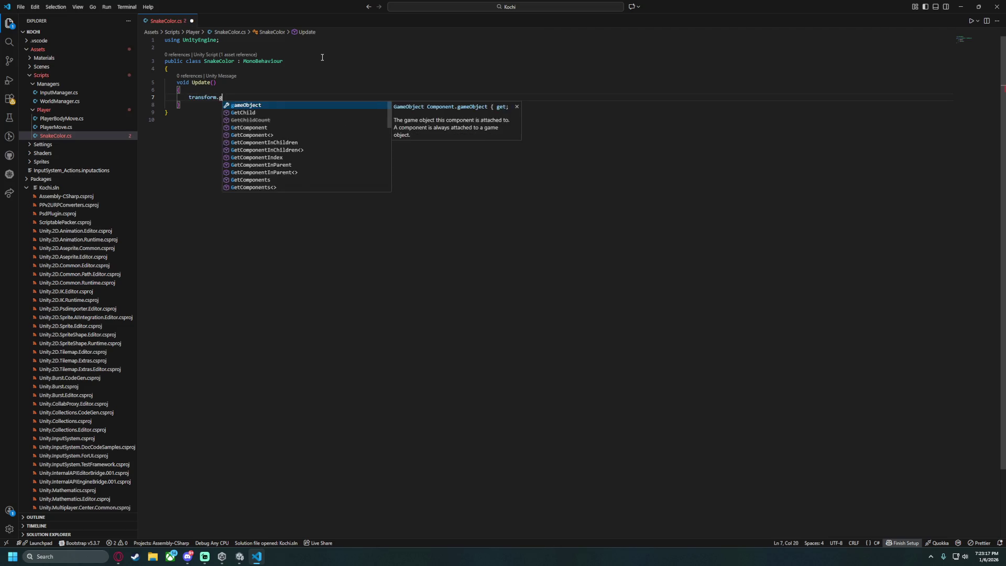
pyautogui.press('Tab')
pyautogui.write('(0).ma')
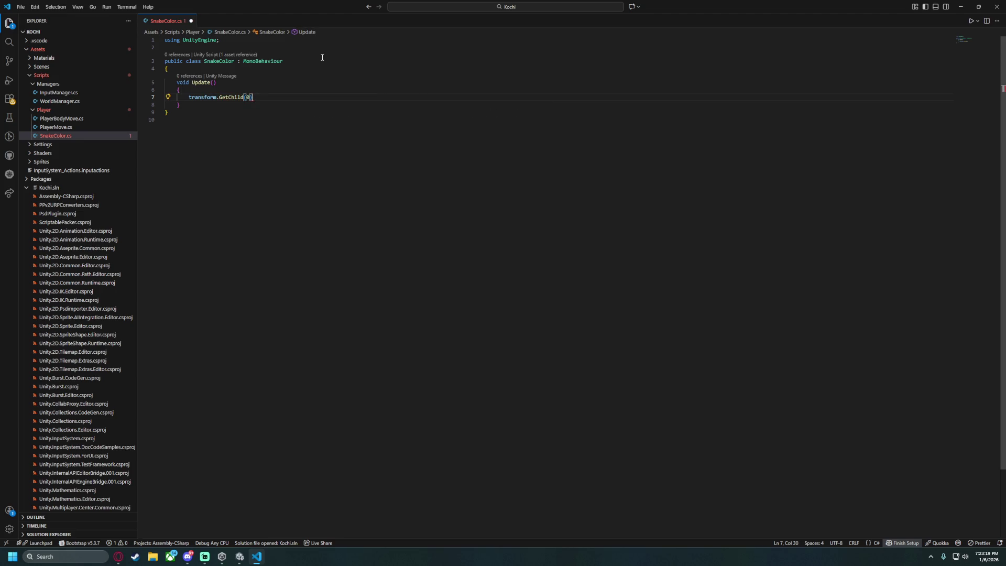
pyautogui.press('BackSpace')
pyautogui.press('BackSpace')
pyautogui.hotkey('ctrl', 'space')
pyautogui.write('R')
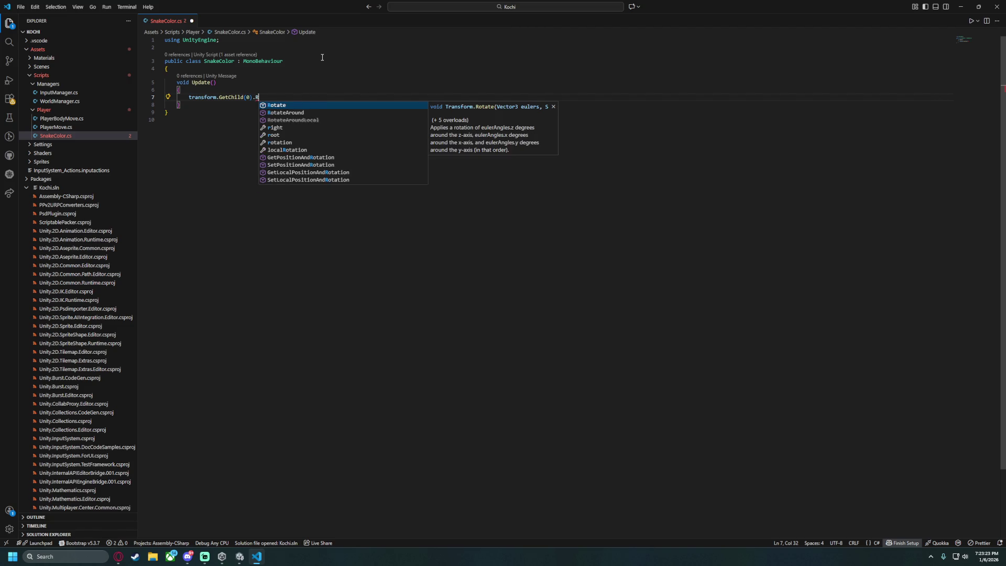
pyautogui.press('BackSpace')
pyautogui.write('SpriteRe')
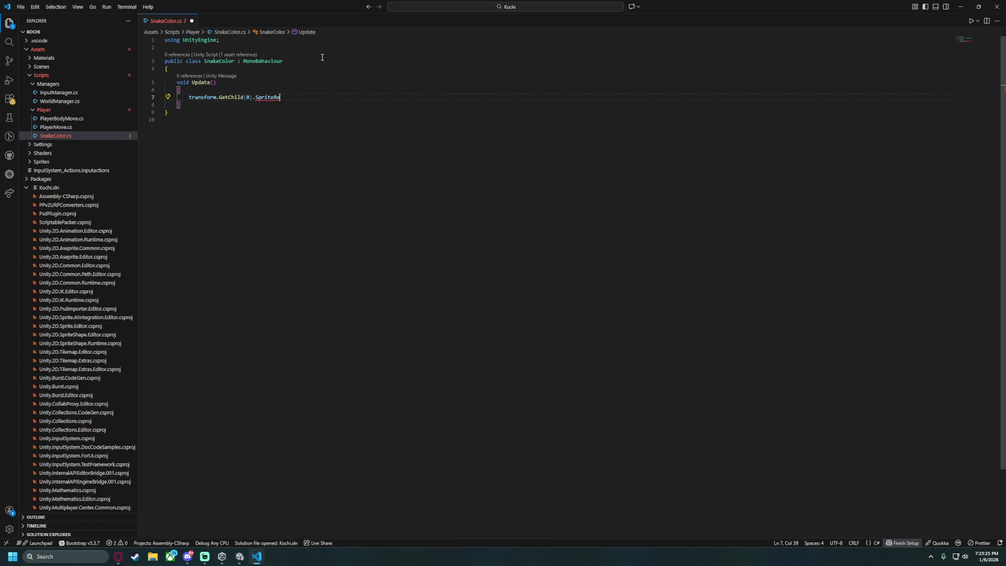
pyautogui.press('BackSpace')
pyautogui.press('BackSpace')
pyautogui.press('BackSpace')
pyautogui.click(239, 560)
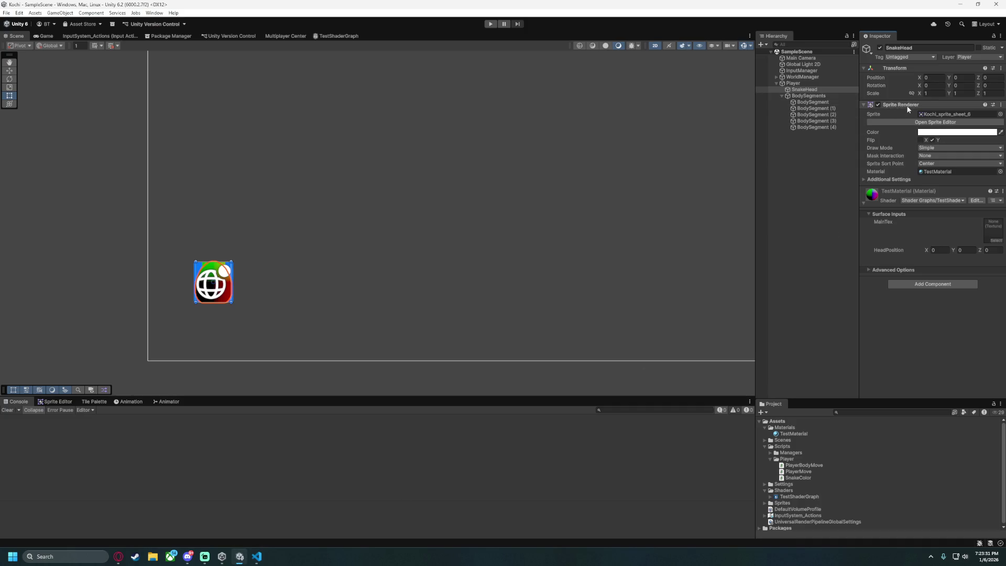
pyautogui.click(257, 559)
# Finish the line: .GetComponent<SpriteRenderer>()?.material.SetVector("HeadPosition", transform.position); and save SnakeColor.cs.
pyautogui.write('.GetComponent<')
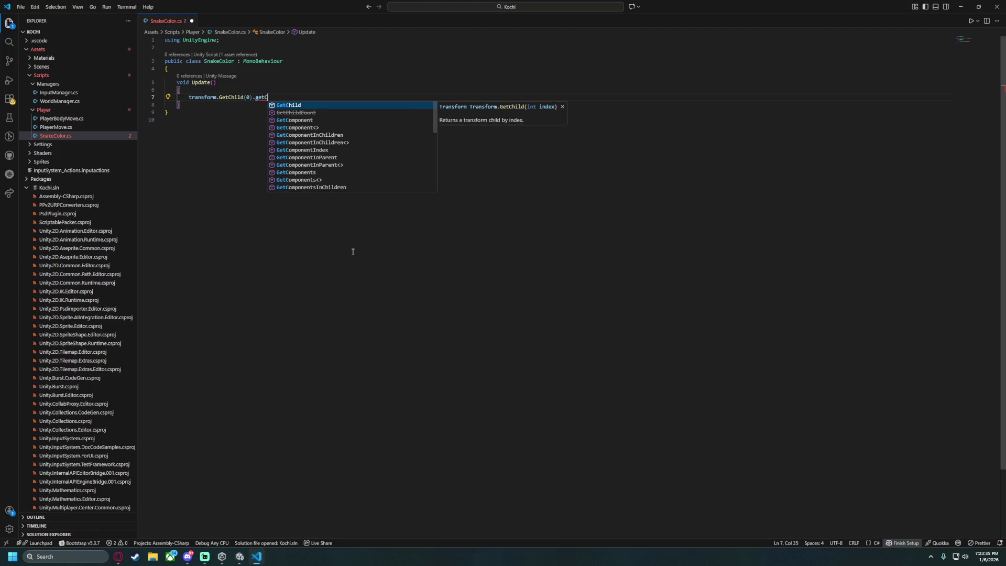
pyautogui.write('Sprite')
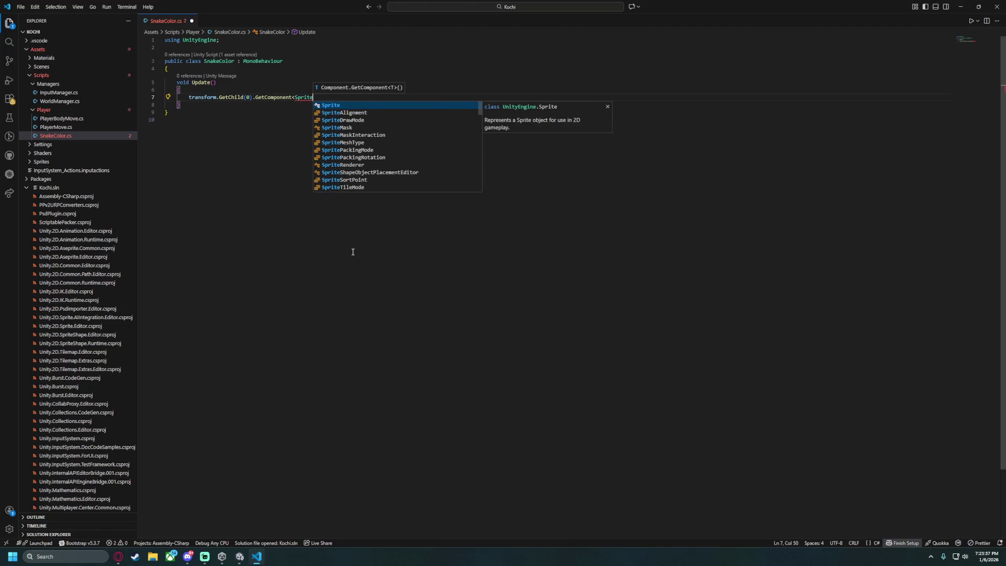
pyautogui.write('Renderer>()?')
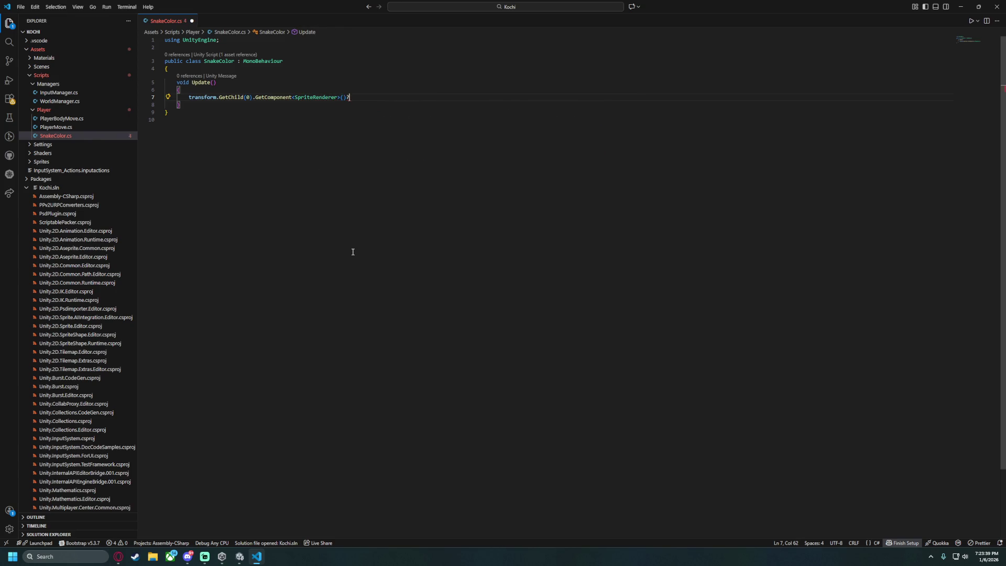
pyautogui.write('.mater')
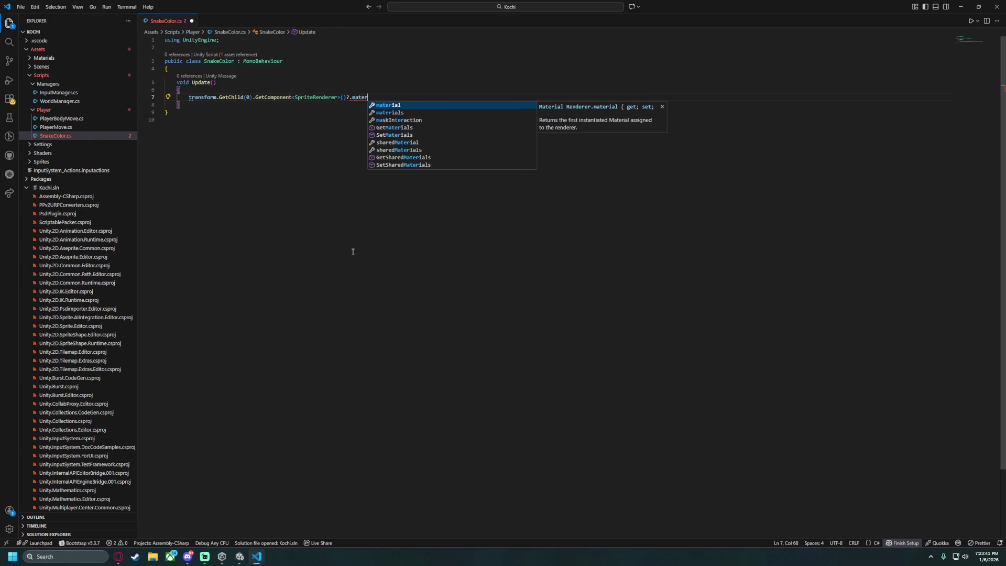
pyautogui.press('Tab')
pyautogui.write('.set')
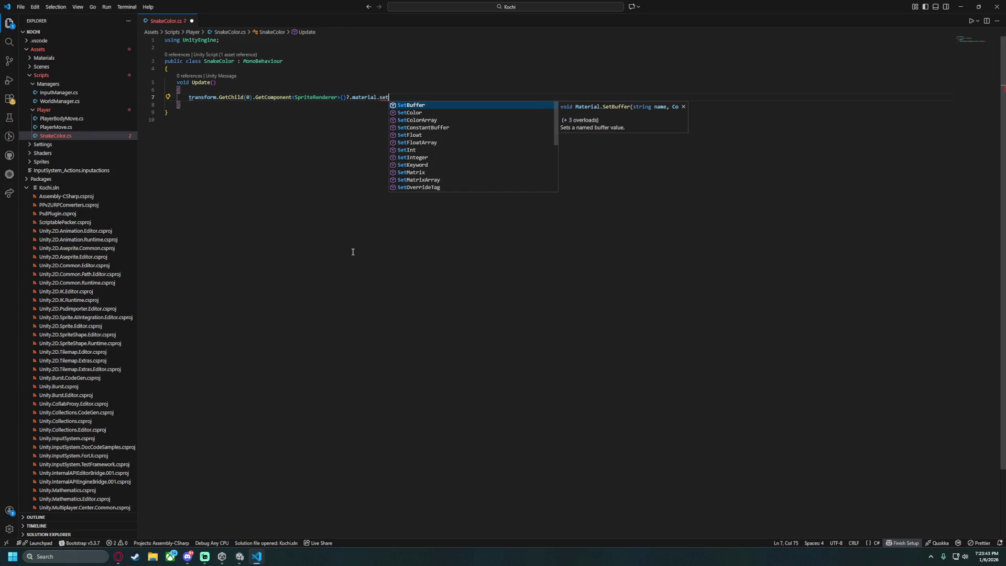
pyautogui.write('vec')
pyautogui.press('Tab')
pyautogui.write('("')
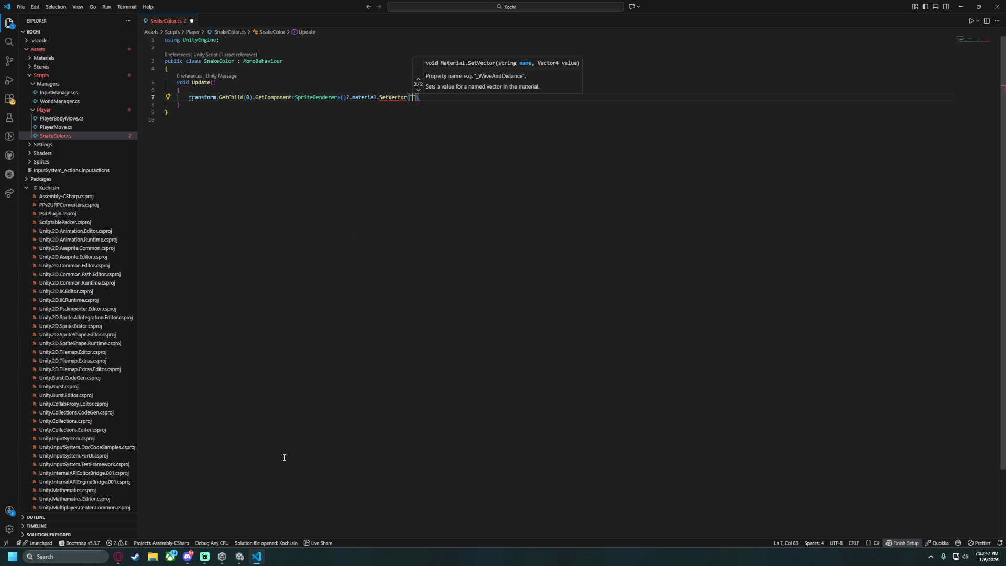
pyautogui.write('HeadPosition"')
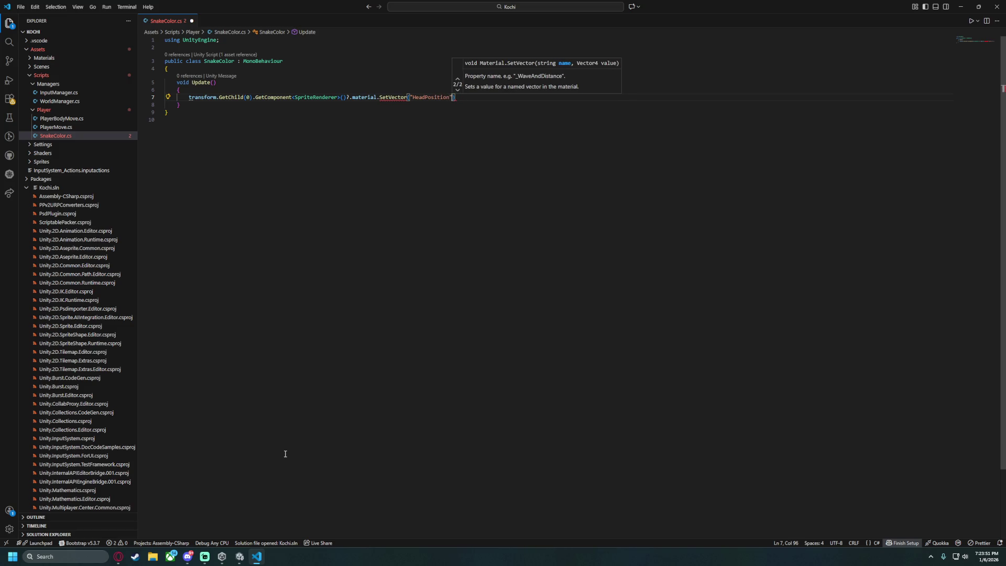
pyautogui.write(', transform.p')
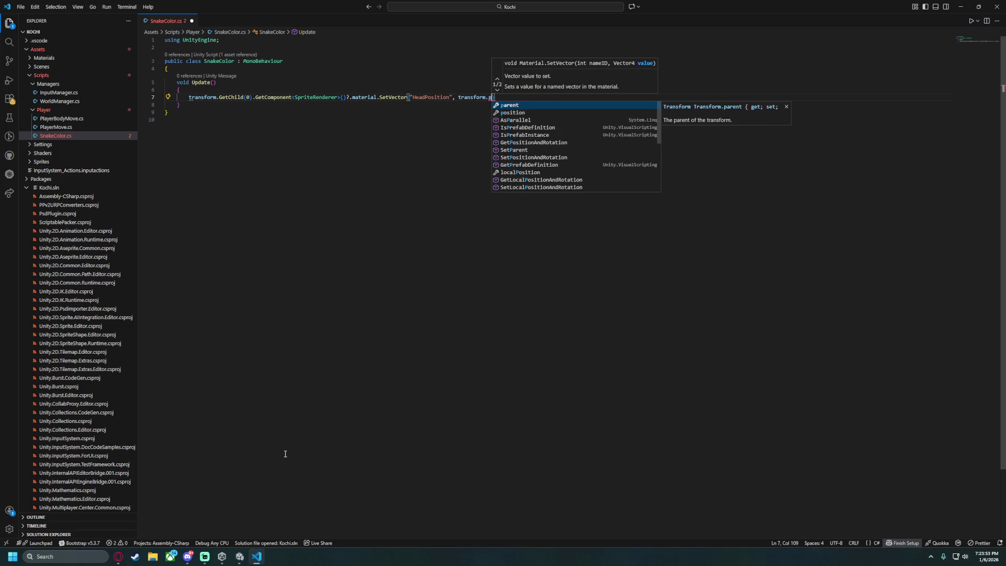
pyautogui.write('o')
pyautogui.press('Tab')
pyautogui.write(');')
pyautogui.hotkey('ctrl', 's')
pyautogui.click(233, 159)
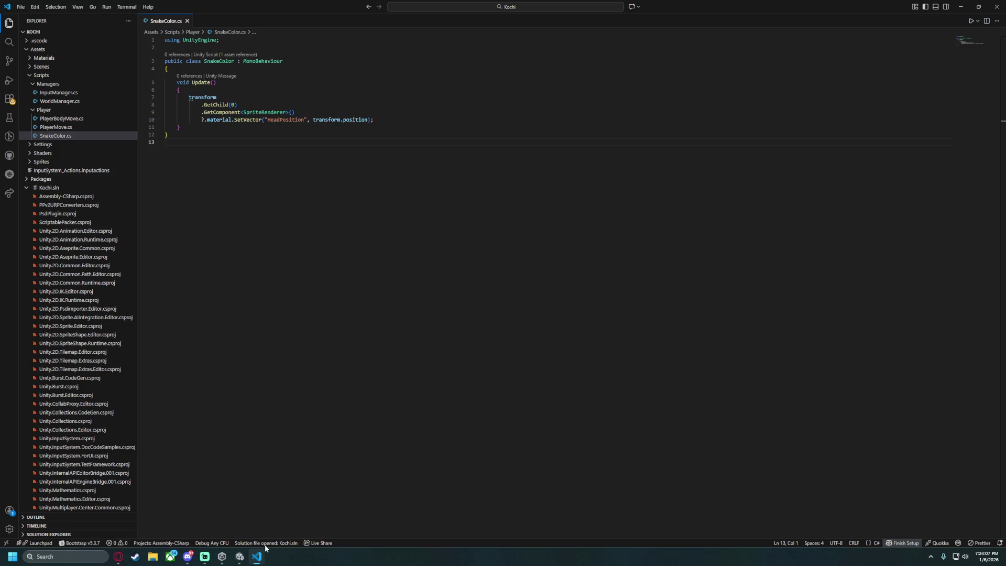
# Highlight transform, GetChild(0) and the SetVector call to explain the chain, then return to Unity.
pyautogui.moveTo(34, 543)
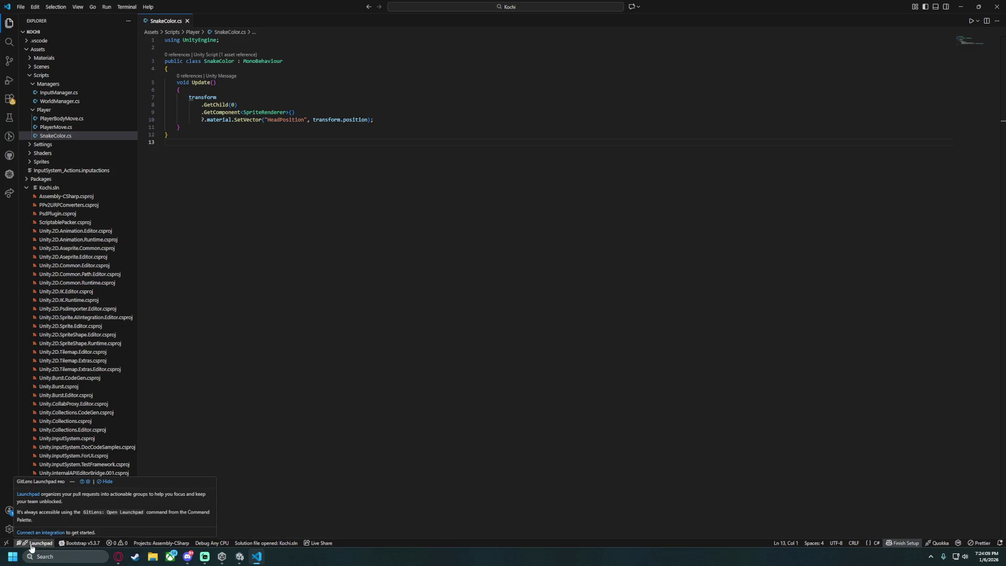
pyautogui.doubleClick(199, 97)
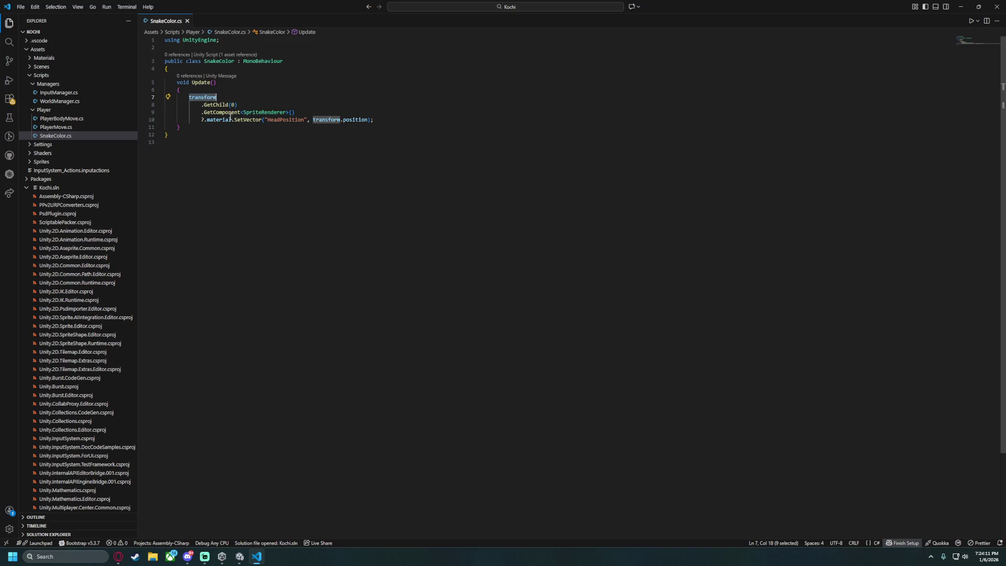
pyautogui.moveTo(408, 125)
pyautogui.mouseDown()
pyautogui.moveTo(178, 90)
pyautogui.moveTo(368, 114)
pyautogui.mouseUp()
pyautogui.click(292, 127)
pyautogui.moveTo(199, 120); pyautogui.dragTo(279, 127)
pyautogui.click(370, 121)
pyautogui.moveTo(199, 119); pyautogui.dragTo(298, 119)
pyautogui.click(335, 393)
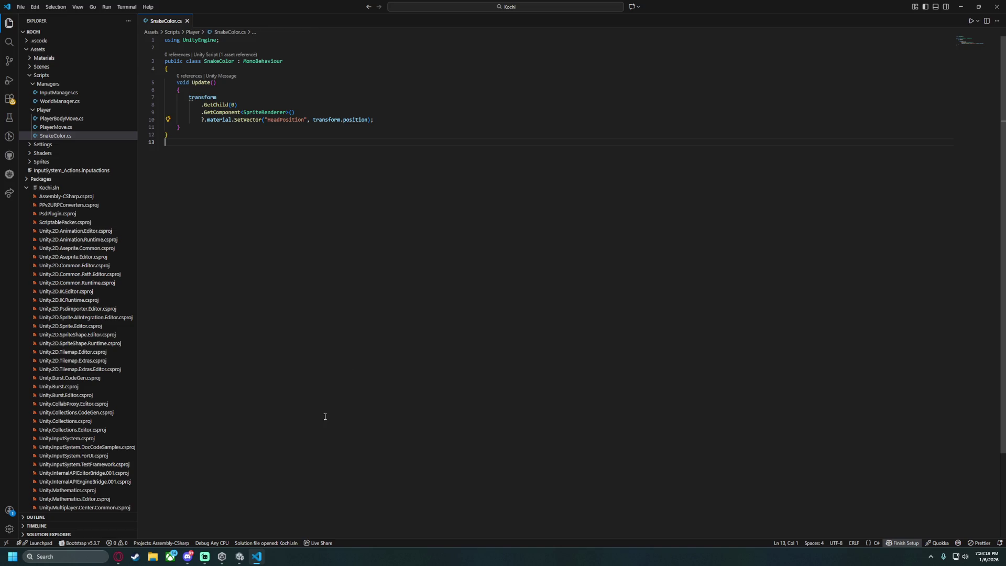
pyautogui.click(240, 556)
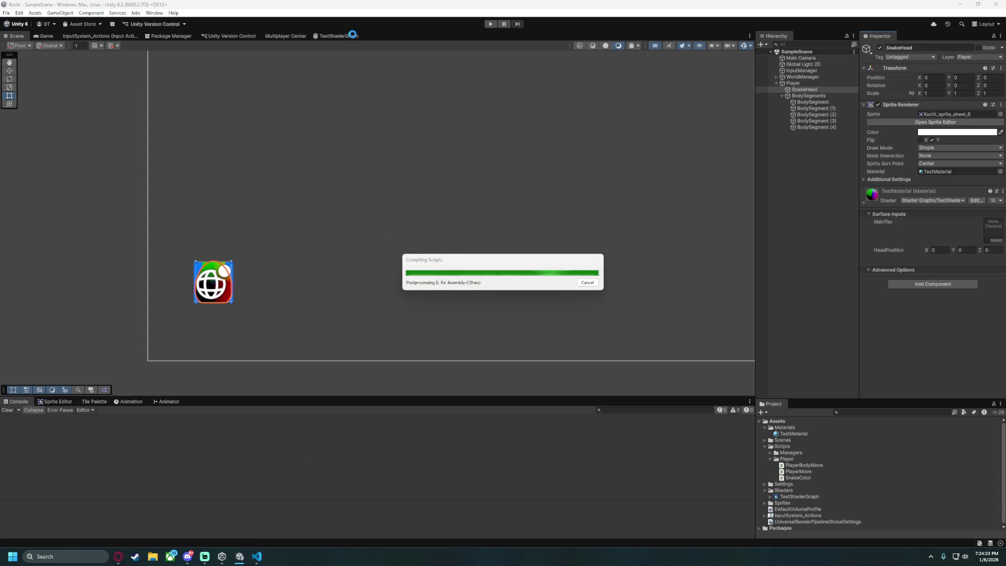
# Review the TestShaderGraph graph, then enter Play mode to test the snake's shader.
pyautogui.click(353, 36)
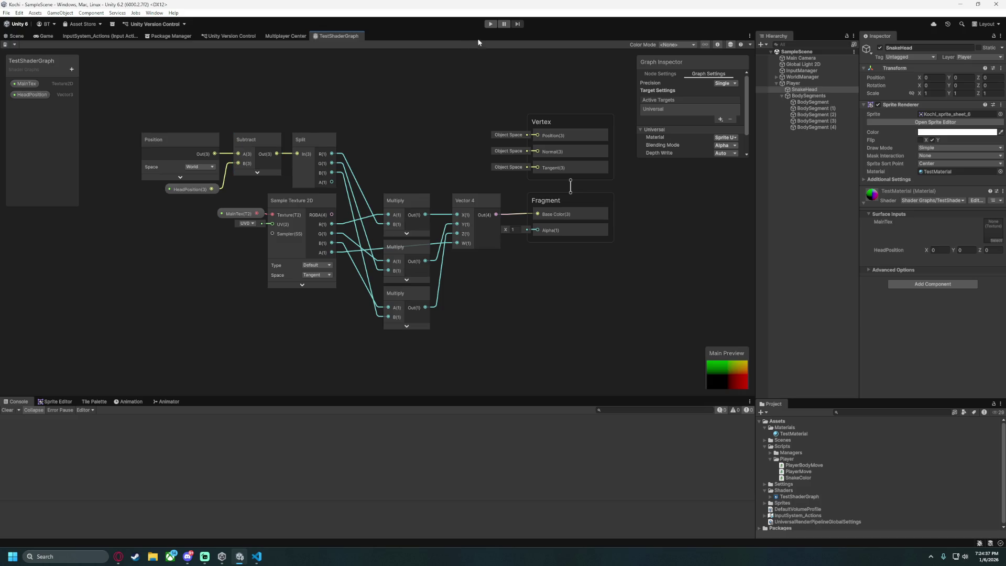
pyautogui.click(491, 24)
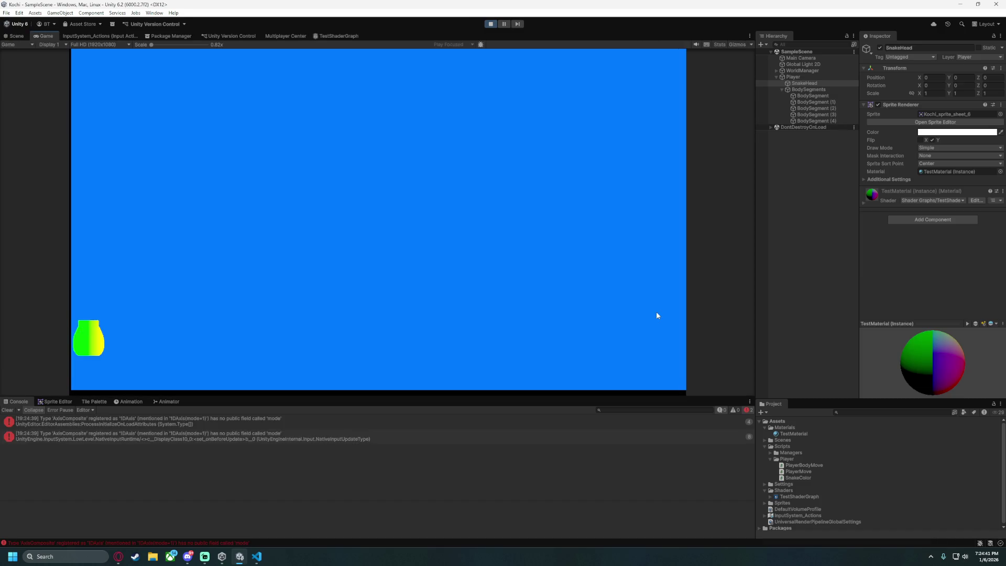
# Steer the snake with WASD turns, stop play mode, and check the material's HeadPosition value.
pyautogui.press('d')
pyautogui.press('s')
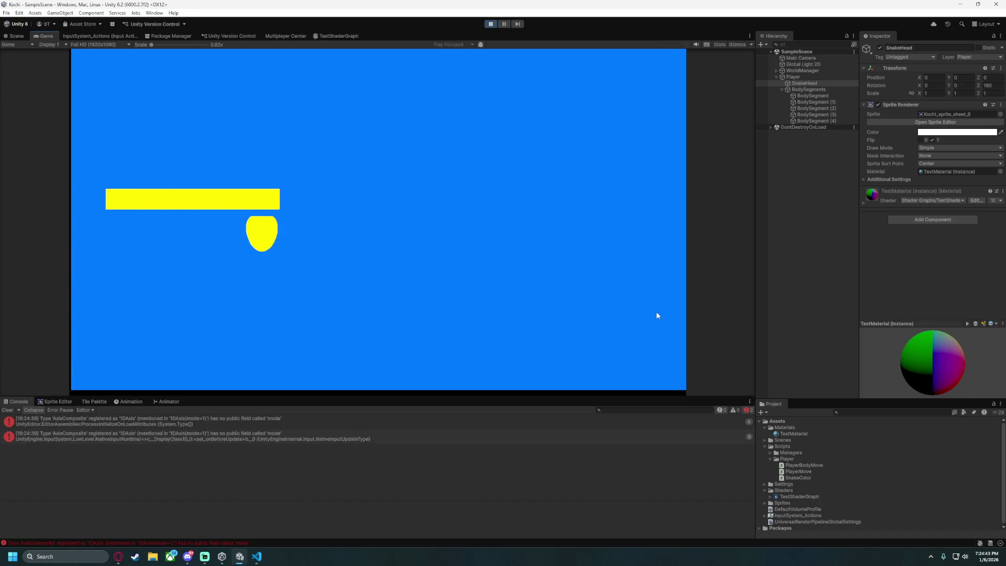
pyautogui.press('d')
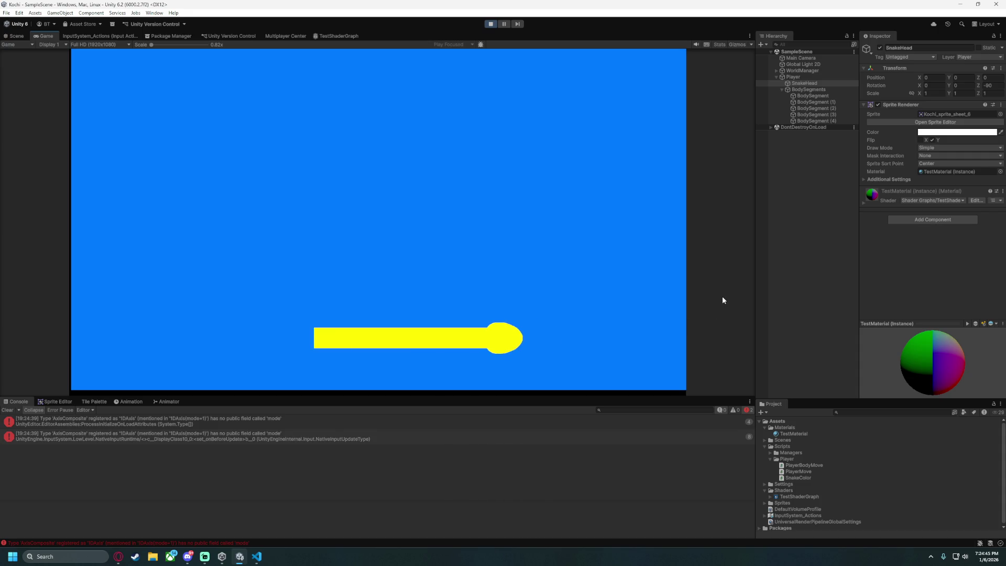
pyautogui.press('w')
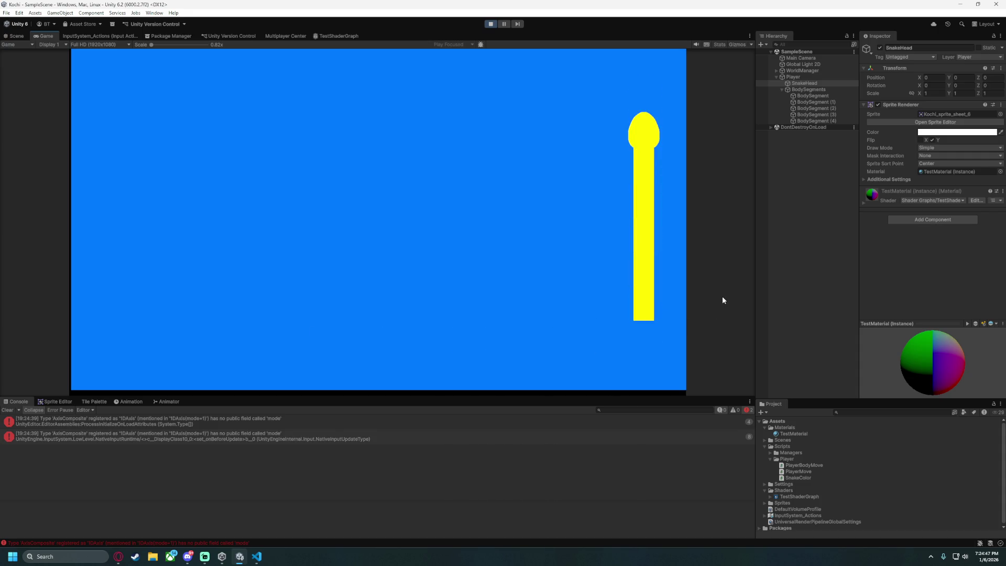
pyautogui.press('a')
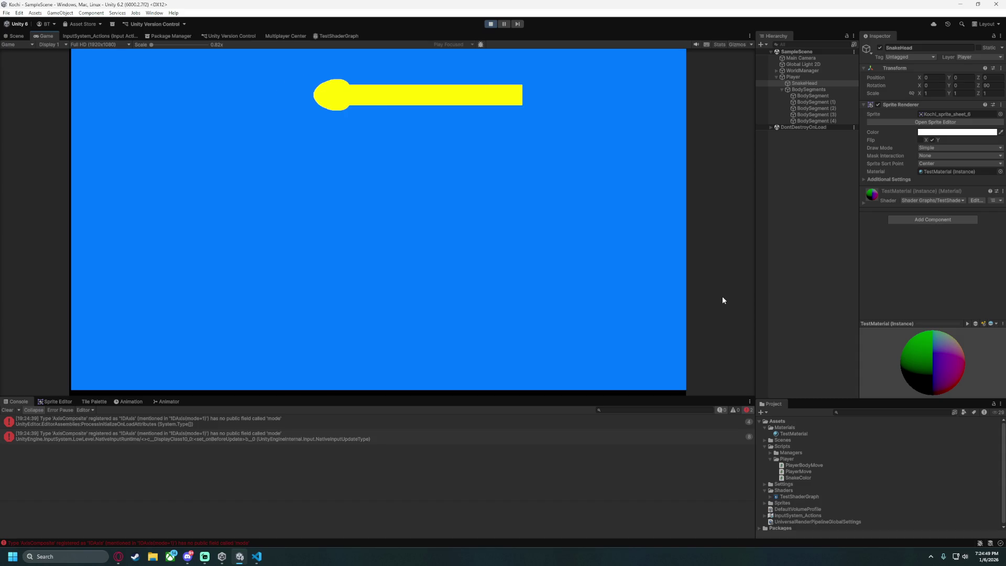
pyautogui.press('s')
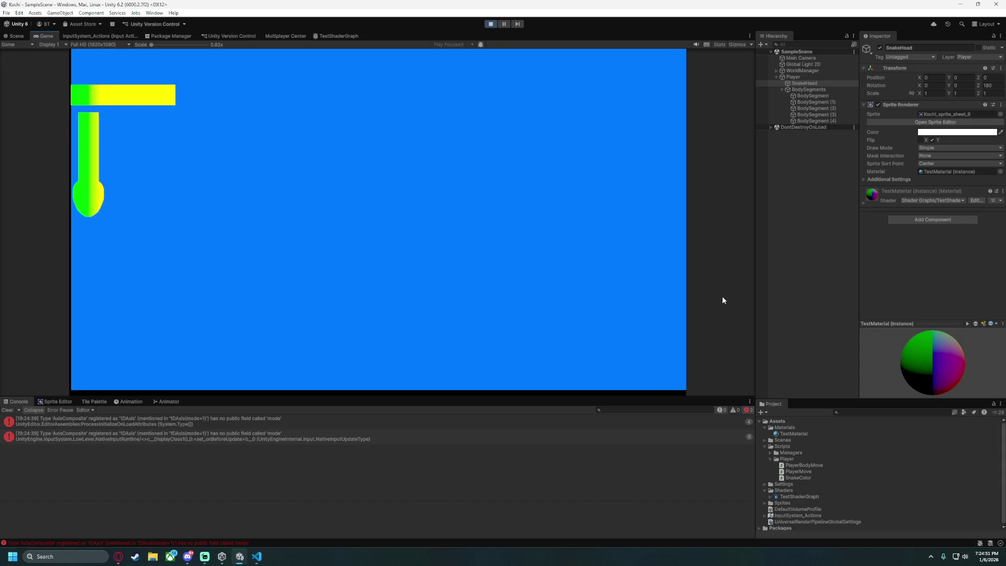
pyautogui.press('d')
pyautogui.press('w')
pyautogui.press('d')
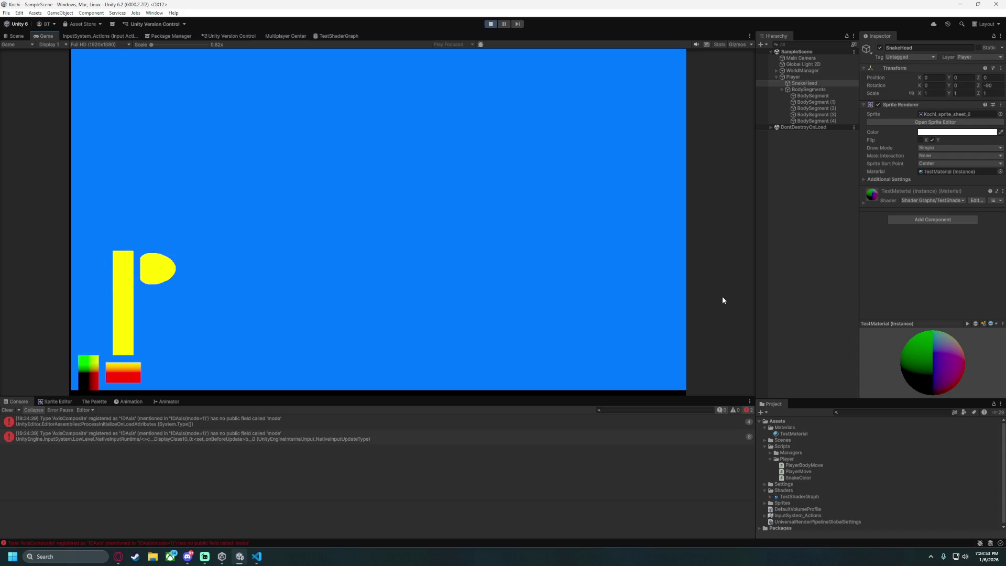
pyautogui.press('s')
pyautogui.press('d')
pyautogui.press('w')
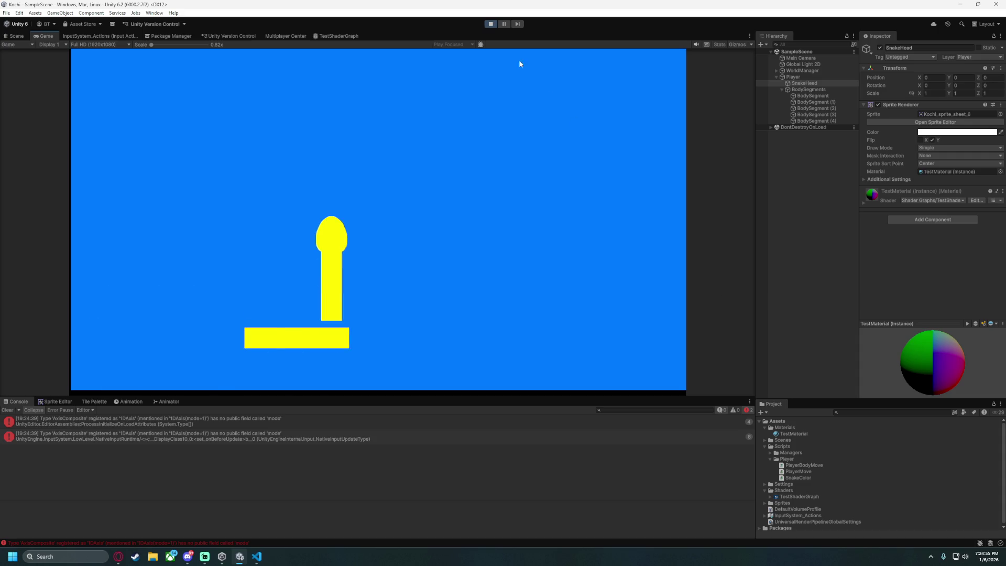
pyautogui.click(491, 24)
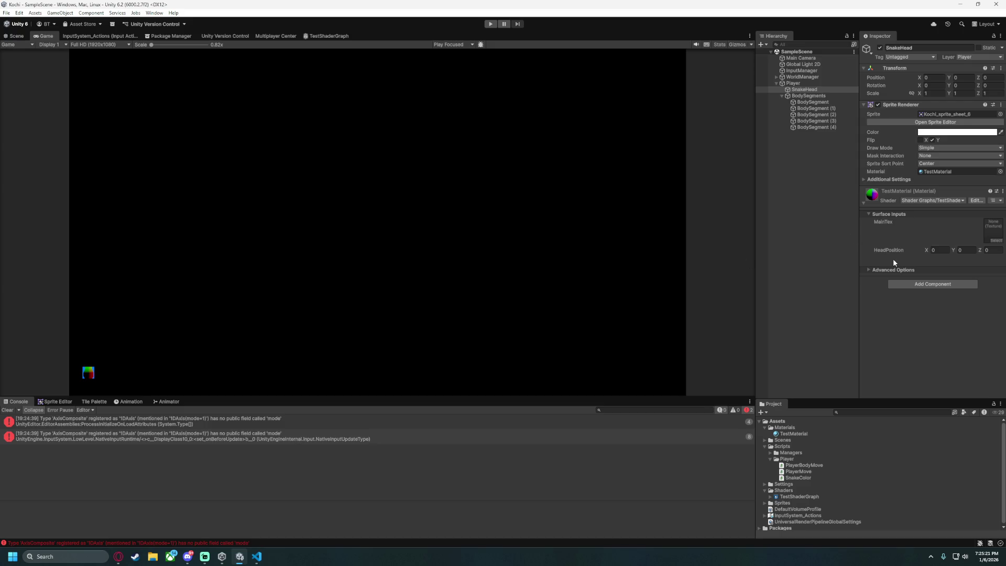
pyautogui.click(935, 252)
# Rewire the Subtract node so HeadPosition feeds input A and world Position feeds input B.
pyautogui.click(346, 36)
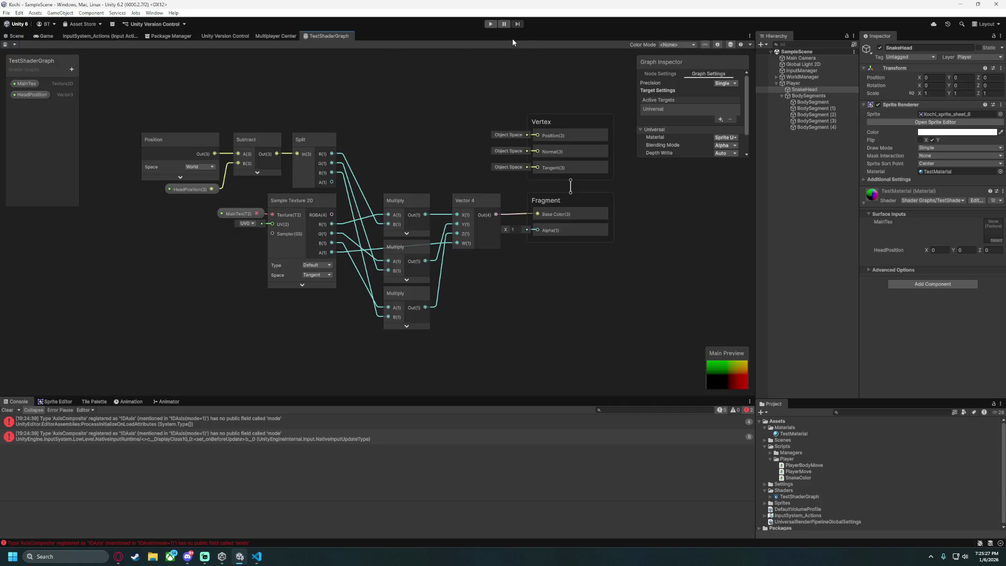
pyautogui.scroll(5, 398, 139)
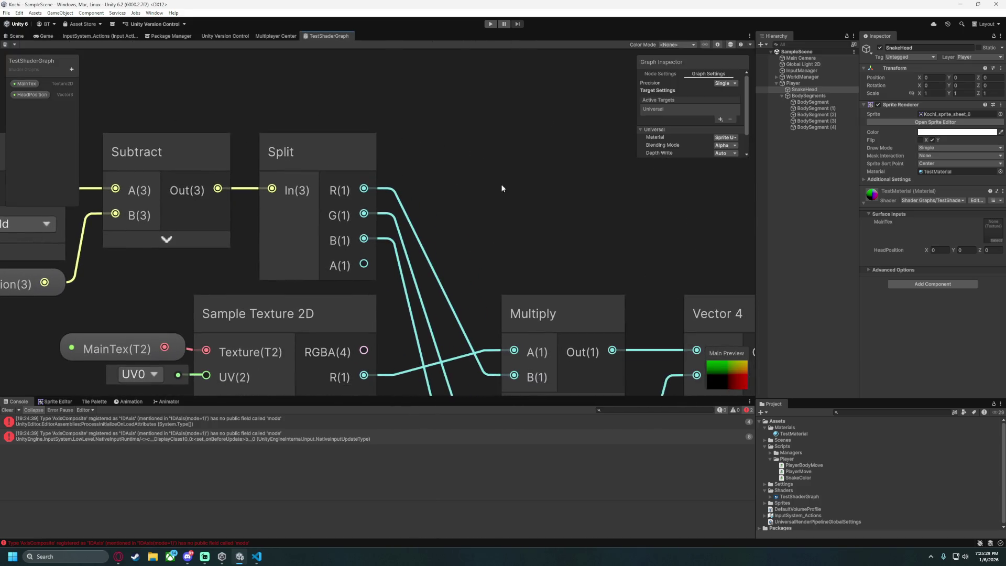
pyautogui.moveTo(236, 259); pyautogui.dragTo(462, 197)
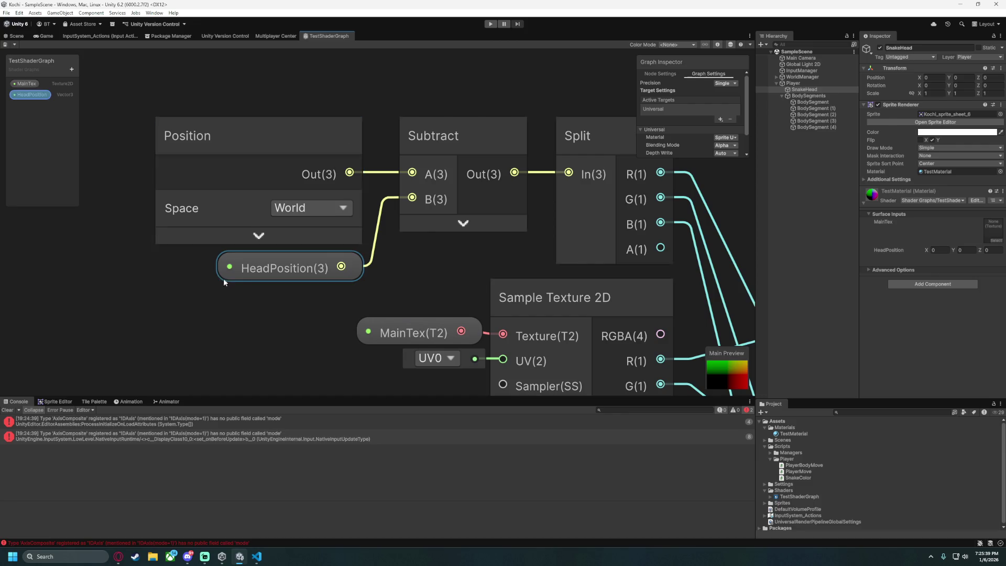
pyautogui.moveTo(225, 278)
pyautogui.mouseDown()
pyautogui.moveTo(191, 91)
pyautogui.moveTo(190, 131)
pyautogui.mouseUp()
pyautogui.moveTo(307, 119)
pyautogui.mouseDown()
pyautogui.moveTo(343, 138)
pyautogui.moveTo(341, 128)
pyautogui.moveTo(321, 133)
pyautogui.moveTo(414, 208)
pyautogui.mouseUp()
pyautogui.moveTo(349, 204); pyautogui.dragTo(412, 229)
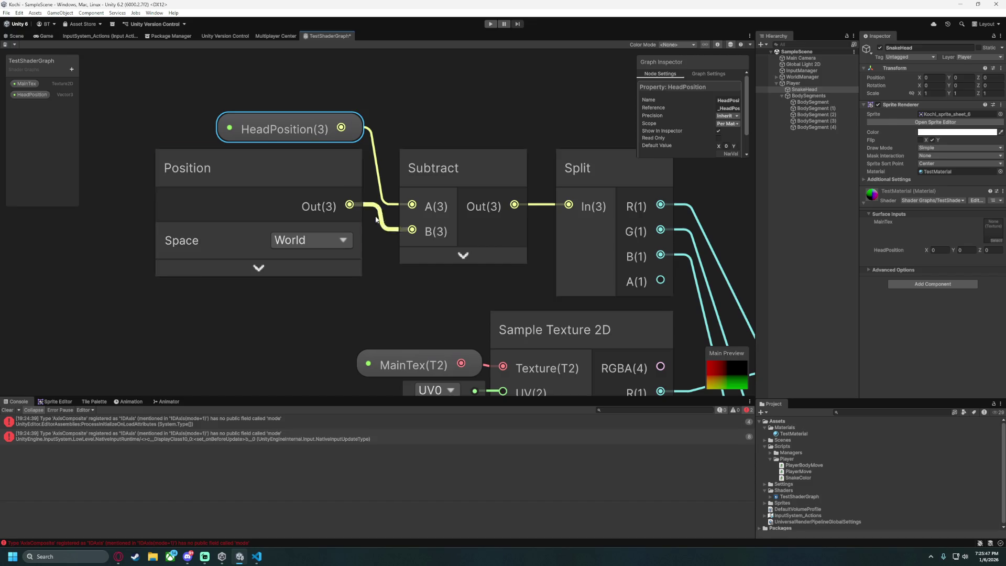
# Confirm the Position node stays in World space, save TestShaderGraph, and run the game.
pyautogui.click(212, 84)
pyautogui.moveTo(212, 84)
pyautogui.mouseDown()
pyautogui.moveTo(339, 157)
pyautogui.moveTo(355, 196)
pyautogui.moveTo(358, 165)
pyautogui.mouseUp()
pyautogui.click(370, 177)
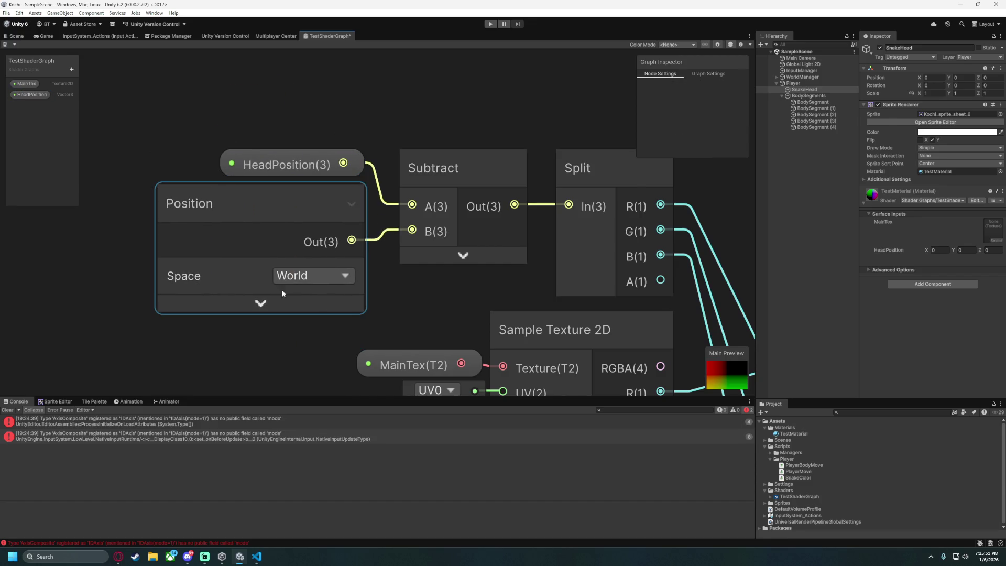
pyautogui.click(313, 275)
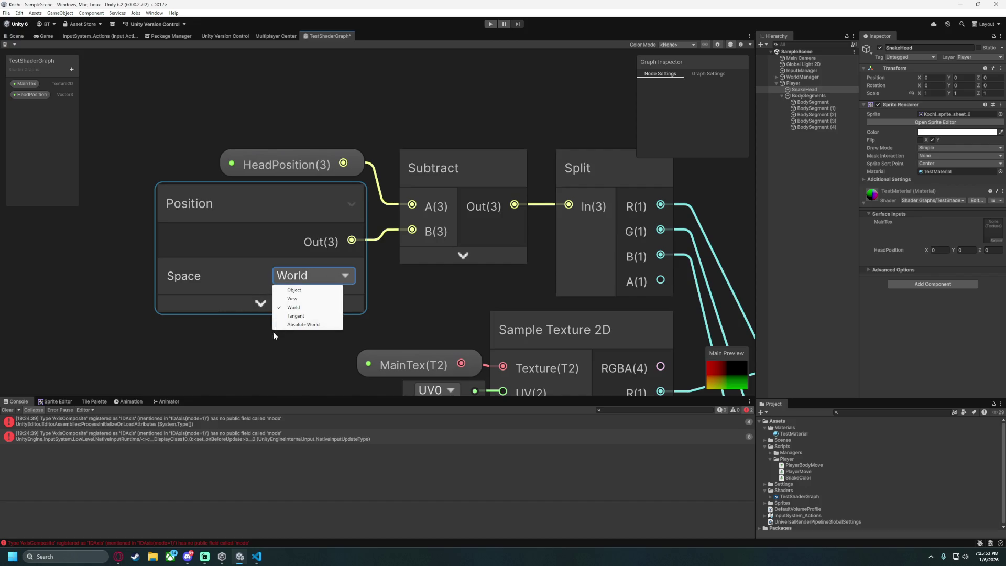
pyautogui.click(271, 302)
pyautogui.click(271, 303)
pyautogui.click(258, 308)
pyautogui.scroll(-5, 132, 210)
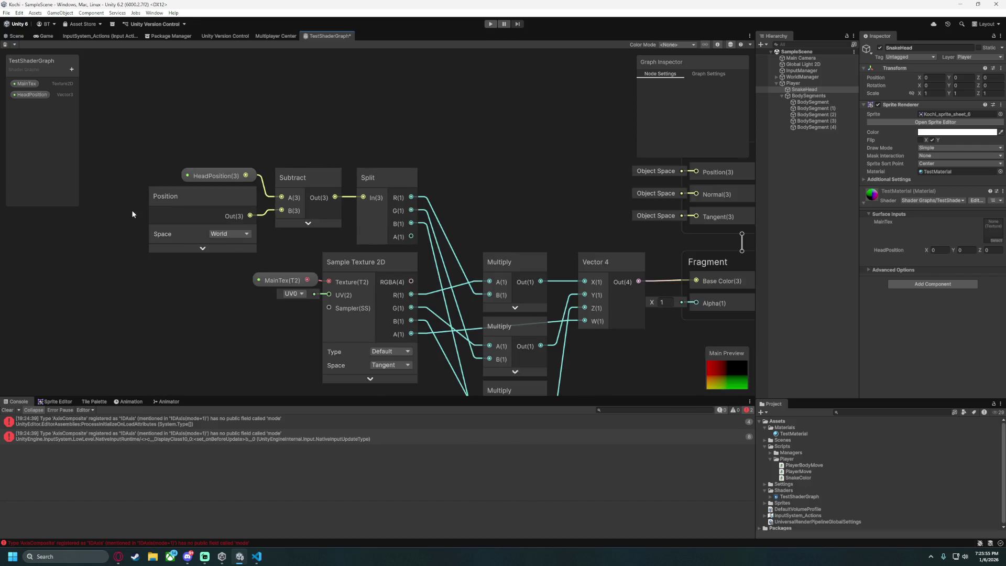
pyautogui.scroll(1, 136, 192)
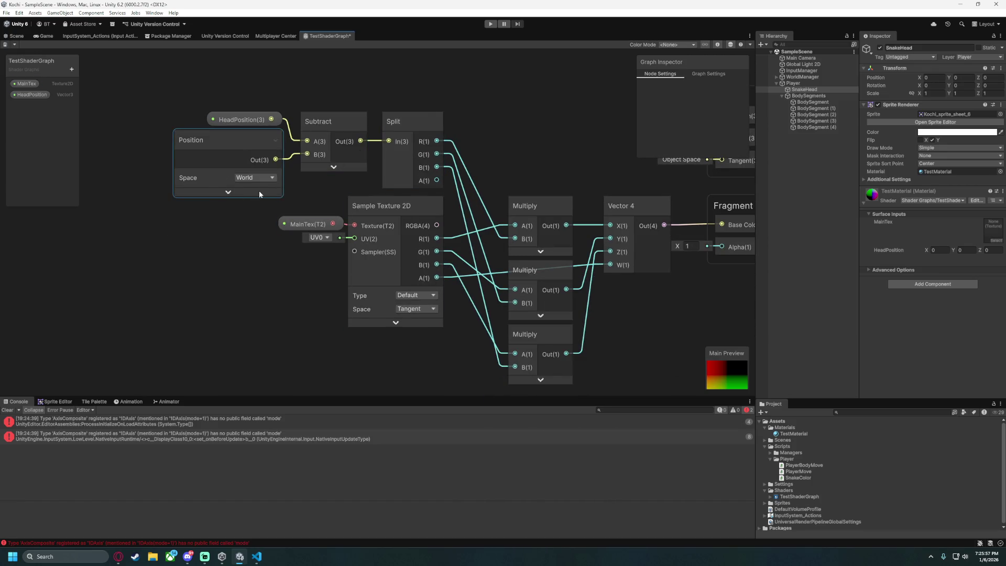
pyautogui.hotkey('ctrl', 's')
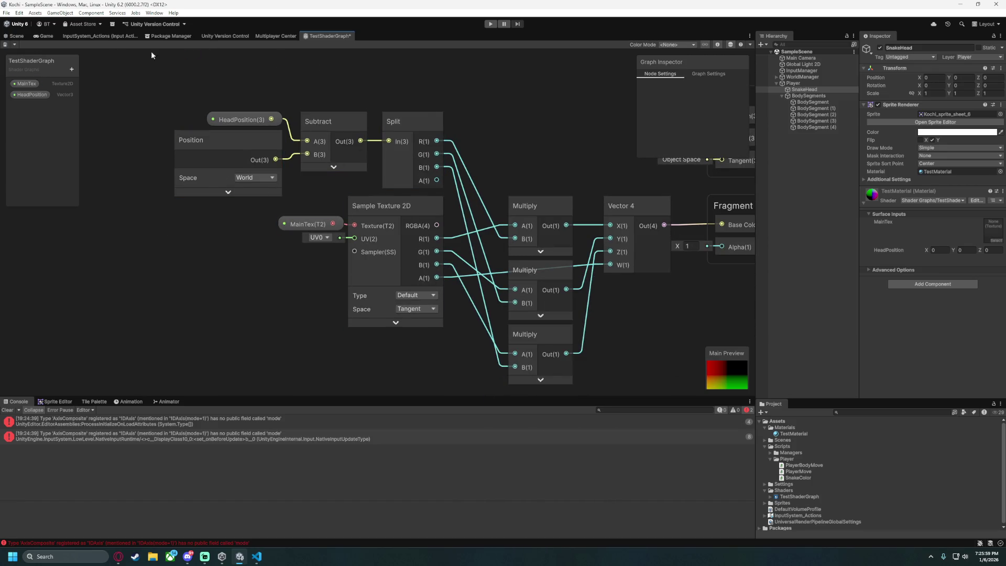
pyautogui.click(489, 24)
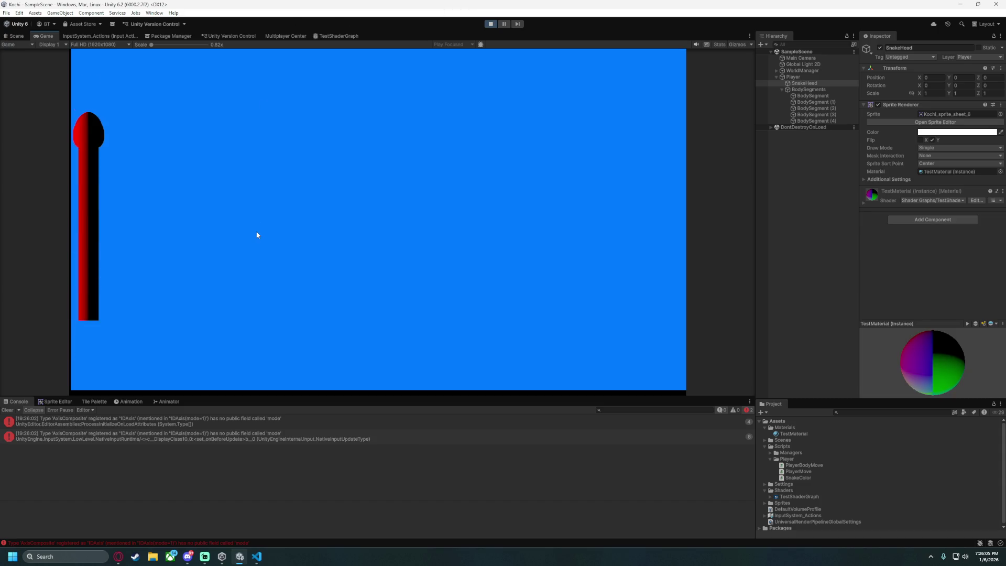
# Steer the black-and-red snake around and expand the material's surface inputs in the Inspector.
pyautogui.press('d')
pyautogui.press('s')
pyautogui.press('d')
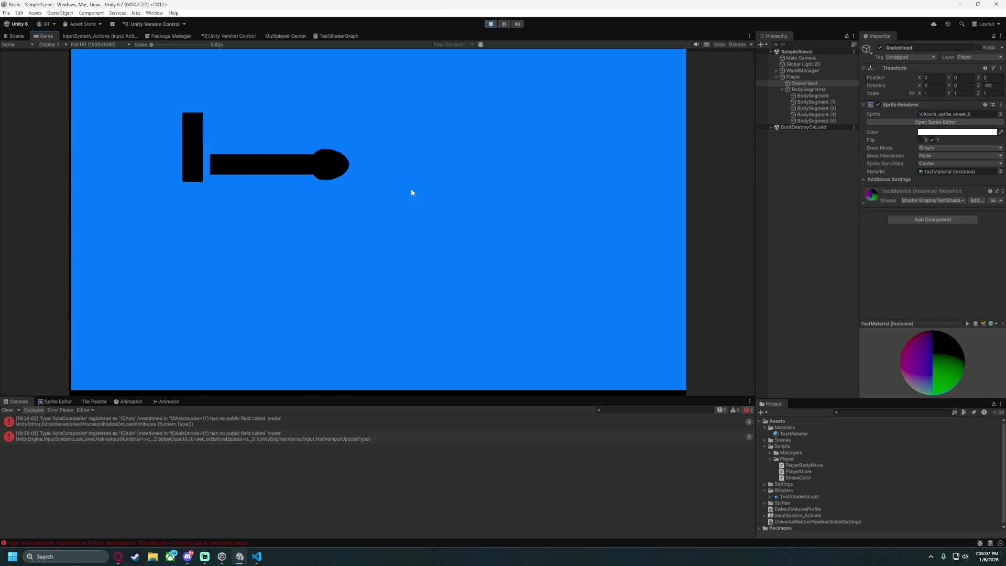
pyautogui.press('s')
pyautogui.press('a')
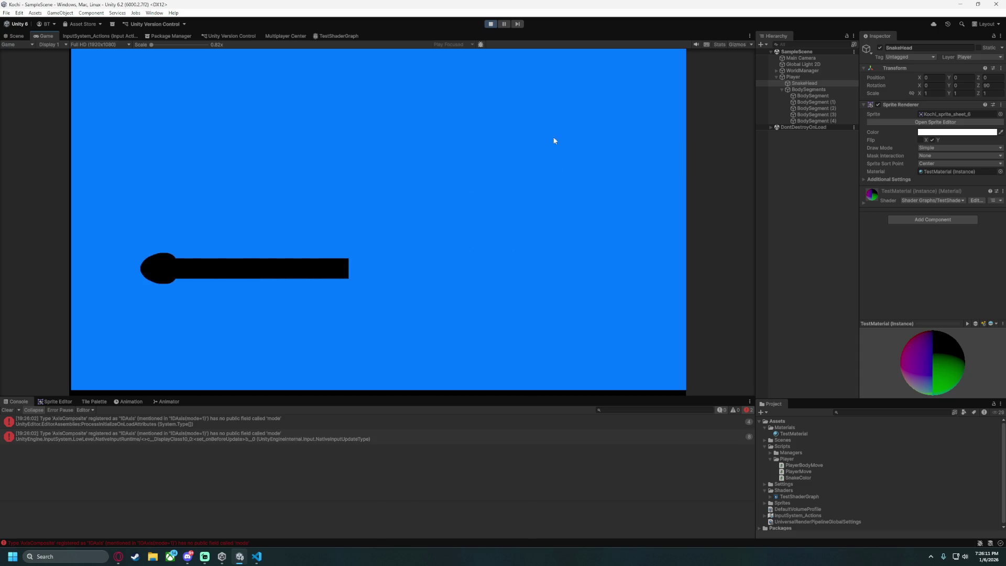
pyautogui.press('s')
pyautogui.press('d')
pyautogui.press('w')
pyautogui.click(865, 201)
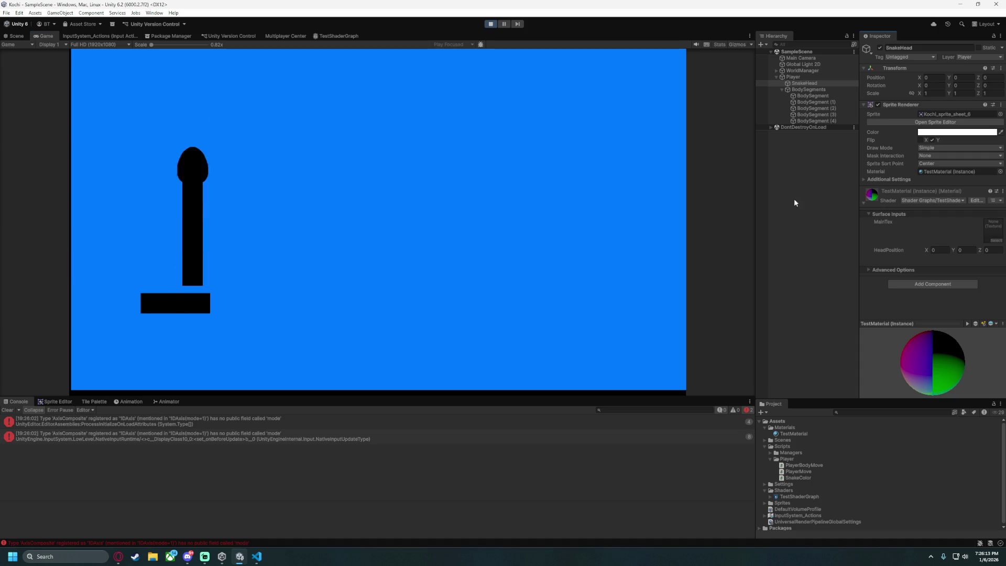
# Keep steering the snake through more turns, then stop play mode.
pyautogui.press('d')
pyautogui.press('s')
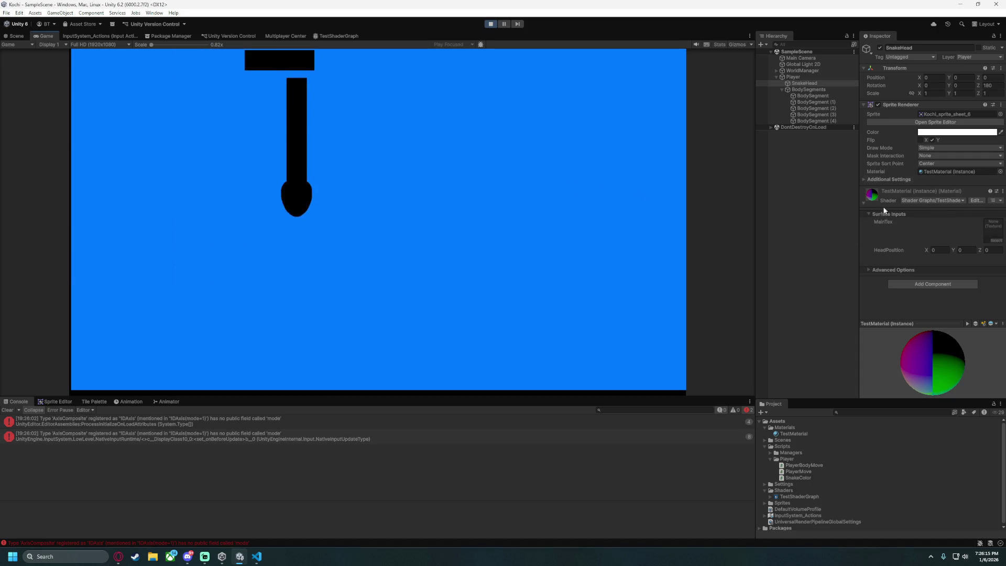
pyautogui.press('a')
pyautogui.press('w')
pyautogui.press('d')
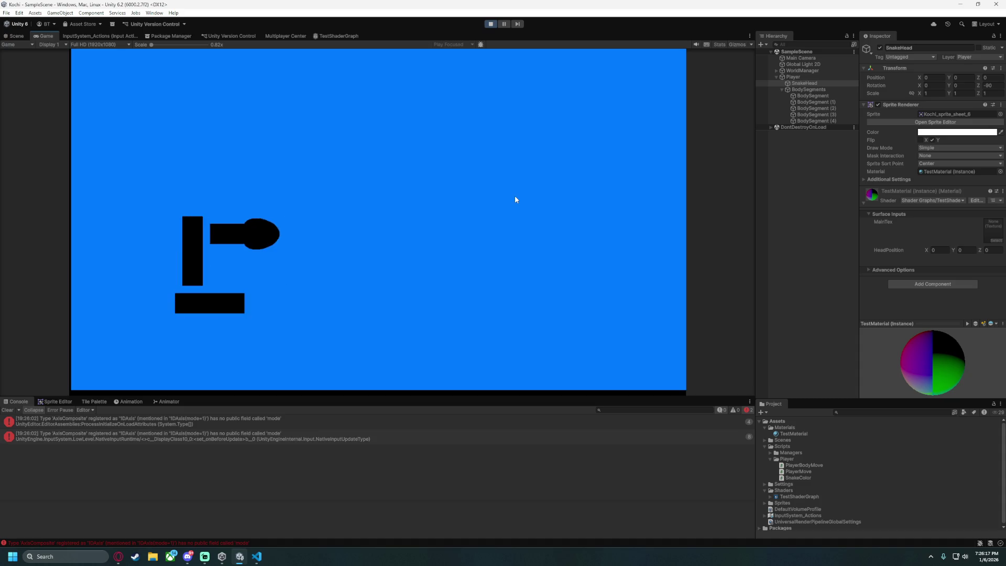
pyautogui.press('w')
pyautogui.press('a')
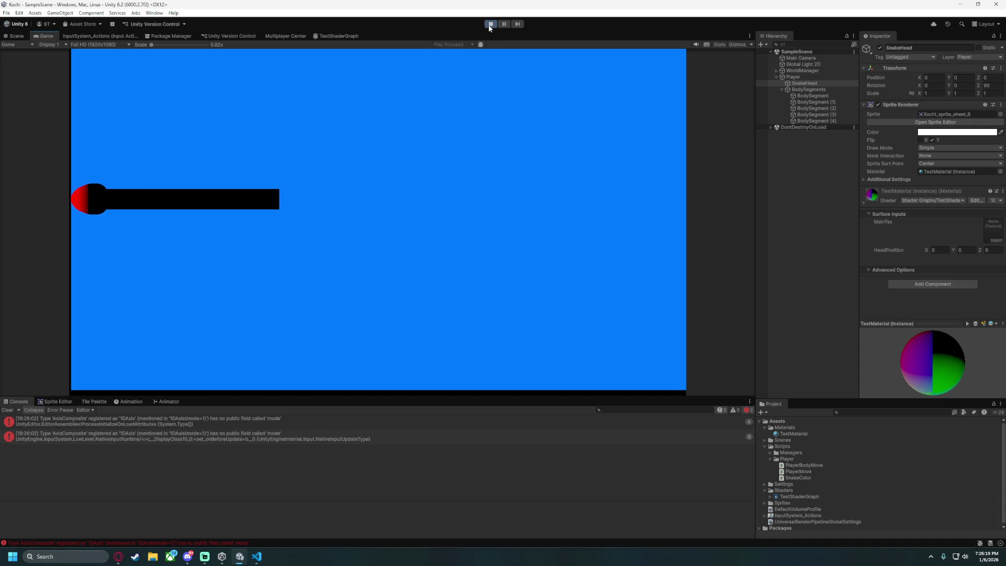
pyautogui.press('w')
pyautogui.press('d')
pyautogui.press('s')
pyautogui.click(490, 24)
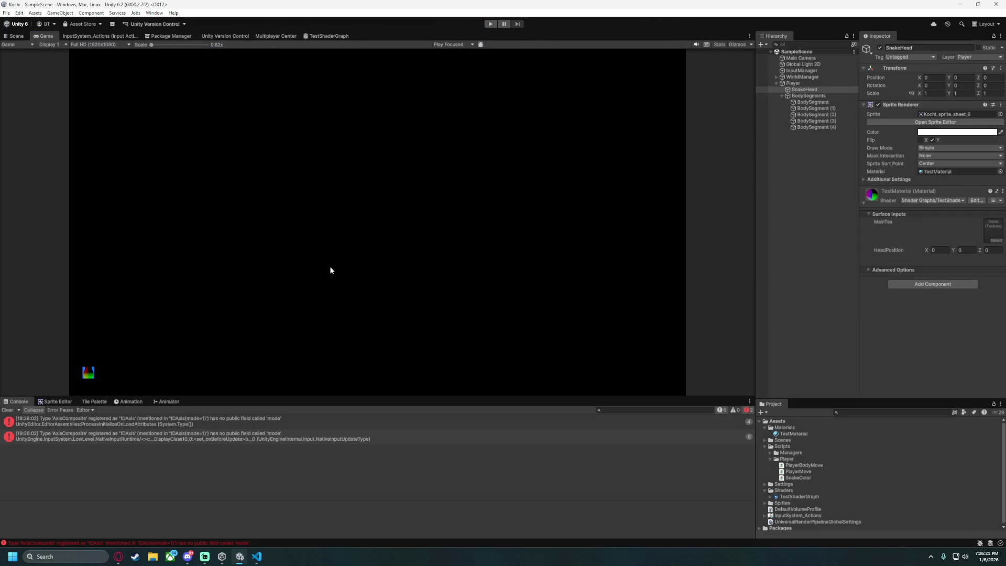
pyautogui.hotkey('alt', 'Tab')
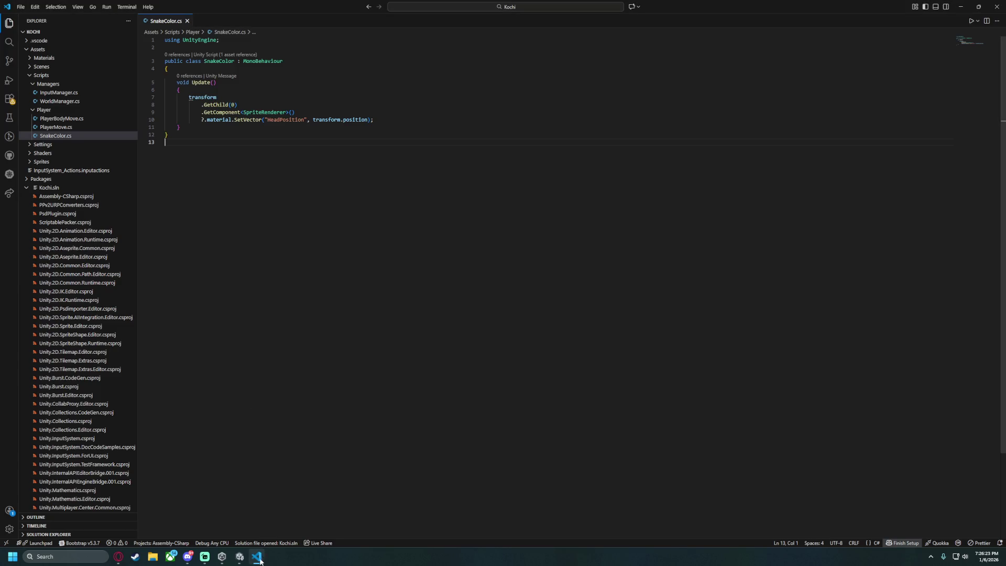
# Undo the graph changes in TestShaderGraph so HeadPosition sits below Position, and save.
pyautogui.hotkey('alt', 'Tab')
pyautogui.click(318, 36)
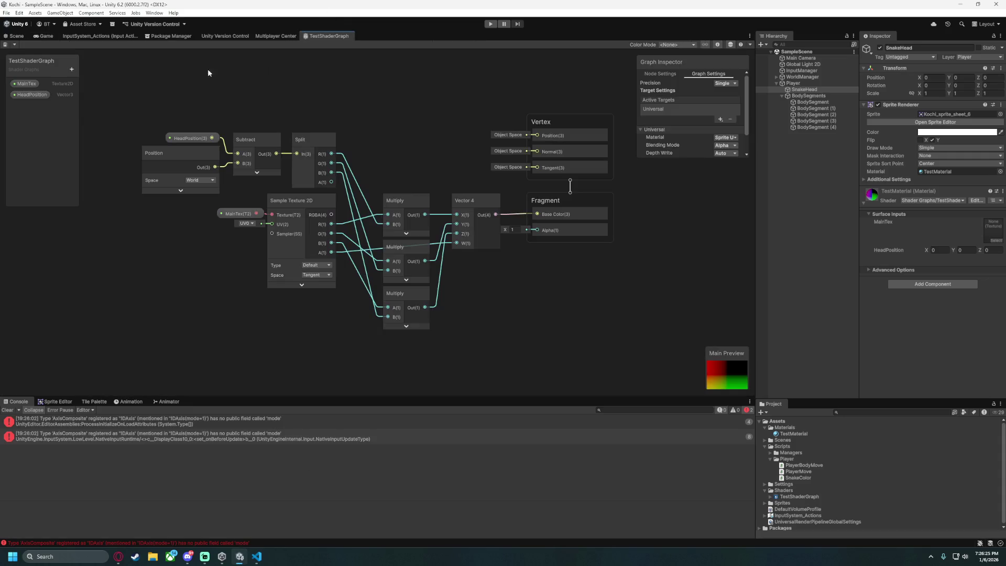
pyautogui.click(180, 190)
pyautogui.hotkey('ctrl', 'z')
pyautogui.hotkey('ctrl', 'z')
pyautogui.hotkey('ctrl', 'z')
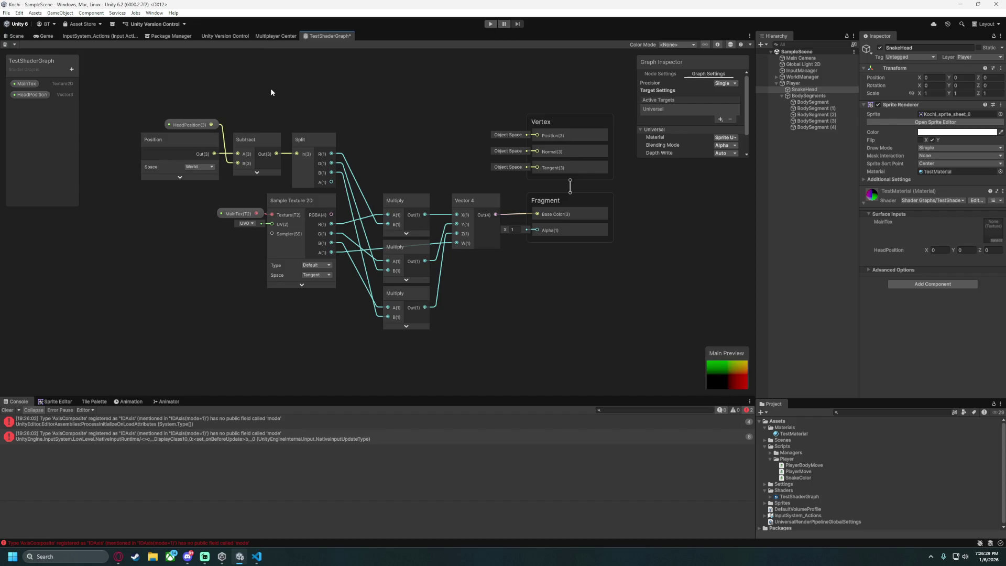
pyautogui.hotkey('ctrl', 'z')
pyautogui.hotkey('ctrl', 's')
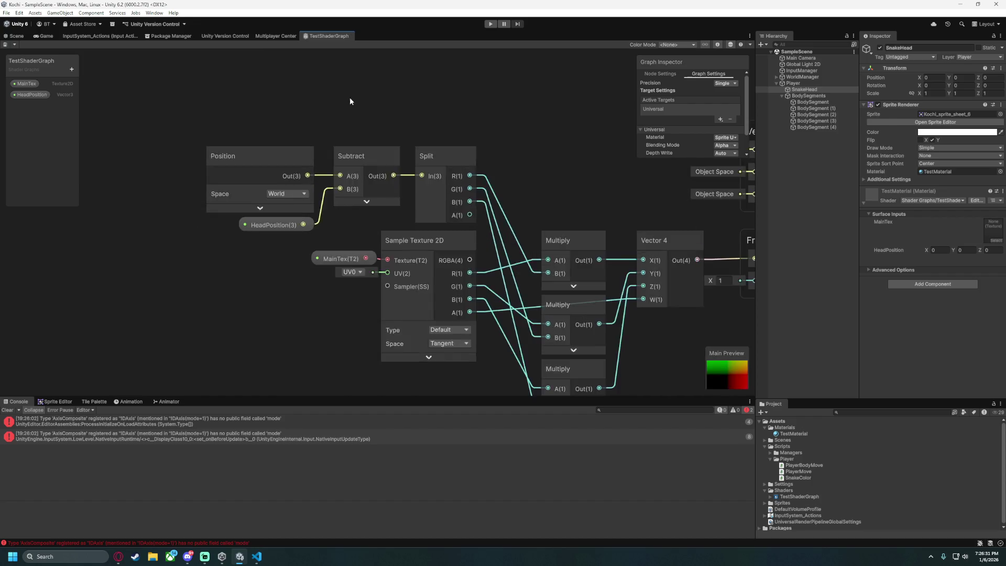
# Reposition the graph view and clear the error messages from the Console.
pyautogui.scroll(5, 340, 141)
pyautogui.click(292, 294)
pyautogui.click(266, 341)
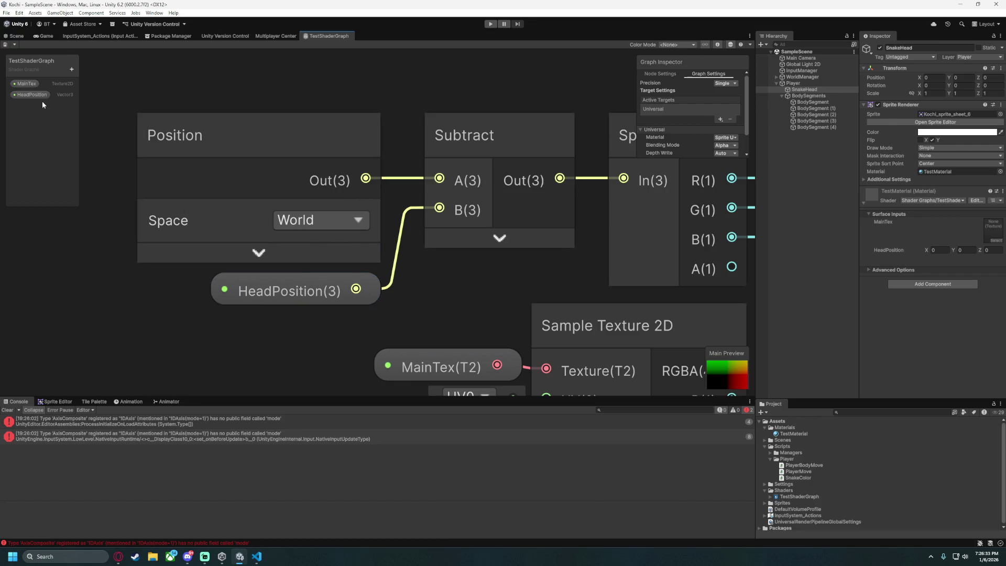
pyautogui.moveTo(266, 341); pyautogui.dragTo(248, 314)
pyautogui.click(119, 557)
pyautogui.click(167, 522)
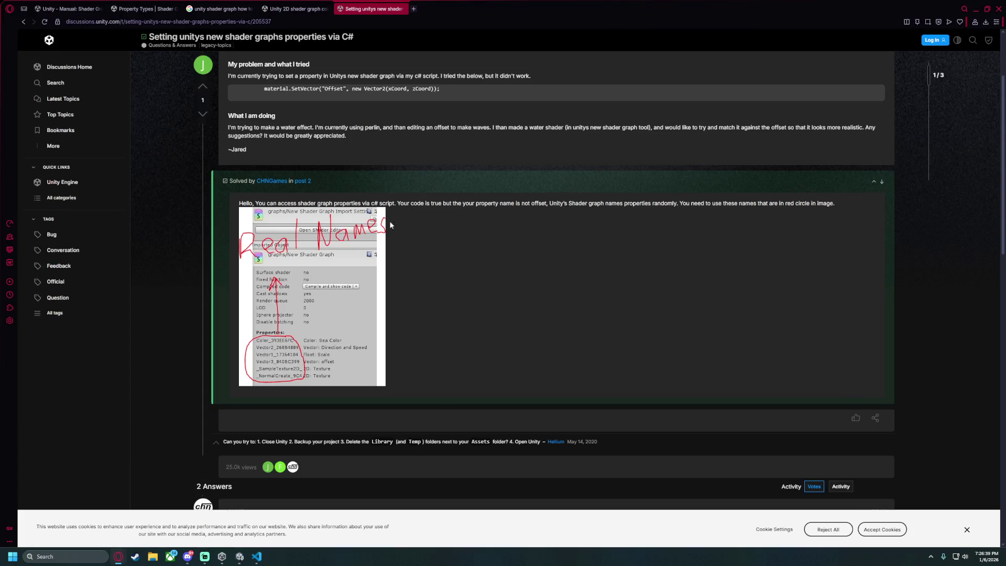
# Read the 'Setting unitys new shader graphs properties via C#' replies, highlighting key sentences, then go back to Google.
pyautogui.scroll(-4, 419, 230)
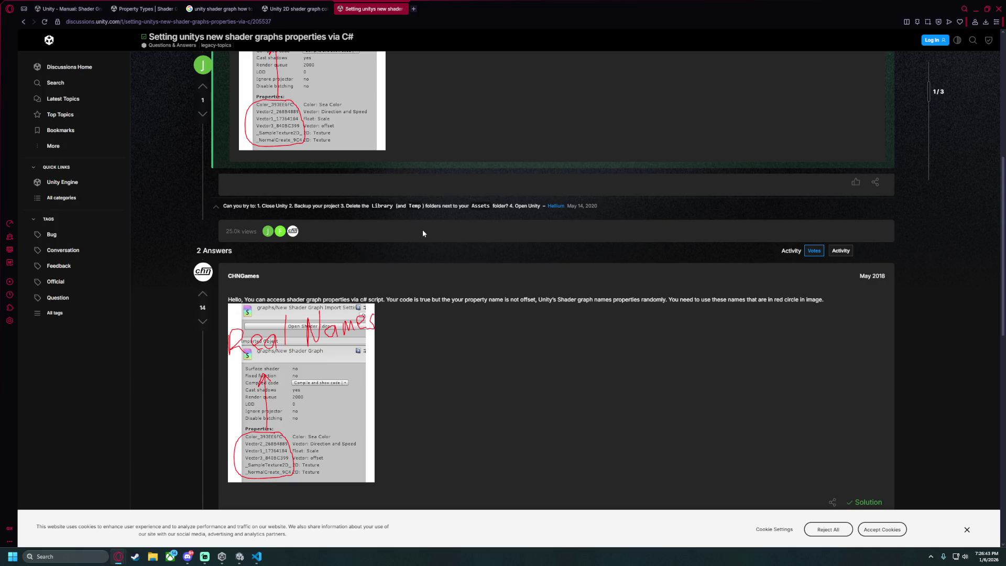
pyautogui.scroll(-3, 423, 234)
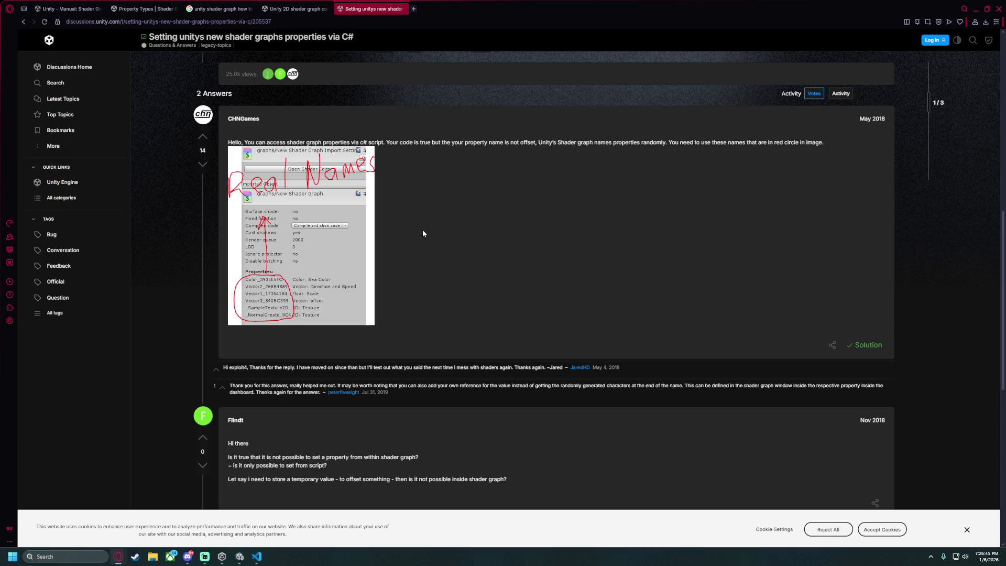
pyautogui.scroll(-3, 422, 230)
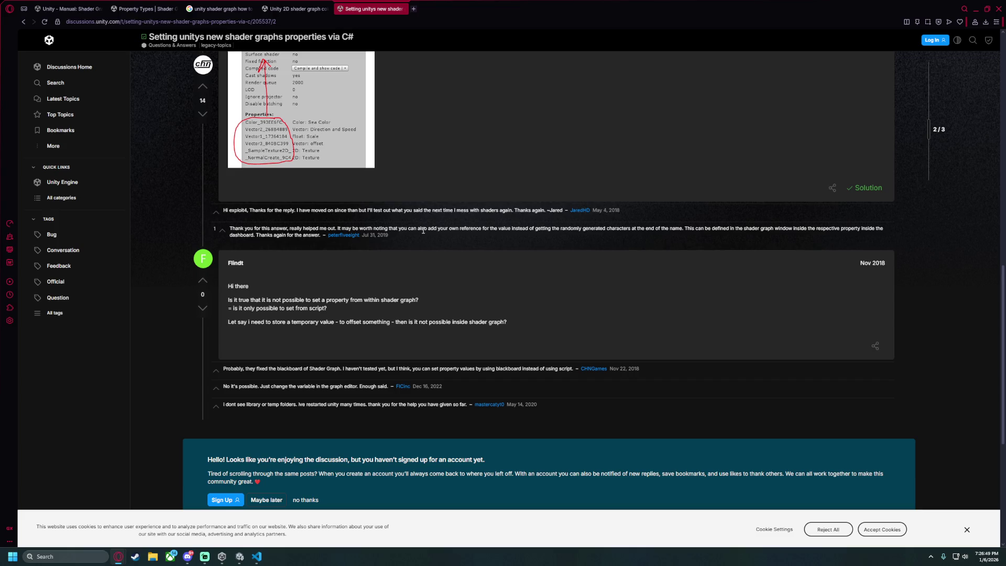
pyautogui.moveTo(234, 299); pyautogui.dragTo(411, 299)
pyautogui.moveTo(228, 321); pyautogui.dragTo(318, 321)
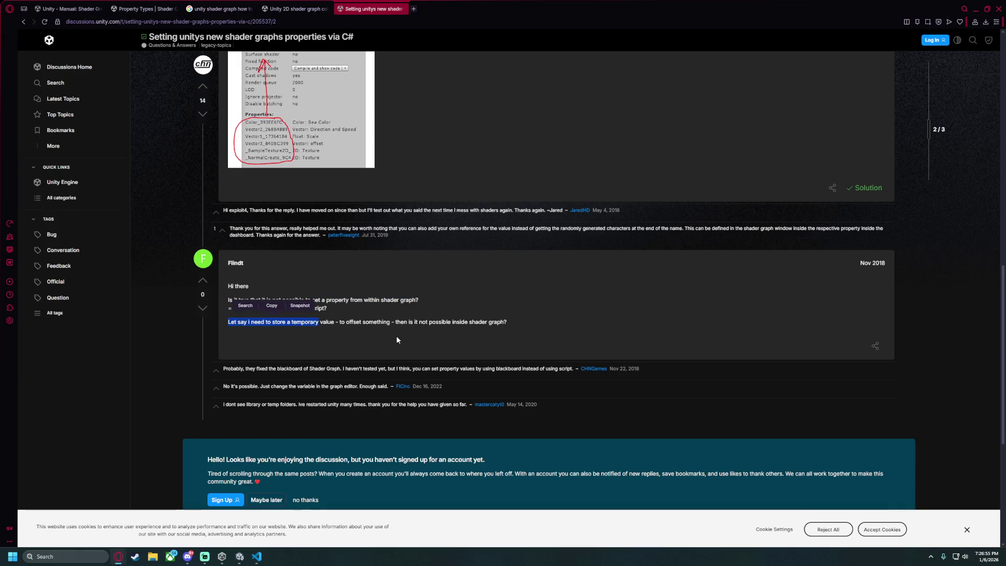
pyautogui.moveTo(407, 320); pyautogui.dragTo(507, 323)
pyautogui.click(481, 337)
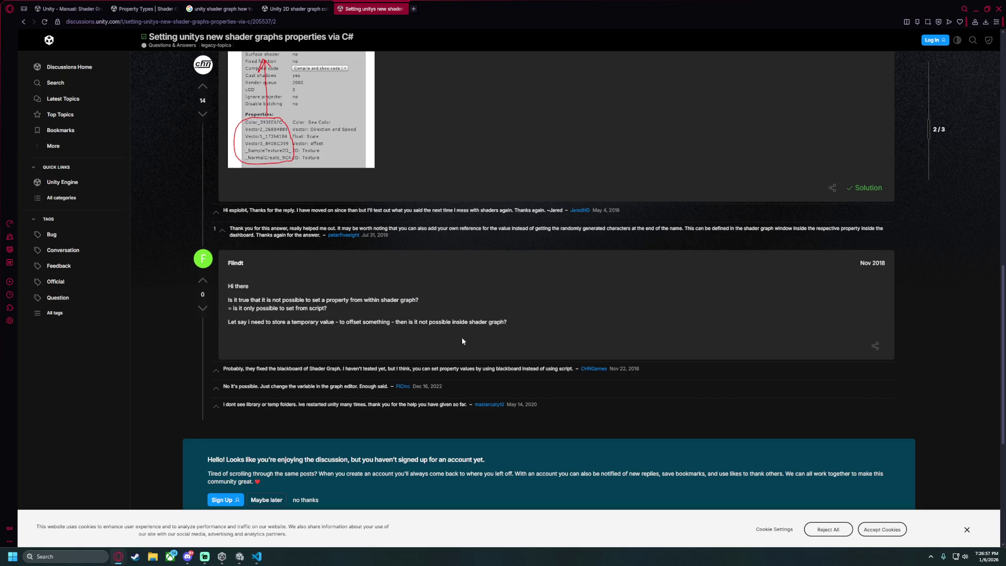
pyautogui.click(20, 23)
# Open 'Change values of shader at runtime?' and highlight the OnTriggerEnter, emission and material-colour code lines.
pyautogui.scroll(-1, 131, 309)
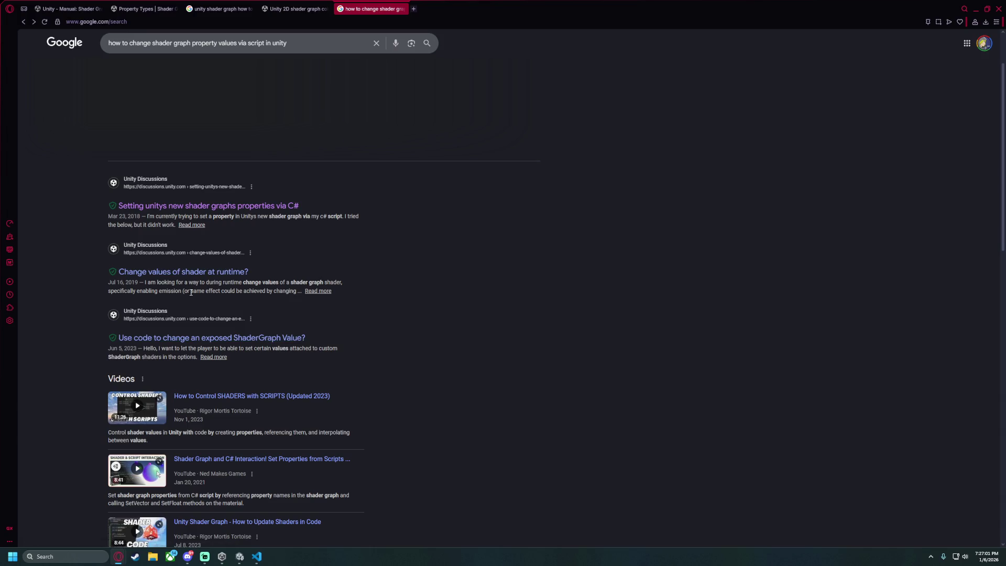
pyautogui.click(192, 274)
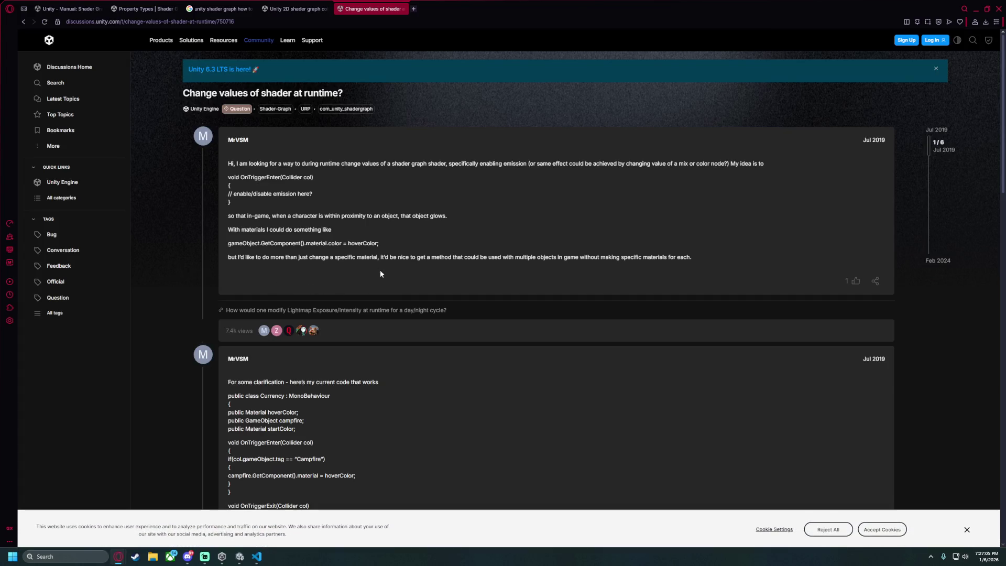
pyautogui.moveTo(229, 177); pyautogui.dragTo(313, 178)
pyautogui.click(235, 193)
pyautogui.moveTo(235, 193); pyautogui.dragTo(311, 193)
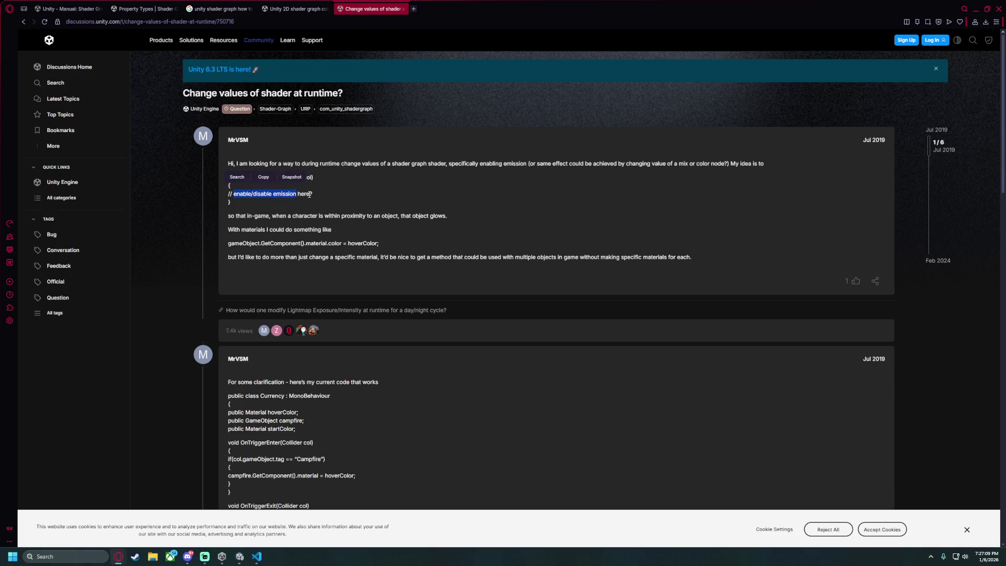
pyautogui.click(239, 226)
pyautogui.moveTo(229, 230)
pyautogui.mouseDown()
pyautogui.moveTo(331, 229)
pyautogui.moveTo(378, 243)
pyautogui.mouseUp()
pyautogui.doubleClick(356, 243)
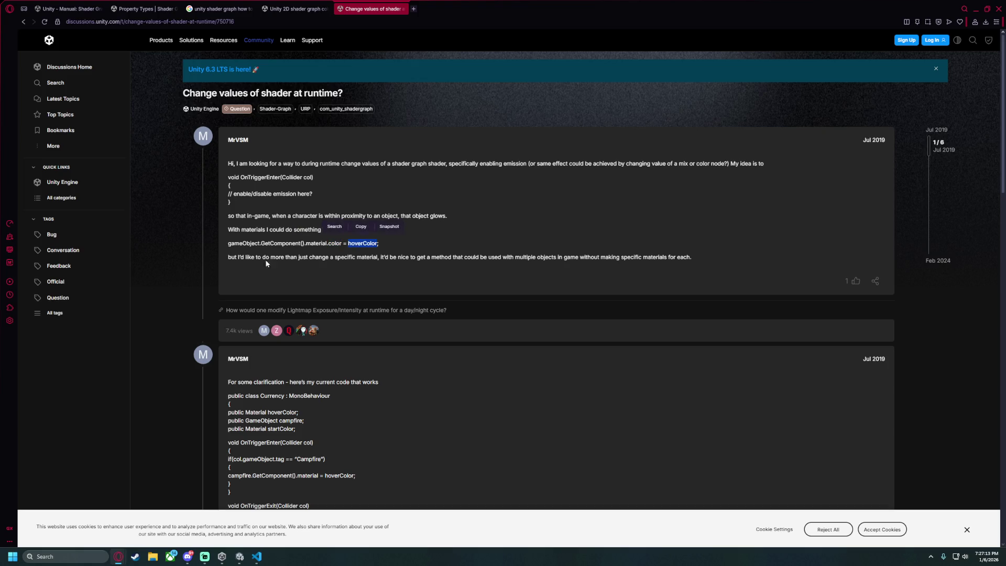
# Scroll through the rest of the posted code, highlighting the Material lines and larger code blocks.
pyautogui.scroll(-3, 336, 251)
pyautogui.moveTo(228, 252); pyautogui.dragTo(296, 272)
pyautogui.click(256, 256)
pyautogui.doubleClick(256, 256)
pyautogui.click(314, 272)
pyautogui.moveTo(229, 283); pyautogui.dragTo(388, 321)
pyautogui.click(388, 321)
pyautogui.scroll(-5, 326, 320)
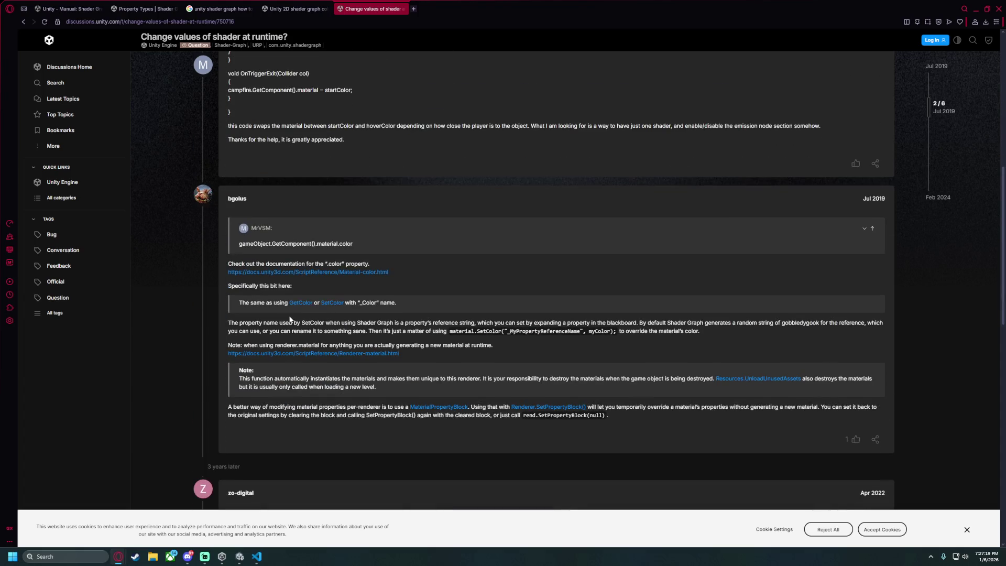
pyautogui.scroll(8, 289, 319)
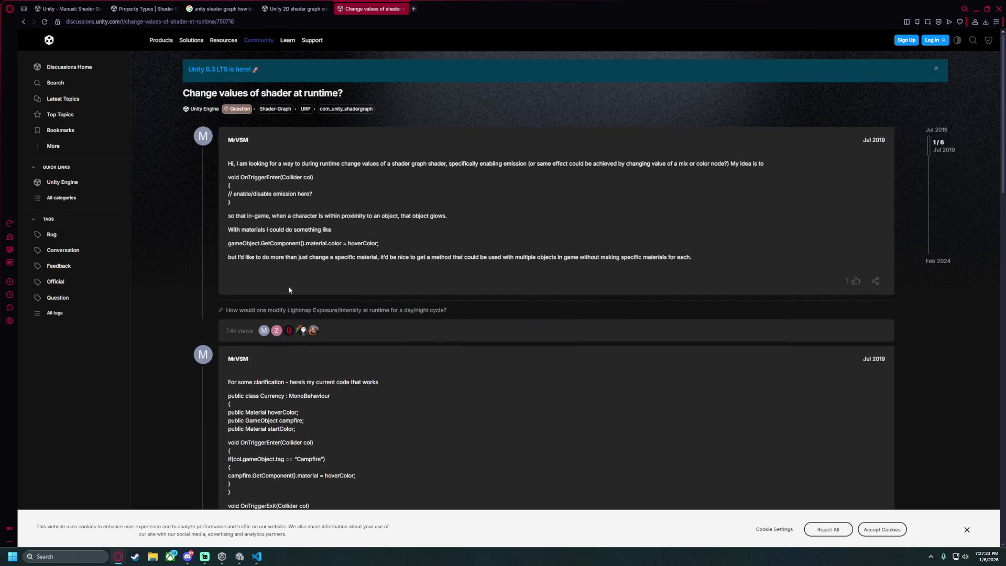
pyautogui.scroll(-5, 376, 317)
pyautogui.scroll(5, 576, 236)
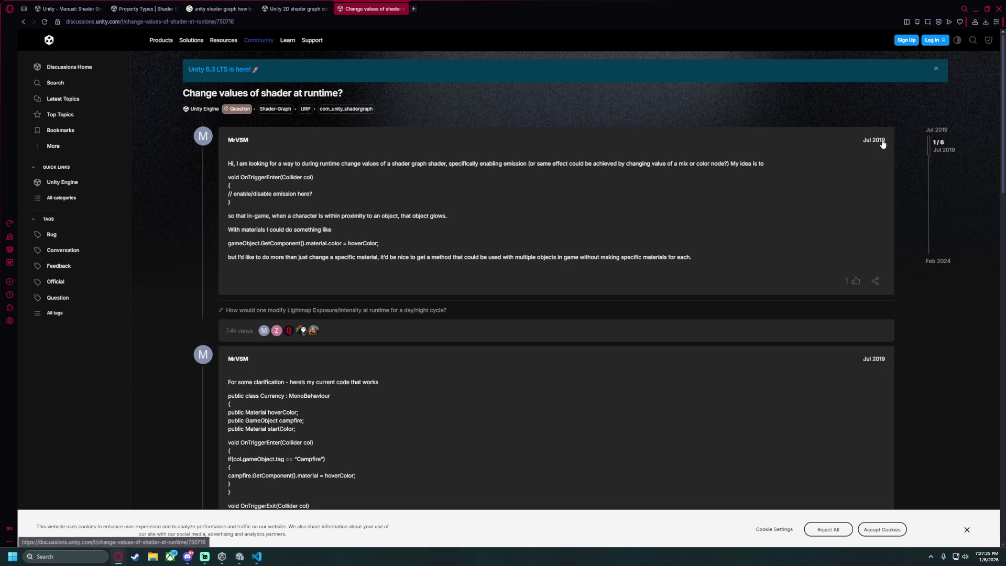
pyautogui.scroll(-10, 353, 268)
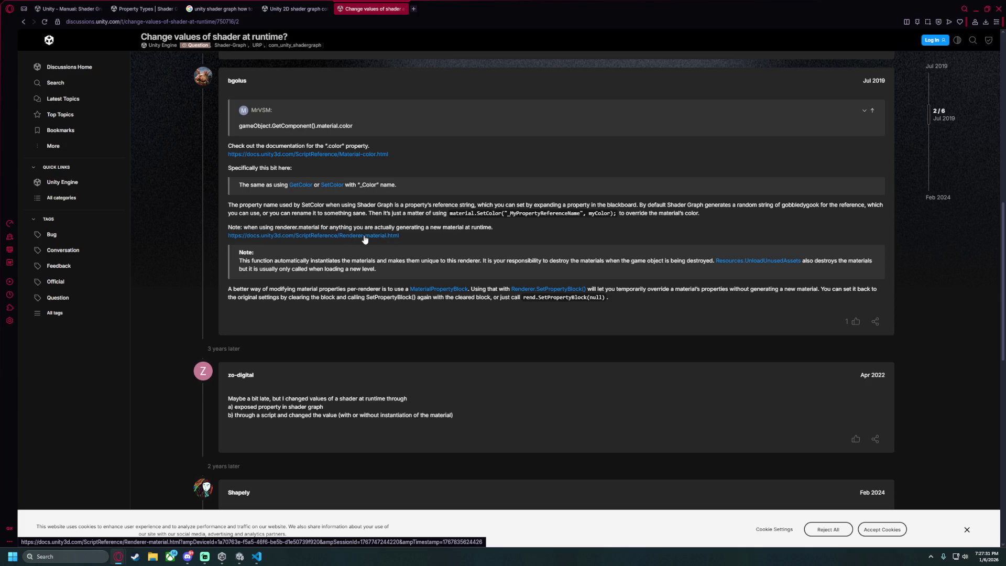
# Read the reply on _MyPropertyReferenceName and renderer.material instancing, then open the 'Unity 2D shader graph color overlay' thread.
pyautogui.doubleClick(523, 214)
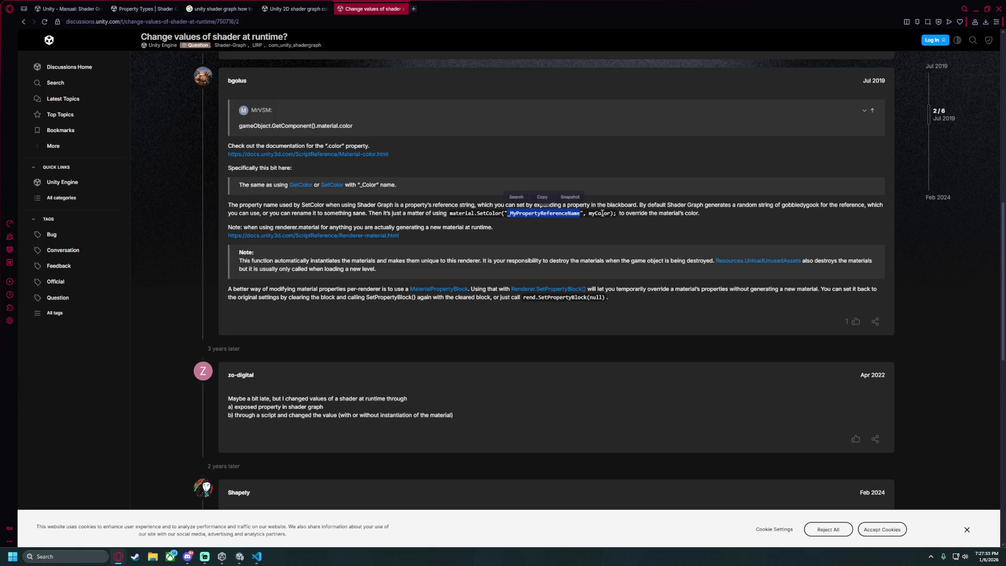
pyautogui.moveTo(625, 213); pyautogui.dragTo(690, 213)
pyautogui.click(670, 222)
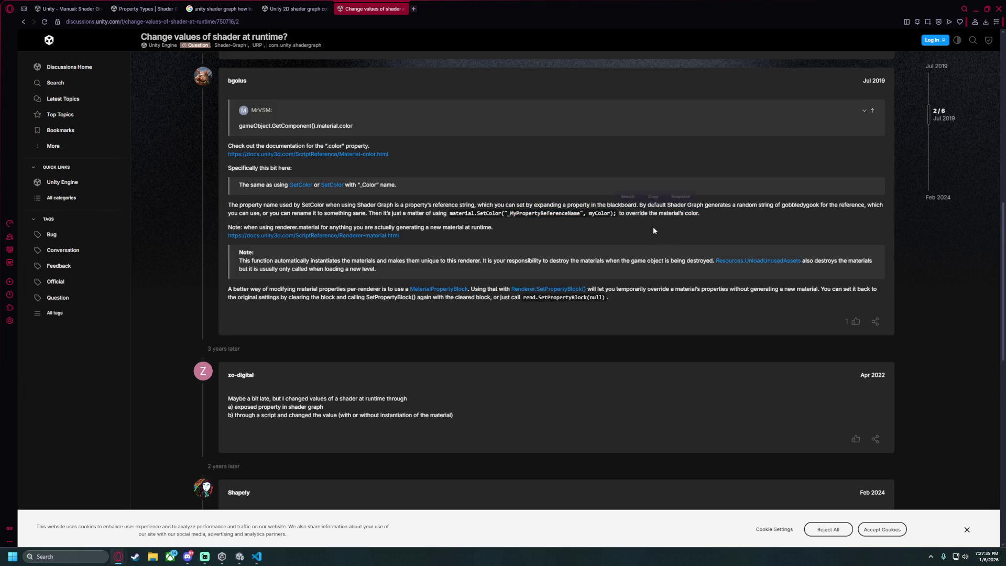
pyautogui.moveTo(244, 226); pyautogui.dragTo(492, 227)
pyautogui.click(294, 278)
pyautogui.scroll(-3, 294, 279)
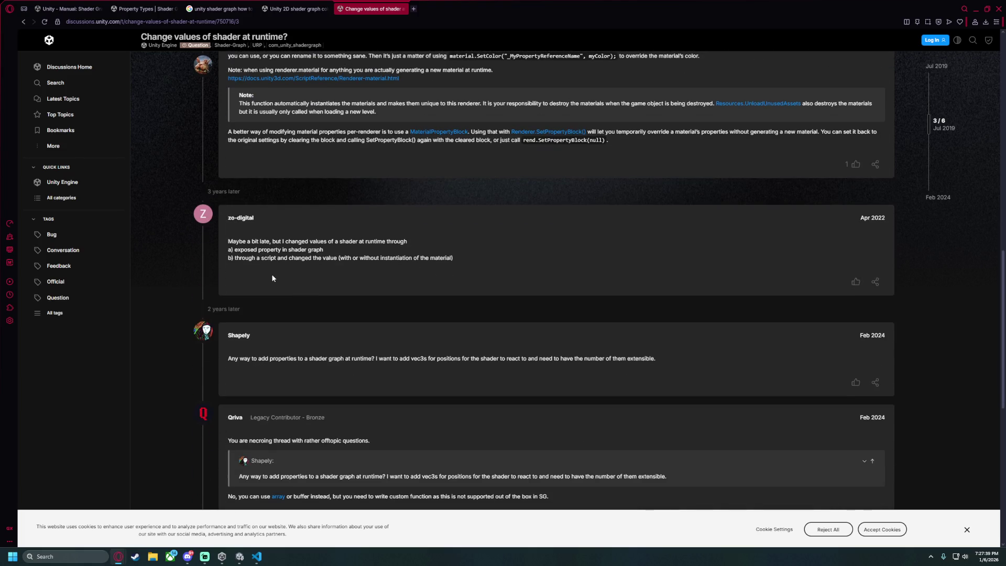
pyautogui.scroll(-2, 272, 275)
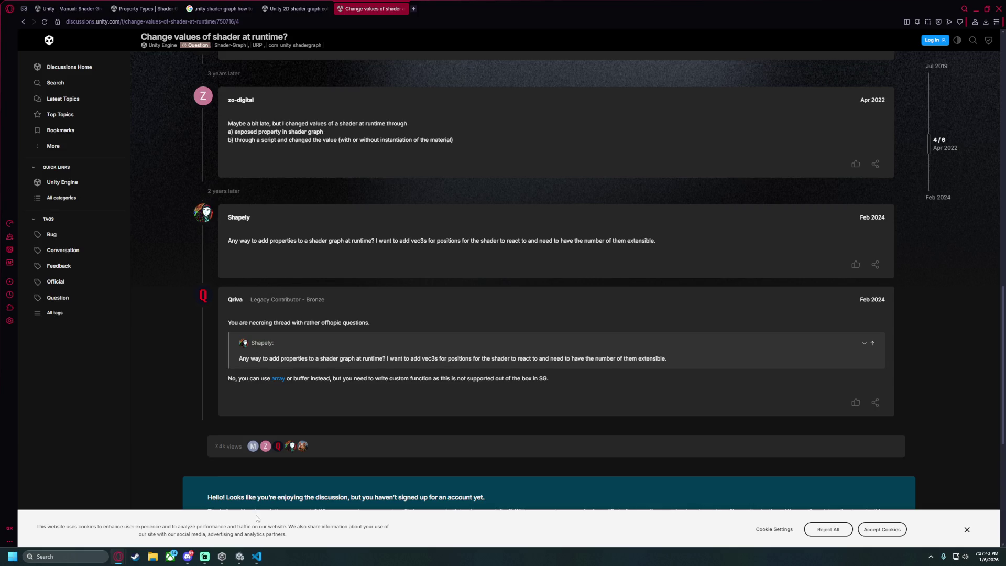
pyautogui.click(256, 556)
pyautogui.hotkey('alt', 'Tab')
pyautogui.click(297, 9)
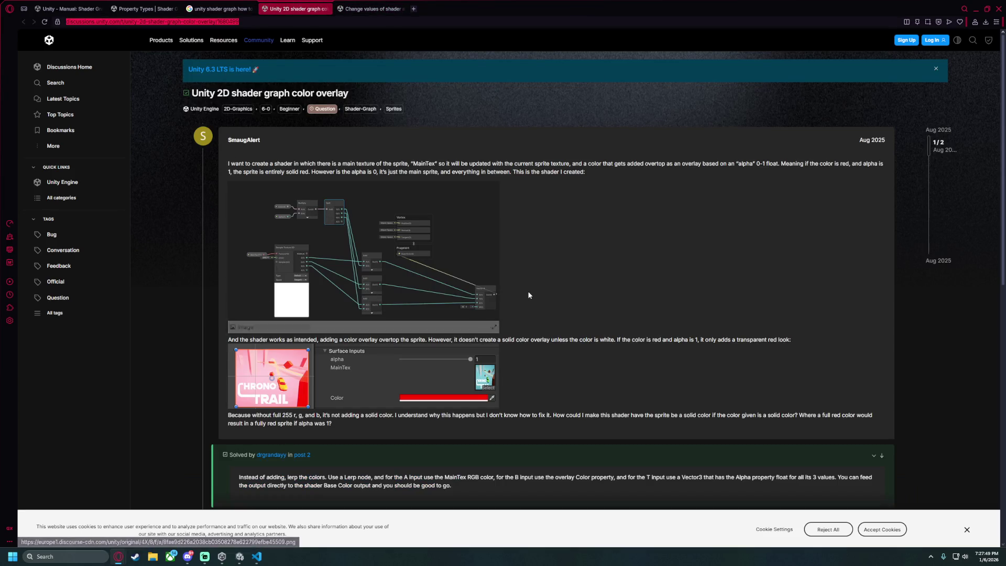
# Skim the Google results on multiplying texture RGB, then minimize Opera to return to TestShaderGraph.
pyautogui.scroll(-10, 528, 295)
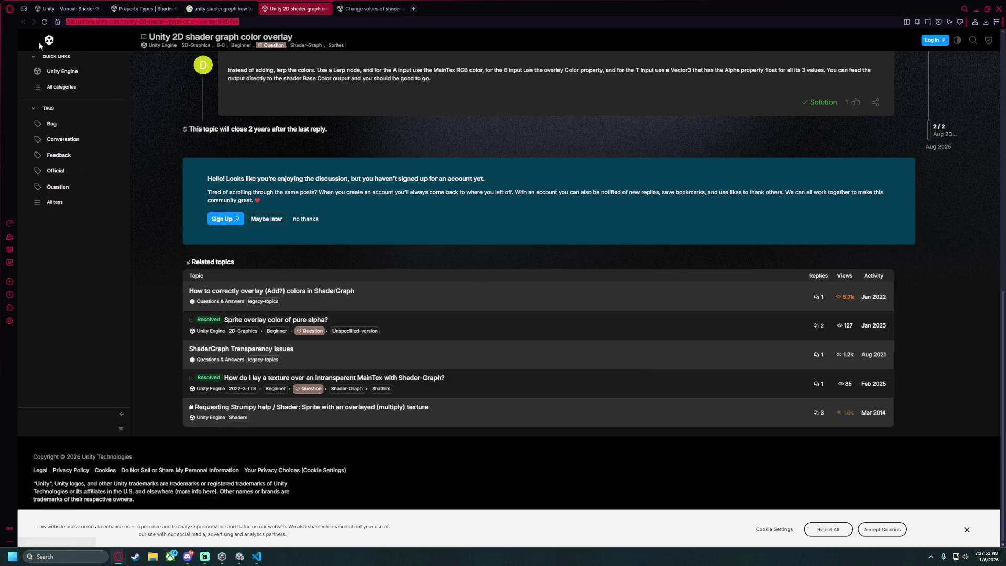
pyautogui.click(220, 9)
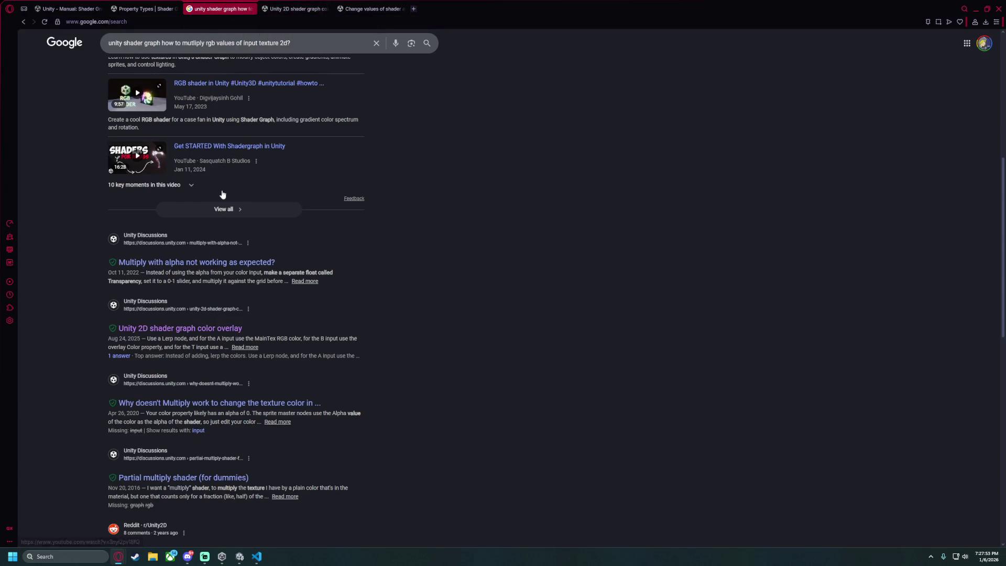
pyautogui.scroll(1, 112, 221)
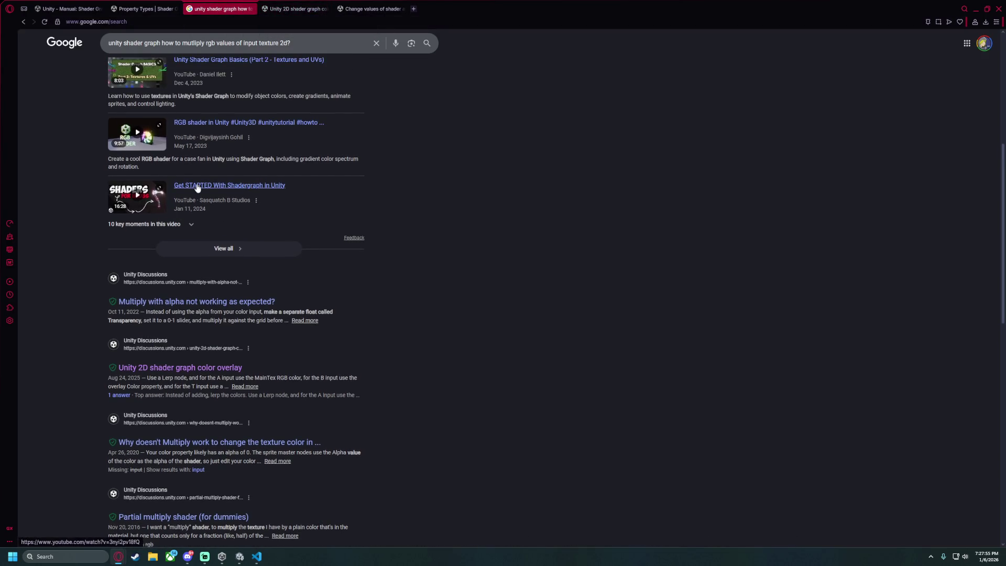
pyautogui.scroll(5, 289, 175)
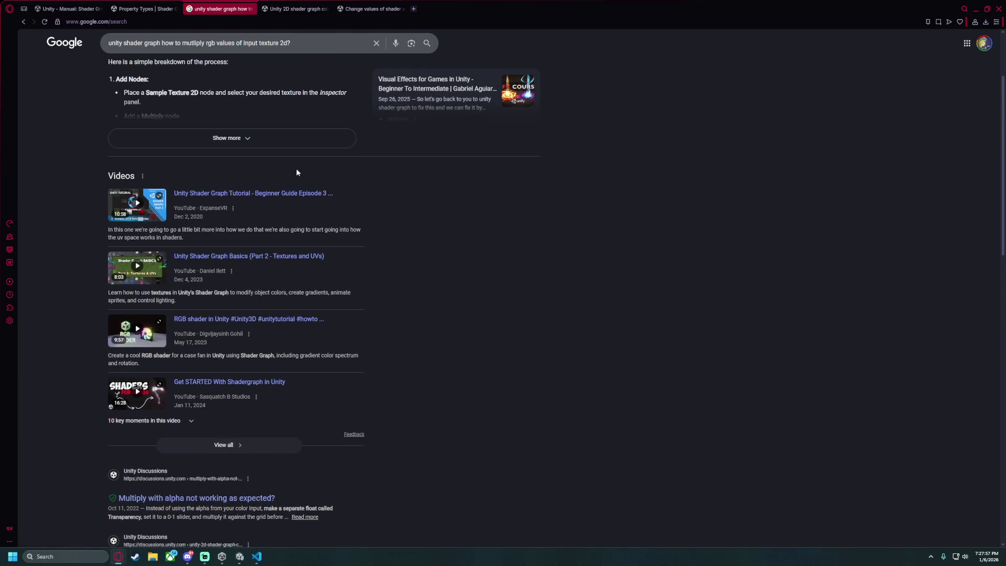
pyautogui.click(976, 9)
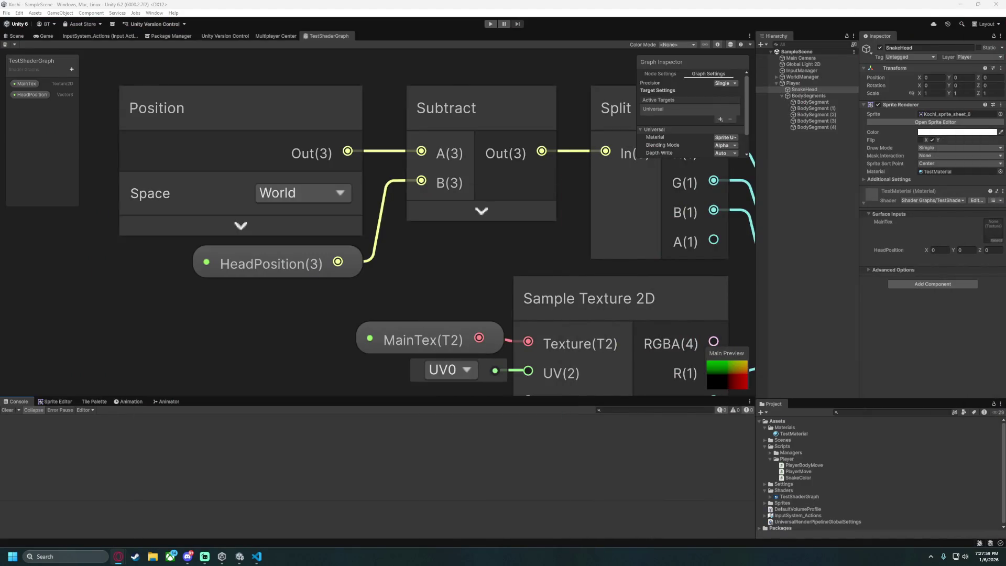
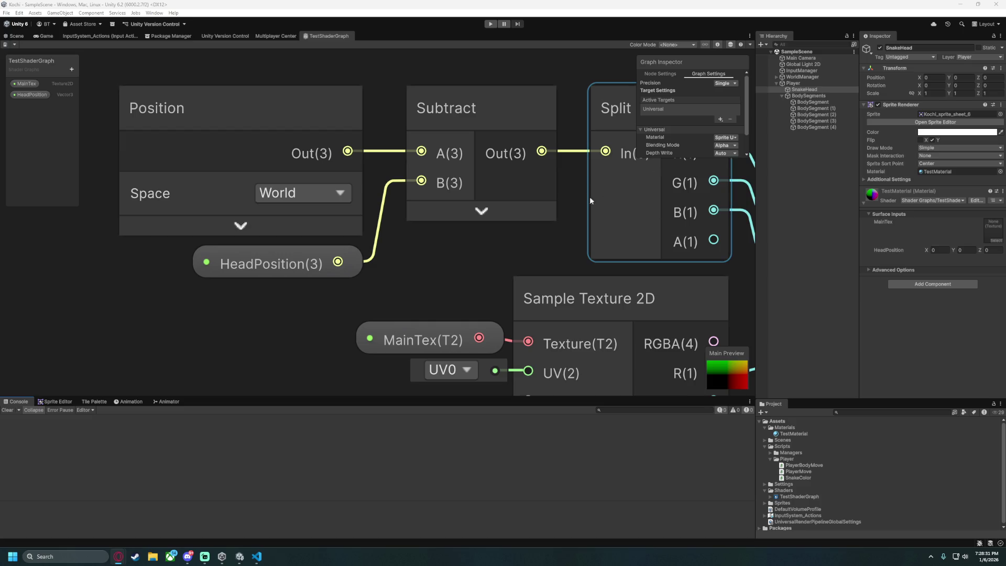
# Select the HeadPosition property and toggle its Show In Inspector option off and back on.
pyautogui.click(32, 94)
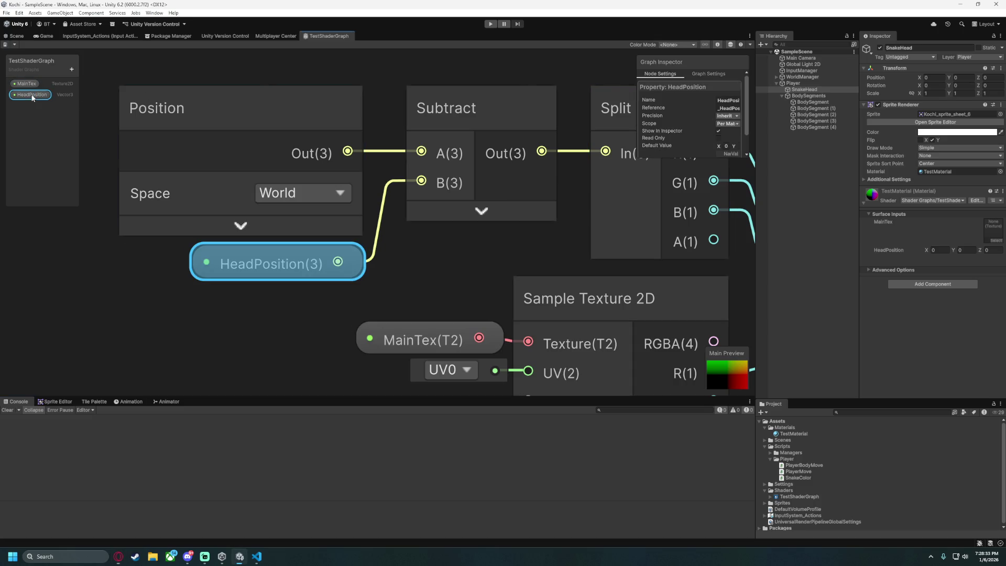
pyautogui.scroll(-2, 684, 135)
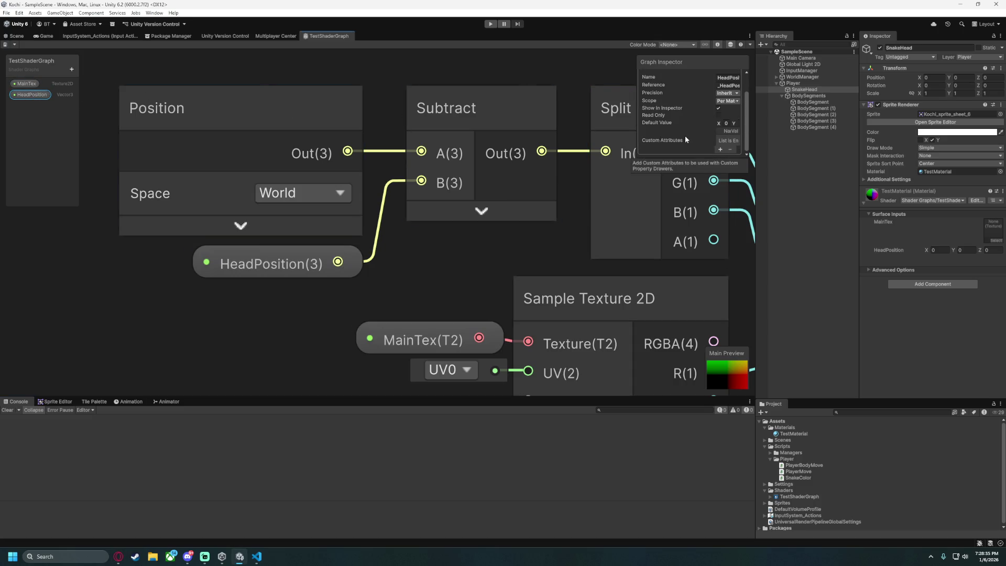
pyautogui.moveTo(567, 72)
pyautogui.mouseDown()
pyautogui.moveTo(529, 139)
pyautogui.moveTo(567, 150)
pyautogui.mouseUp()
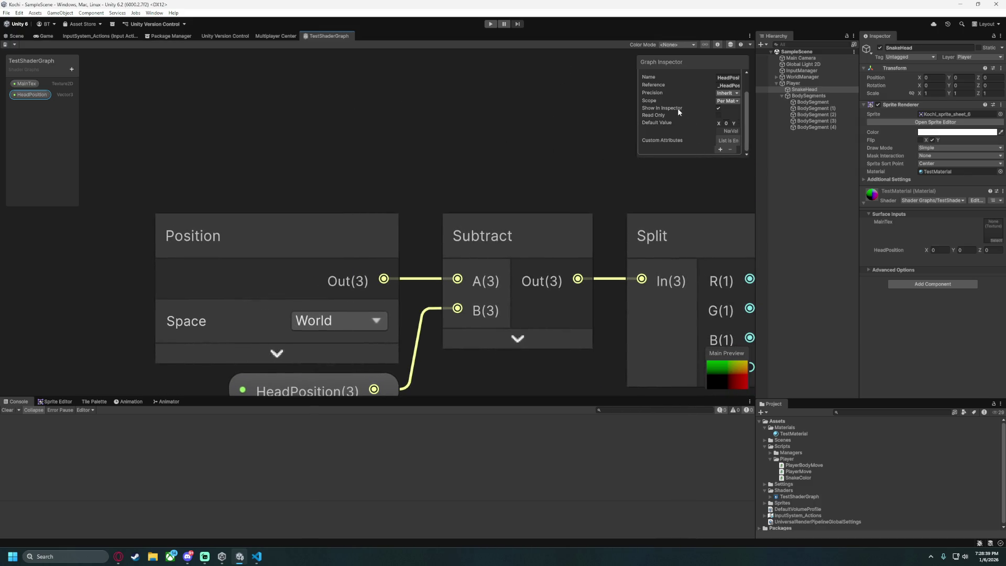
pyautogui.click(718, 107)
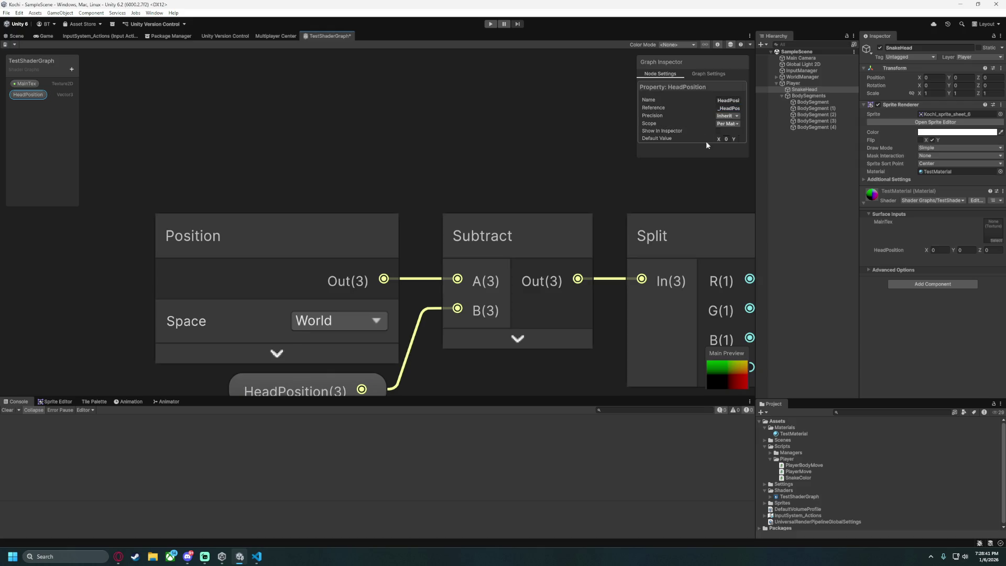
pyautogui.click(719, 132)
pyautogui.scroll(-2, 691, 130)
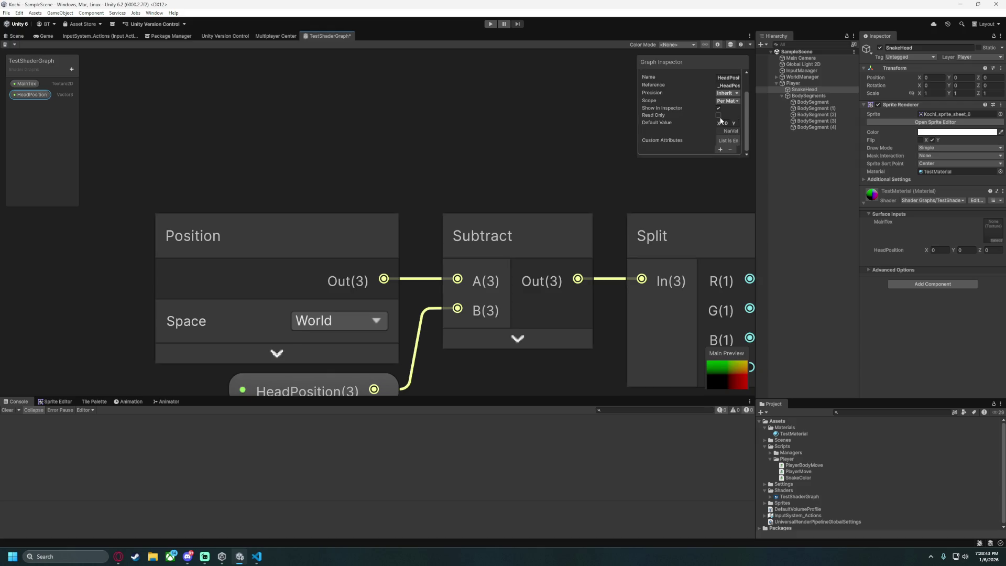
pyautogui.moveTo(636, 153); pyautogui.dragTo(504, 155)
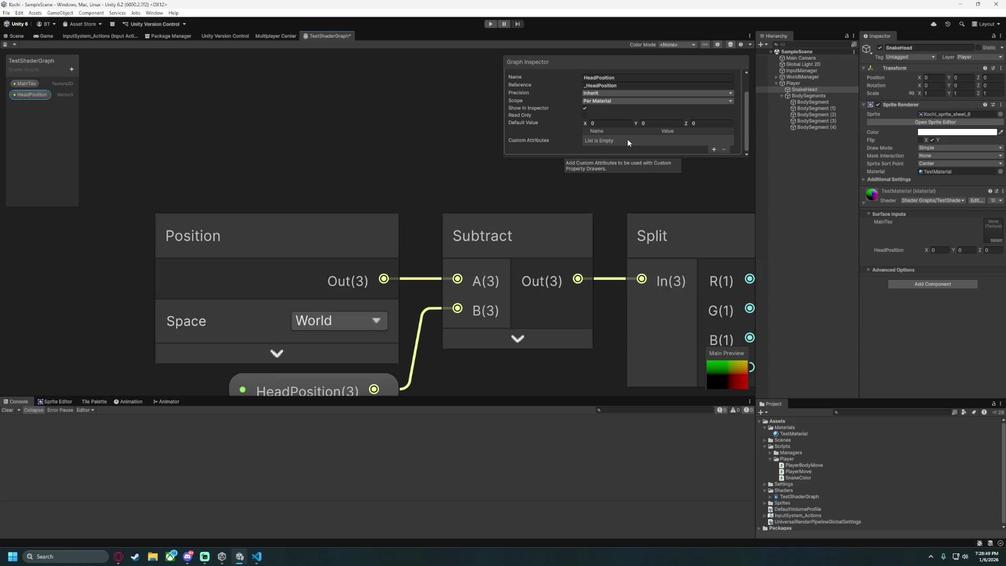
# Set HeadPosition's scope to Global, leaving precision at Inherit.
pyautogui.click(601, 93)
pyautogui.click(578, 100)
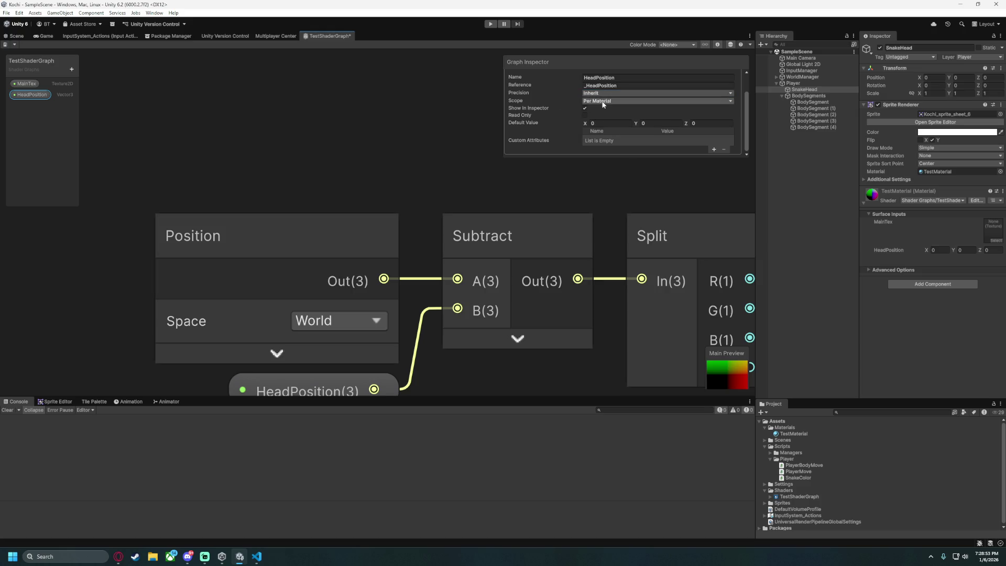
pyautogui.click(602, 101)
pyautogui.click(606, 110)
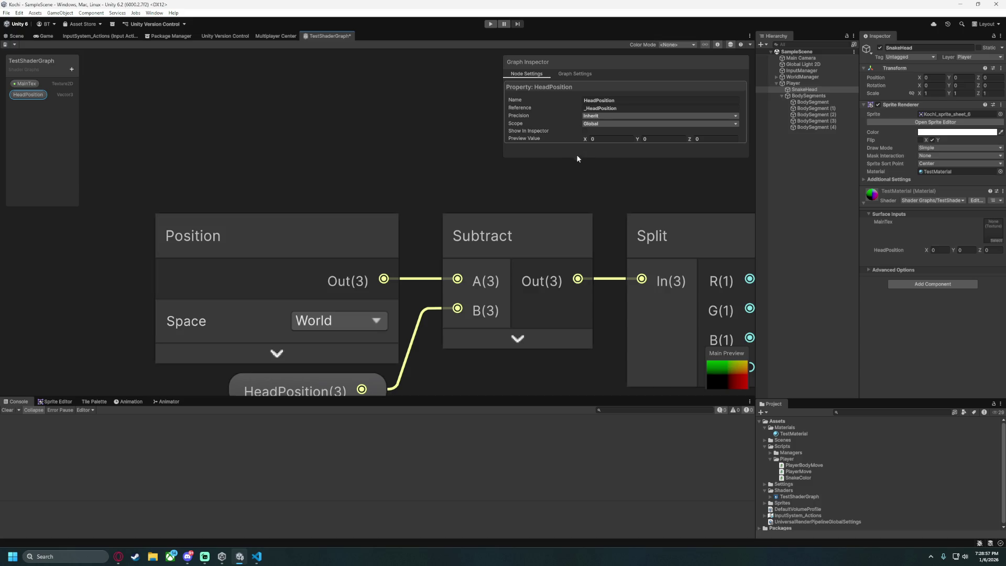
pyautogui.press('a')
pyautogui.moveTo(597, 157)
pyautogui.mouseDown()
pyautogui.moveTo(600, 184)
pyautogui.moveTo(580, 156)
pyautogui.moveTo(590, 165)
pyautogui.mouseUp()
# Save the TestShaderGraph and start the game in the Game view.
pyautogui.click(625, 176)
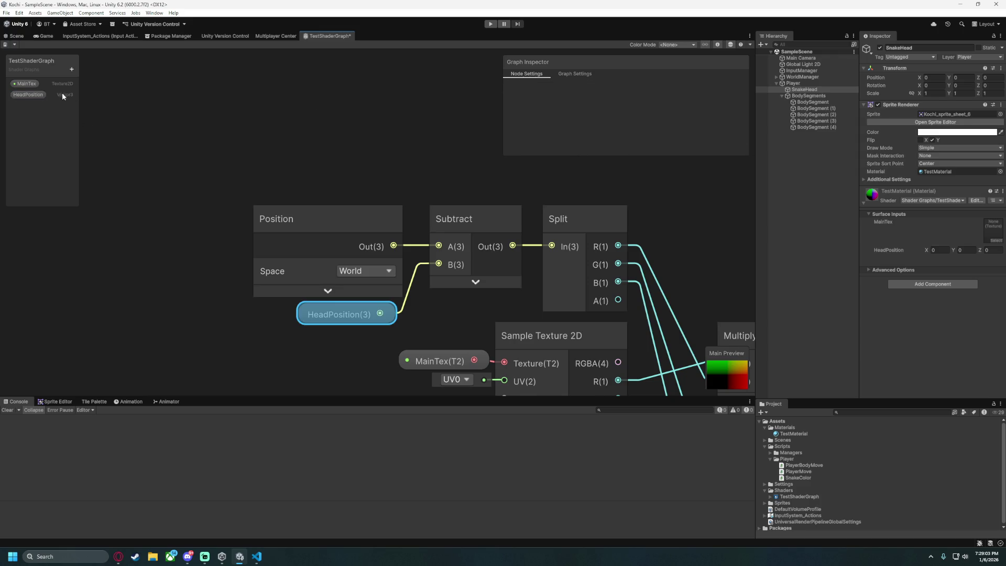
pyautogui.click(31, 94)
pyautogui.hotkey('ctrl', 's')
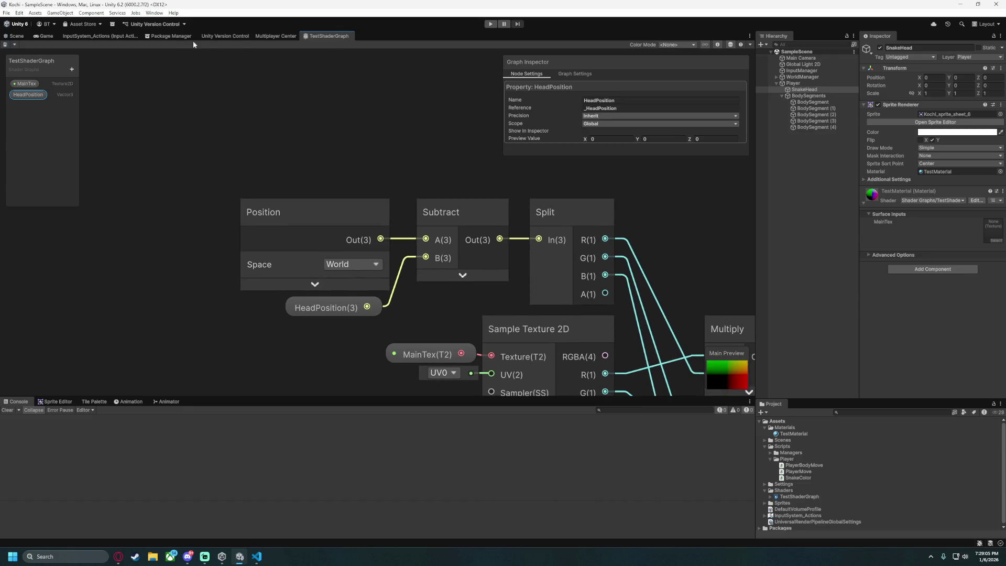
pyautogui.click(44, 36)
pyautogui.click(490, 25)
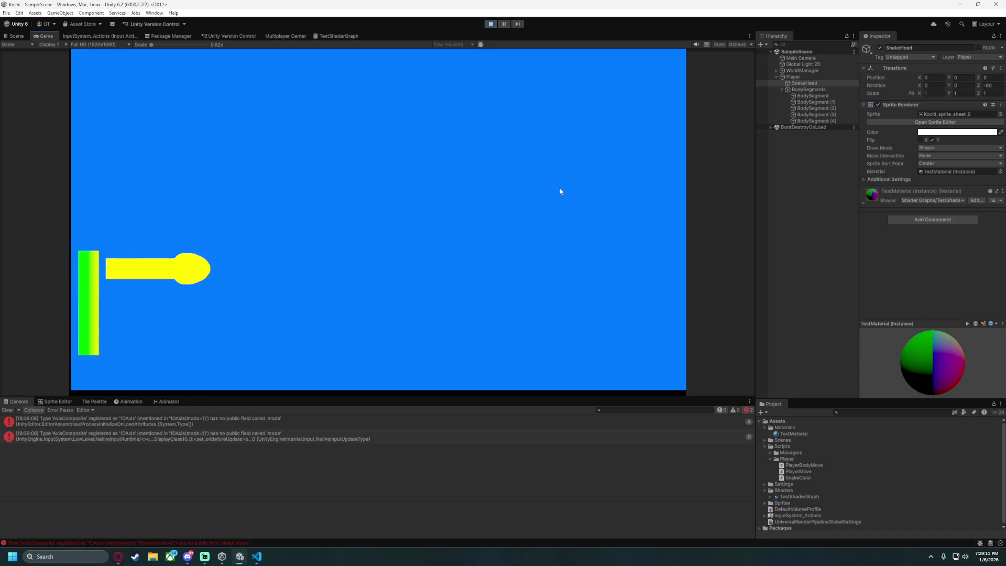
# Steer the snake up and left, then stop Play mode.
pyautogui.press('Up')
pyautogui.press('Left')
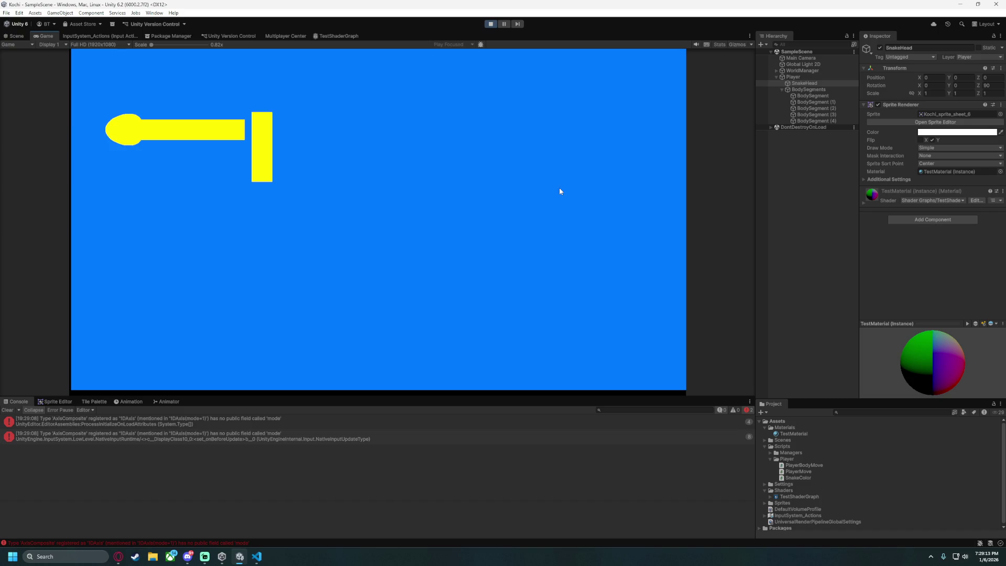
pyautogui.click(490, 24)
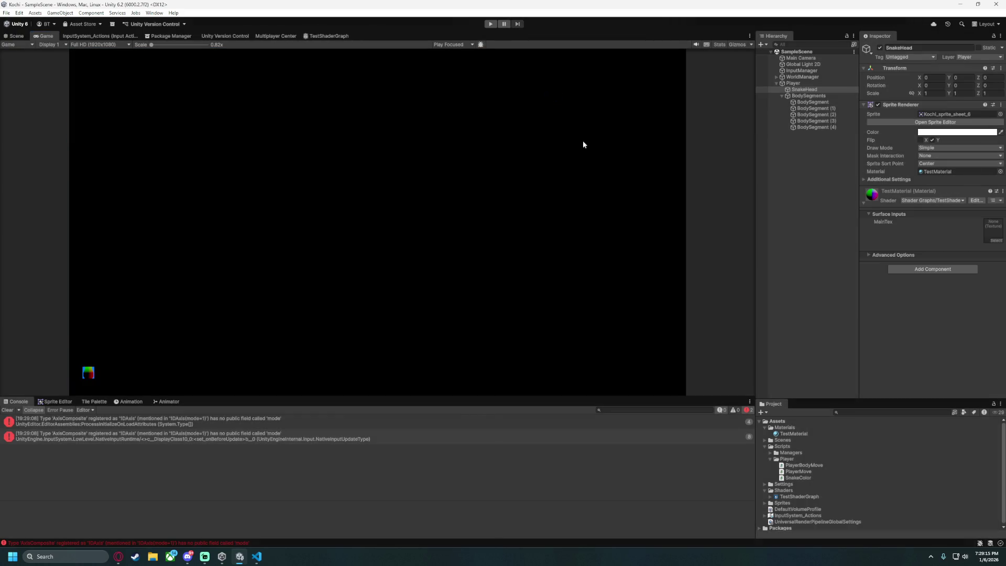
# Glance at SnakeColor.cs, then return to the TestShaderGraph editor in Unity.
pyautogui.click(256, 556)
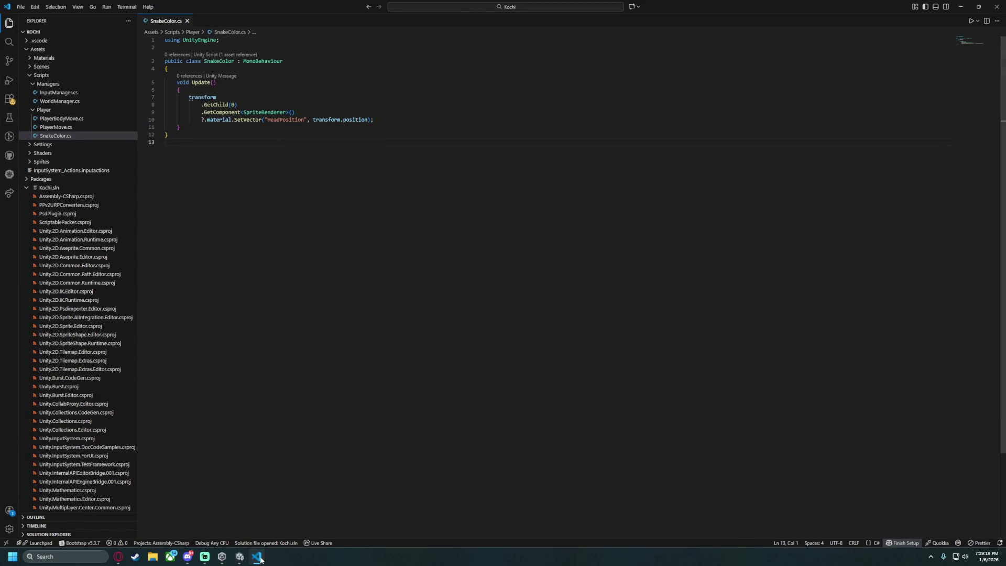
pyautogui.click(240, 556)
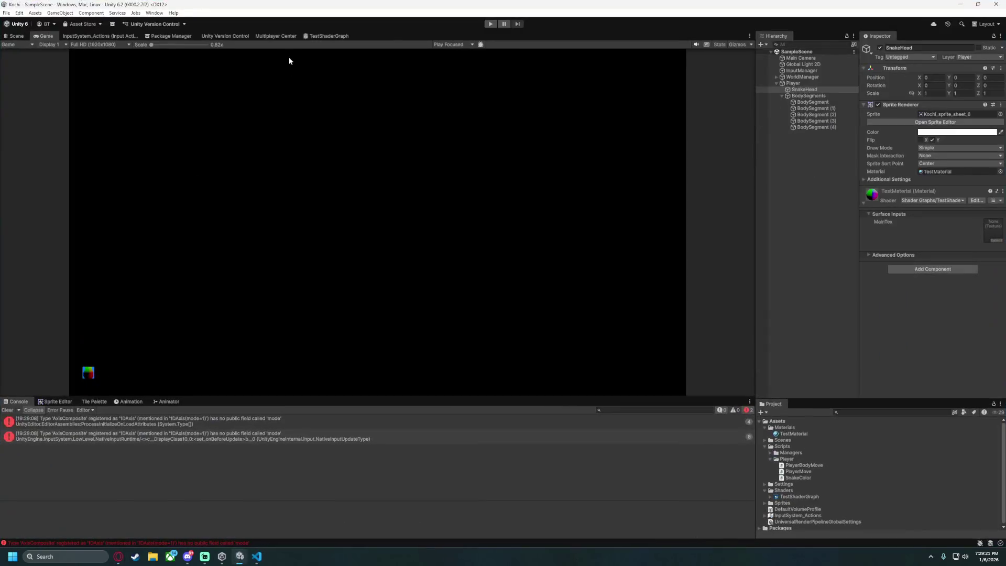
pyautogui.click(328, 36)
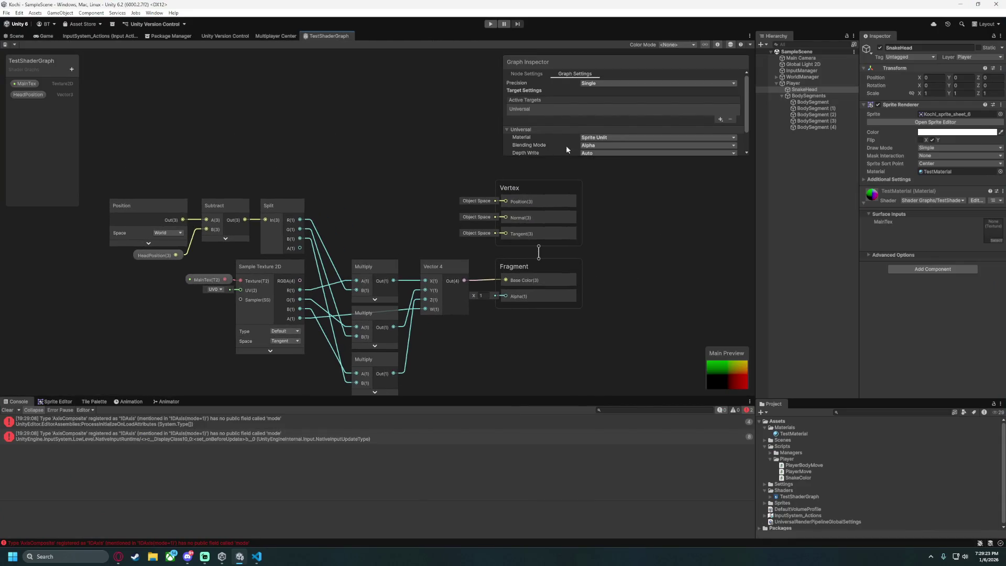
# Set HeadPosition's scope to Per Material in the Graph Inspector.
pyautogui.scroll(-2, 605, 133)
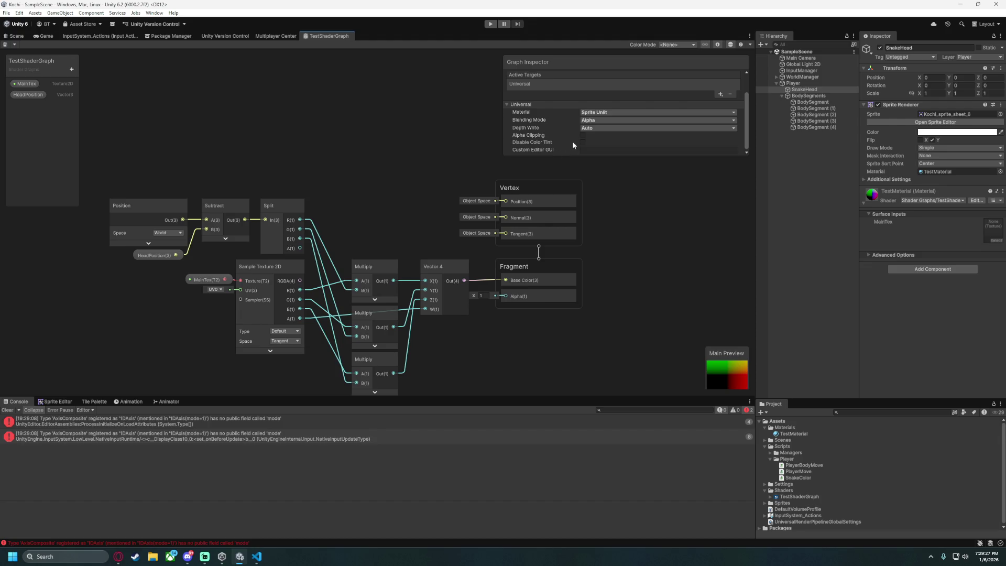
pyautogui.scroll(2, 586, 141)
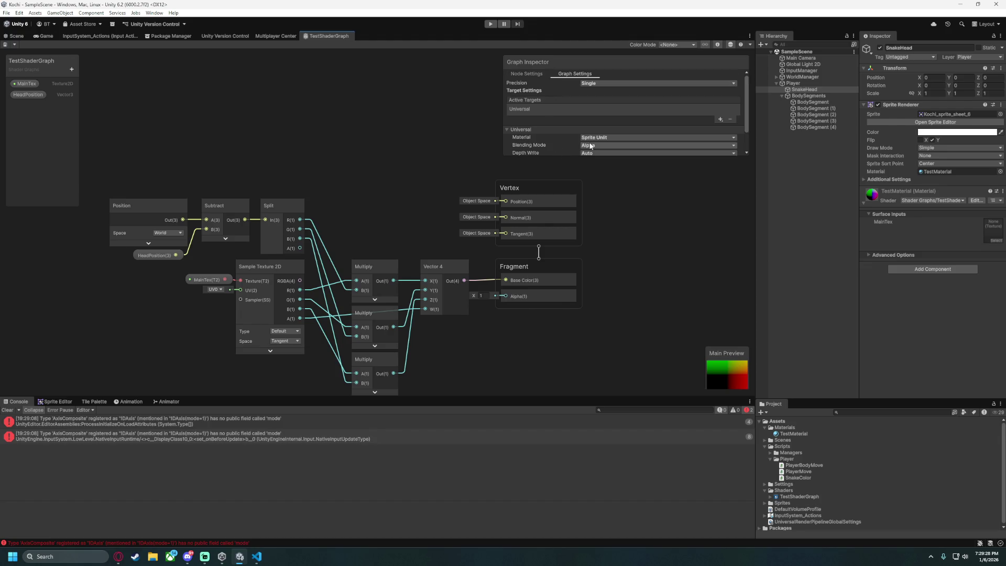
pyautogui.click(600, 84)
pyautogui.click(543, 81)
pyautogui.click(528, 74)
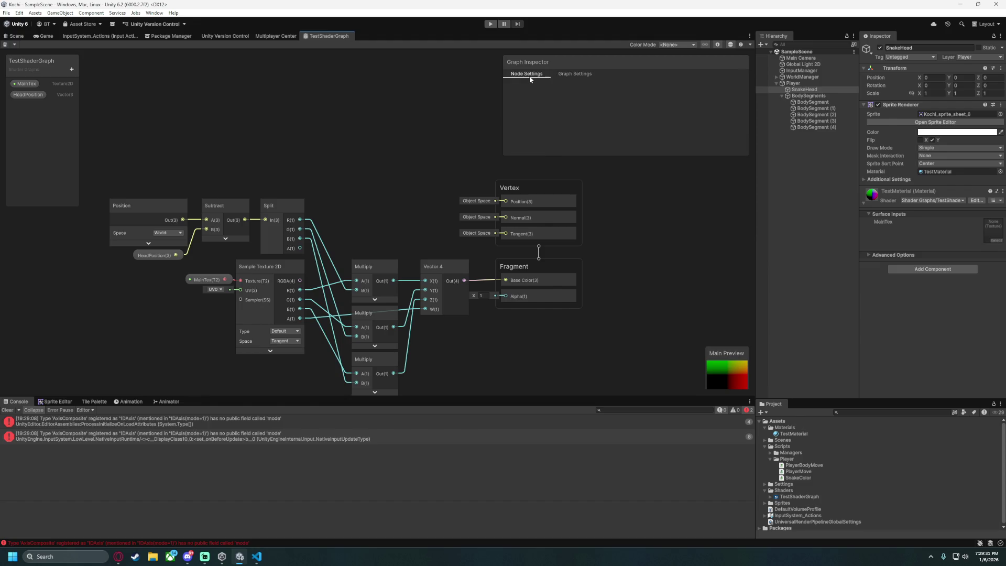
pyautogui.click(28, 94)
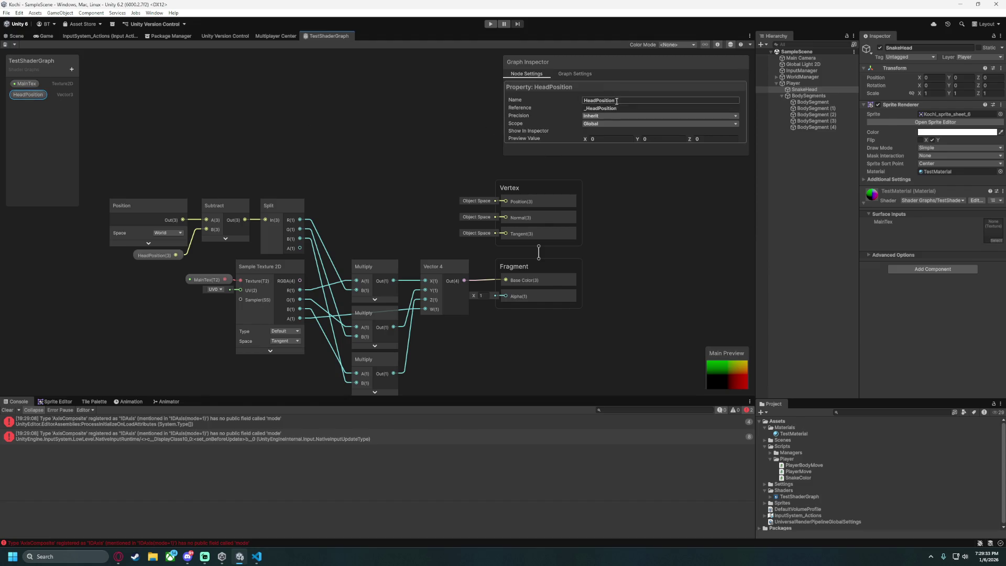
pyautogui.click(602, 125)
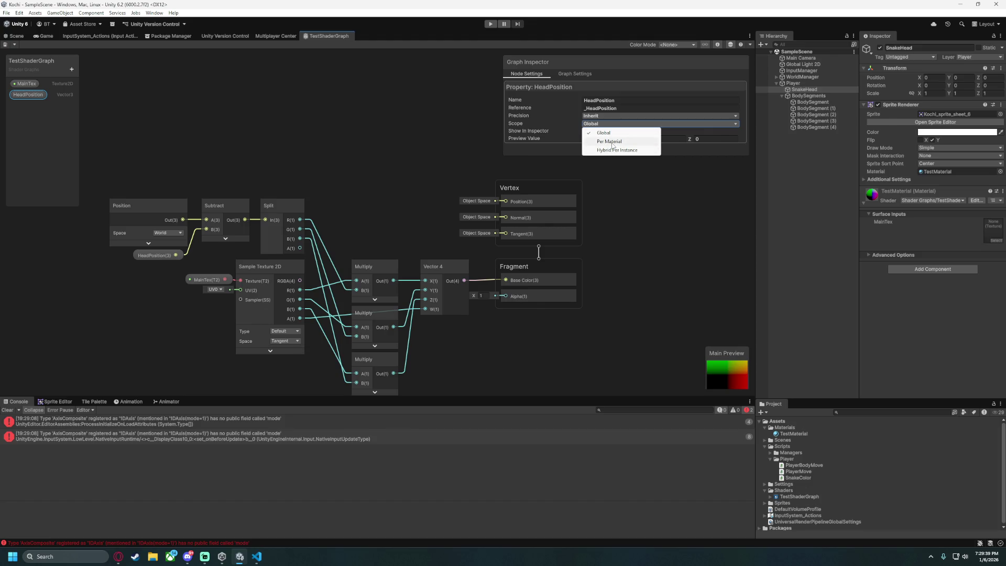
pyautogui.click(608, 141)
# Copy the _HeadPosition reference and paste it over "HeadPosition" in SnakeColor.cs's SetVector call.
pyautogui.scroll(-2, 561, 130)
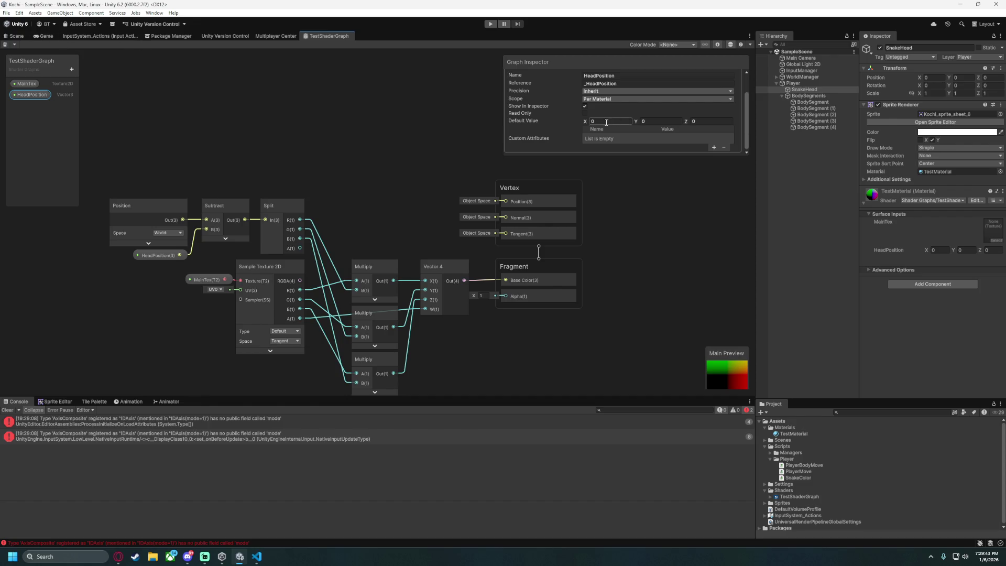
pyautogui.scroll(2, 601, 137)
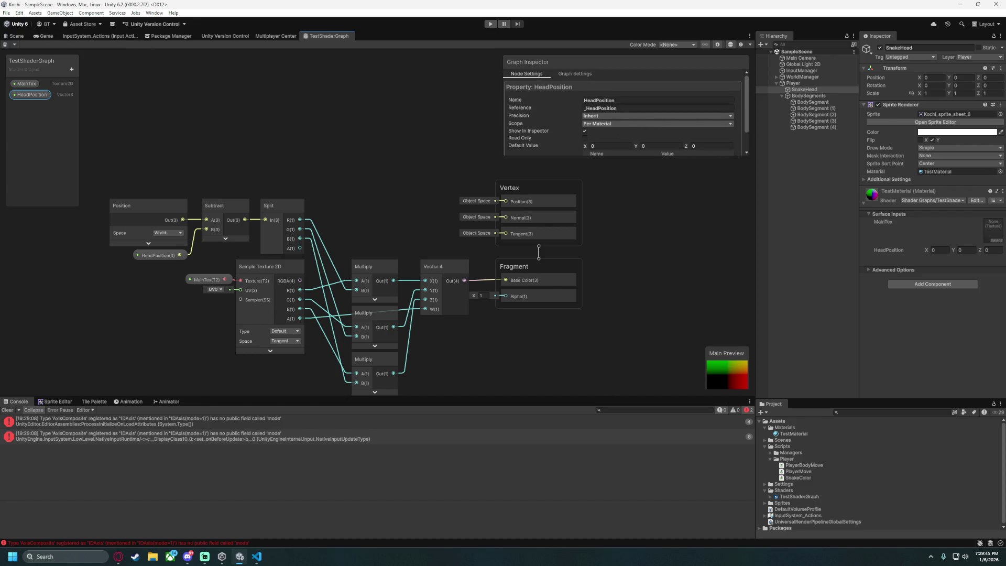
pyautogui.click(597, 108)
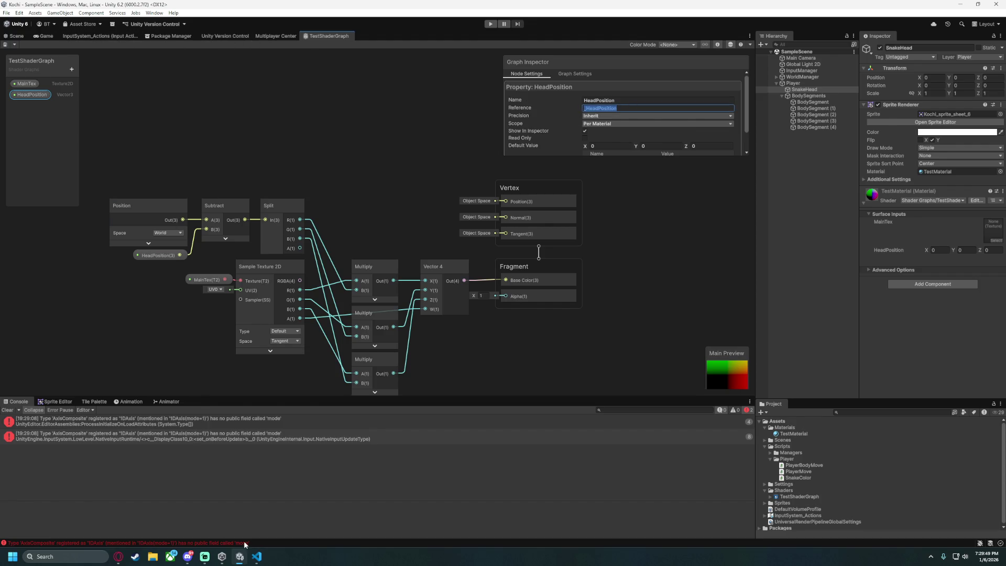
pyautogui.click(256, 556)
pyautogui.click(272, 119)
pyautogui.doubleClick(272, 120)
pyautogui.write('_HeadPosition')
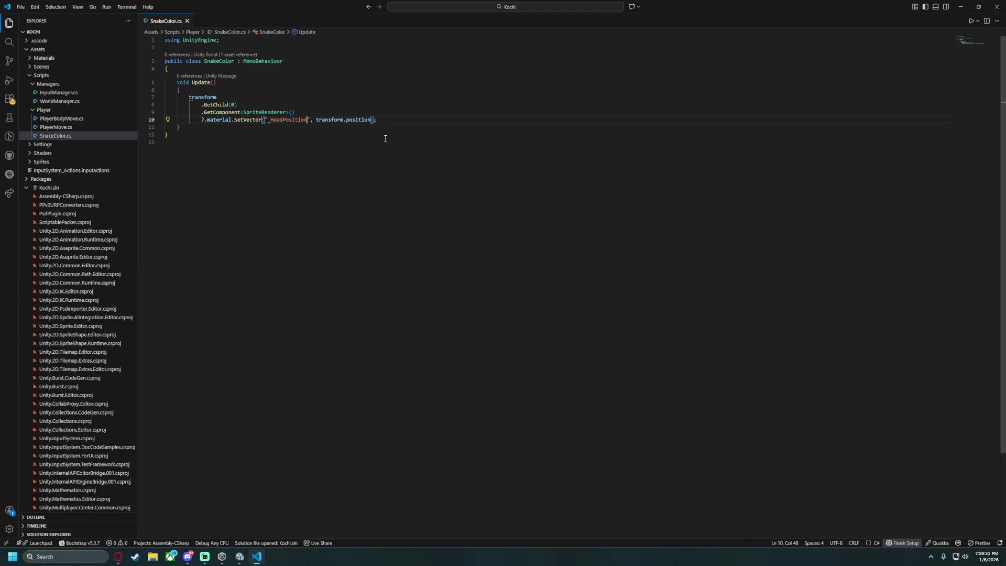
pyautogui.click(961, 6)
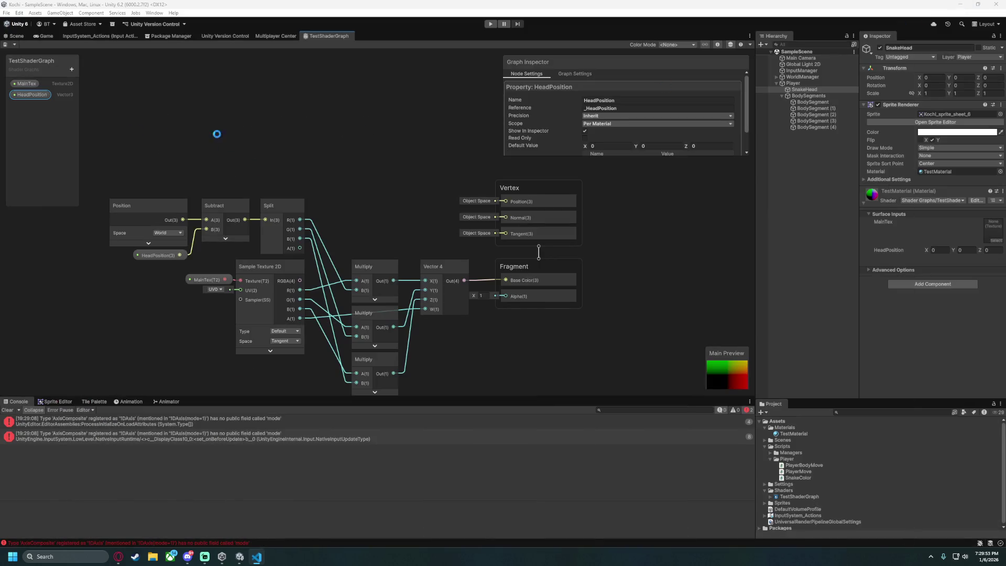
pyautogui.click(256, 556)
pyautogui.doubleClick(253, 119)
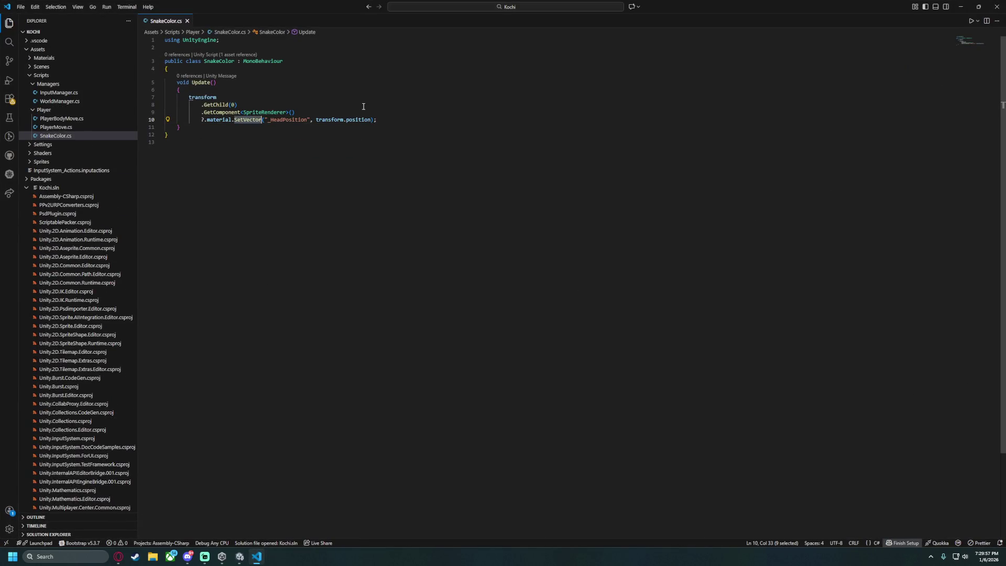
pyautogui.write('SetVector')
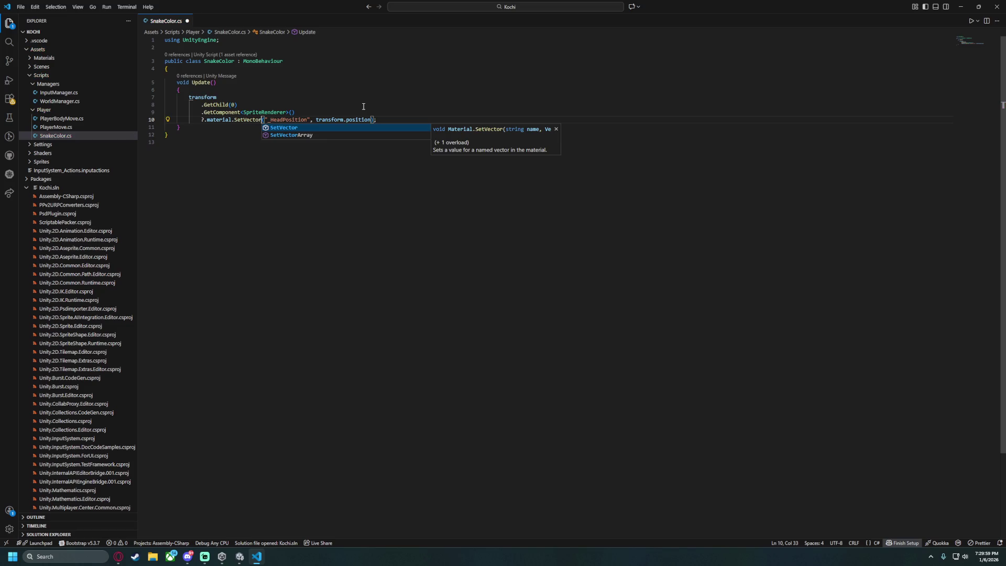
pyautogui.click(519, 205)
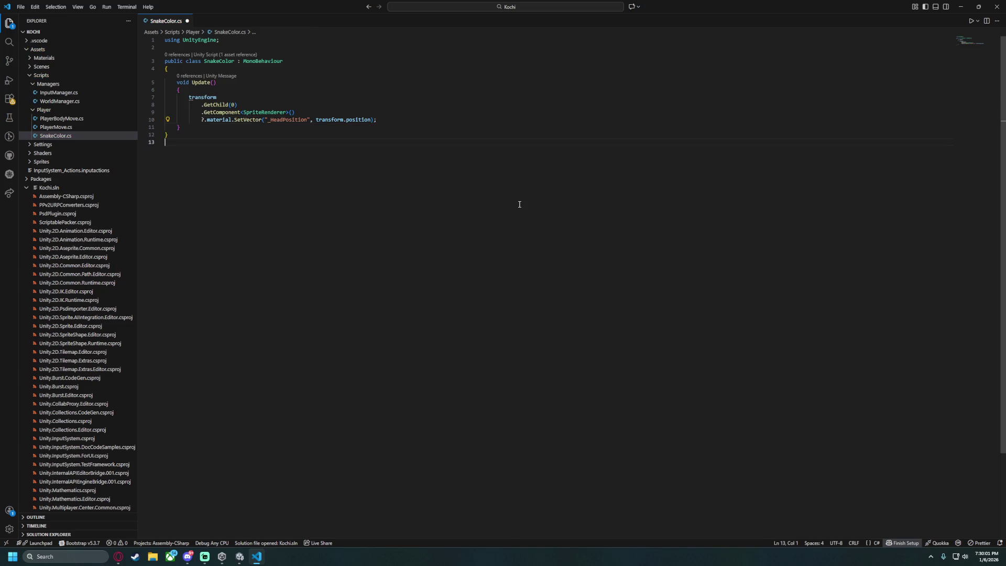
pyautogui.click(960, 6)
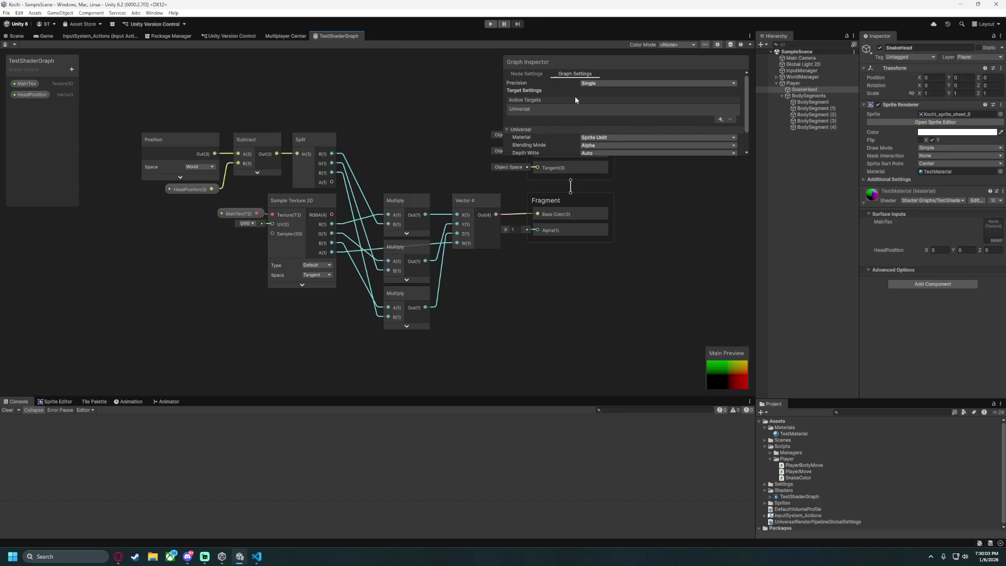
# Inspect the HeadPosition property node's settings in the Graph Inspector, then enter Play mode.
pyautogui.click(544, 76)
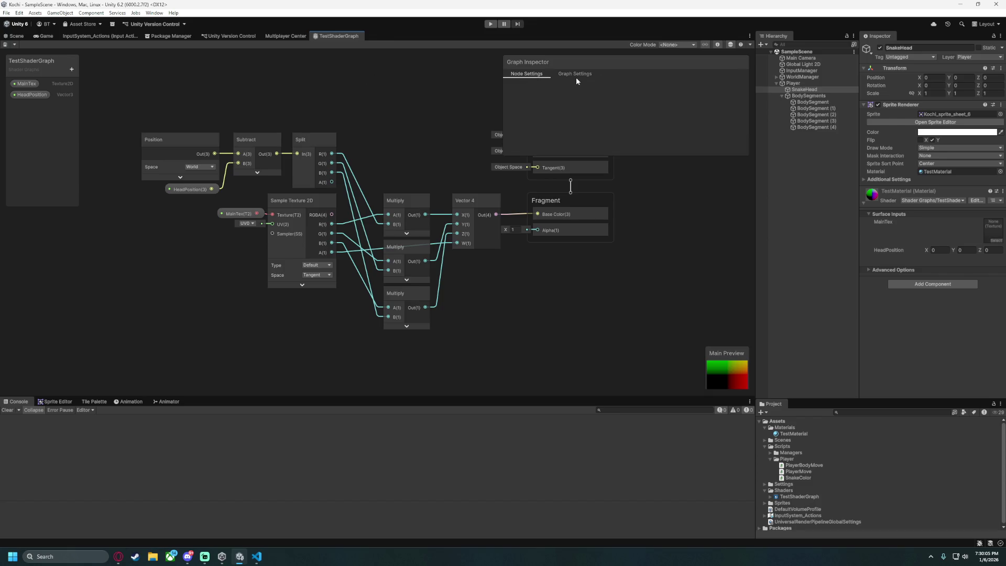
pyautogui.click(199, 189)
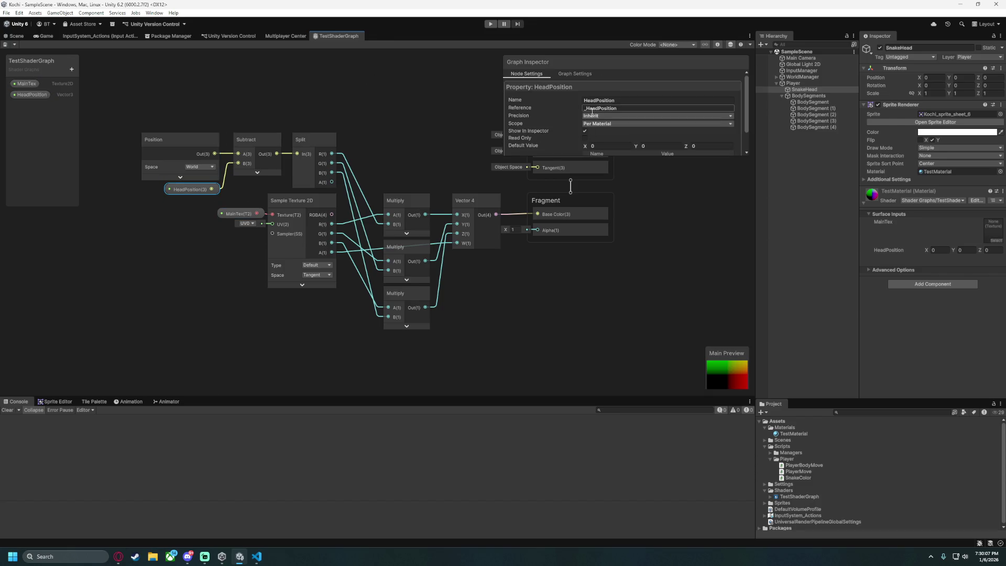
pyautogui.scroll(-2, 618, 115)
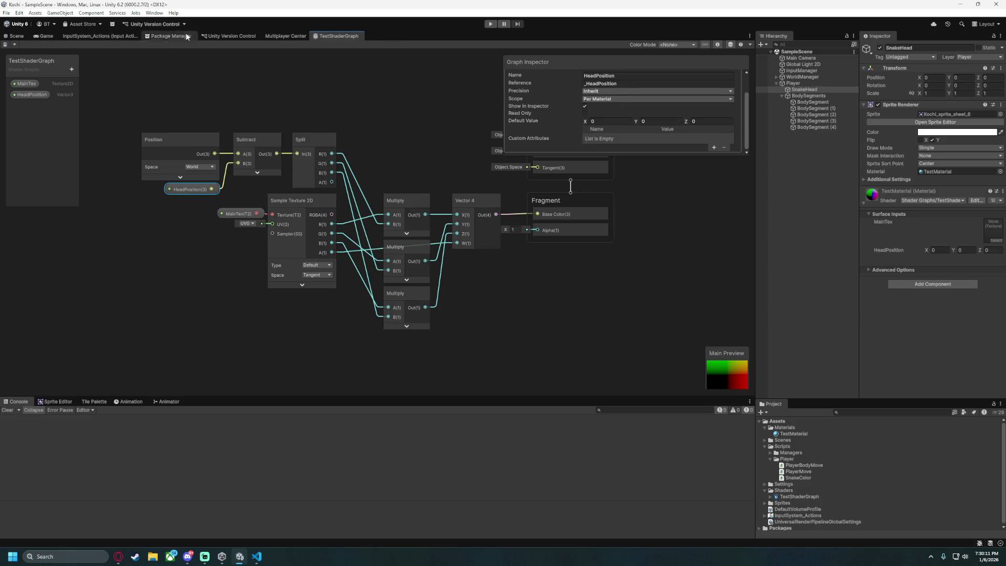
pyautogui.click(490, 24)
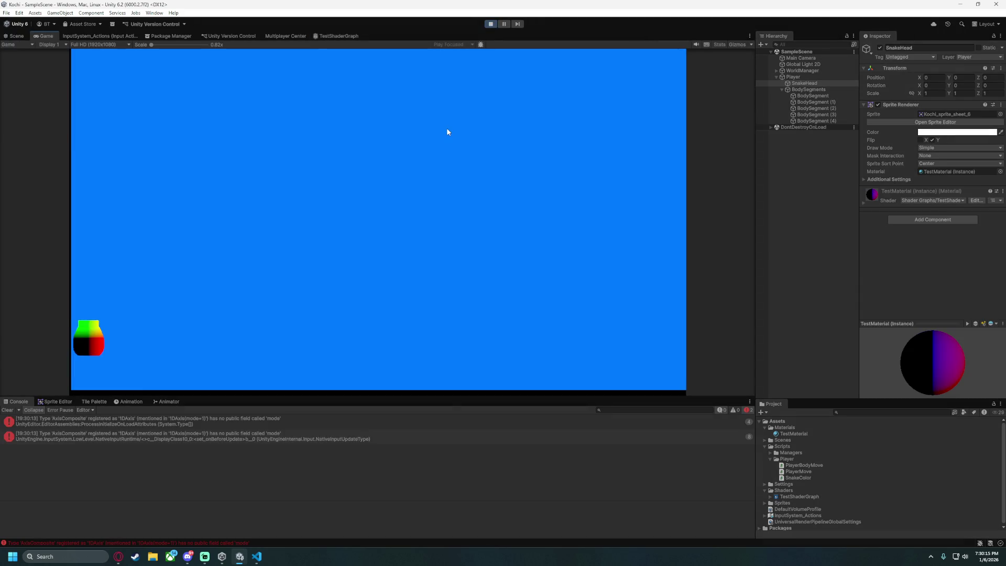
# Steer the snake around with the arrow keys while watching HeadPosition in the expanded SnakeHead material.
pyautogui.press('Right')
pyautogui.press('Down')
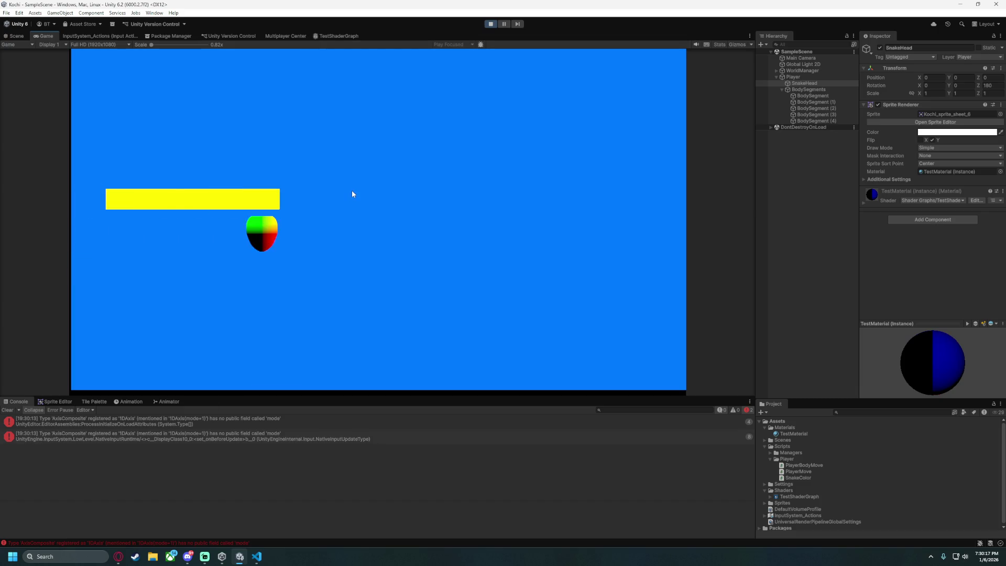
pyautogui.press('Right')
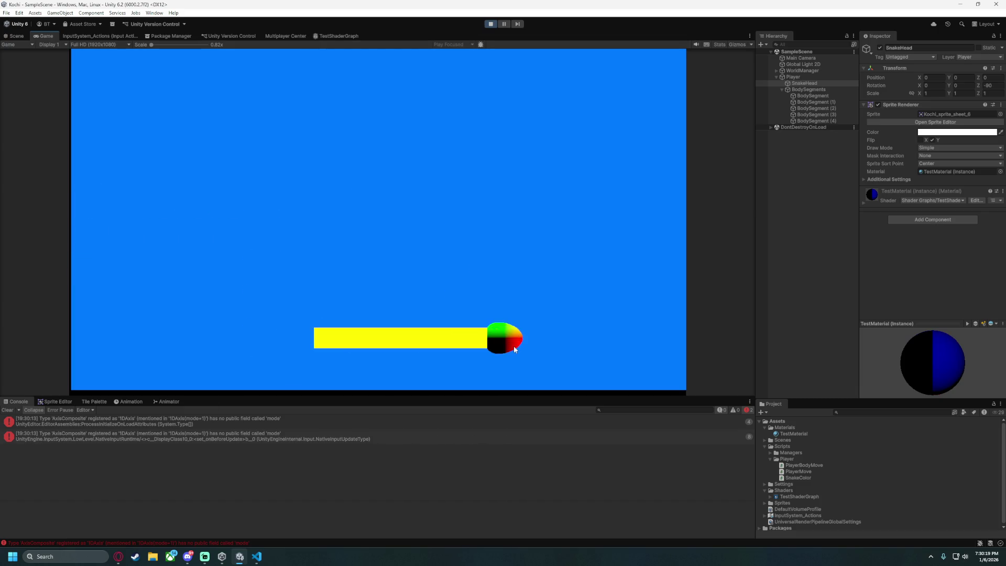
pyautogui.press('Up')
pyautogui.press('Left')
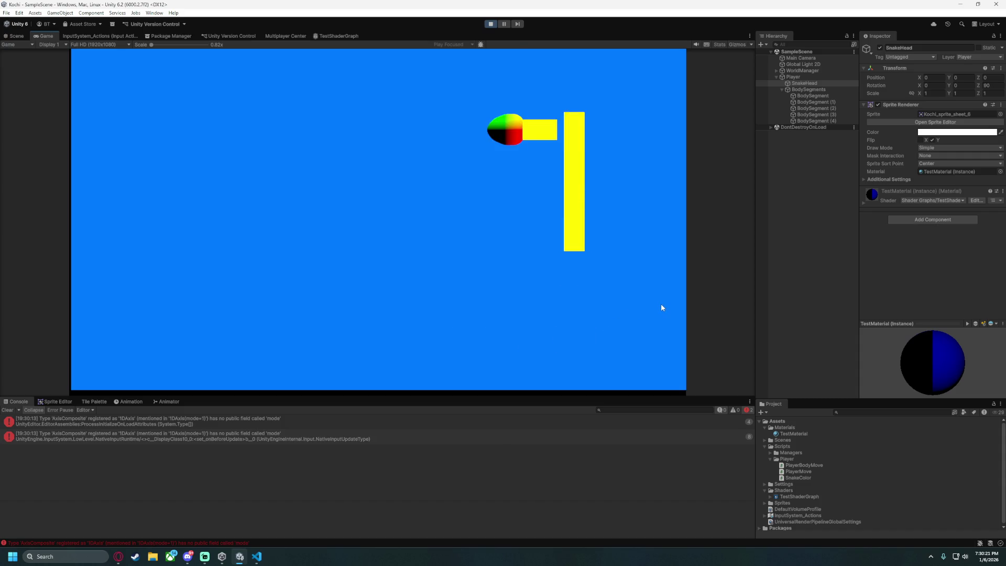
pyautogui.press('Down')
pyautogui.click(863, 203)
pyautogui.press('Right')
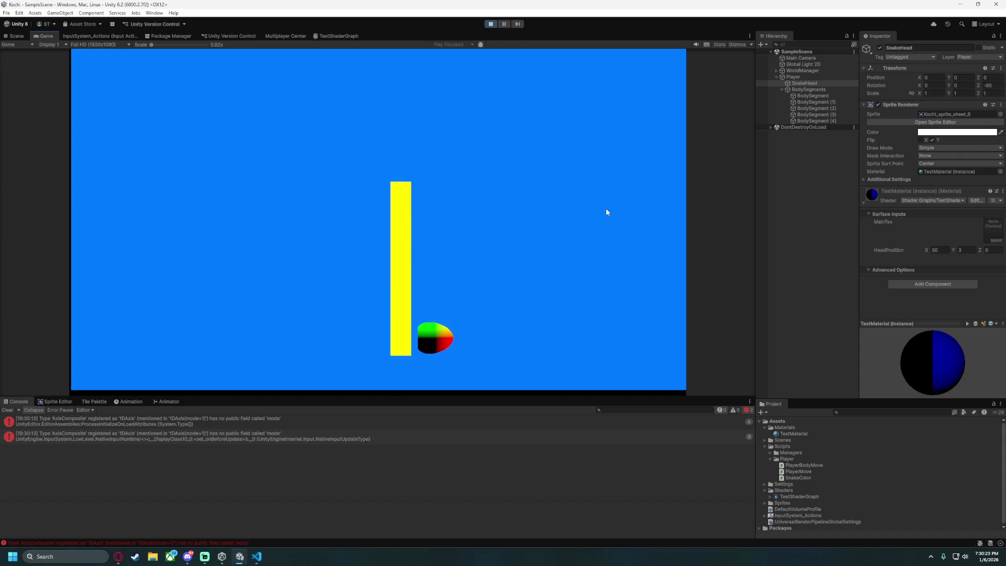
pyautogui.press('Up')
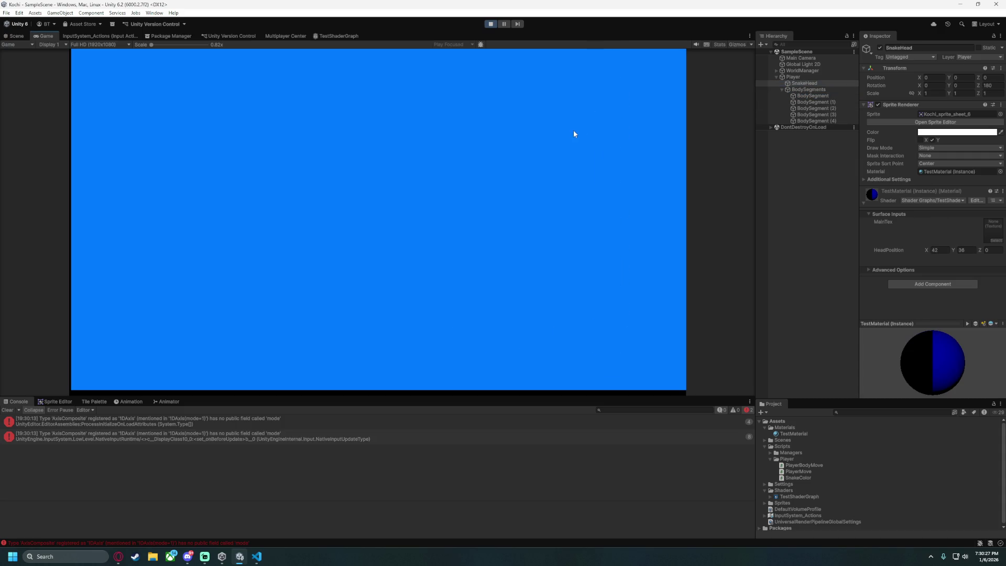
pyautogui.press('Left')
pyautogui.press('Up')
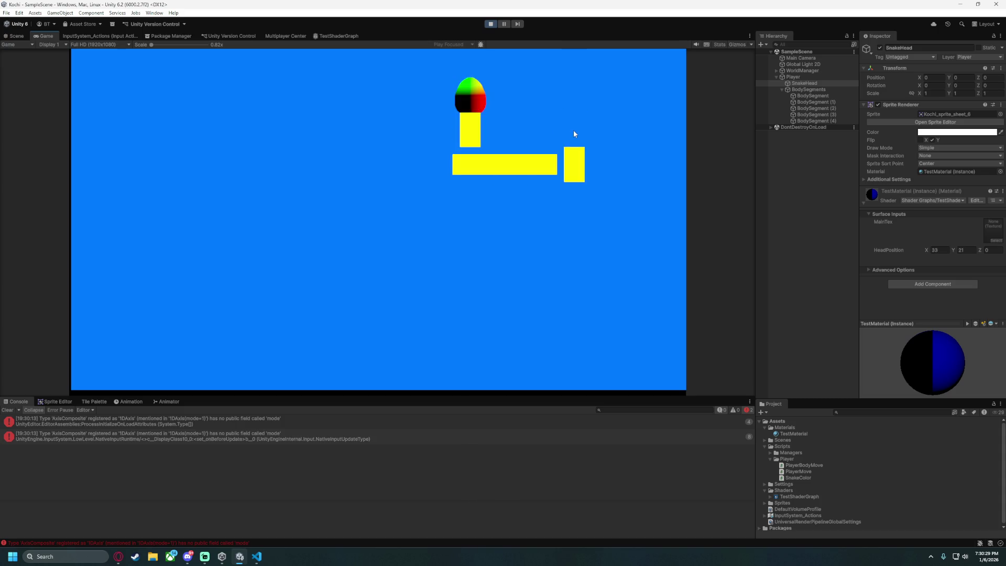
pyautogui.press('Left')
pyautogui.press('Down')
pyautogui.press('Right')
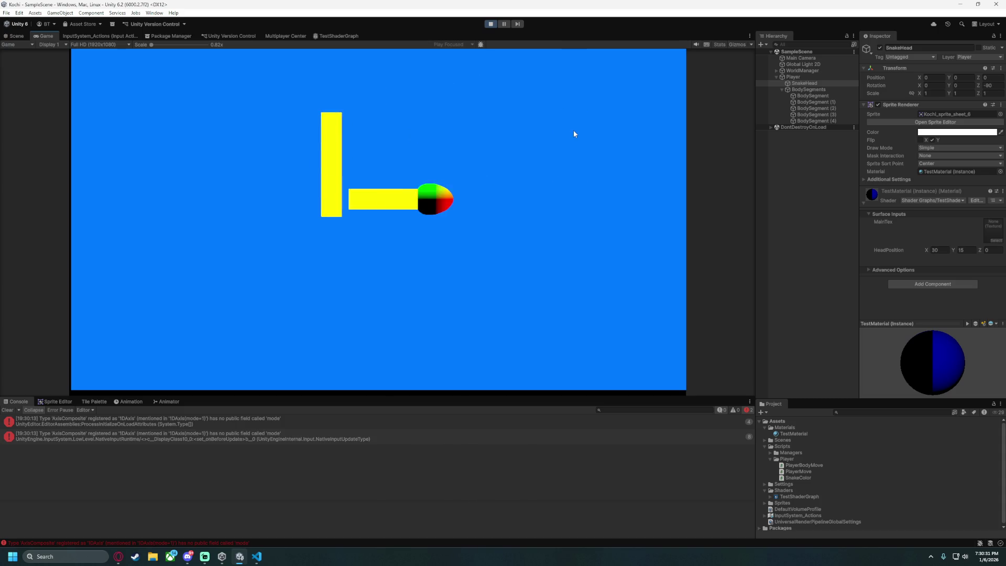
pyautogui.press('Up')
pyautogui.press('Left')
pyautogui.press('Down')
pyautogui.press('Right')
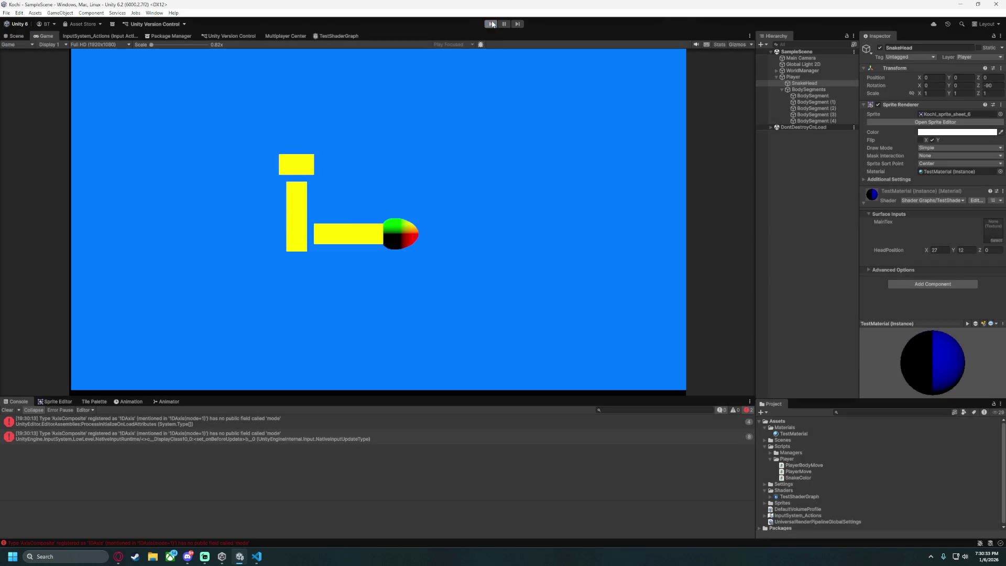
# Back in the Unity editor, set HeadPosition's scope to Global.
pyautogui.click(256, 556)
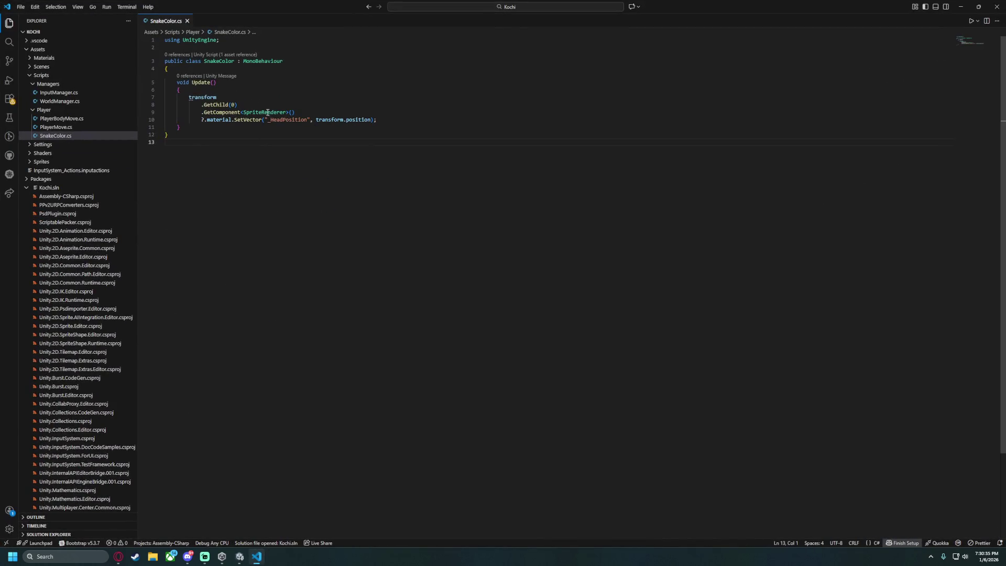
pyautogui.click(240, 556)
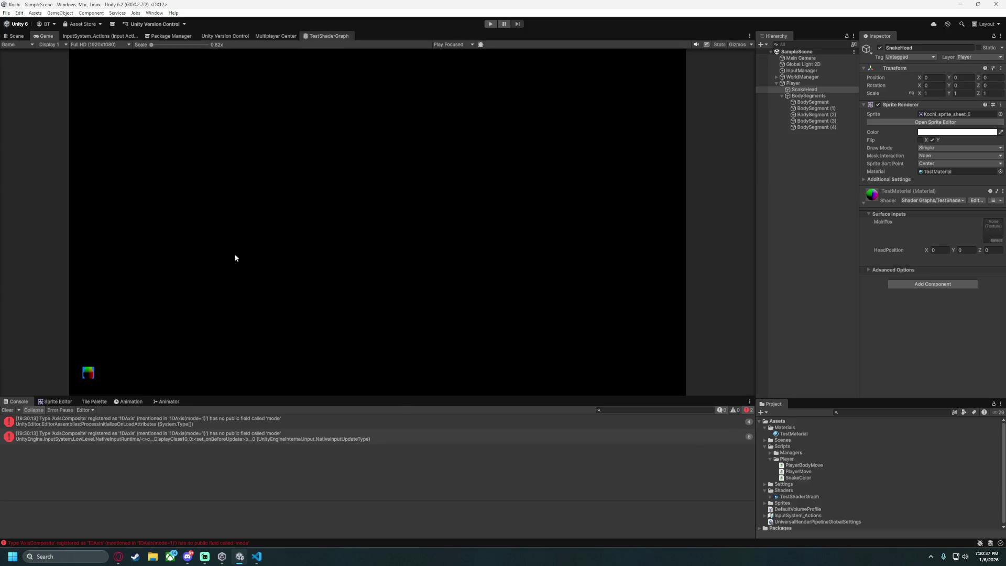
pyautogui.scroll(-2, 568, 128)
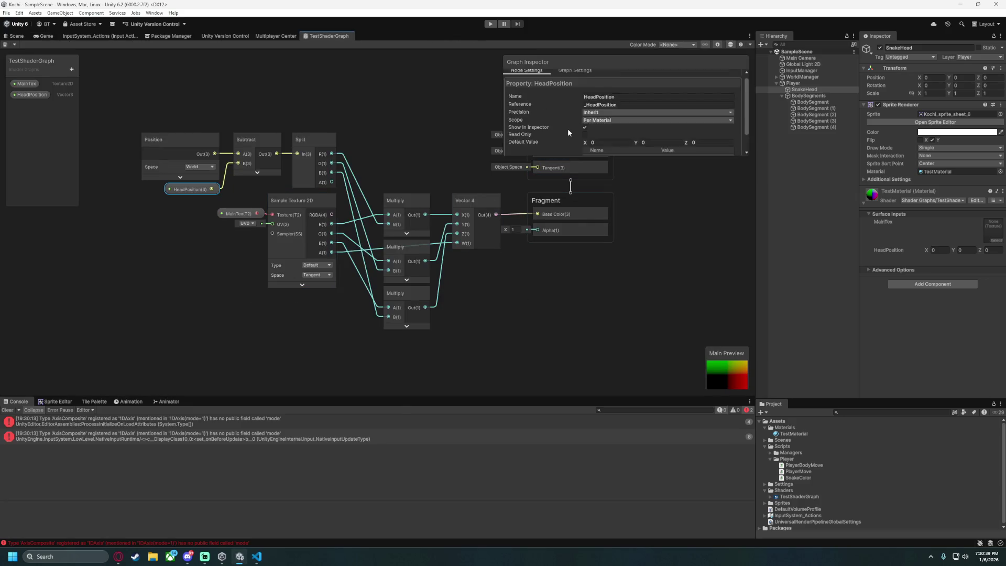
pyautogui.click(604, 92)
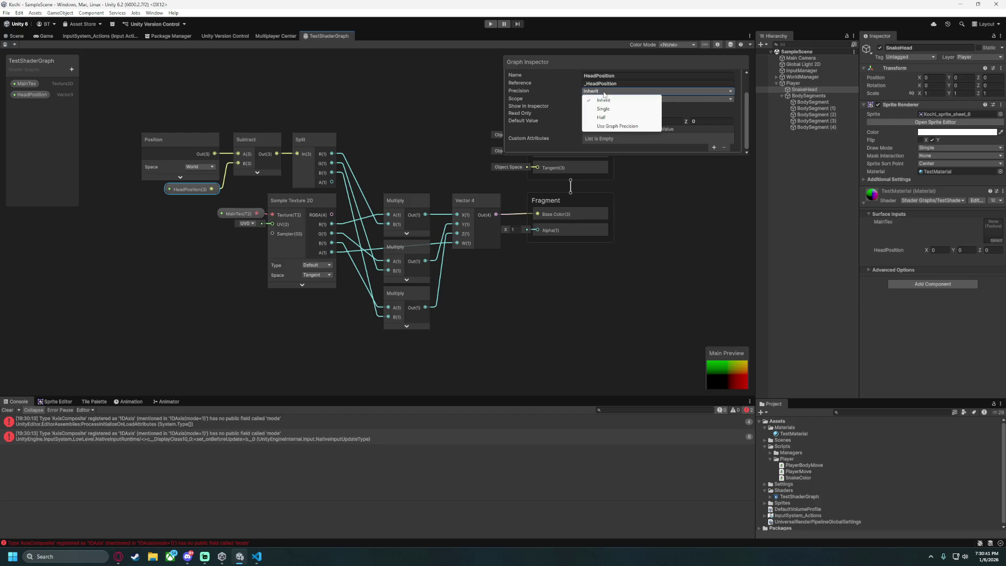
pyautogui.click(602, 100)
pyautogui.click(605, 91)
pyautogui.click(602, 100)
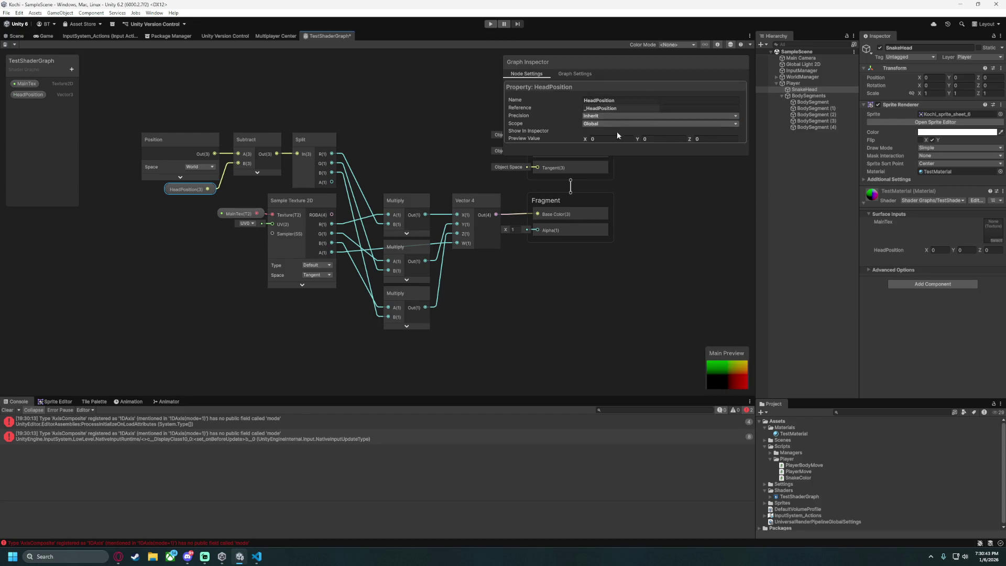
# Run the game, steer the snake right, then stop Play mode.
pyautogui.click(490, 24)
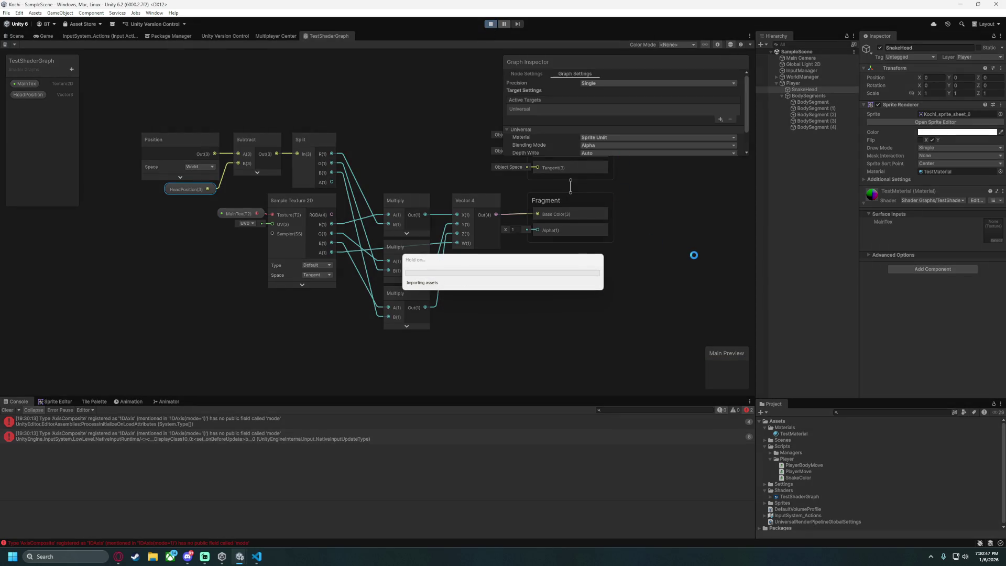
pyautogui.press('Right')
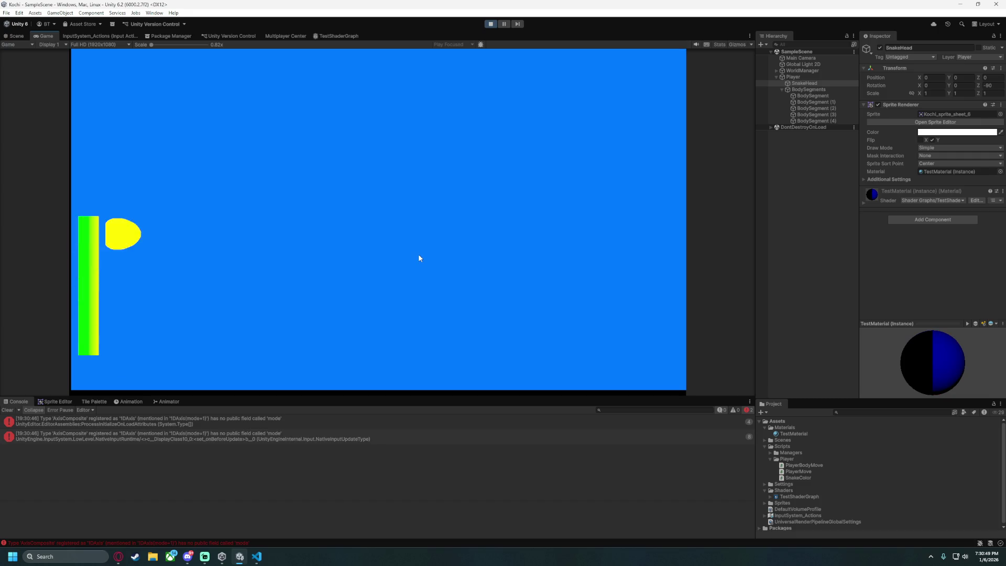
pyautogui.click(489, 24)
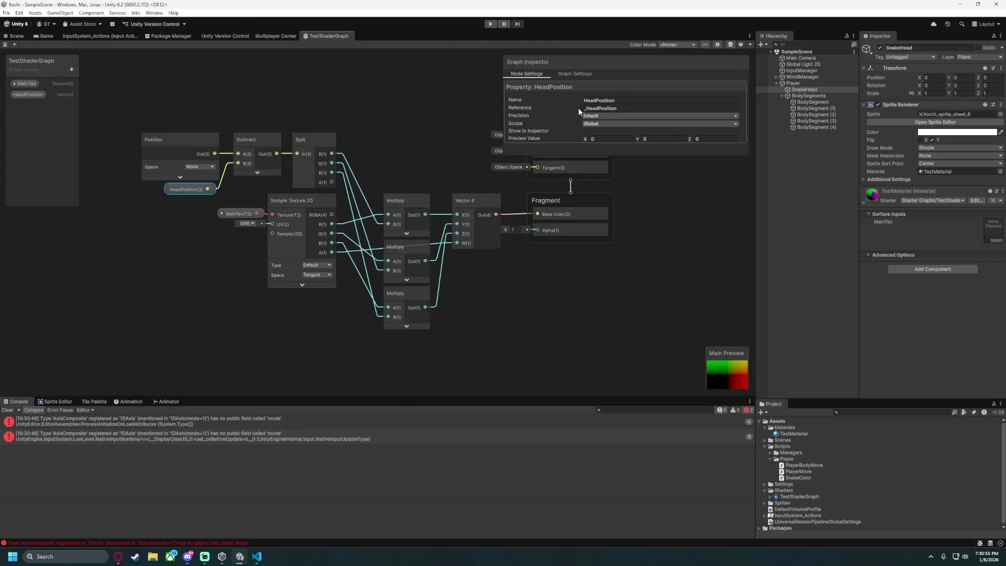
# Set HeadPosition's scope back to Per Material.
pyautogui.click(609, 124)
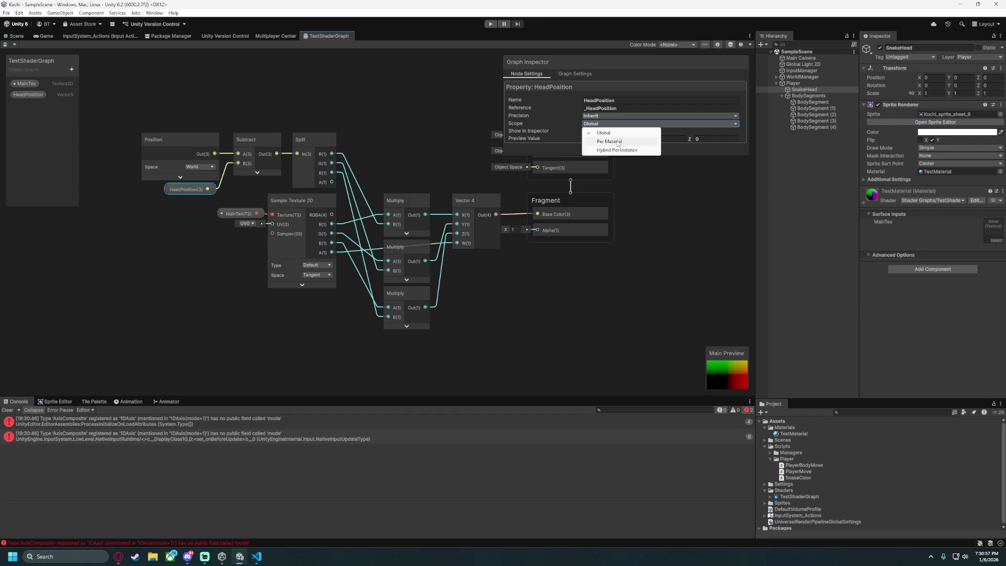
pyautogui.click(616, 142)
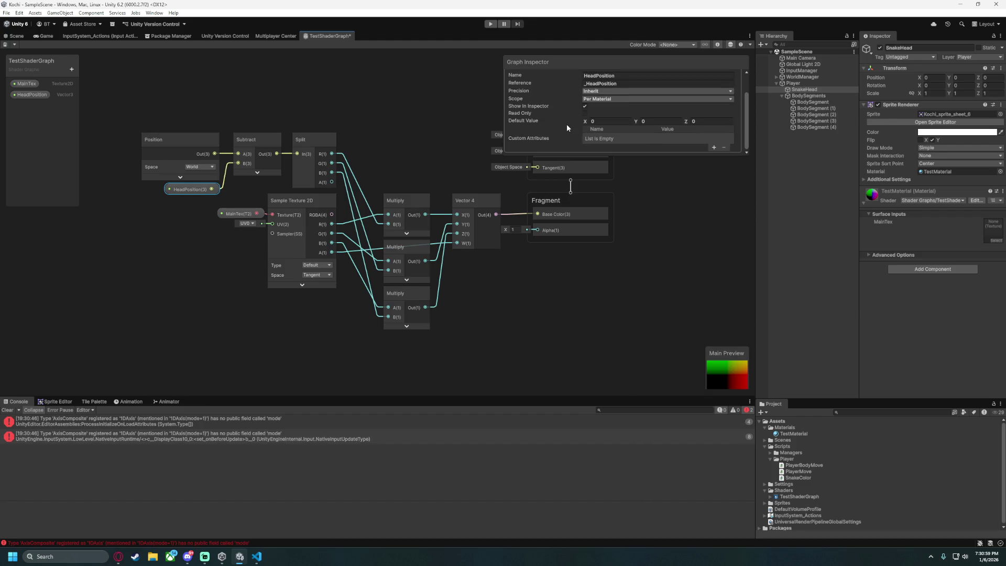
pyautogui.scroll(2, 557, 142)
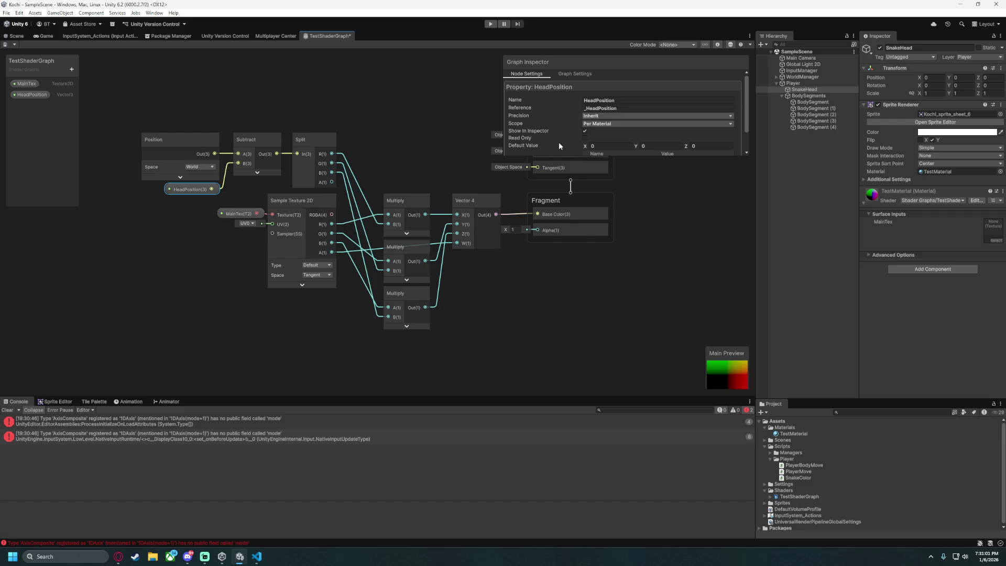
pyautogui.scroll(-2, 561, 119)
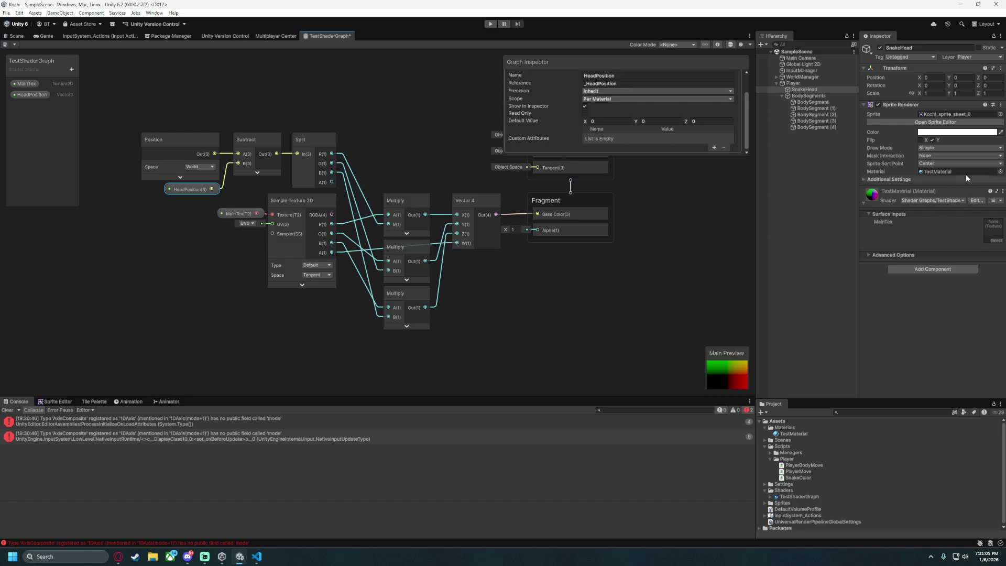
# Save the shader graph and view the Player object's components.
pyautogui.click(341, 75)
pyautogui.hotkey('ctrl', 's')
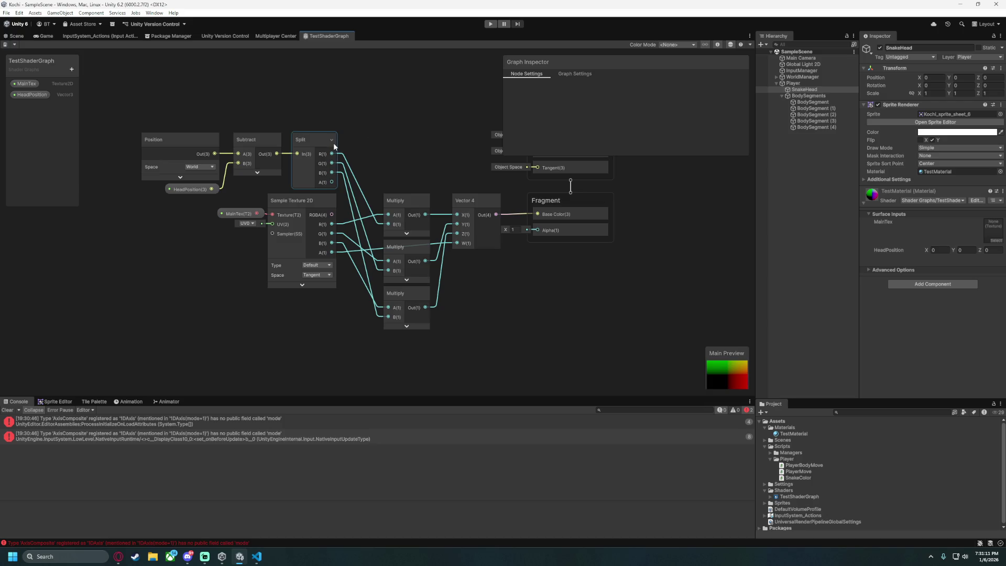
pyautogui.click(792, 83)
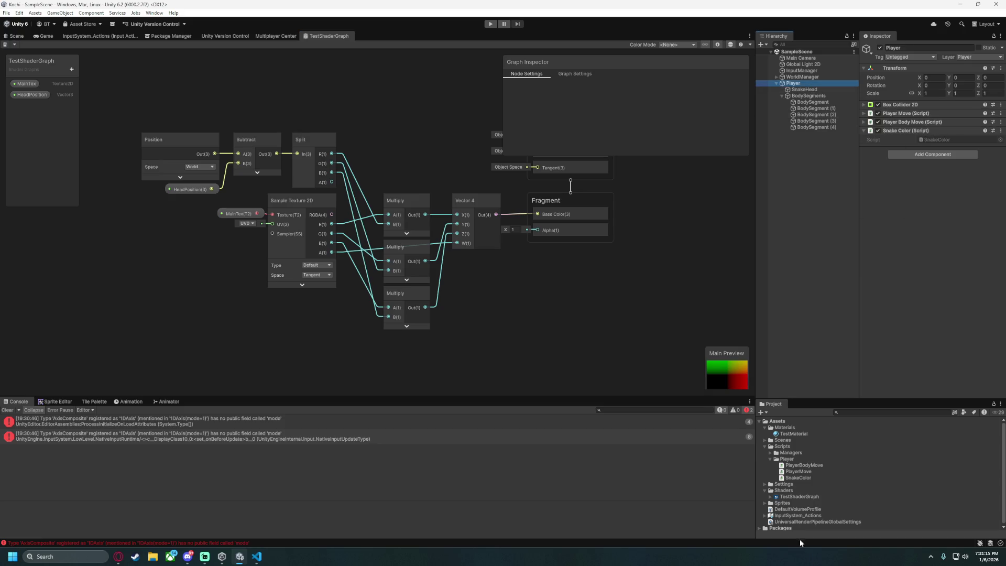
pyautogui.click(257, 557)
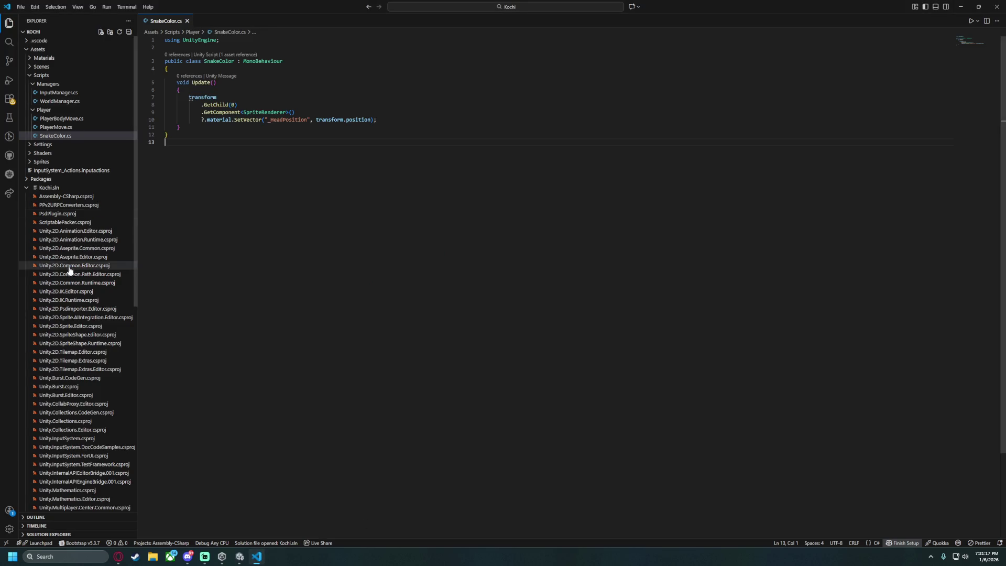
# In PlayerBodyMove.cs, add a "//TODO: Remove" comment above the lastPos.Add lines in Start.
pyautogui.click(86, 120)
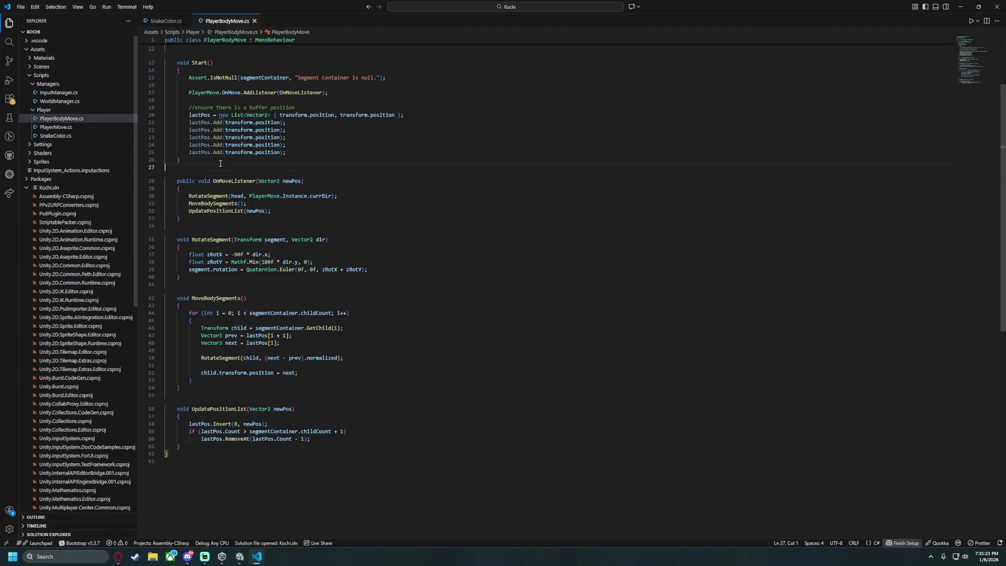
pyautogui.moveTo(294, 250); pyautogui.dragTo(424, 216)
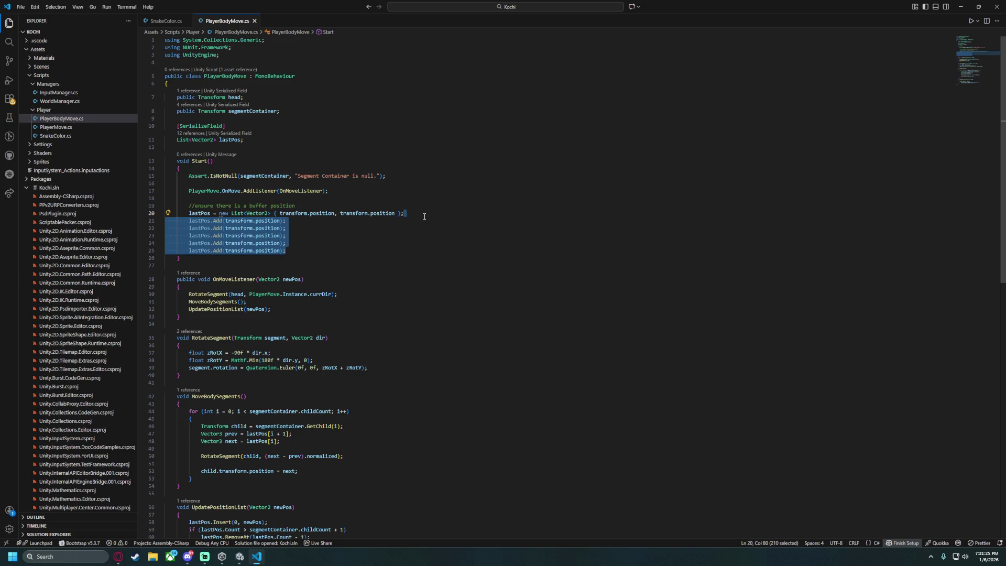
pyautogui.click(321, 238)
pyautogui.moveTo(189, 222)
pyautogui.mouseDown()
pyautogui.moveTo(287, 251)
pyautogui.moveTo(187, 235)
pyautogui.moveTo(187, 221)
pyautogui.mouseUp()
pyautogui.click(289, 228)
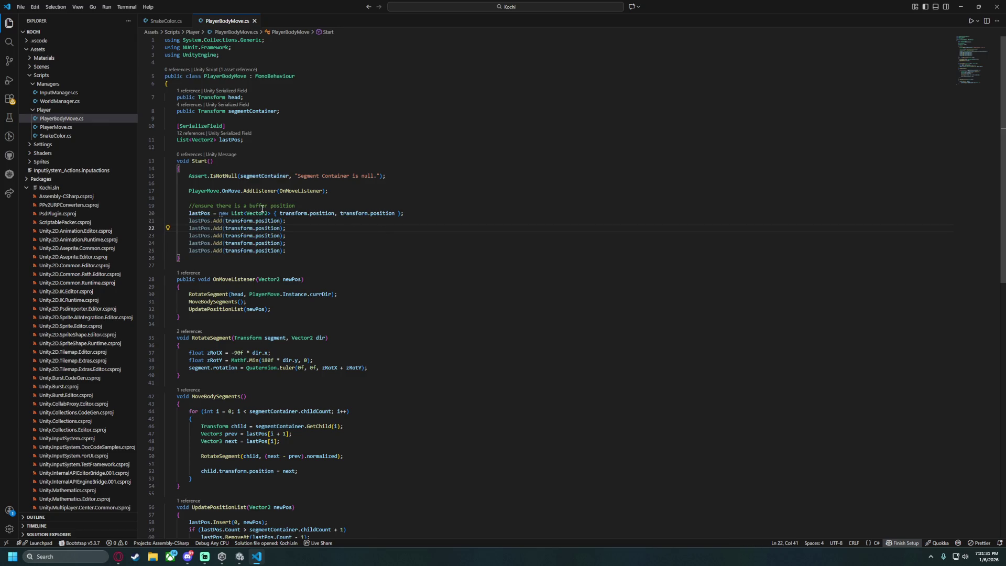
pyautogui.press('Return')
pyautogui.press('Return')
pyautogui.write('//T')
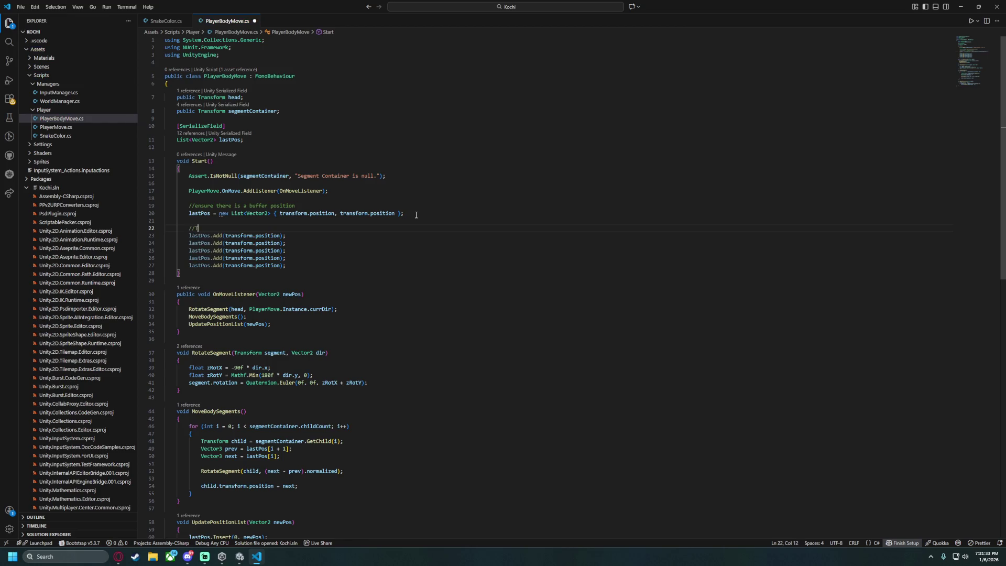
pyautogui.write('ODO: Remove these')
# Review uses of lastPos and segmentContainer and glance at the SnakeColor.cs tab.
pyautogui.scroll(-3, 252, 261)
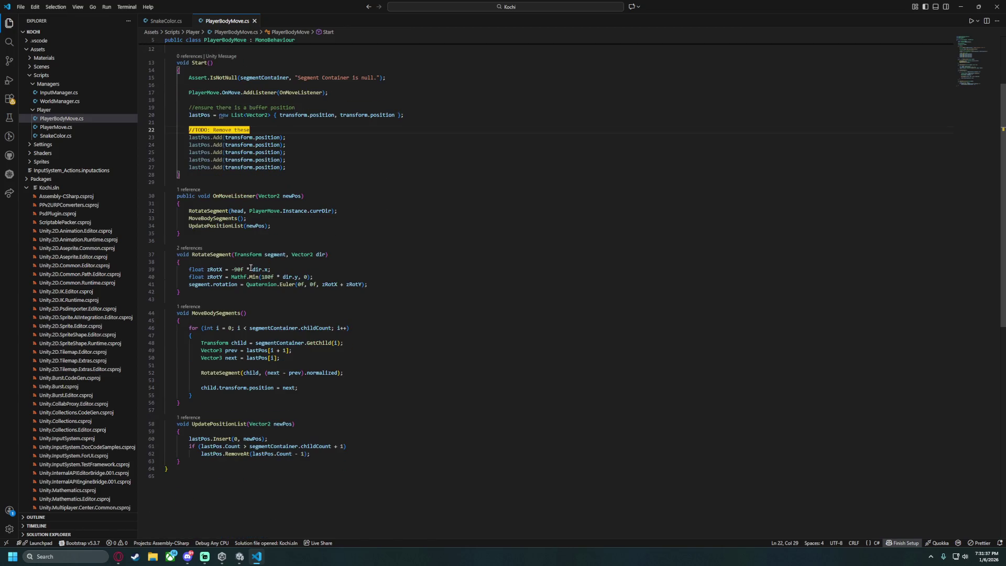
pyautogui.scroll(3, 239, 281)
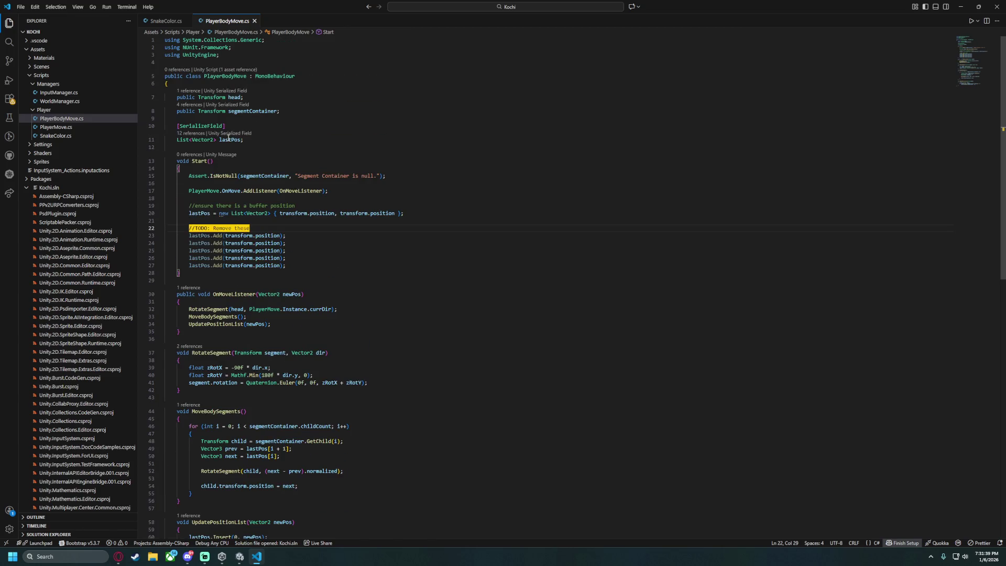
pyautogui.doubleClick(228, 139)
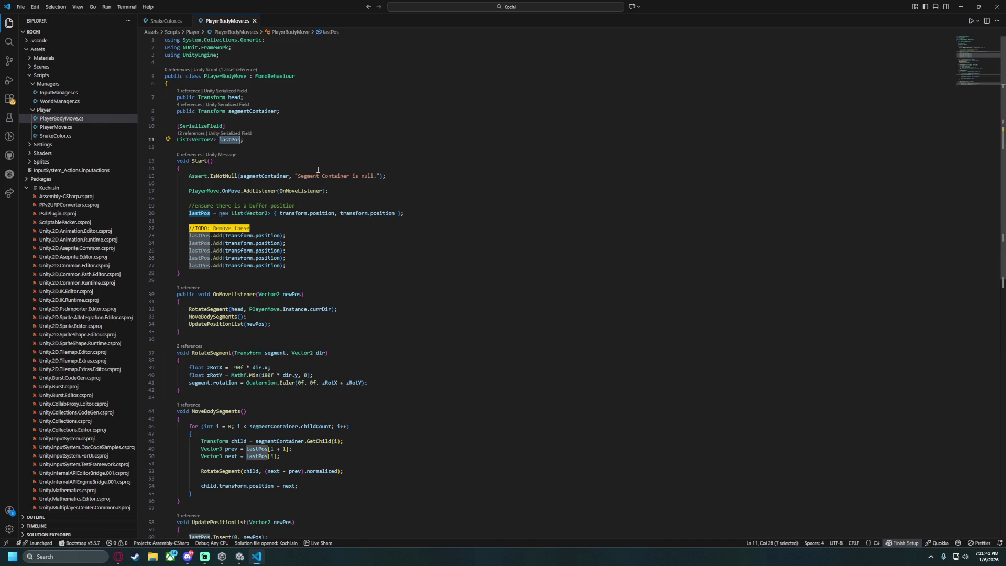
pyautogui.click(213, 112)
pyautogui.doubleClick(251, 112)
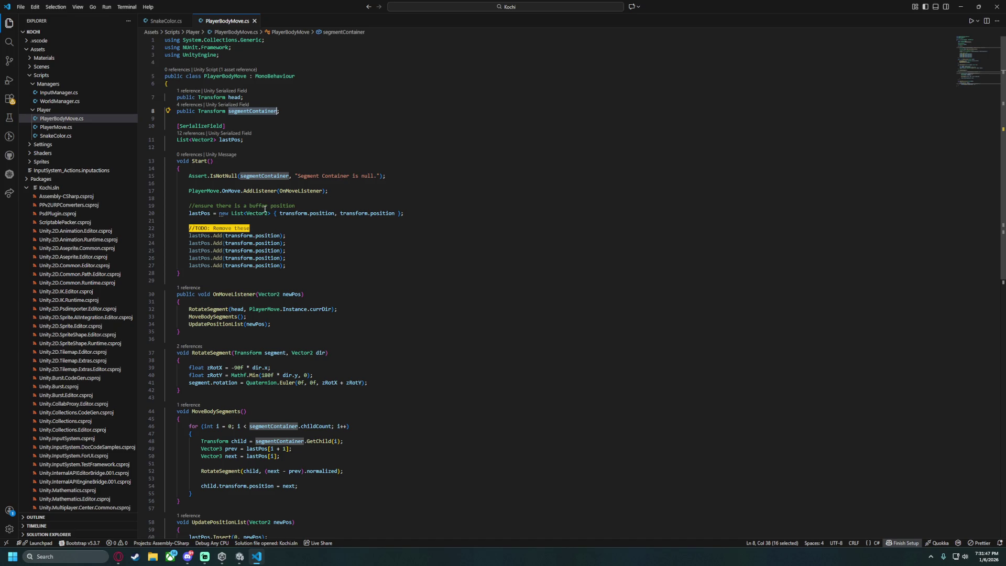
pyautogui.scroll(-3, 311, 274)
pyautogui.scroll(-1, 432, 285)
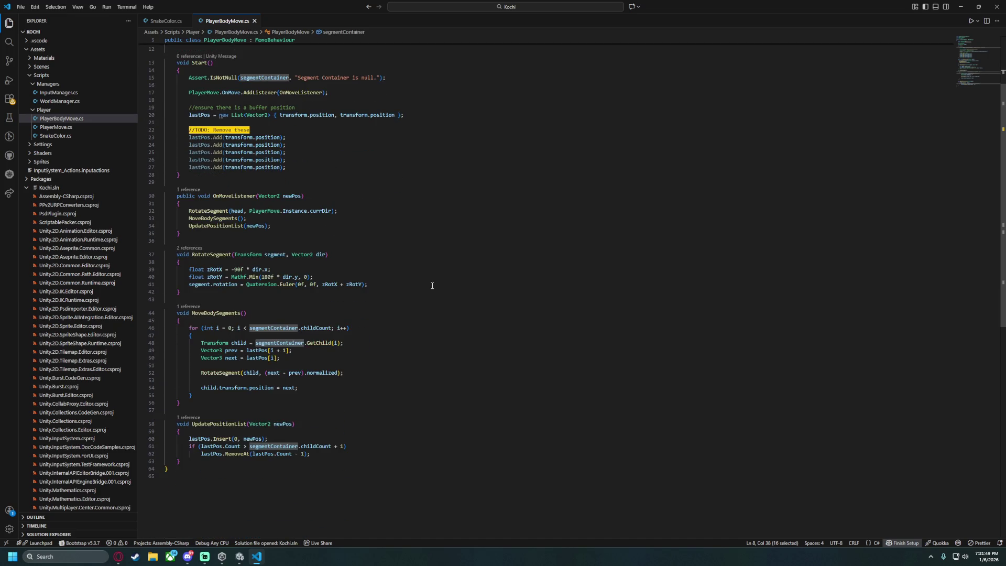
pyautogui.scroll(-2, 432, 285)
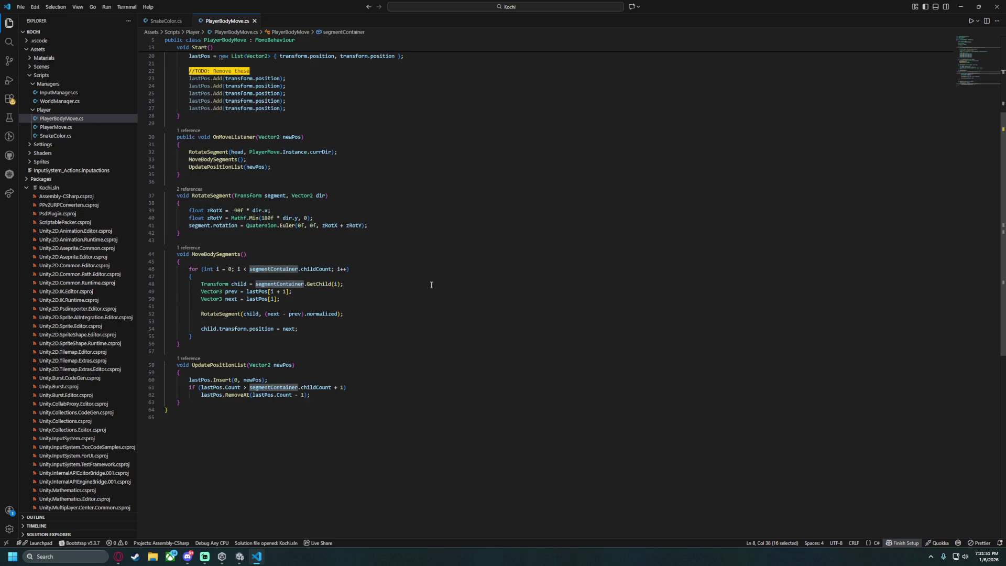
pyautogui.moveTo(166, 21); pyautogui.dragTo(265, 21)
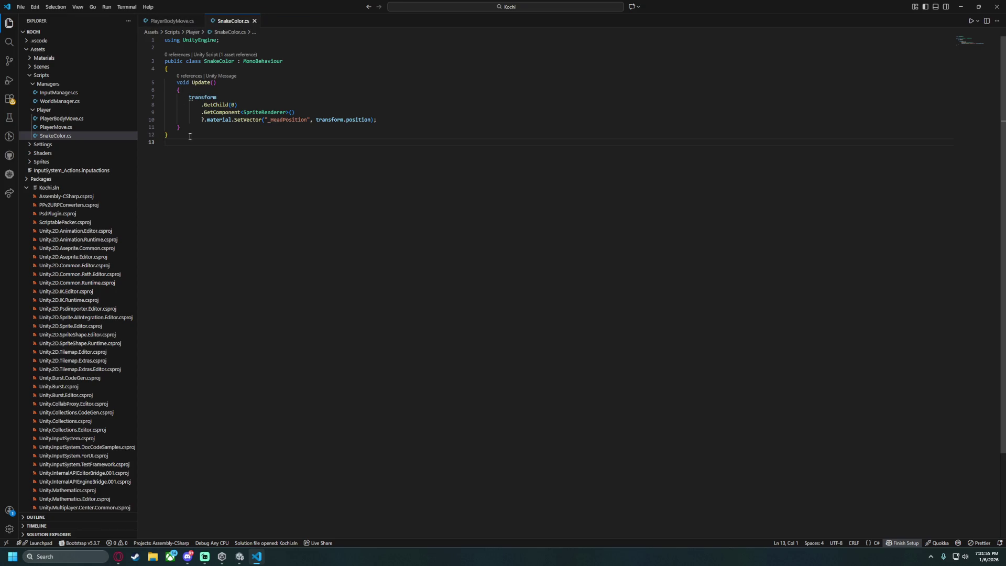
pyautogui.click(172, 22)
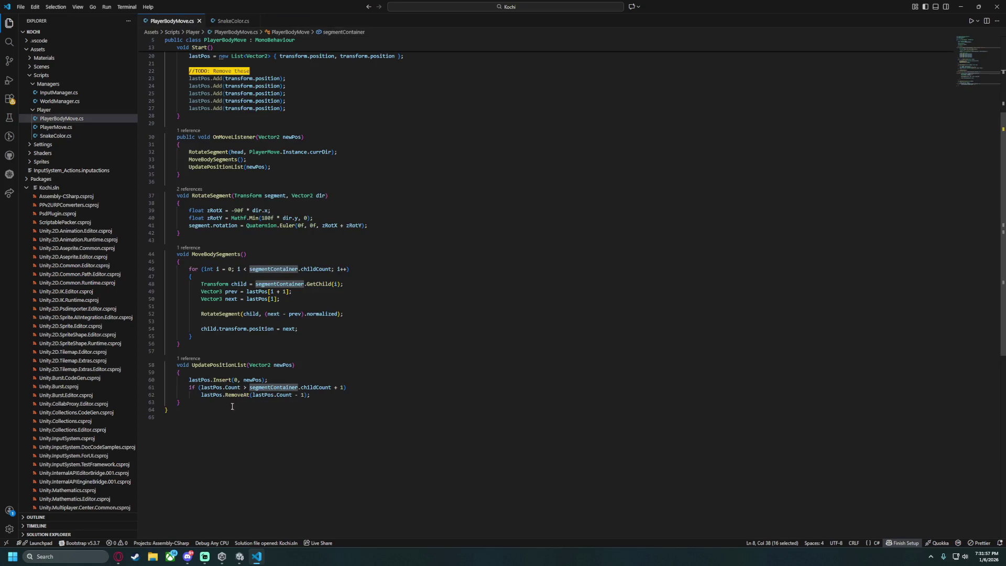
# Check where UpdatePositionList is called and move to the end of that method.
pyautogui.scroll(3, 249, 293)
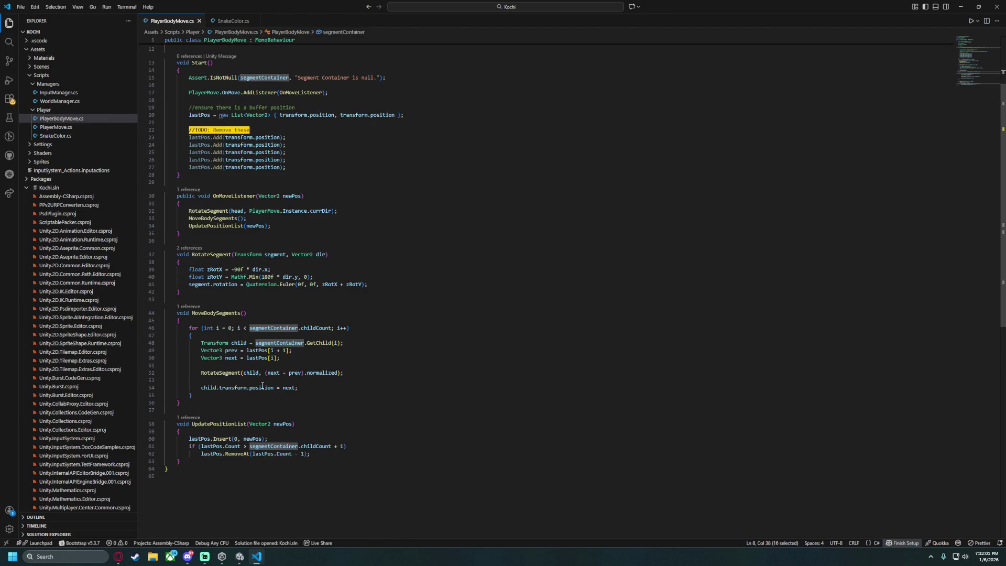
pyautogui.moveTo(262, 386)
pyautogui.click(196, 463)
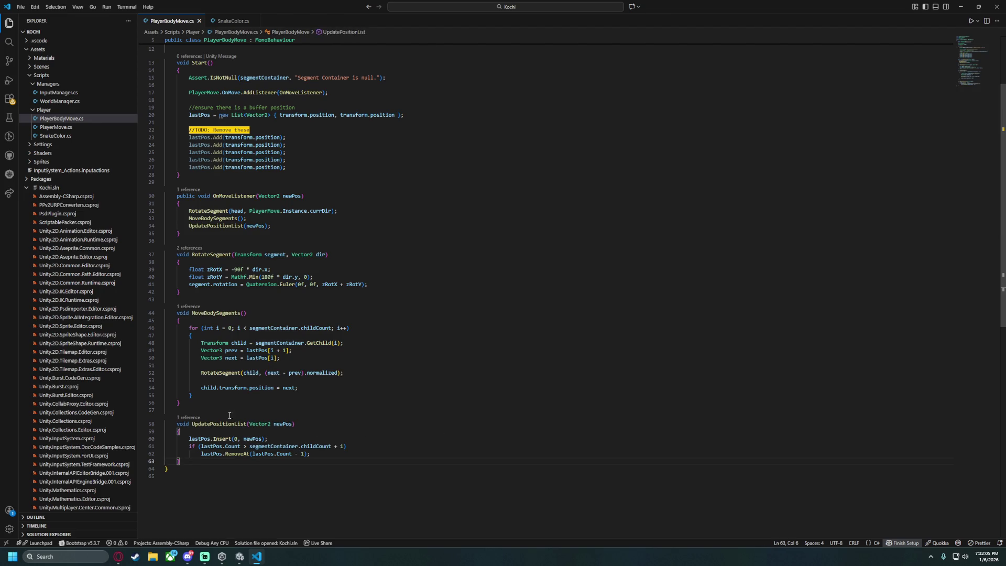
pyautogui.scroll(-3, 233, 420)
pyautogui.doubleClick(212, 345)
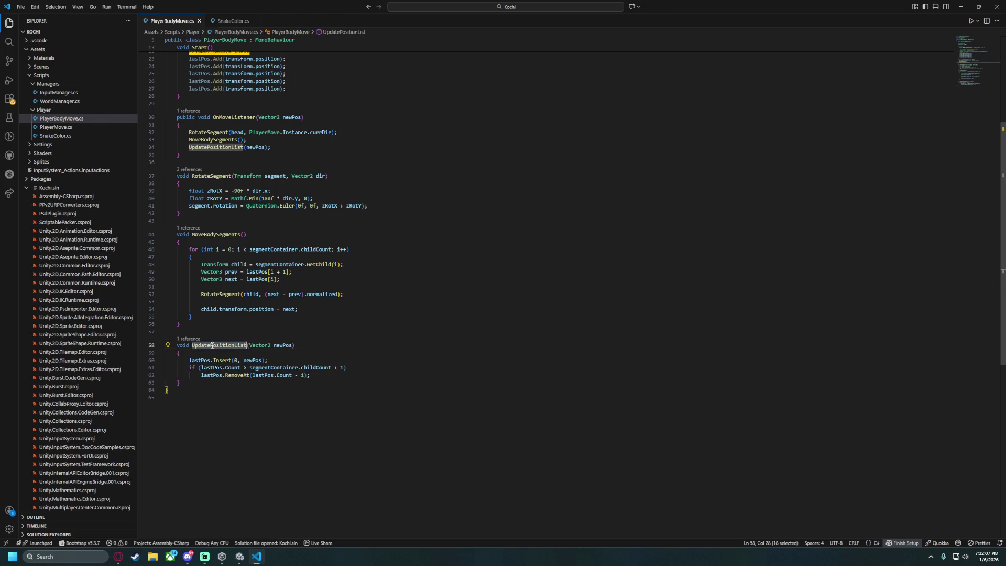
pyautogui.click(210, 383)
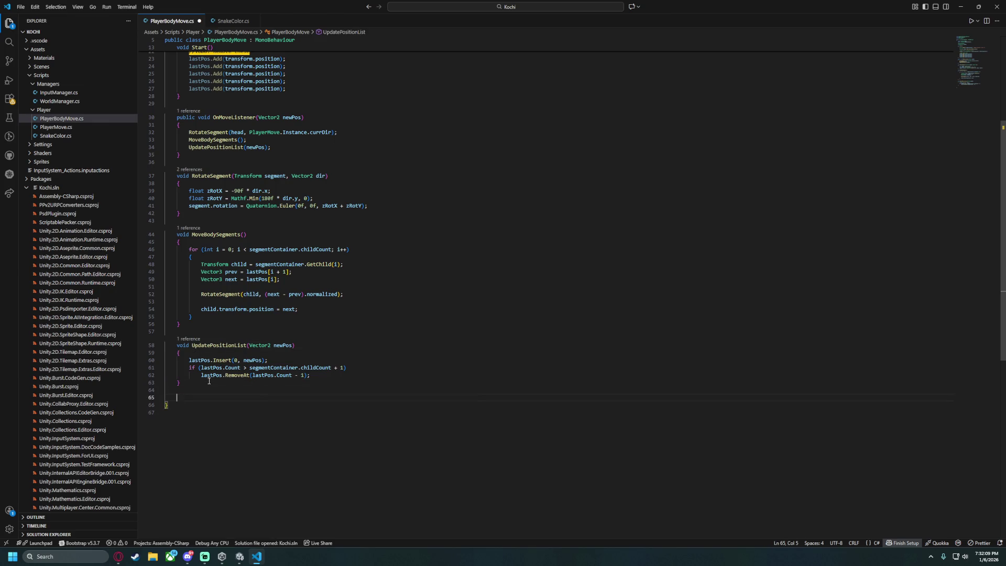
# Create an empty UpdateShaderPosition method after UpdatePositionList.
pyautogui.write('void update')
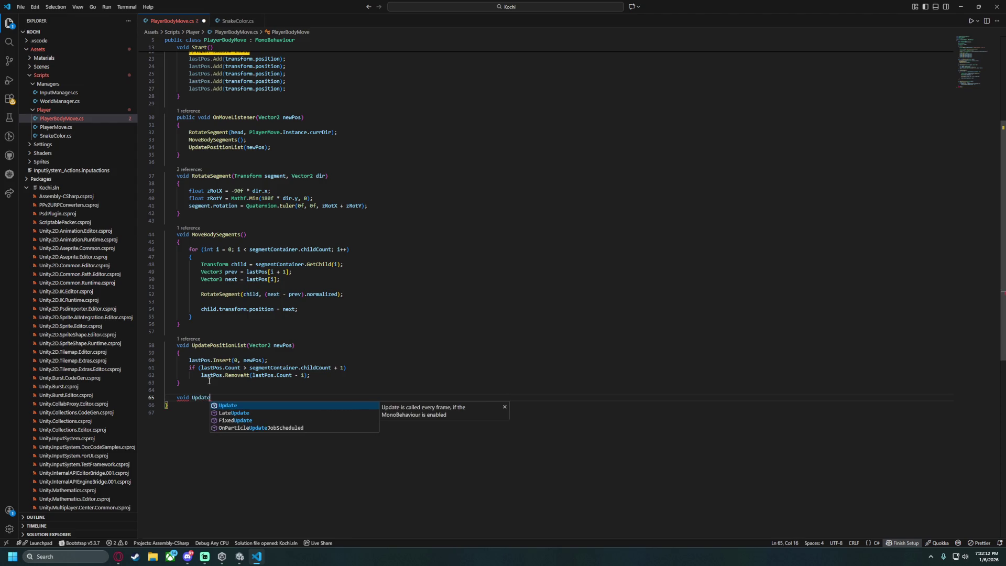
pyautogui.press('Tab')
pyautogui.write('Sha')
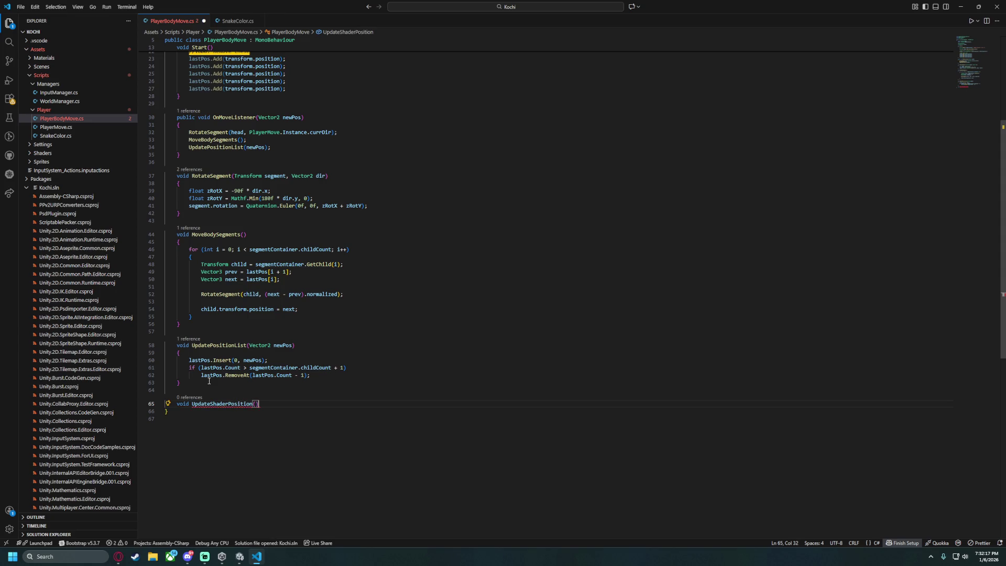
pyautogui.press('Return')
pyautogui.write('{')
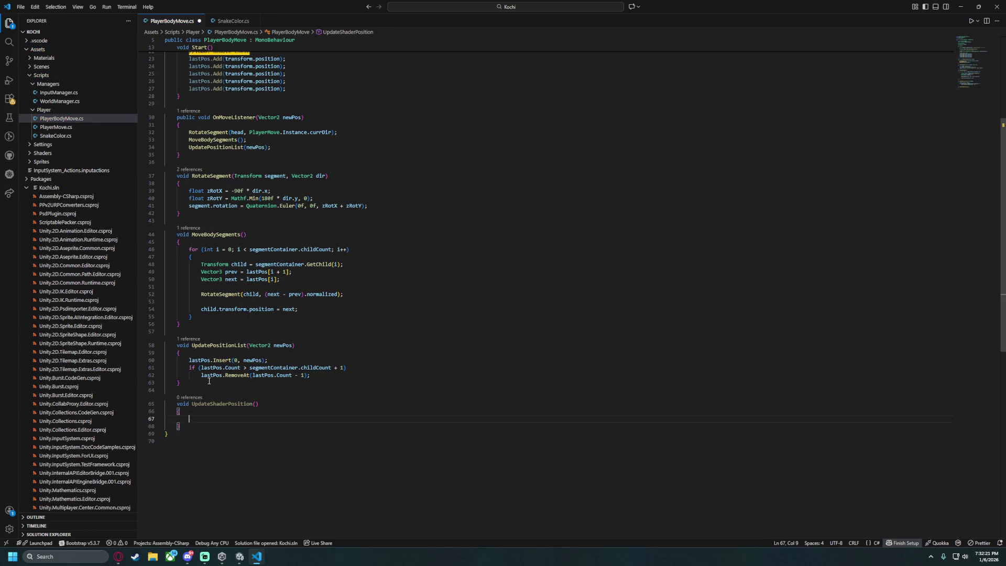
# Set the head SpriteRenderer material's _HeadPosition vector to transform.position.
pyautogui.scroll(7, 415, 265)
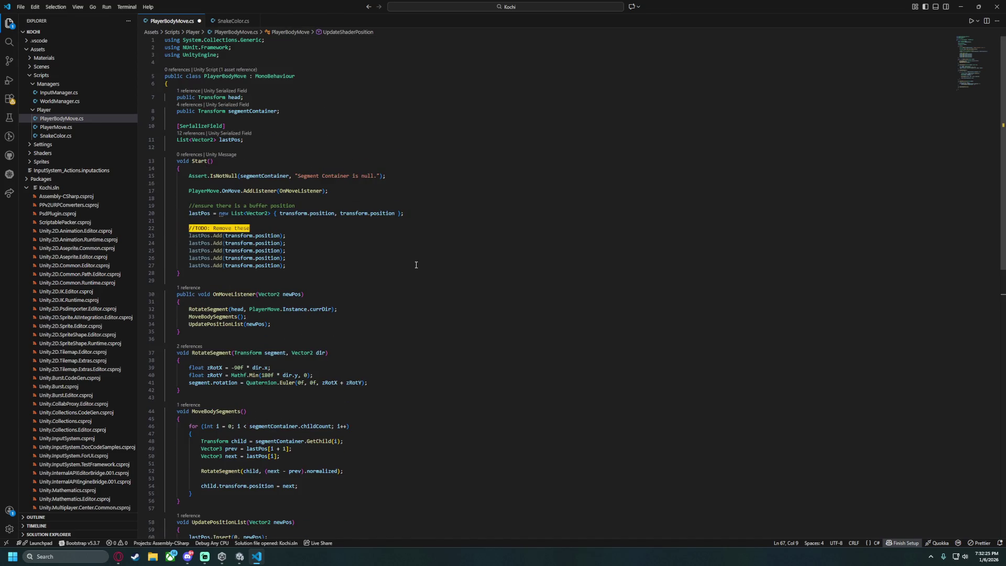
pyautogui.scroll(-6, 415, 265)
pyautogui.write('head.')
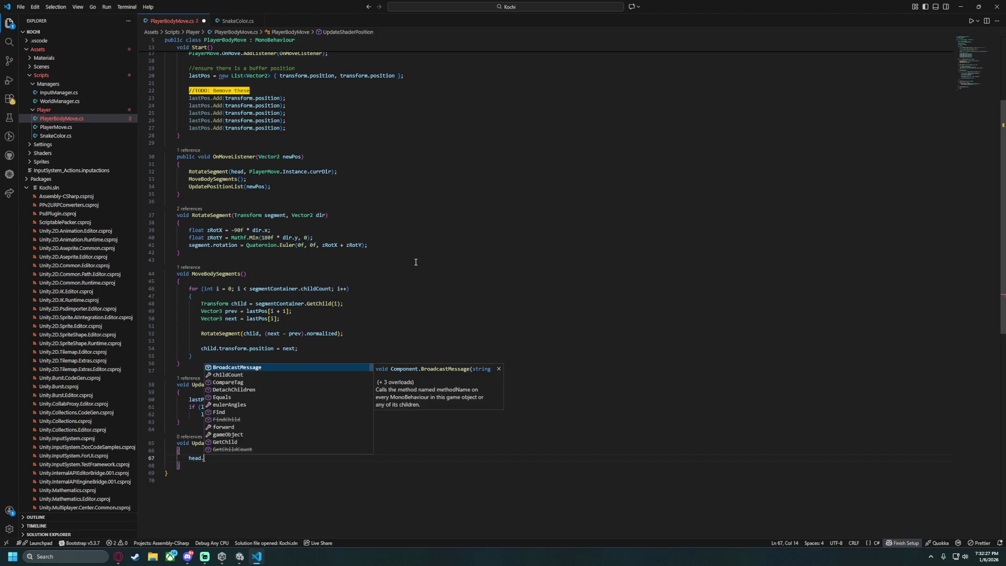
pyautogui.write('GetComponent<S')
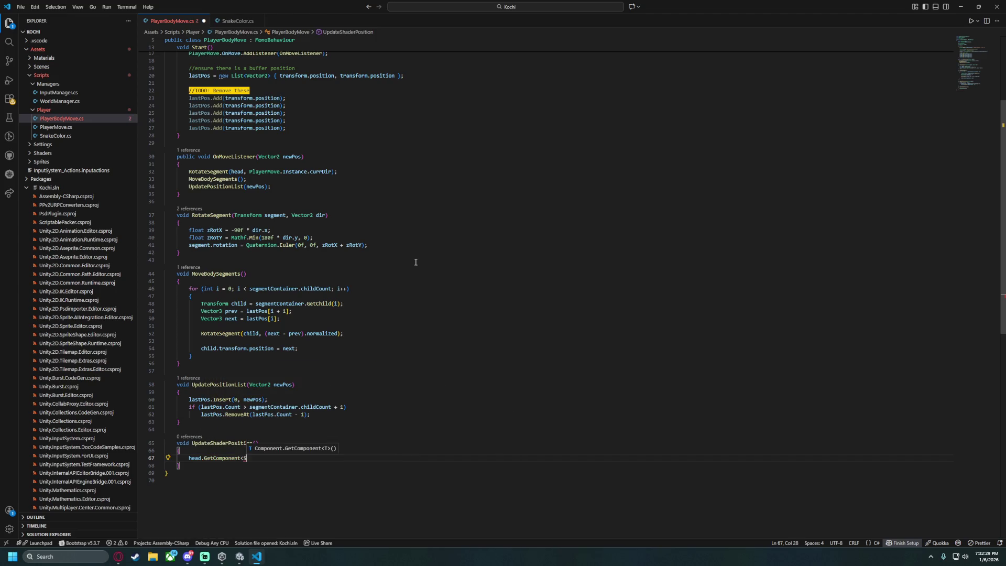
pyautogui.write('priteRenderer>()')
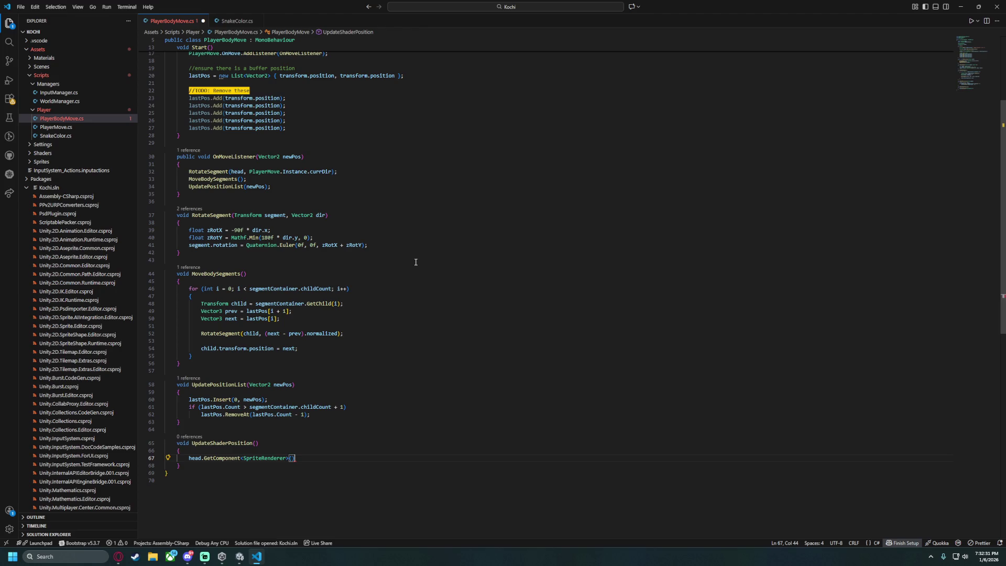
pyautogui.write('?.mater')
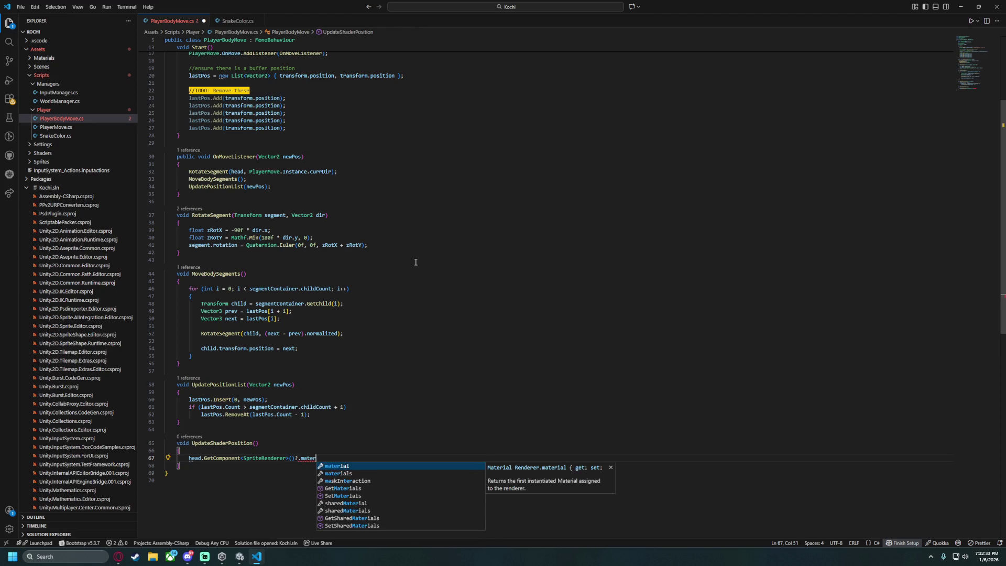
pyautogui.write('ial.')
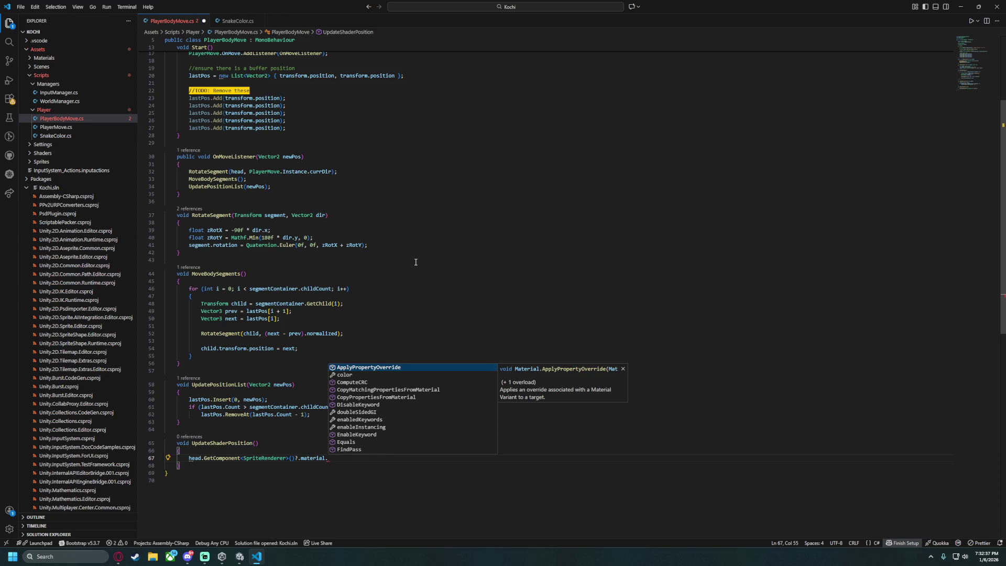
pyautogui.write('SetVector')
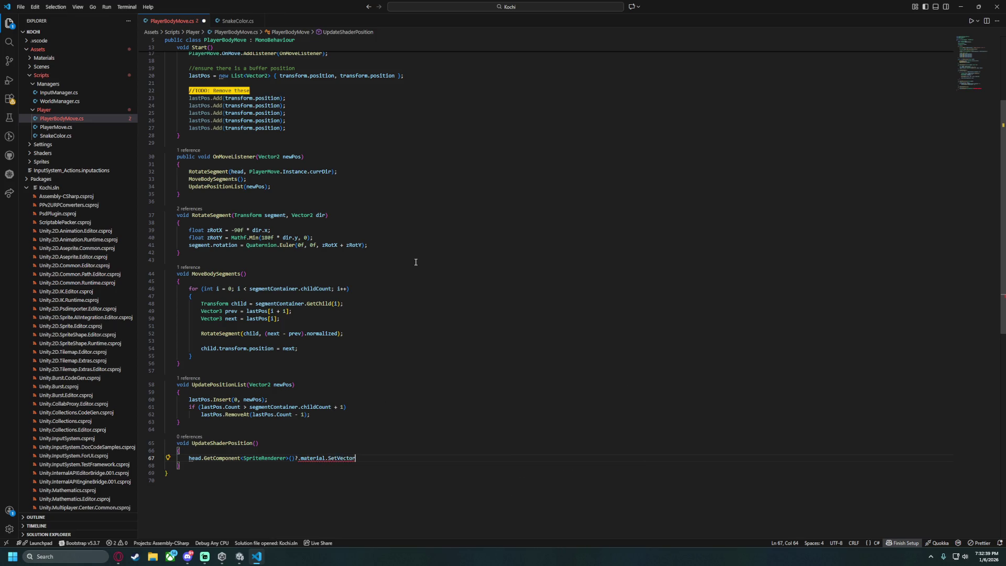
pyautogui.write('("_head')
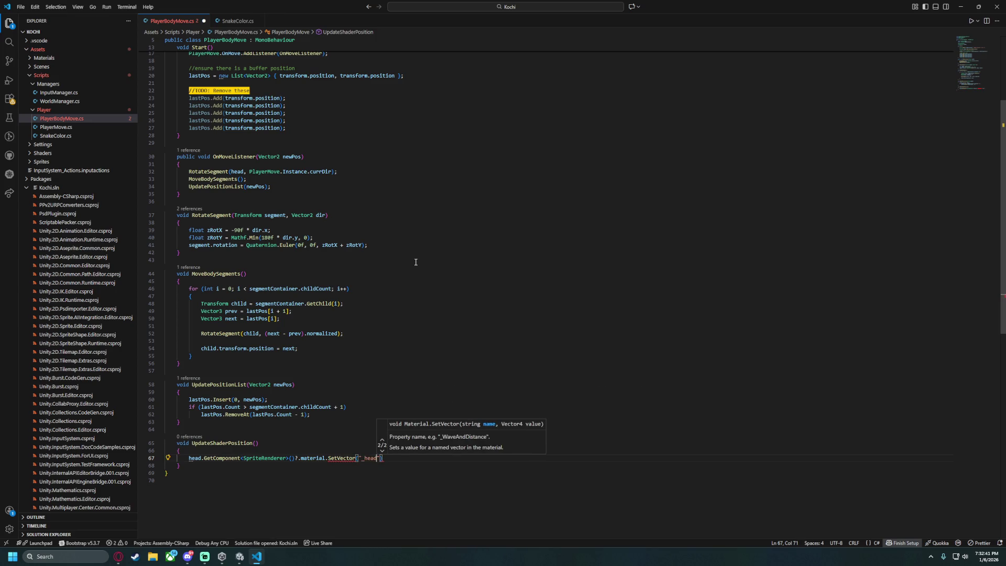
pyautogui.press('BackSpace')
pyautogui.press('BackSpace')
pyautogui.press('BackSpace')
pyautogui.write('HeadPositi')
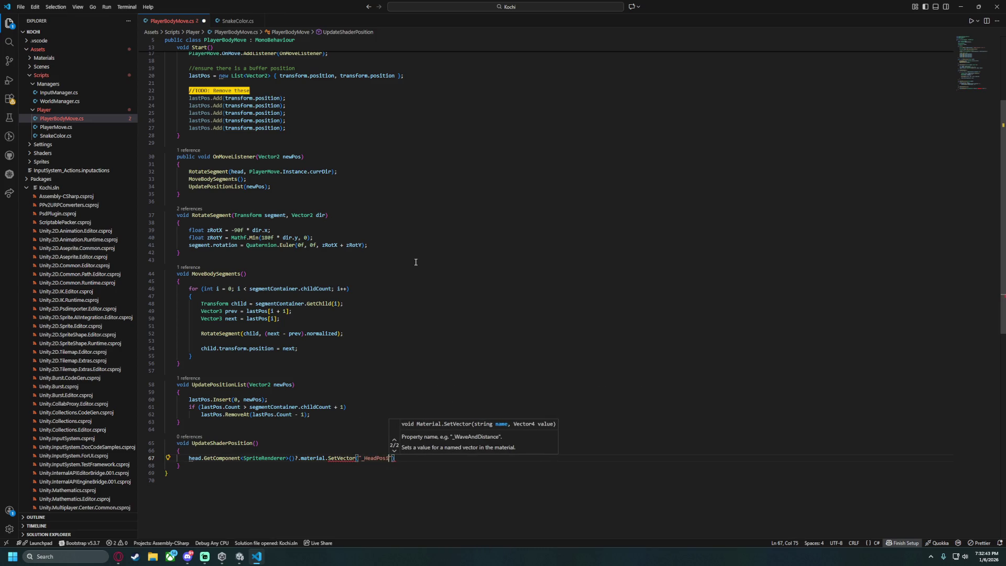
pyautogui.write('on", t')
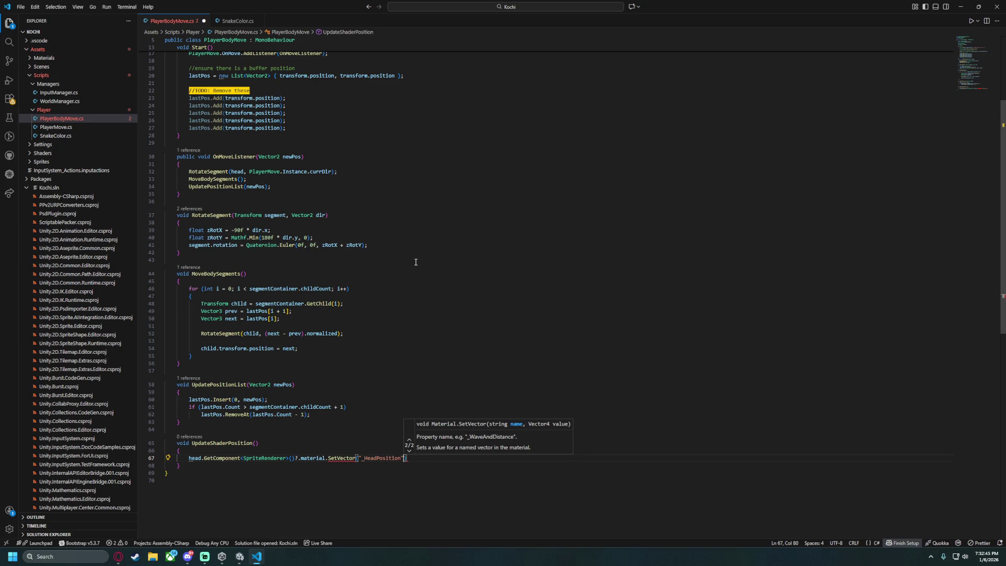
pyautogui.write('ransform.position);')
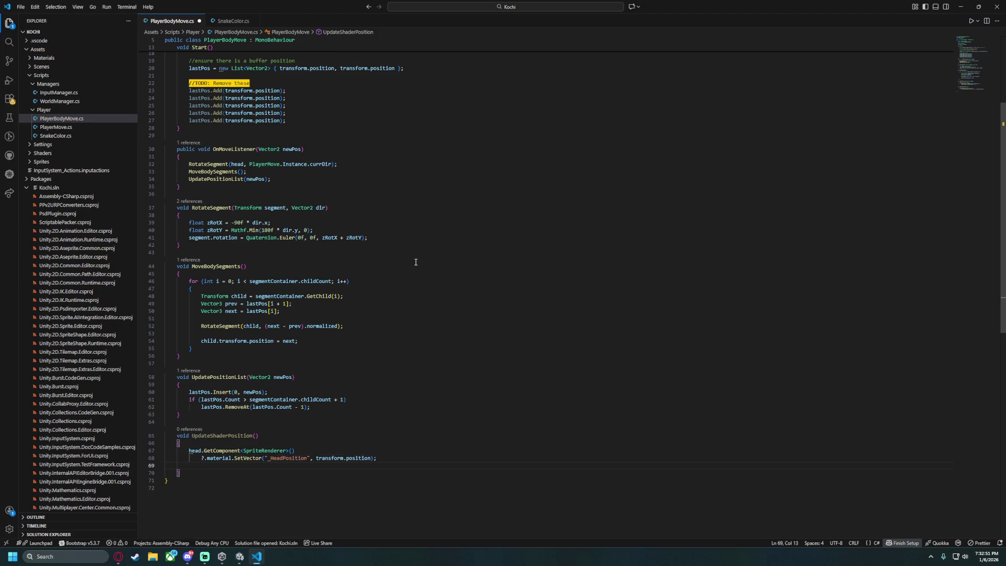
# Start a foreach over segmentContainer's child SpriteRenderer components, typing the loop variable as SpriteRenderer.
pyautogui.press('BackSpace')
pyautogui.write('foreach(')
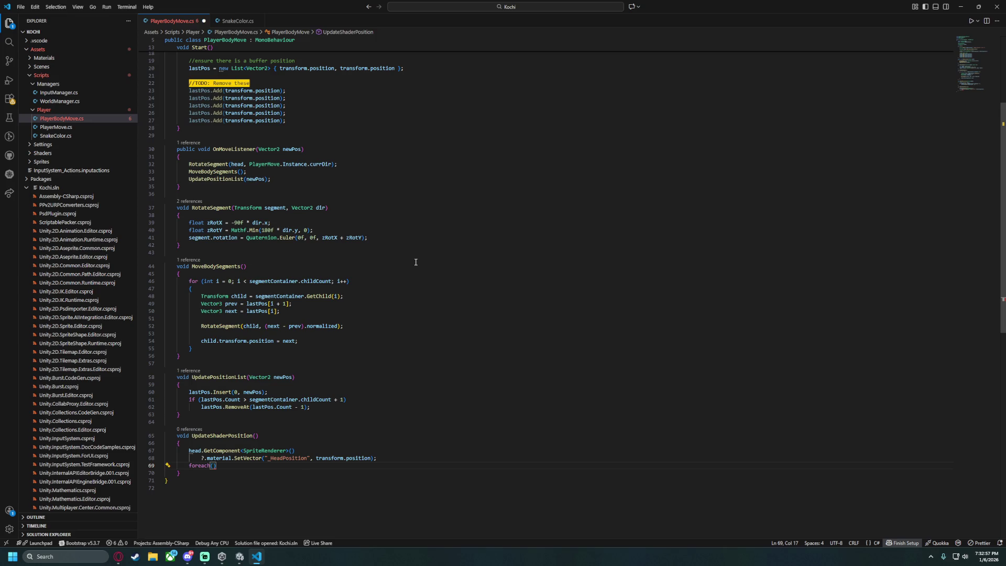
pyautogui.write('Transform child')
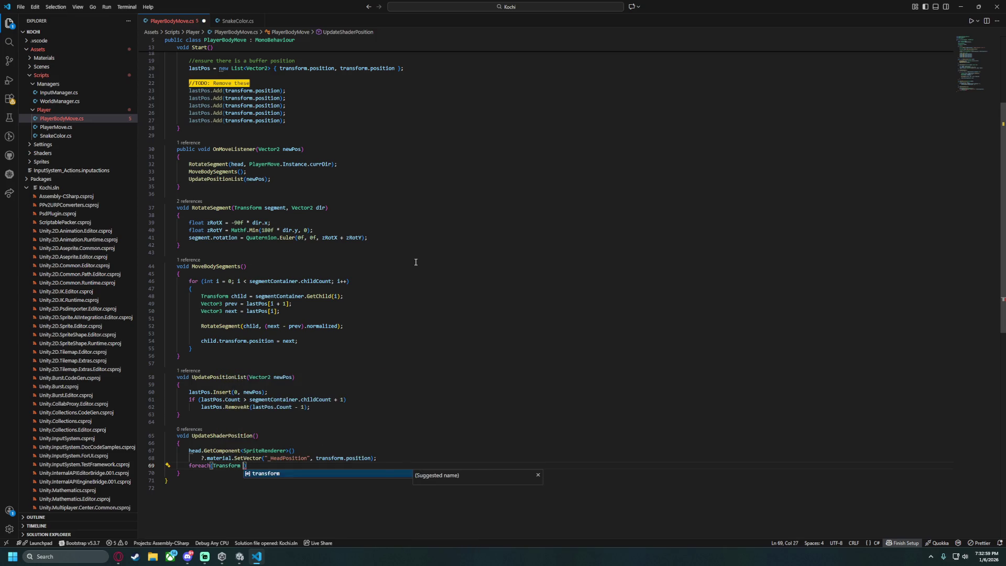
pyautogui.write(' in ')
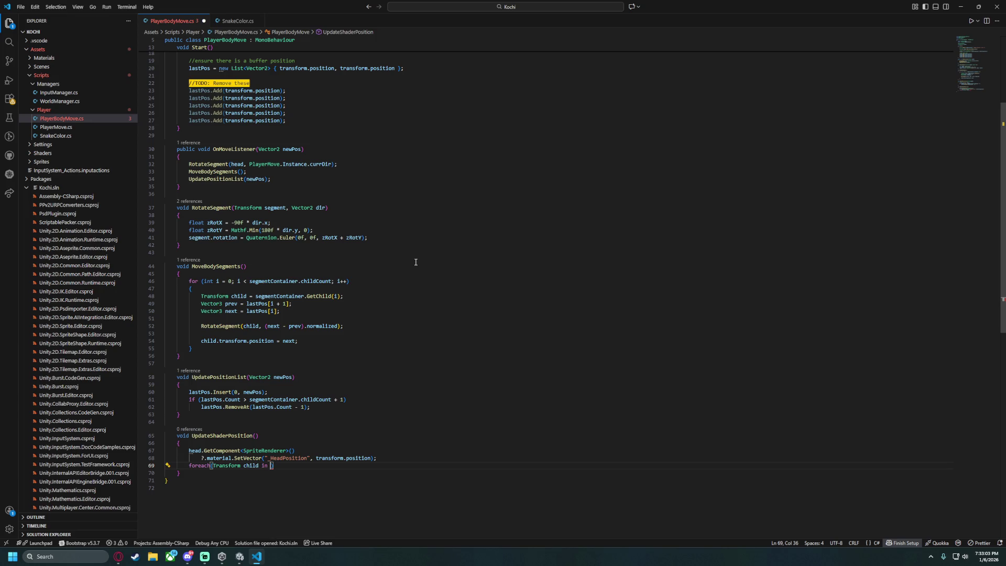
pyautogui.write('segmentContainer')
pyautogui.write('.child')
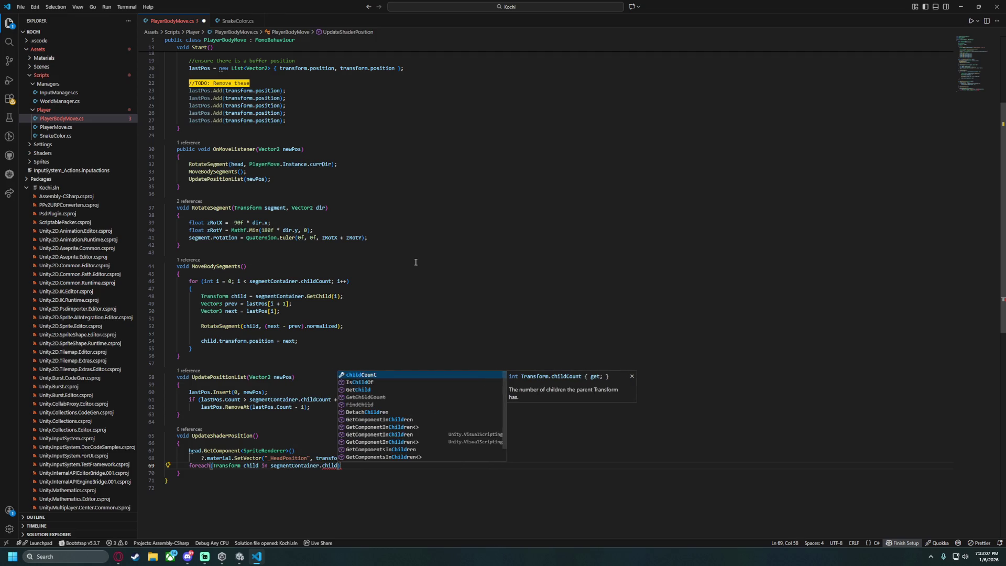
pyautogui.write('ren')
pyautogui.press('BackSpace')
pyautogui.press('BackSpace')
pyautogui.press('BackSpace')
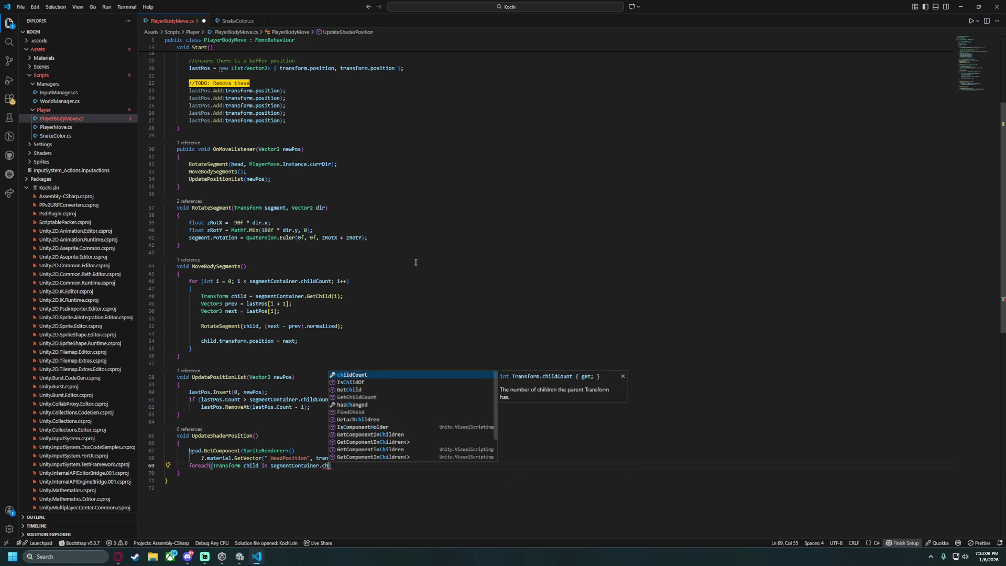
pyautogui.write('.')
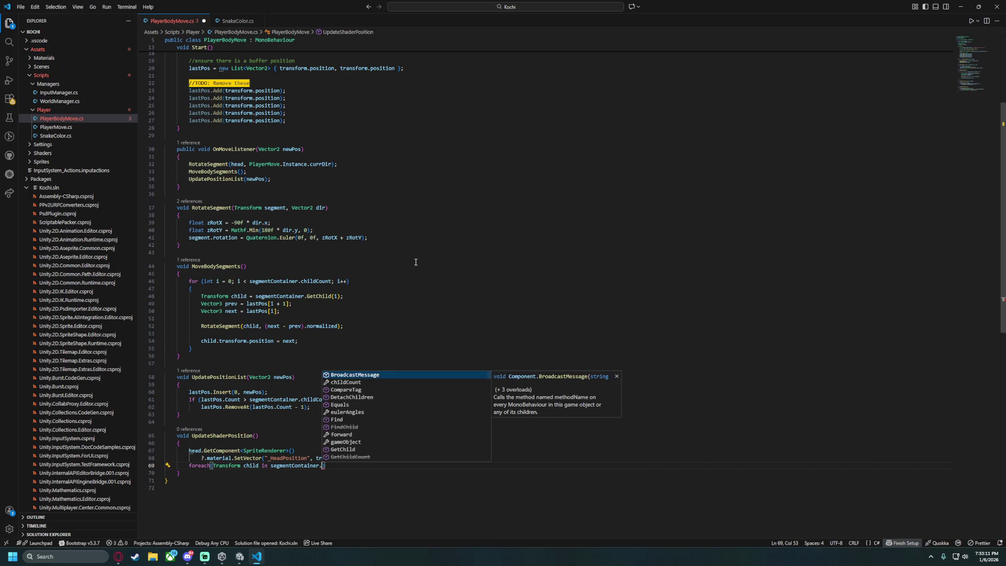
pyautogui.write('Children')
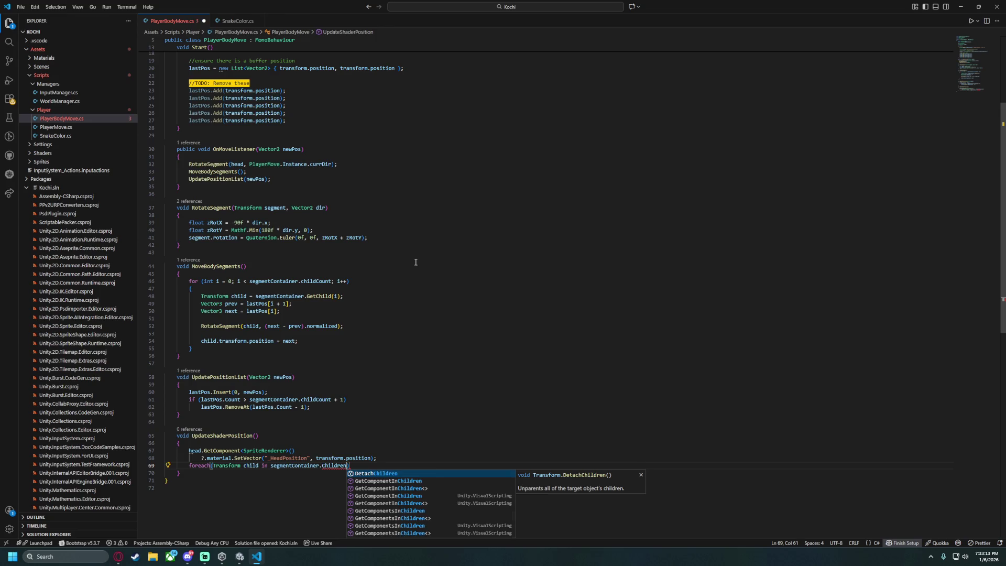
pyautogui.press('Down')
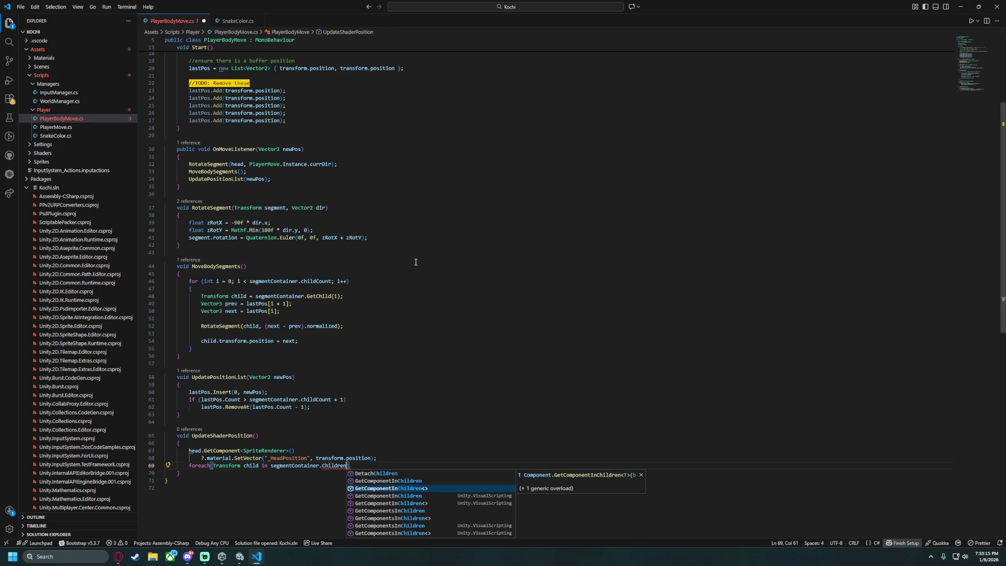
pyautogui.press('Tab')
pyautogui.write('<SpriteRe')
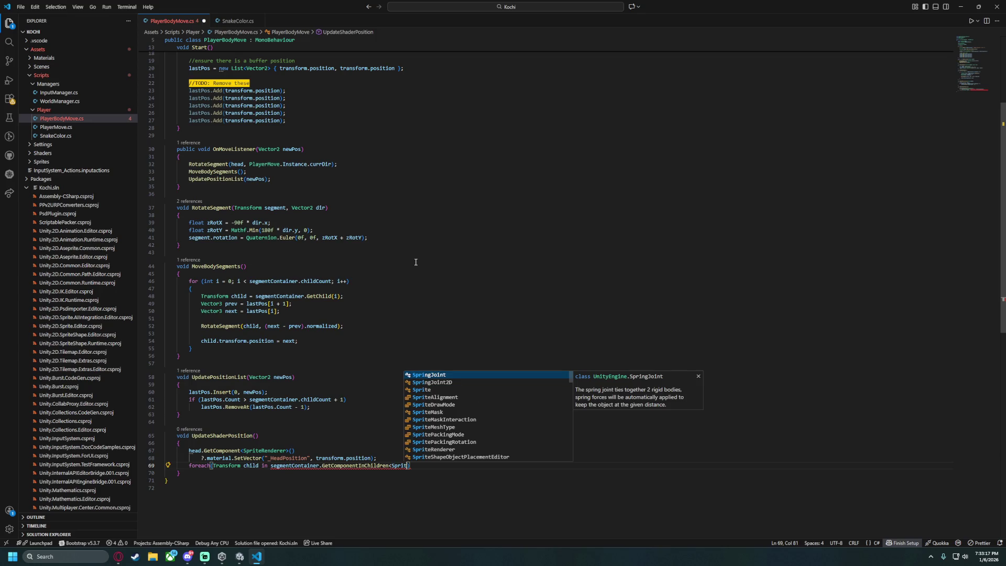
pyautogui.press('Tab')
pyautogui.write('>')
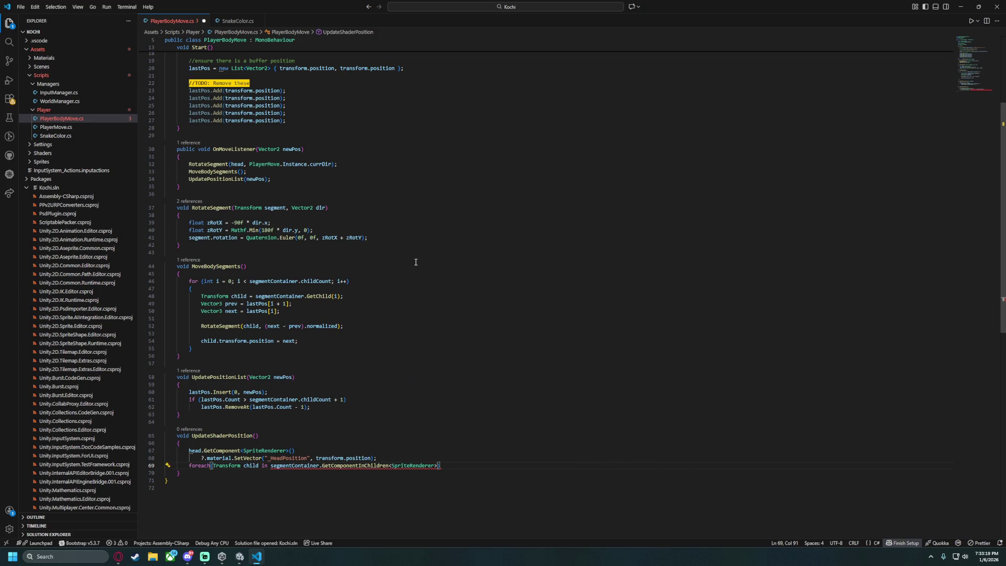
pyautogui.doubleClick(216, 465)
pyautogui.write('SpriteRend')
pyautogui.press('Tab')
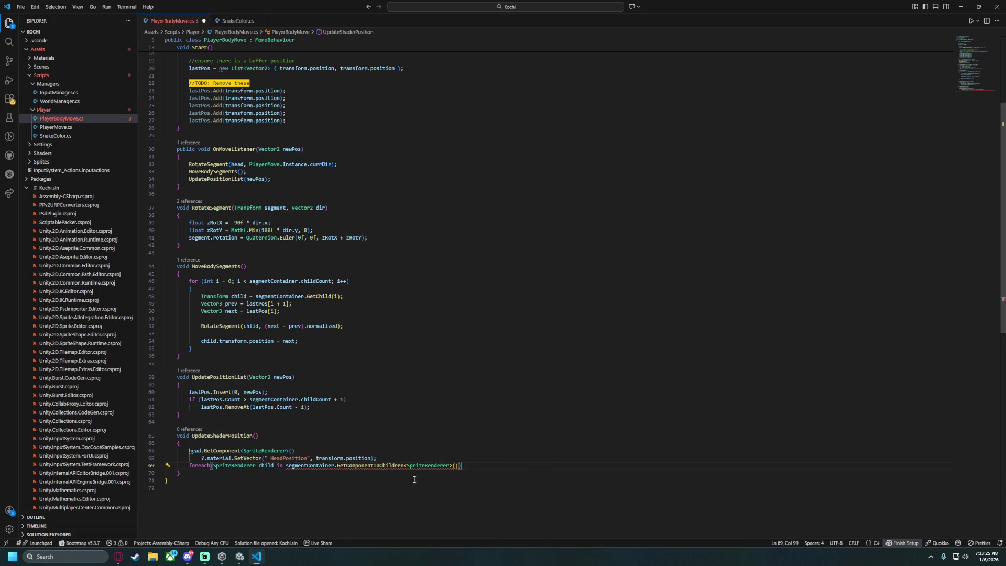
# Switch to GetComponentsInChildren and set each child.material's _HeadPosition to transform.position in the loop.
pyautogui.moveTo(391, 468)
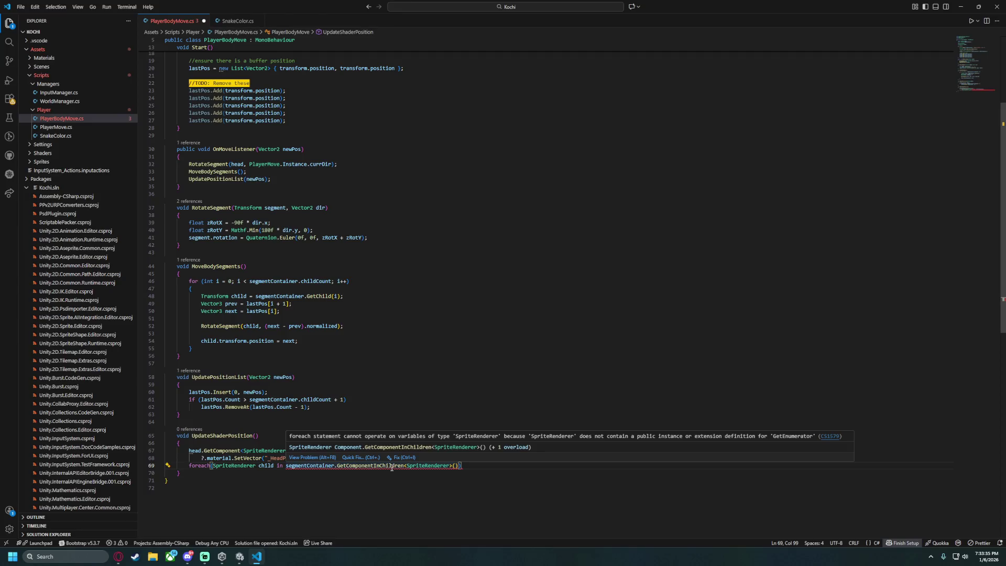
pyautogui.click(404, 466)
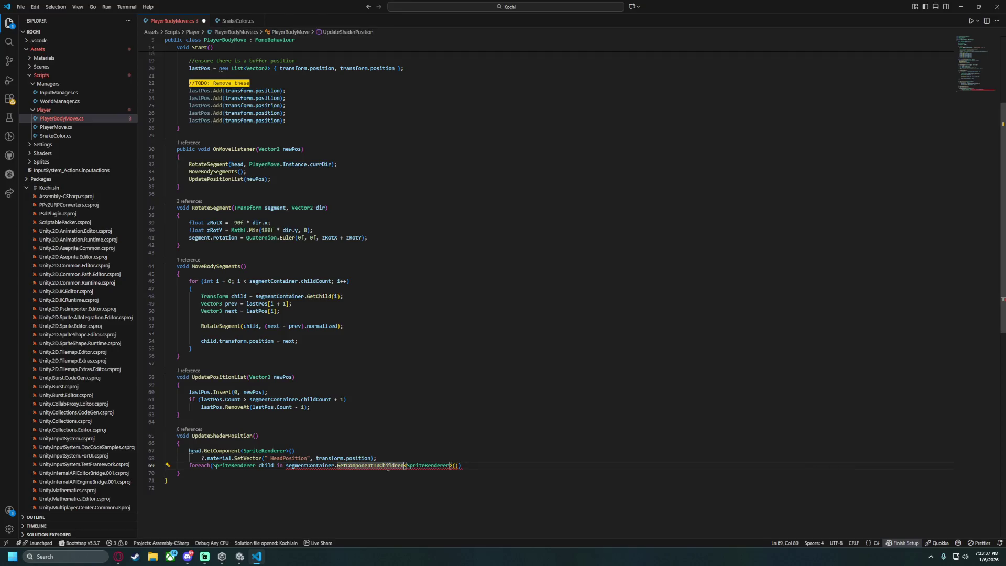
pyautogui.write('G')
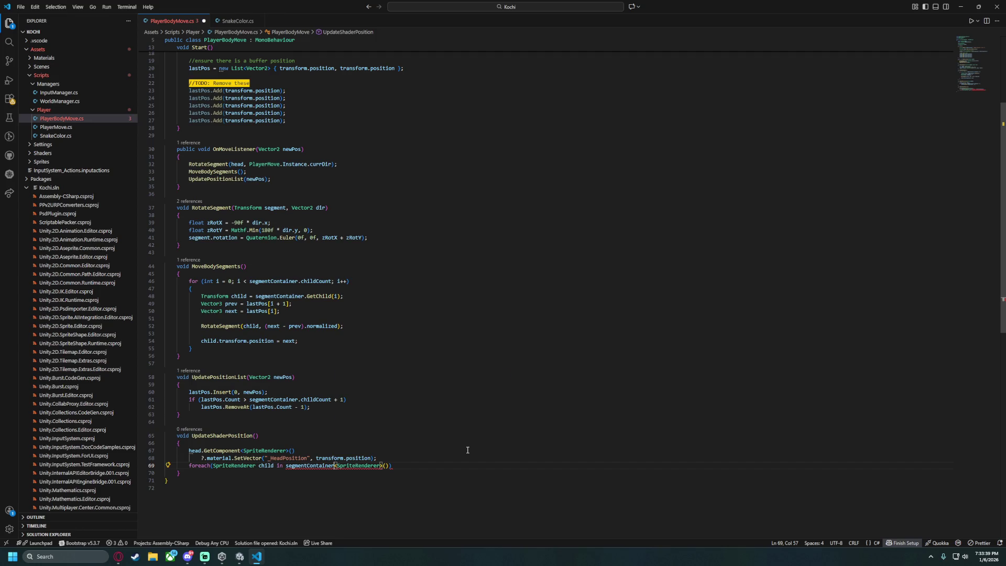
pyautogui.write('etCompone')
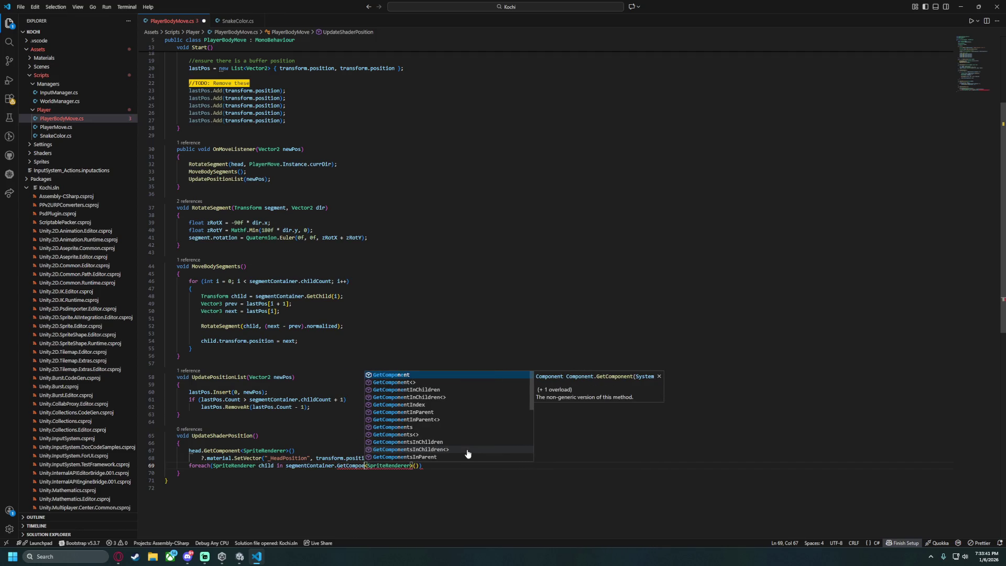
pyautogui.press('BackSpace')
pyautogui.press('BackSpace')
pyautogui.press('BackSpace')
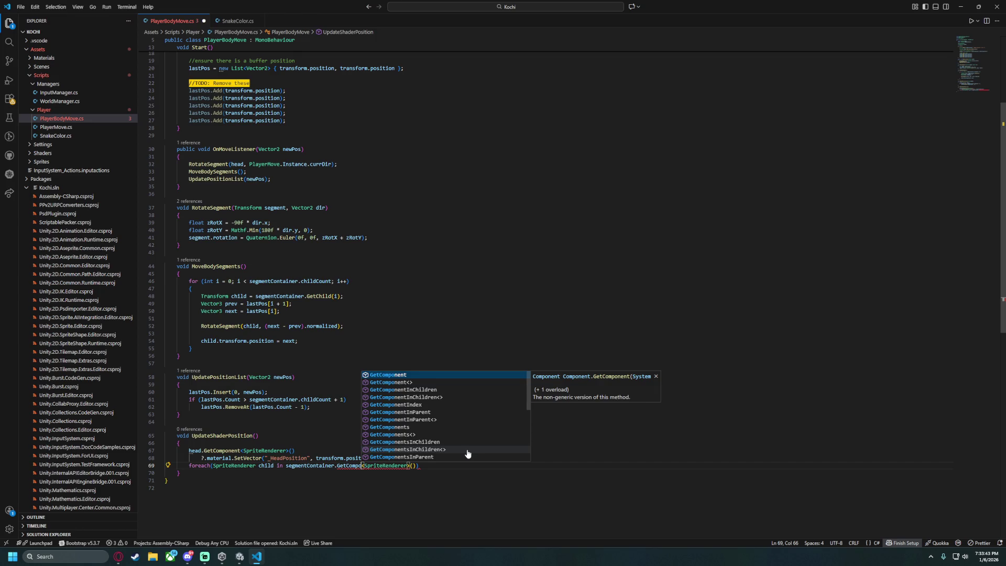
pyautogui.write('nents')
pyautogui.write('InChildren')
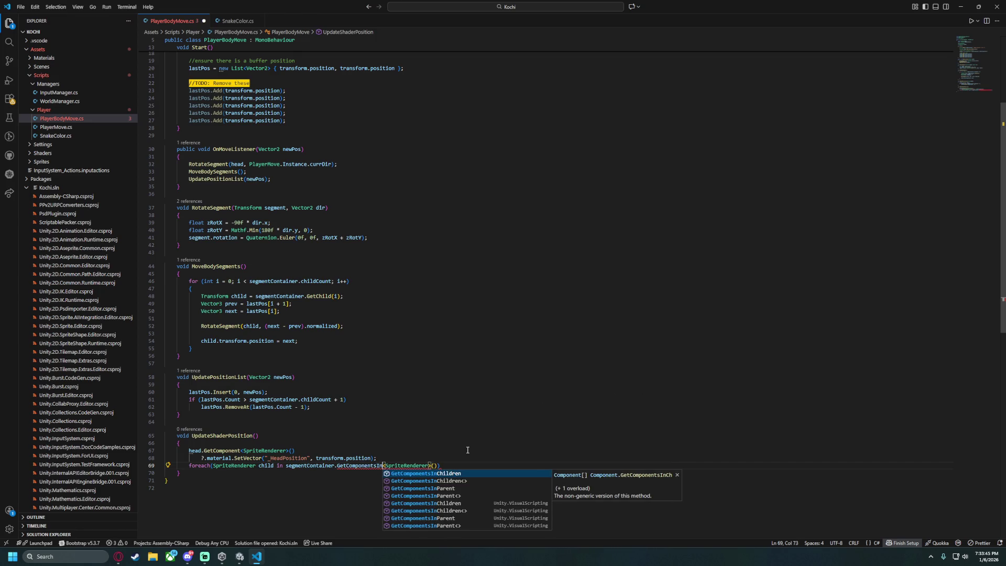
pyautogui.press('Right')
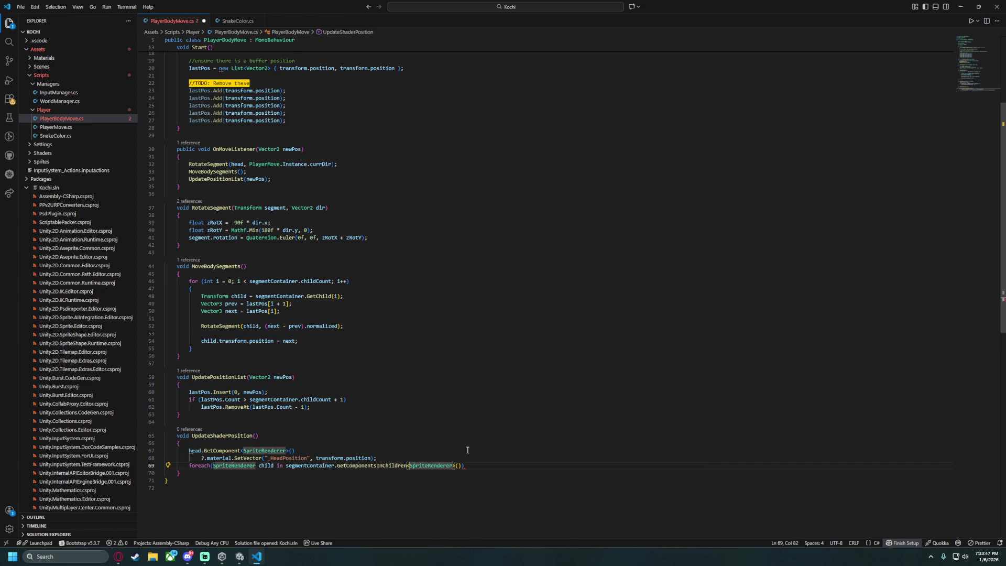
pyautogui.press('End')
pyautogui.press('Return')
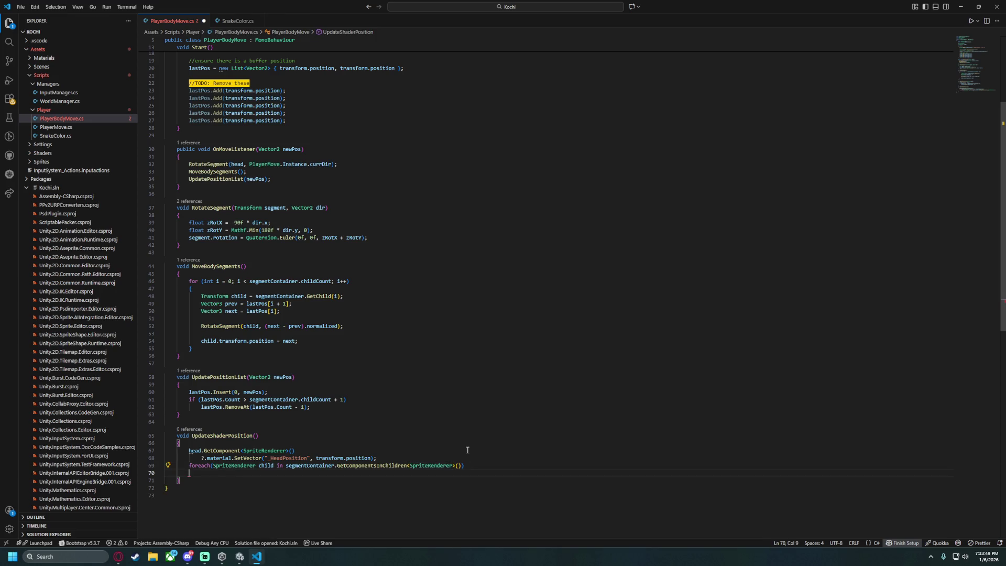
pyautogui.write('child.ma')
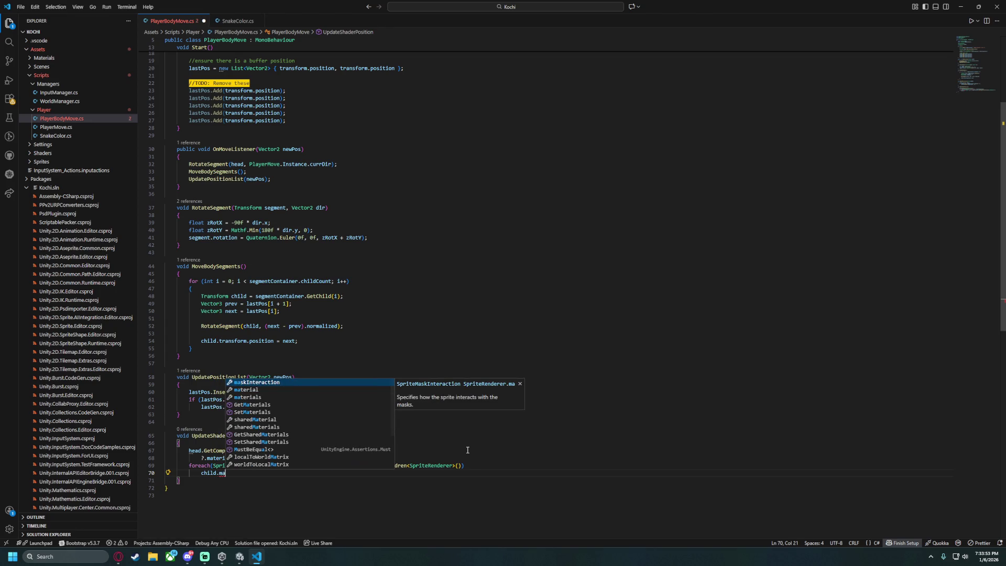
pyautogui.write('terial.SetVector("_')
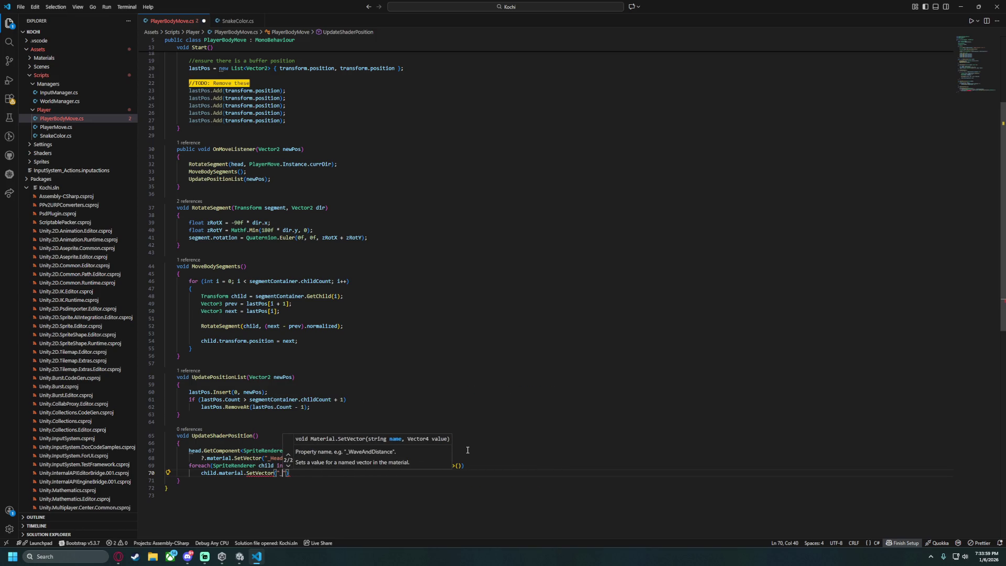
pyautogui.write('HeadPos')
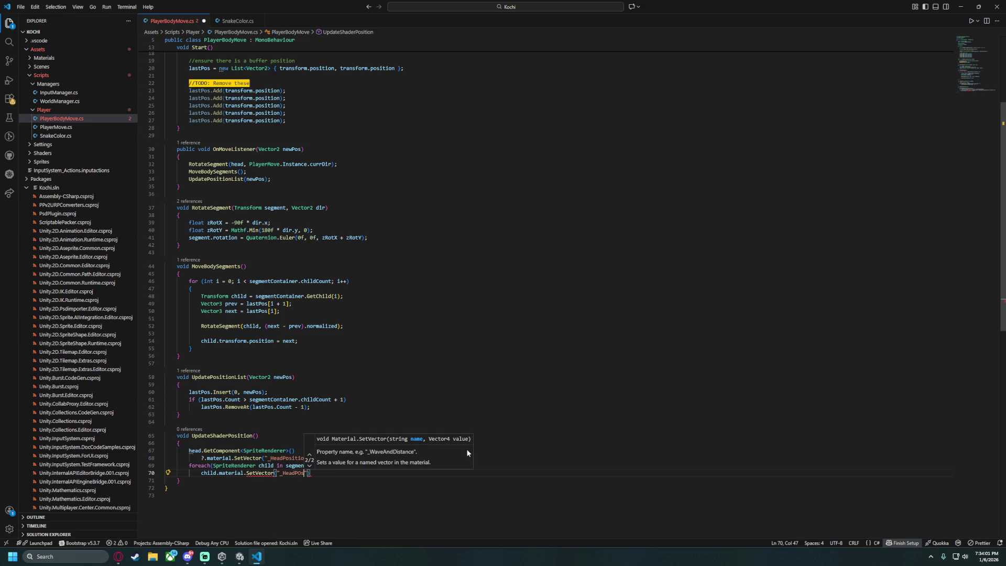
pyautogui.write('ition", ')
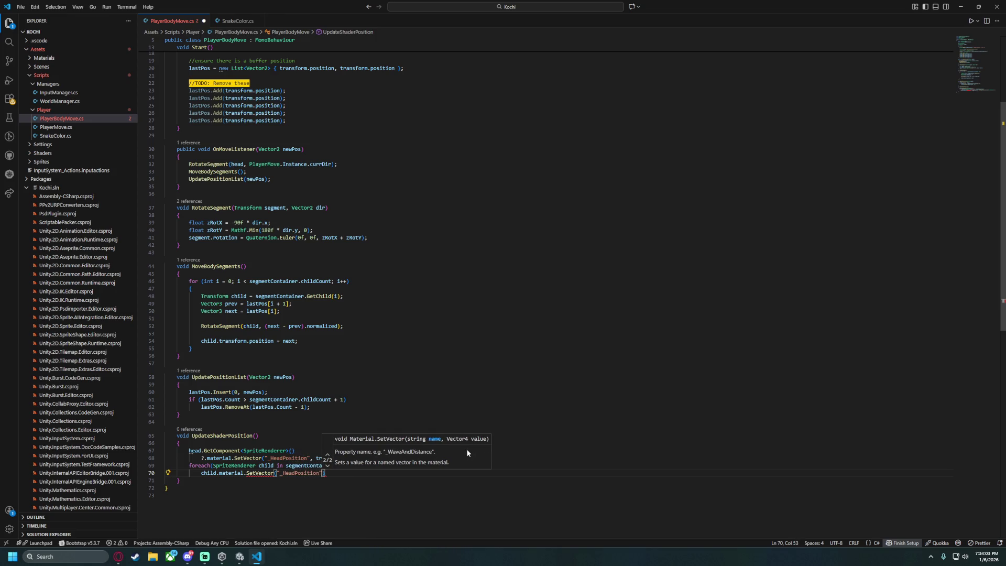
pyautogui.write('transform.position')
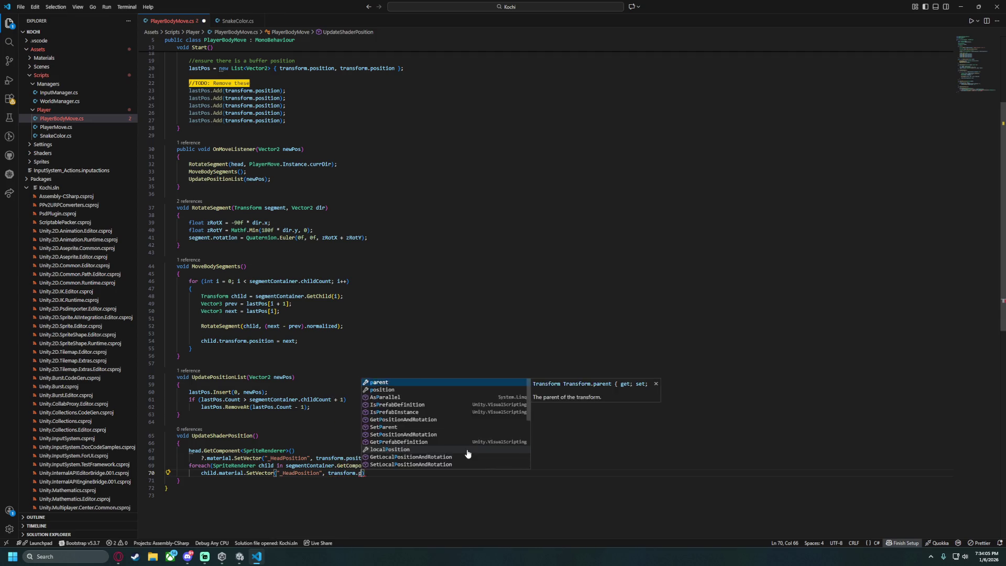
pyautogui.write(');')
# Add an Update() method after Start that calls UpdateShaderPosition(), save PlayerBodyMove.cs, and return to Unity.
pyautogui.doubleClick(216, 437)
pyautogui.scroll(5, 259, 208)
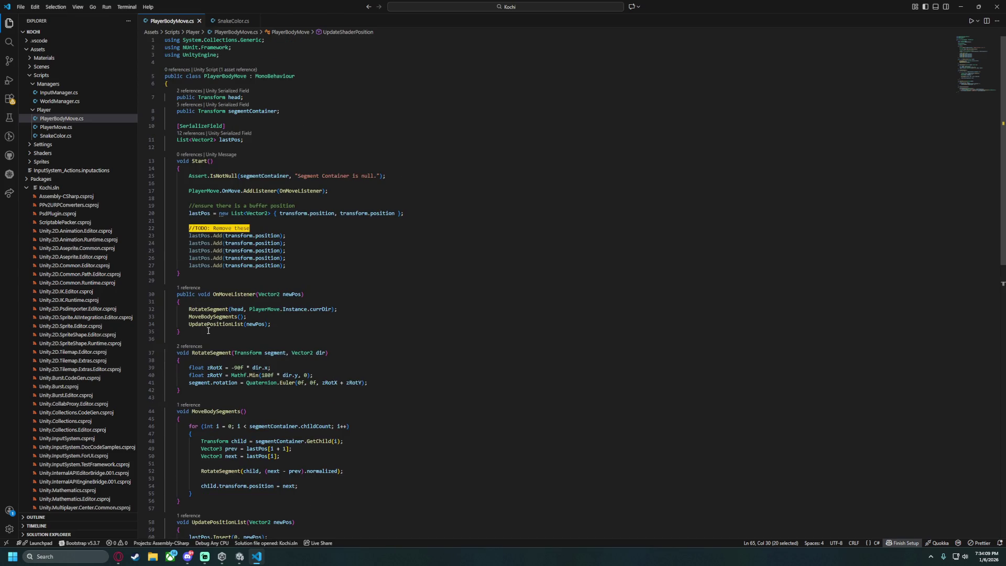
pyautogui.scroll(-3, 208, 330)
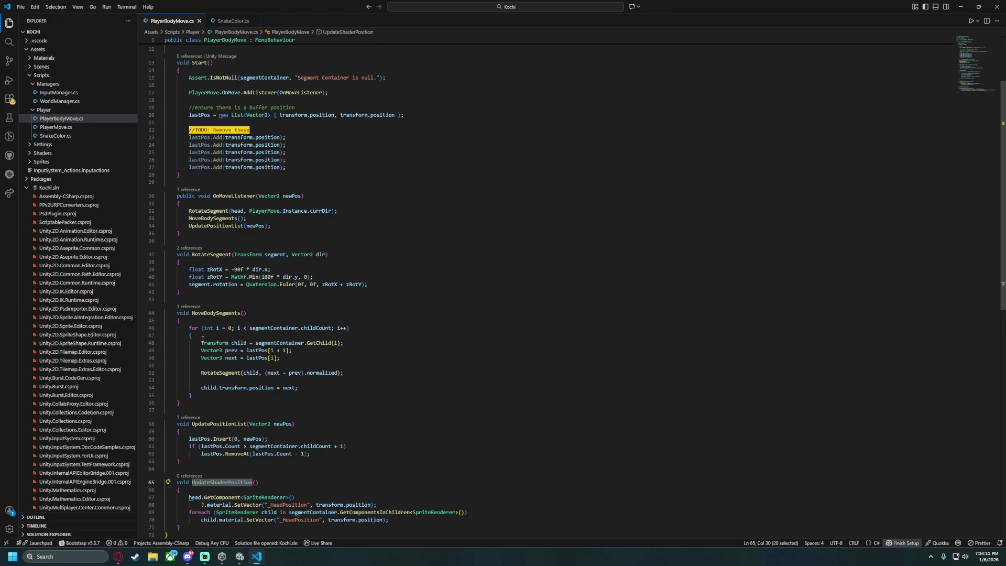
pyautogui.scroll(2, 201, 240)
pyautogui.click(202, 240)
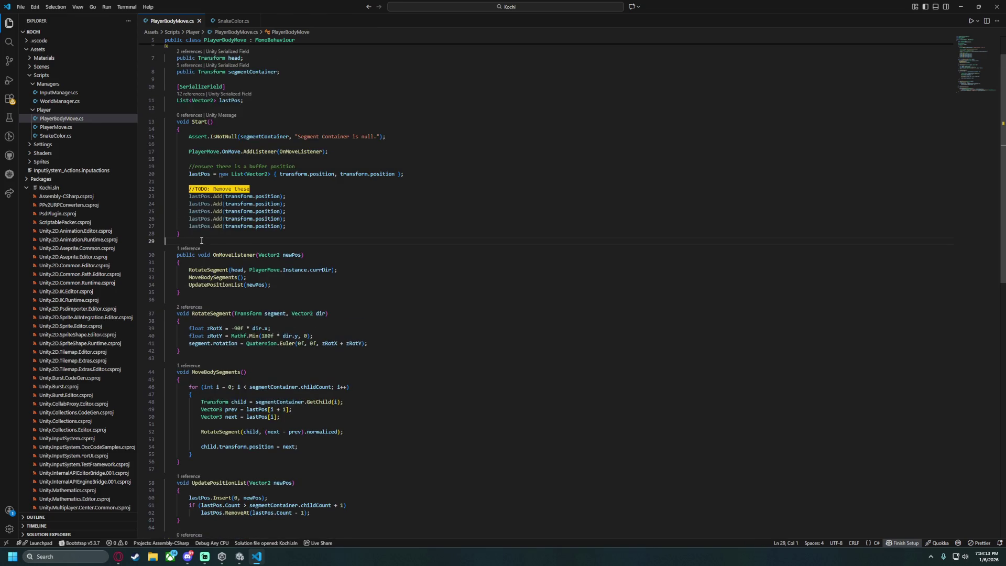
pyautogui.press('Return')
pyautogui.write('void Update')
pyautogui.press('Return')
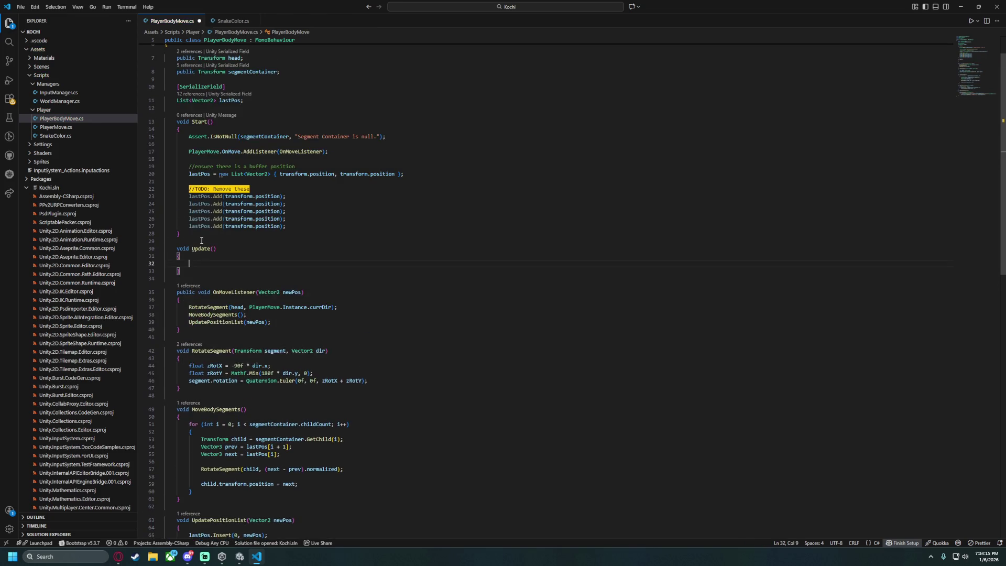
pyautogui.write('UpdateShaderPosition();')
pyautogui.hotkey('ctrl', 's')
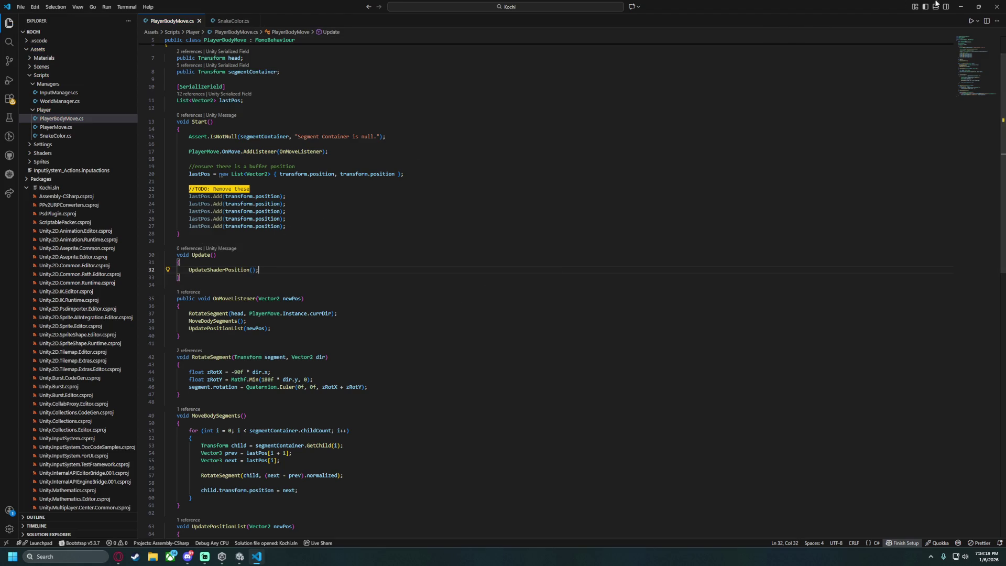
pyautogui.hotkey('alt', 'Tab')
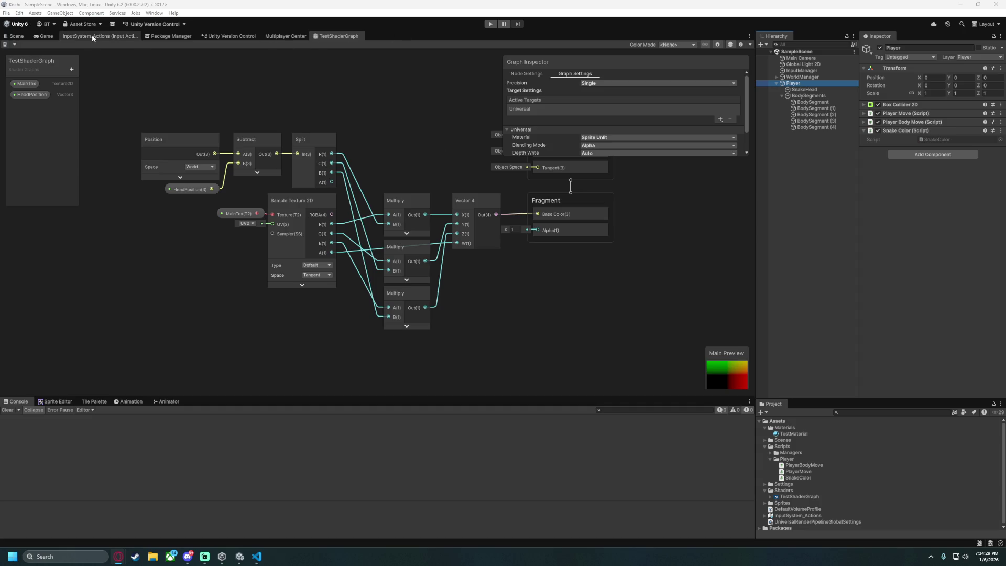
# Enter Play mode, steer the snake around with the arrow keys to check the gradient body, then stop.
pyautogui.click(490, 24)
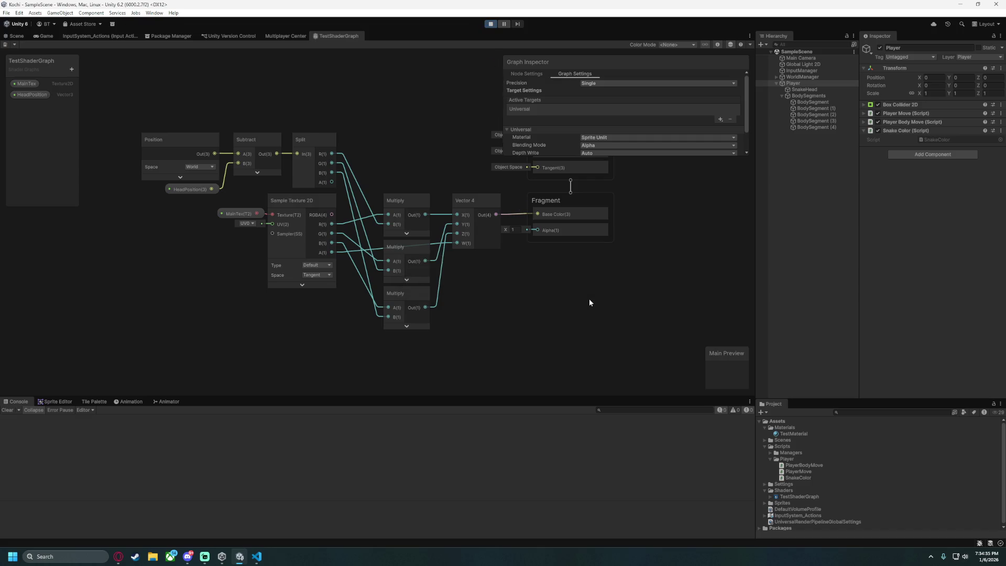
pyautogui.press('Right')
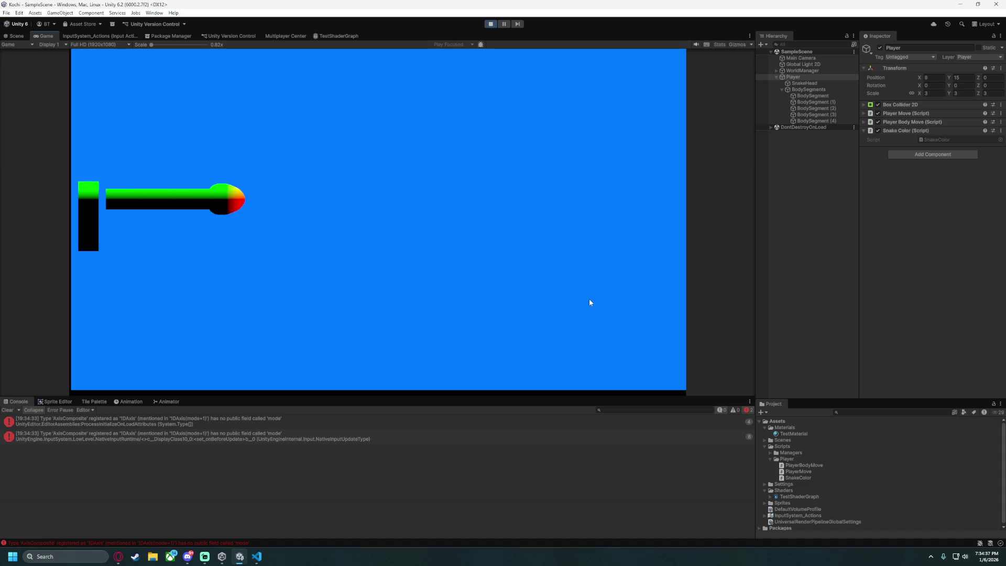
pyautogui.press('Up')
pyautogui.press('Right')
pyautogui.press('Down')
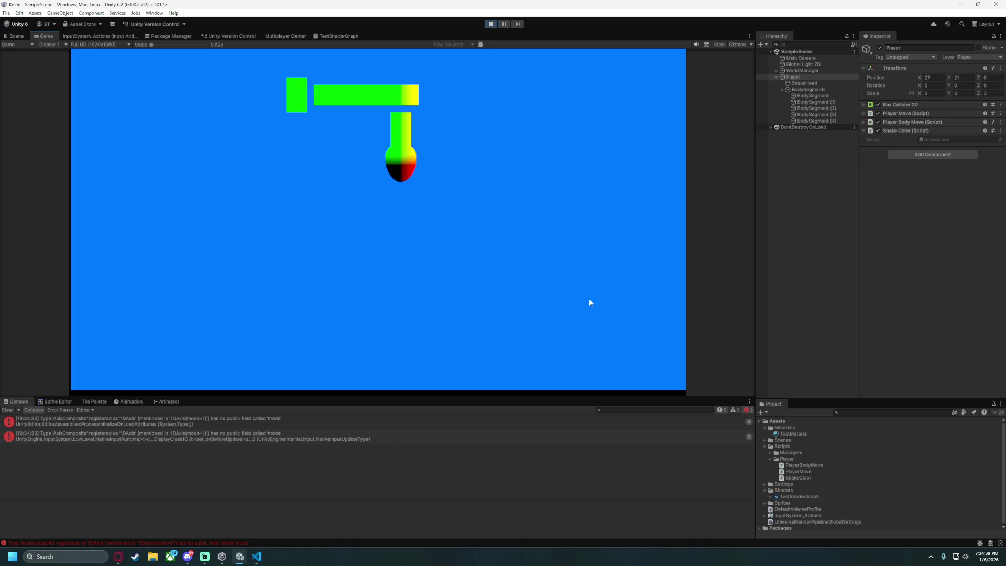
pyautogui.press('Left')
pyautogui.press('Up')
pyautogui.press('Right')
pyautogui.press('Down')
pyautogui.press('Right')
pyautogui.press('Up')
pyautogui.press('Left')
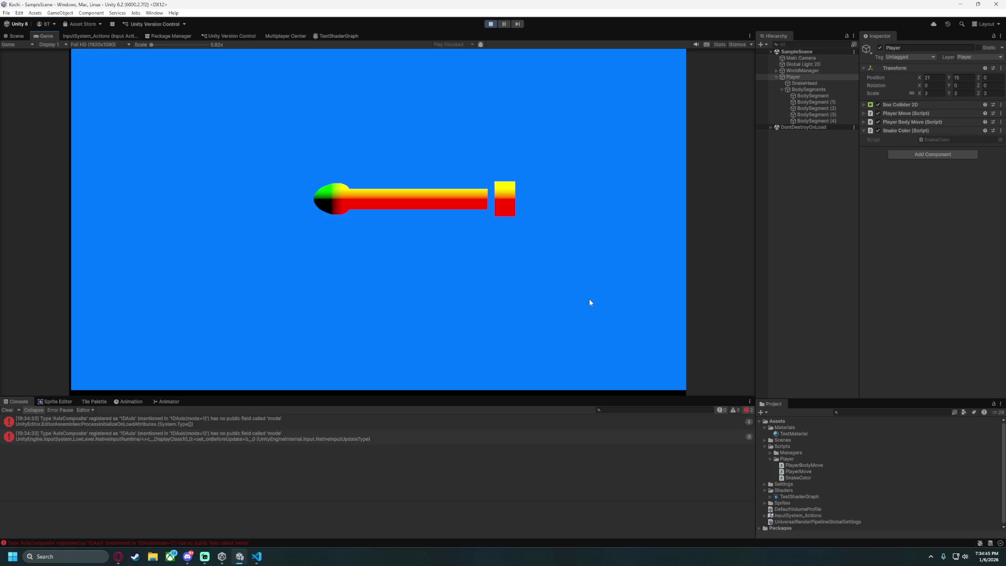
pyautogui.press('Down')
pyautogui.press('Right')
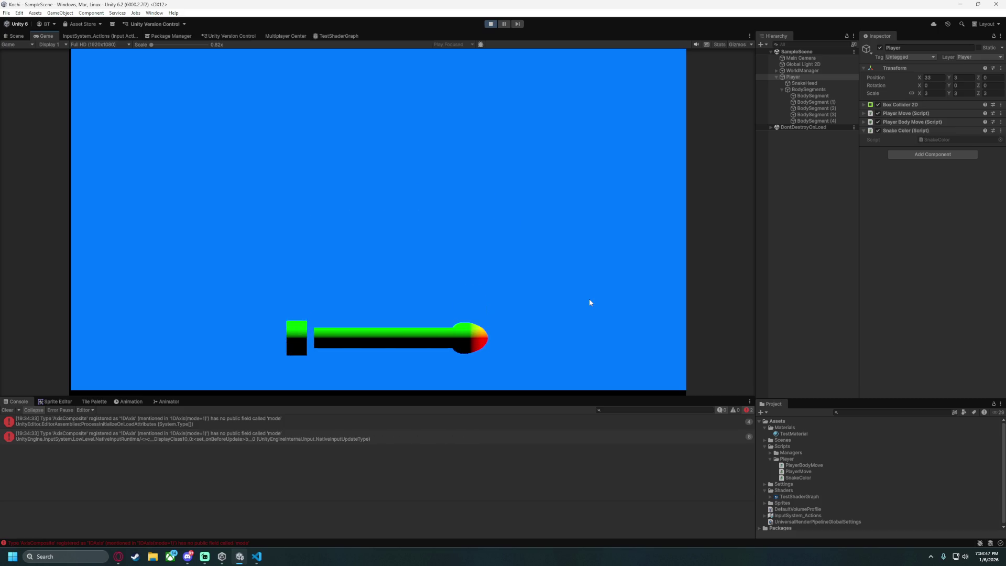
pyautogui.press('Up')
pyautogui.press('Left')
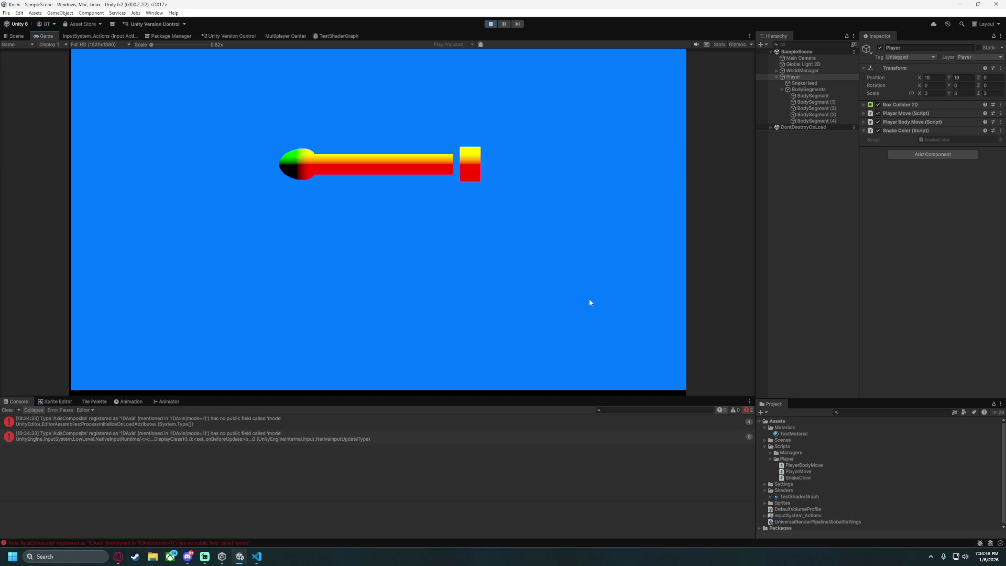
pyautogui.press('Down')
pyautogui.press('Right')
pyautogui.press('Up')
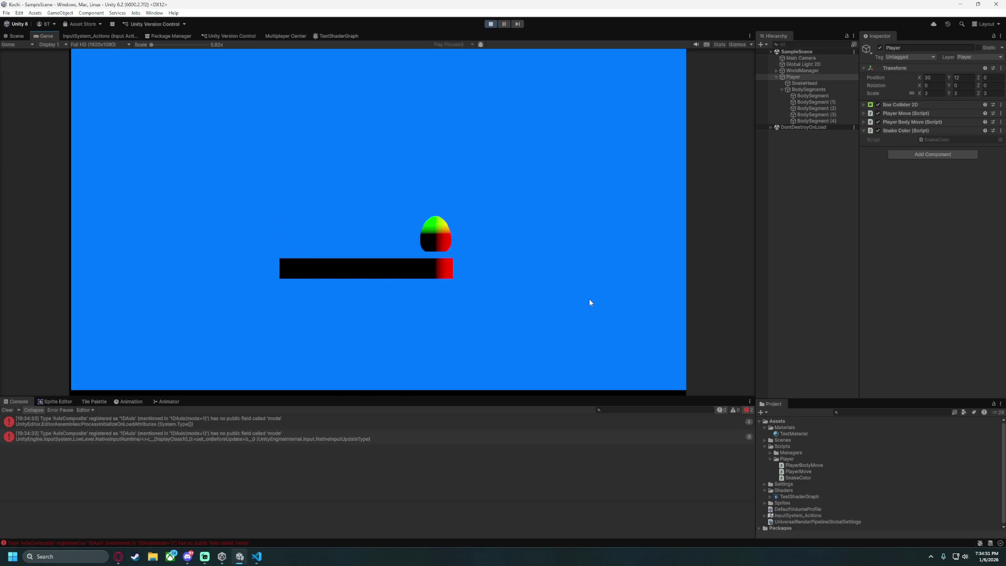
pyautogui.press('Left')
pyautogui.press('Down')
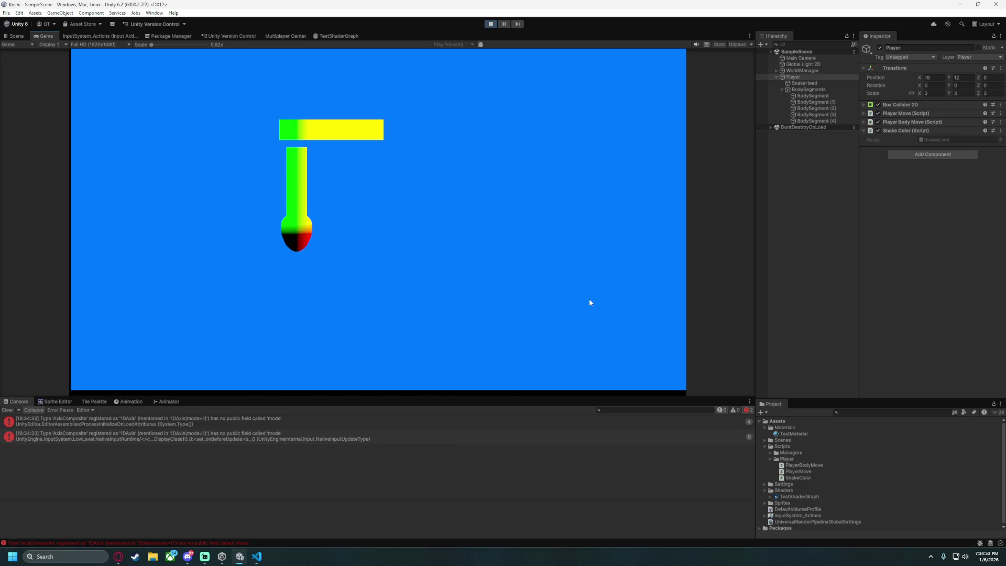
pyautogui.press('Right')
pyautogui.press('Up')
pyautogui.press('Left')
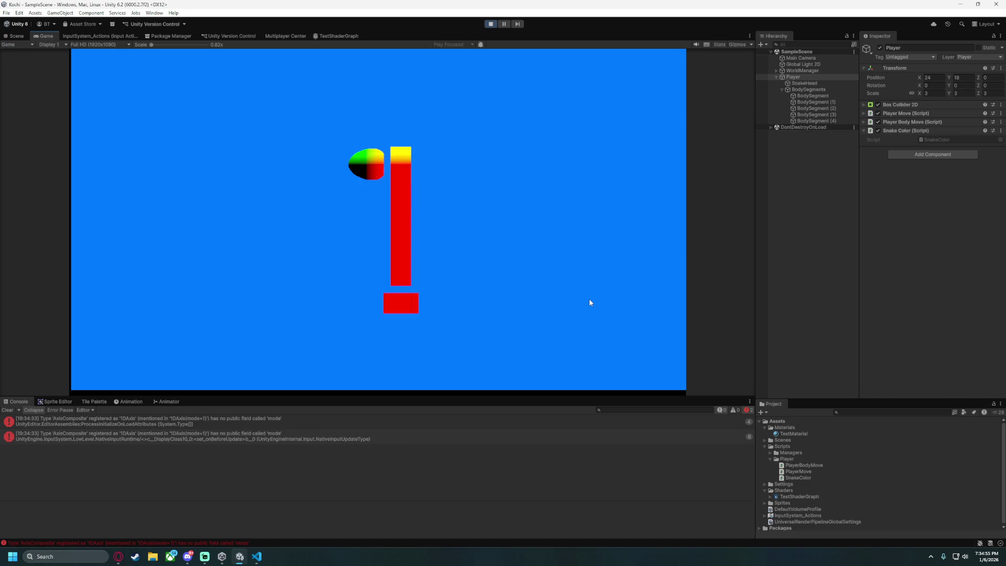
pyautogui.press('Down')
pyautogui.press('Right')
pyautogui.press('Up')
pyautogui.press('Left')
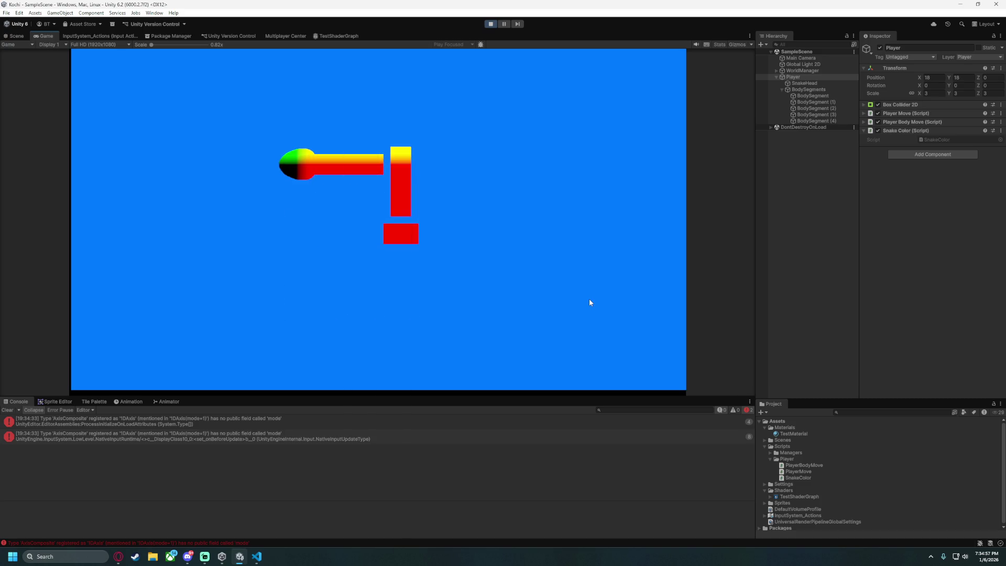
pyautogui.press('Down')
pyautogui.press('Right')
pyautogui.press('Down')
pyautogui.press('Left')
pyautogui.press('Up')
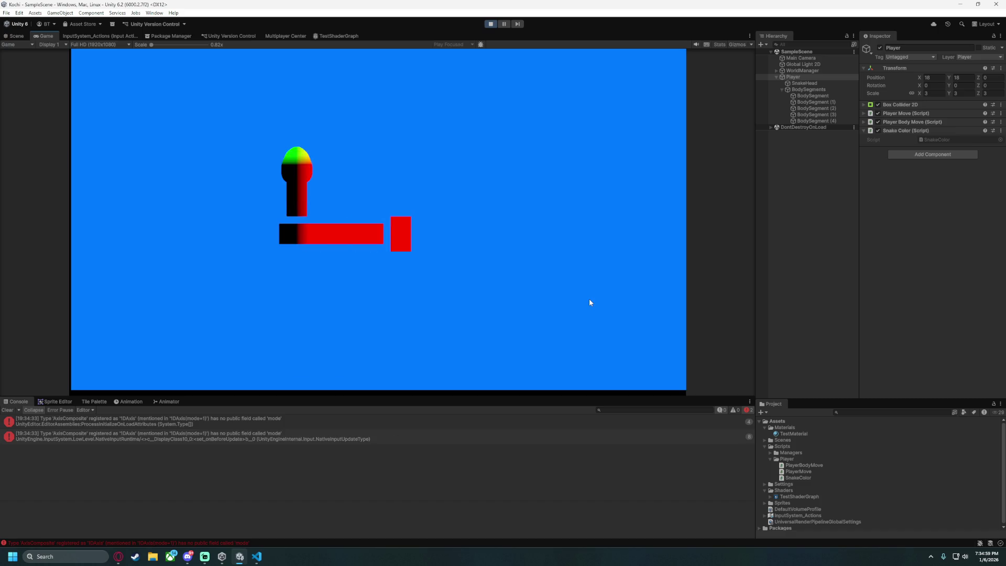
pyautogui.press('Right')
pyautogui.press('Down')
pyautogui.press('Right')
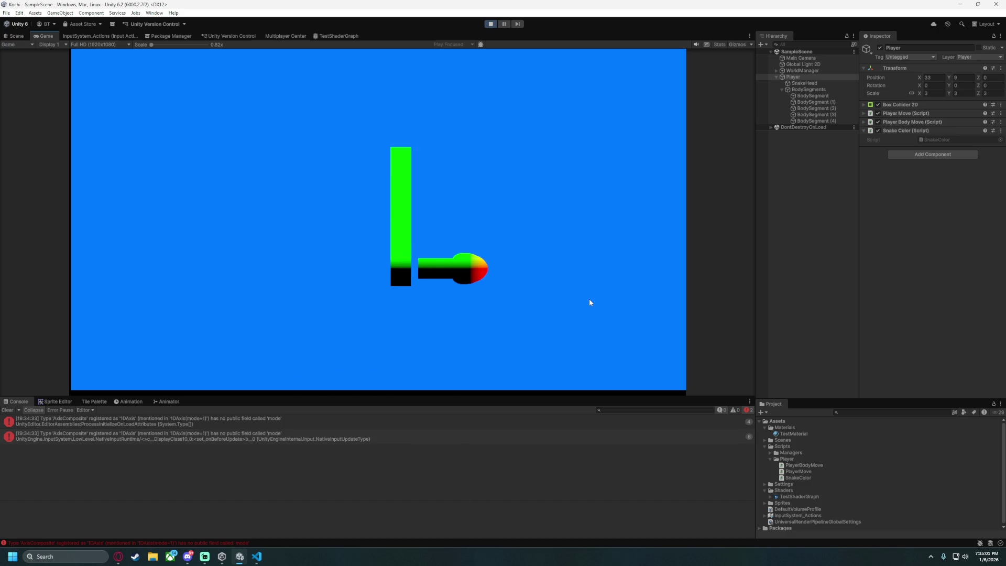
pyautogui.press('Up')
pyautogui.press('Left')
pyautogui.press('Down')
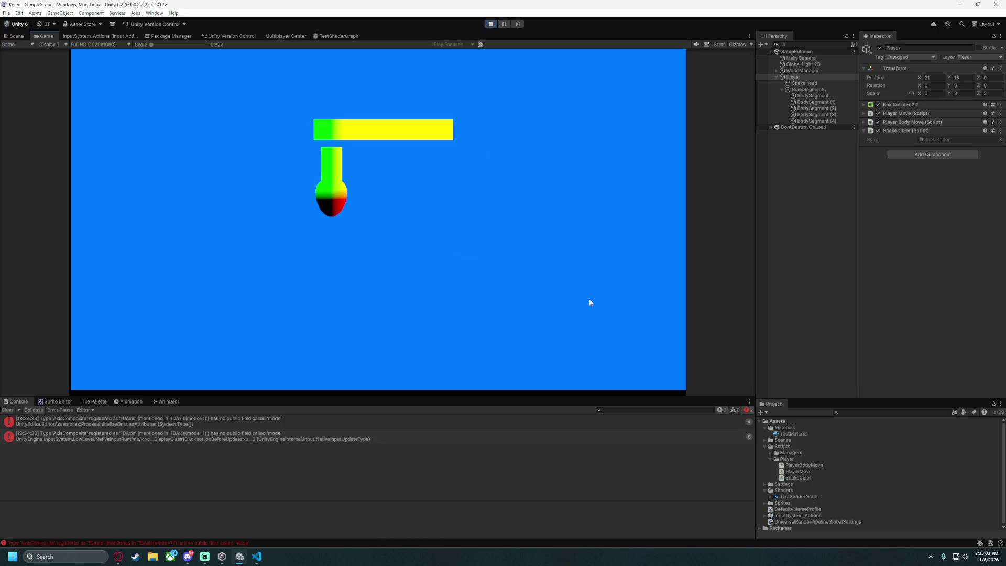
pyautogui.press('Right')
pyautogui.press('Up')
pyautogui.press('Left')
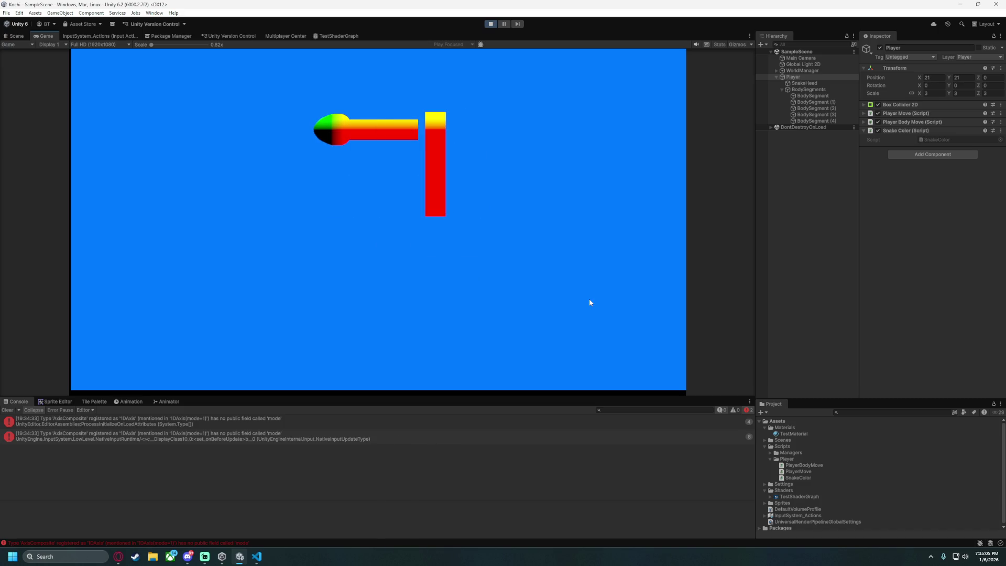
pyautogui.press('Up')
pyautogui.press('Right')
pyautogui.press('Down')
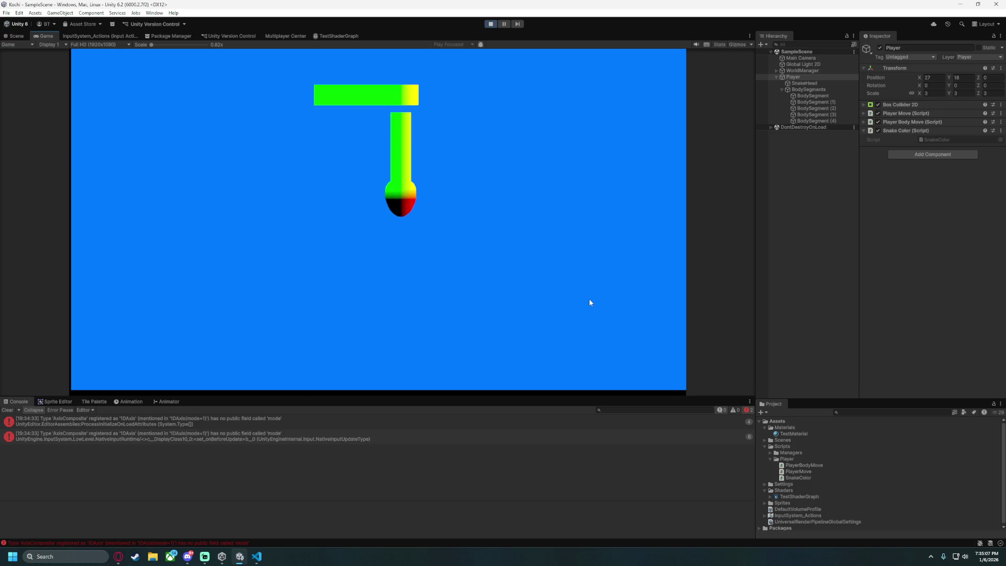
pyautogui.press('Left')
pyautogui.press('Up')
pyautogui.press('Up')
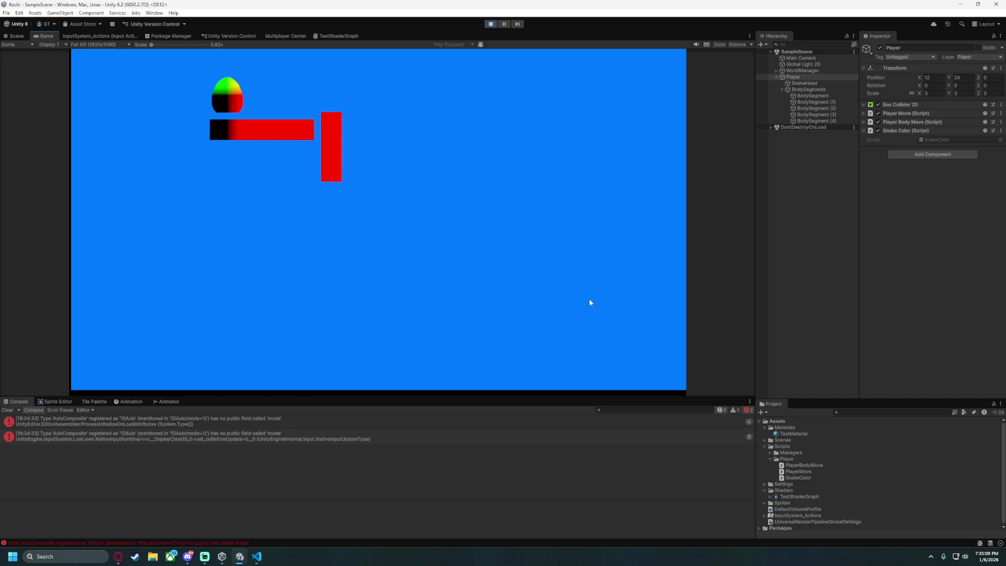
pyautogui.press('Right')
pyautogui.press('Down')
pyautogui.press('Right')
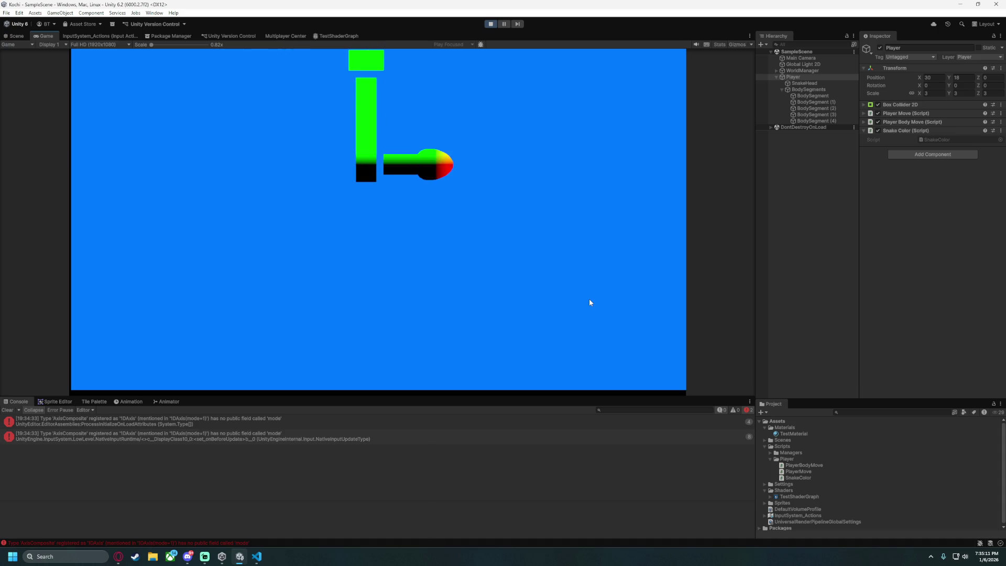
pyautogui.press('Up')
pyautogui.press('Left')
pyautogui.press('Down')
pyautogui.press('Right')
pyautogui.press('Up')
pyautogui.press('Left')
pyautogui.press('Down')
pyautogui.press('Right')
pyautogui.press('Up')
pyautogui.press('Left')
pyautogui.press('Down')
pyautogui.press('Right')
pyautogui.press('Up')
pyautogui.press('Right')
pyautogui.press('Down')
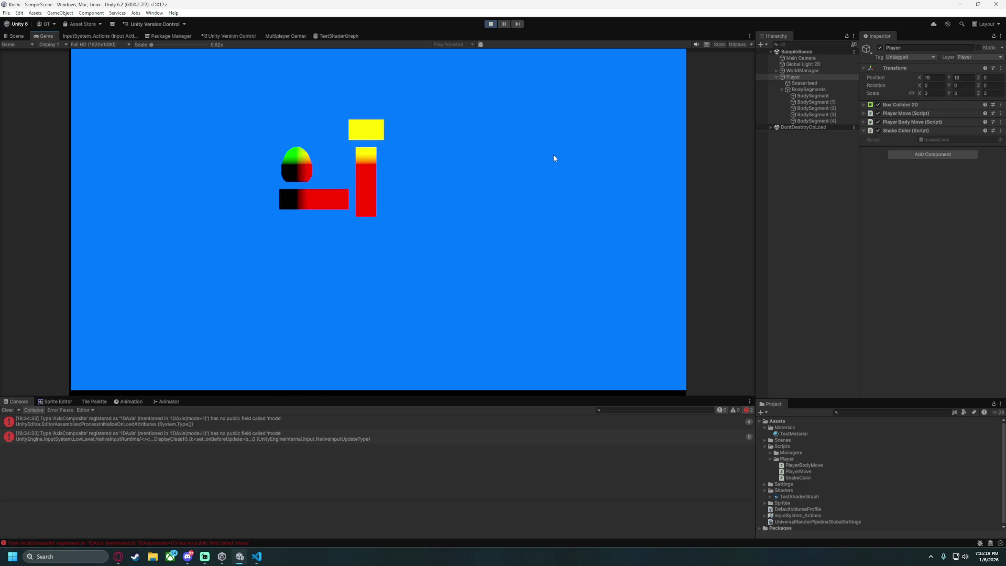
pyautogui.click(490, 23)
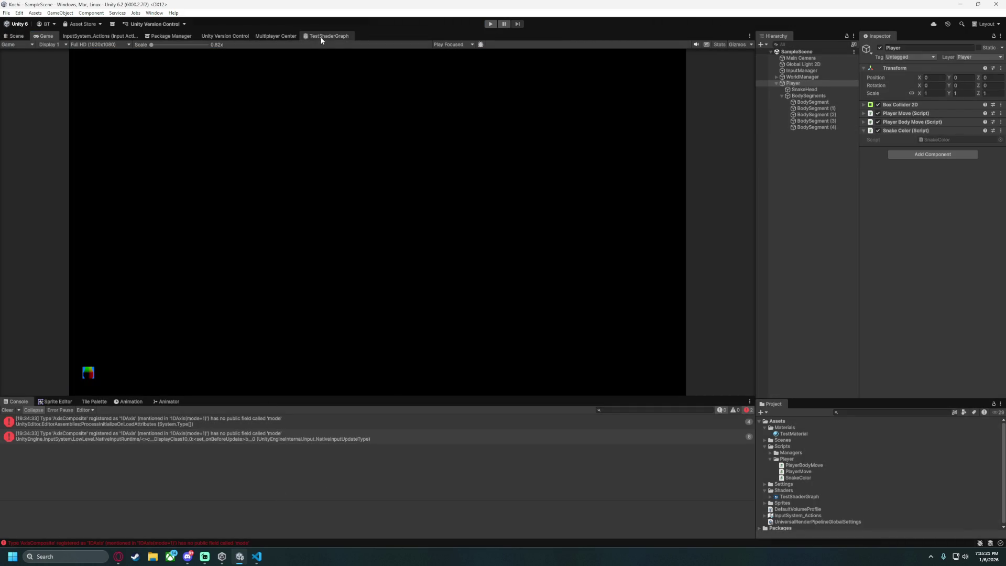
# In TestShaderGraph, add a Float property named BodyPosition to the Blackboard.
pyautogui.click(329, 35)
pyautogui.scroll(4, 254, 274)
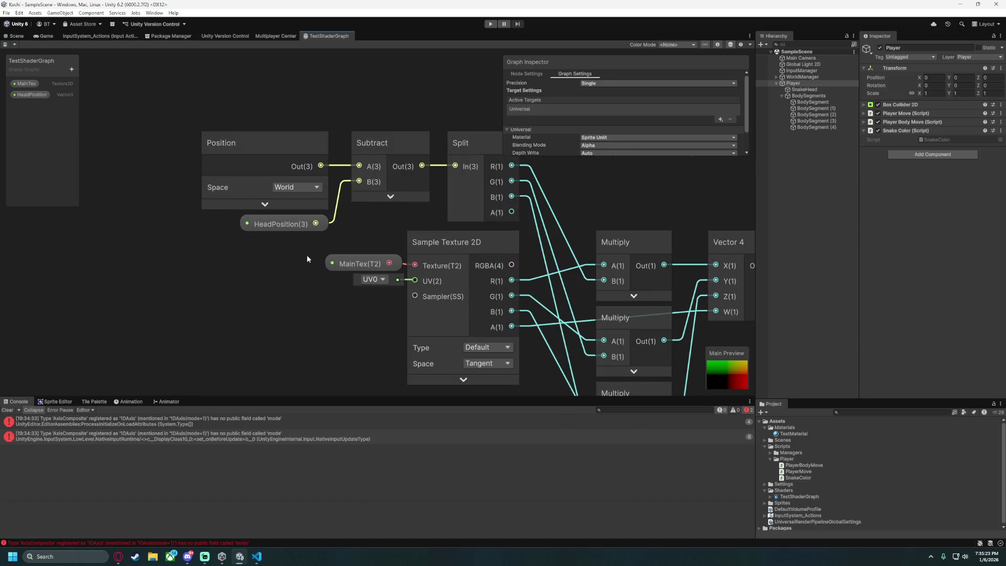
pyautogui.moveTo(506, 74)
pyautogui.mouseDown()
pyautogui.moveTo(633, 73)
pyautogui.moveTo(624, 74)
pyautogui.mouseUp()
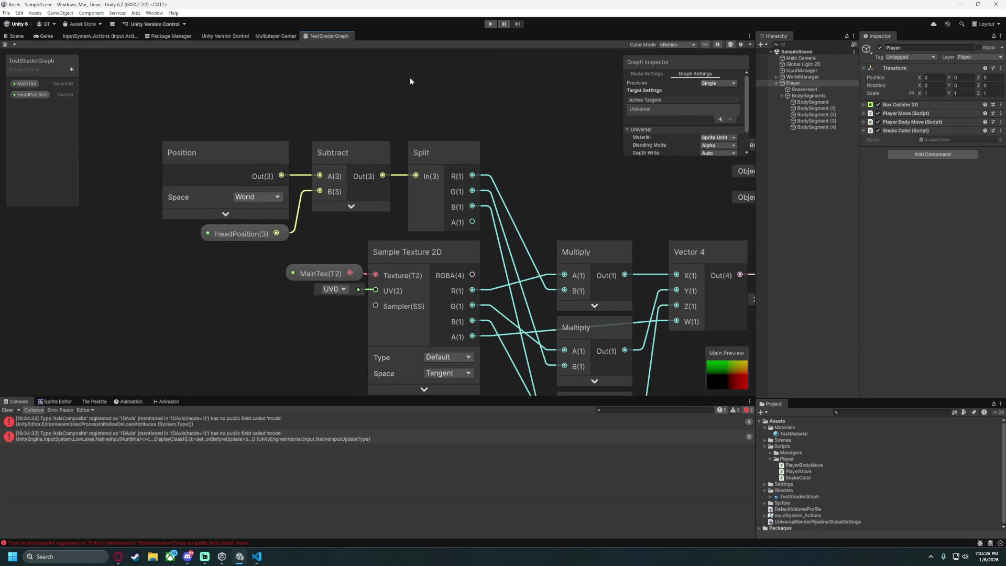
pyautogui.click(71, 69)
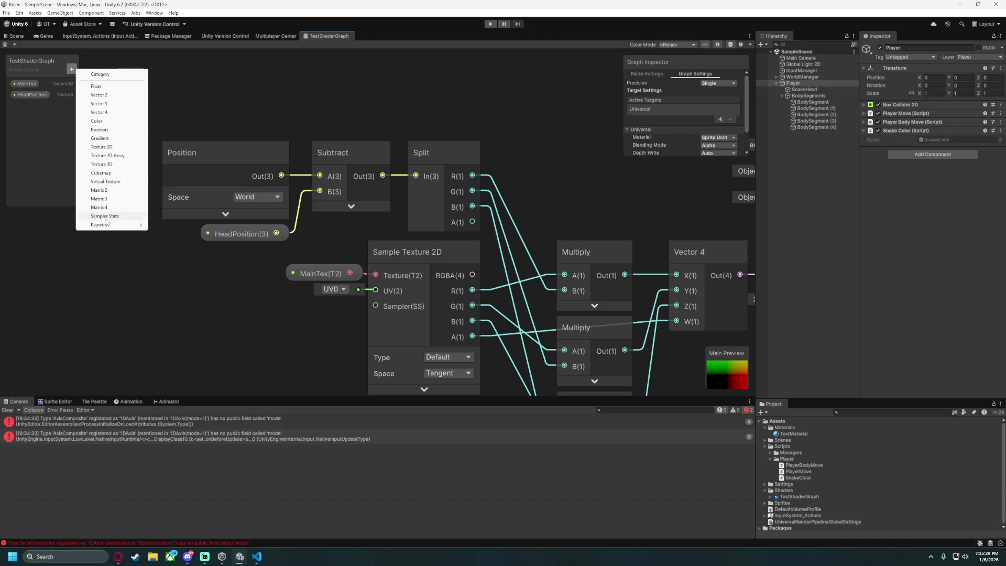
pyautogui.click(112, 86)
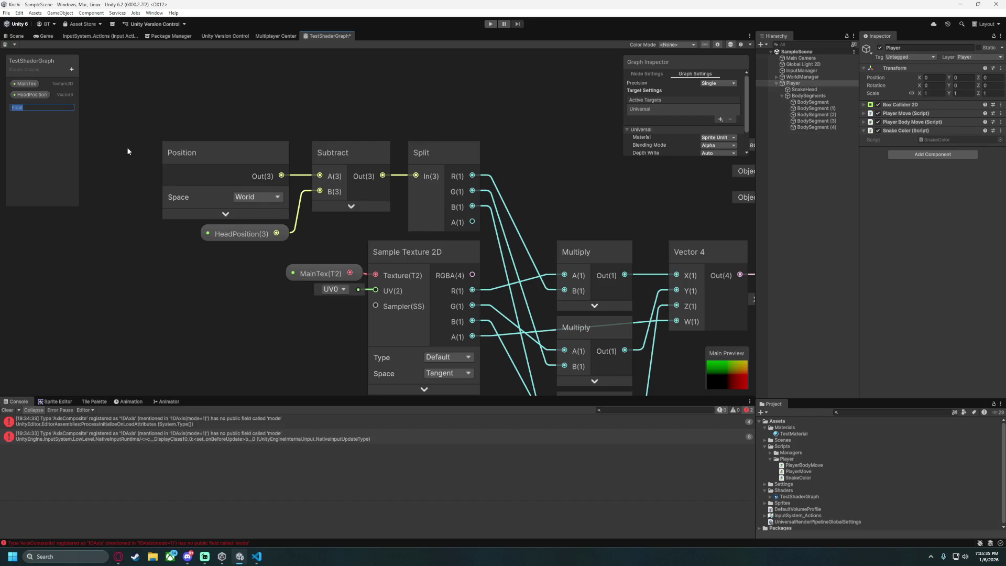
pyautogui.write('BodyPositio')
pyautogui.write('n')
pyautogui.press('Return')
# Place a BodyPosition node on the graph and delete the Split node's R, G, B wires.
pyautogui.moveTo(216, 297); pyautogui.dragTo(202, 281)
pyautogui.click(262, 238)
pyautogui.moveTo(265, 233)
pyautogui.mouseDown()
pyautogui.moveTo(282, 205)
pyautogui.moveTo(289, 218)
pyautogui.mouseUp()
pyautogui.click(278, 99)
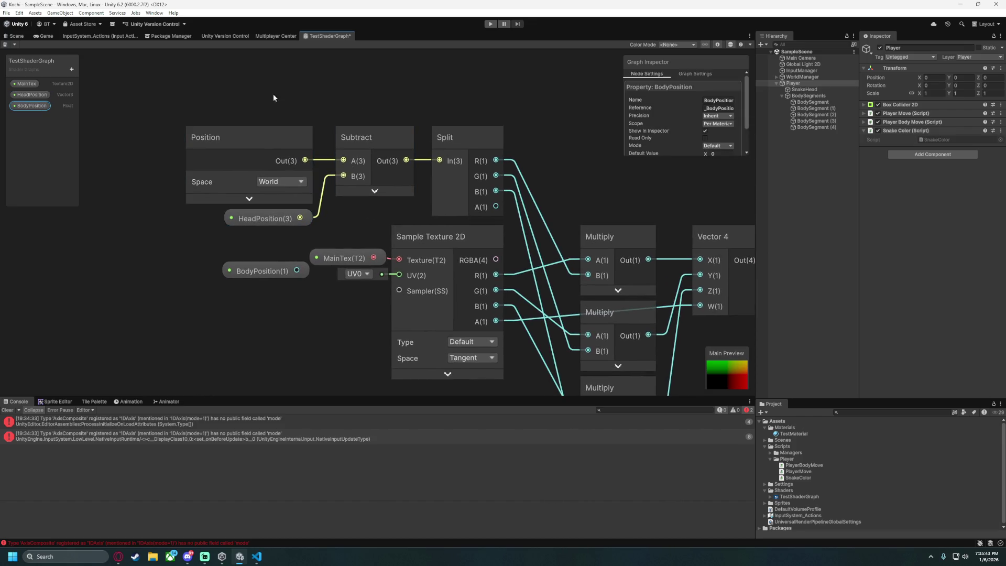
pyautogui.moveTo(483, 104); pyautogui.dragTo(342, 87)
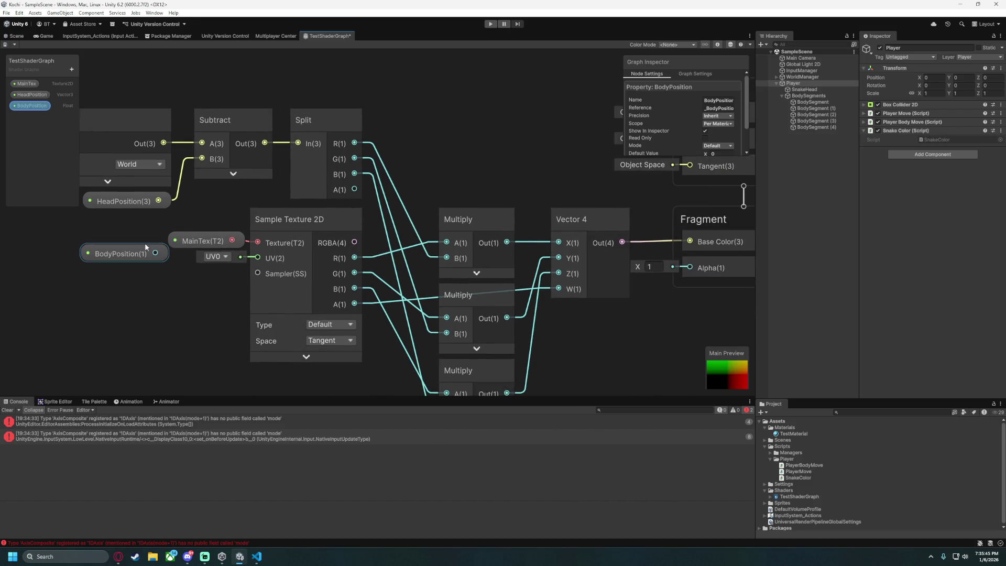
pyautogui.moveTo(185, 301); pyautogui.dragTo(251, 317)
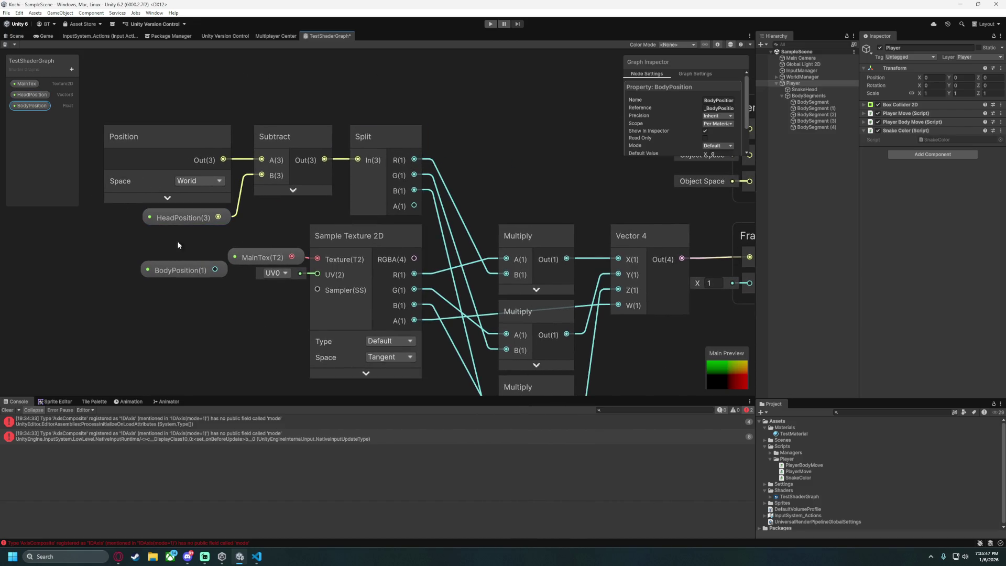
pyautogui.moveTo(165, 231); pyautogui.dragTo(224, 252)
pyautogui.click(176, 98)
pyautogui.moveTo(466, 247); pyautogui.dragTo(466, 247)
pyautogui.moveTo(556, 165)
pyautogui.mouseDown()
pyautogui.moveTo(503, 224)
pyautogui.moveTo(497, 248)
pyautogui.mouseUp()
pyautogui.press('Delete')
# Connect BodyPosition to the B inputs of the Multiply nodes.
pyautogui.moveTo(226, 295)
pyautogui.mouseDown()
pyautogui.moveTo(522, 231)
pyautogui.moveTo(585, 237)
pyautogui.moveTo(492, 234)
pyautogui.moveTo(500, 177)
pyautogui.moveTo(427, 128)
pyautogui.moveTo(255, 88)
pyautogui.moveTo(389, 165)
pyautogui.moveTo(392, 394)
pyautogui.moveTo(396, 277)
pyautogui.mouseUp()
pyautogui.scroll(-3, 268, 366)
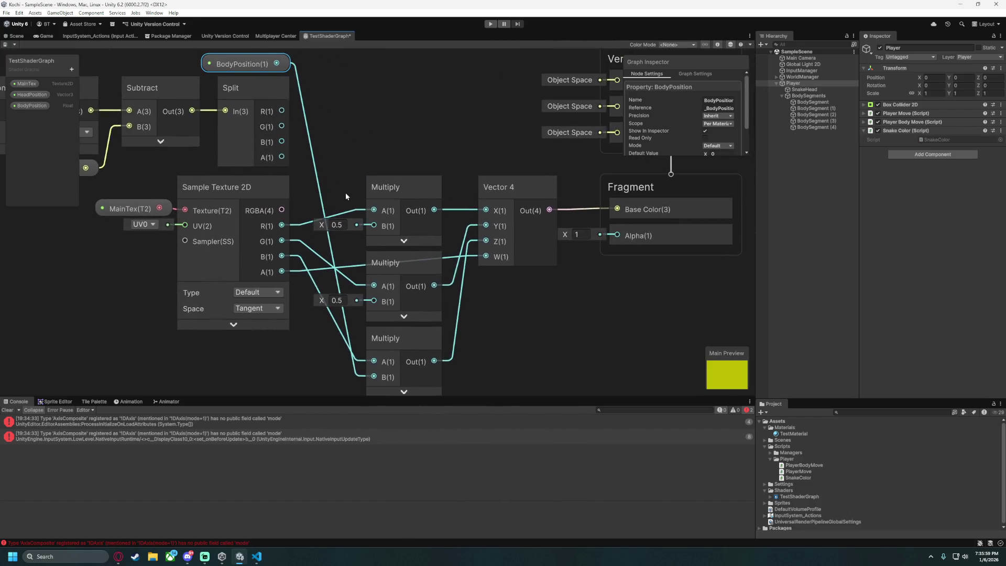
pyautogui.moveTo(291, 79)
pyautogui.mouseDown()
pyautogui.moveTo(360, 247)
pyautogui.moveTo(291, 80)
pyautogui.moveTo(360, 199)
pyautogui.mouseUp()
pyautogui.click(388, 129)
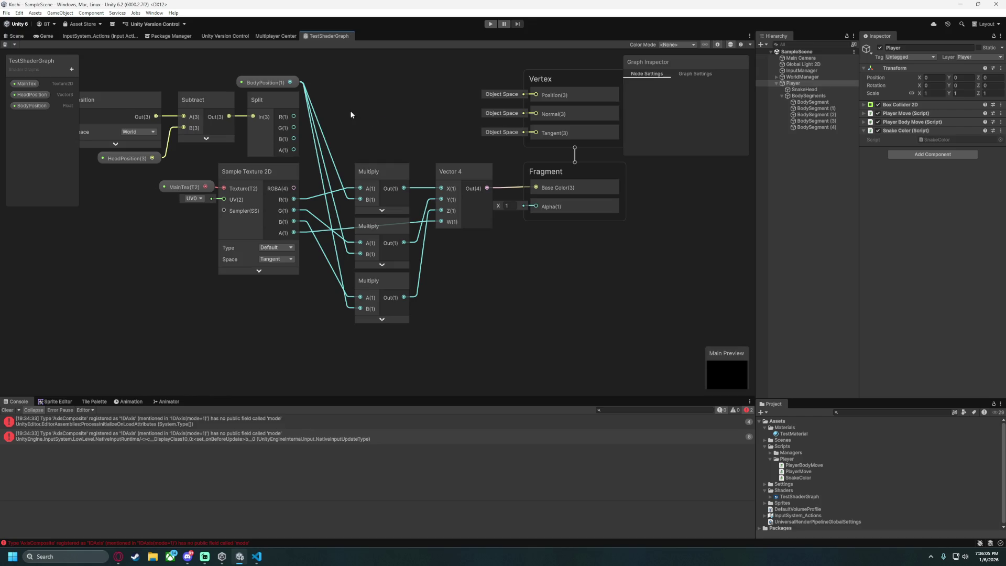
pyautogui.moveTo(287, 119); pyautogui.dragTo(345, 120)
pyautogui.click(256, 556)
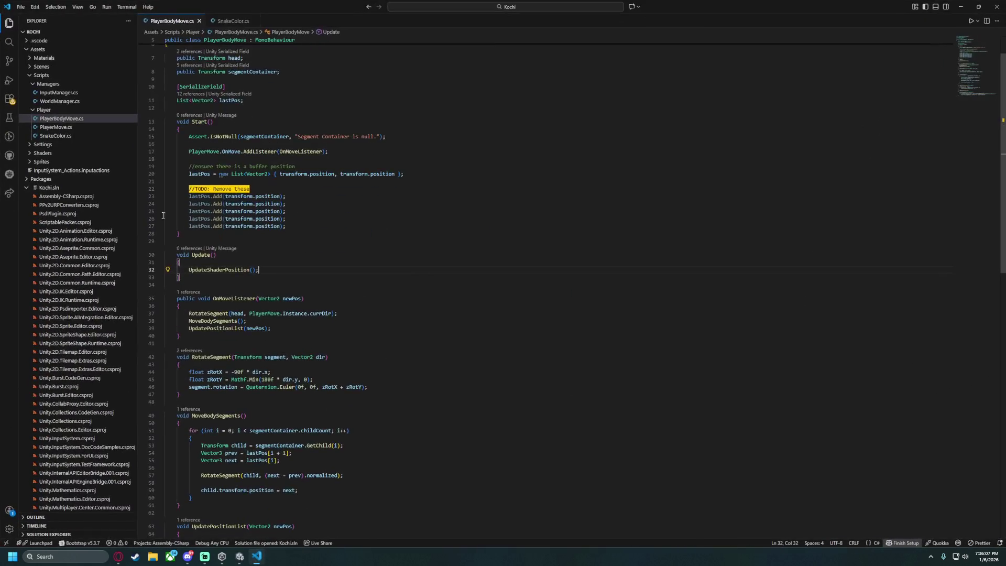
# Review UpdatePositionList usage, then browse WorldManager.cs, PlayerMove.cs and InputManager.cs before returning to PlayerBodyMove.cs.
pyautogui.scroll(-3, 293, 266)
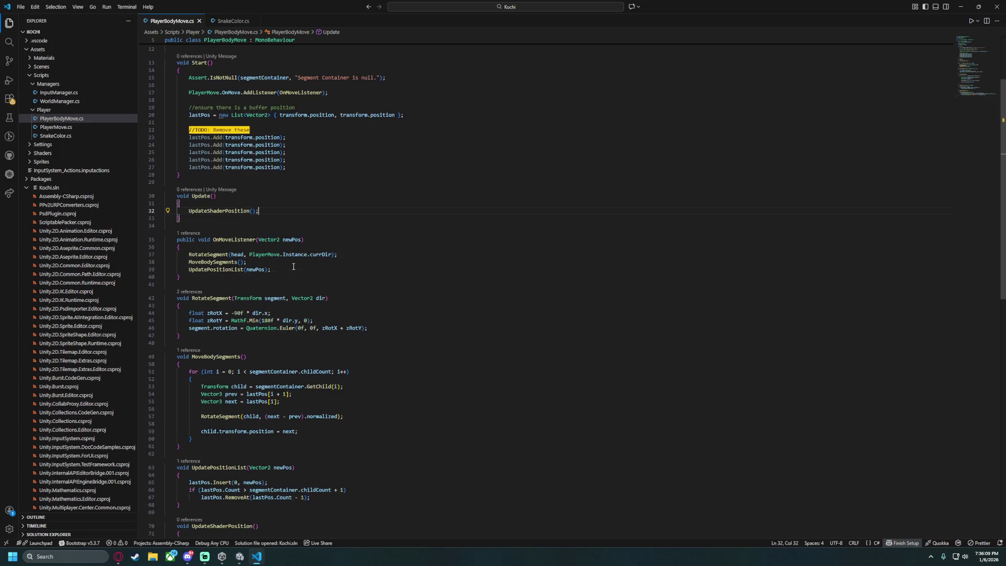
pyautogui.scroll(-3, 286, 309)
pyautogui.click(216, 297)
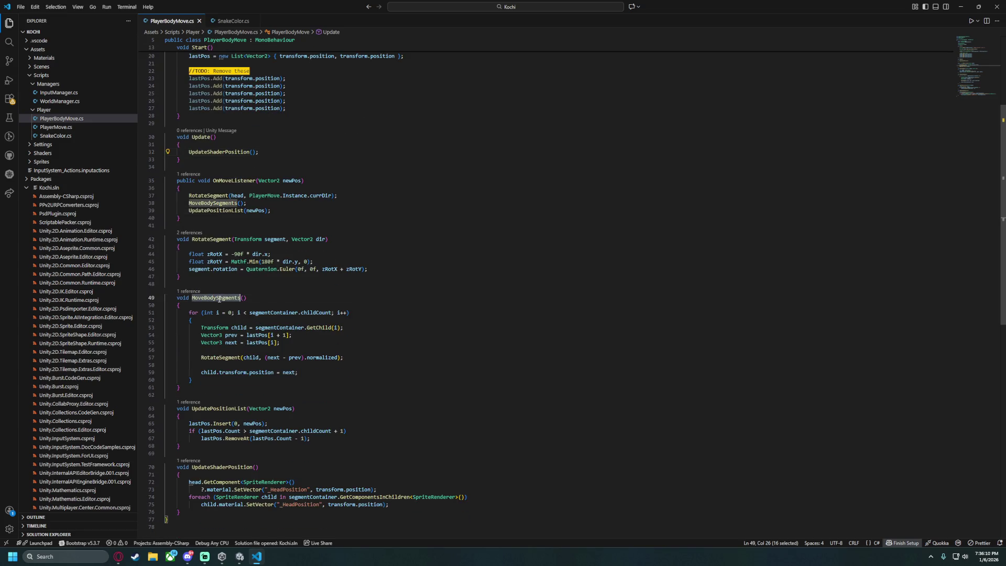
pyautogui.doubleClick(216, 408)
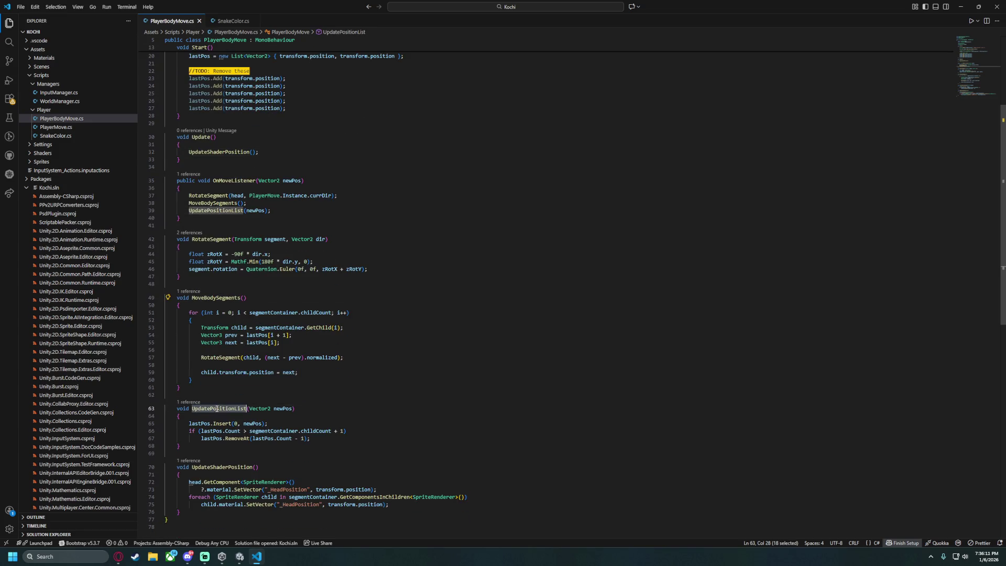
pyautogui.click(77, 101)
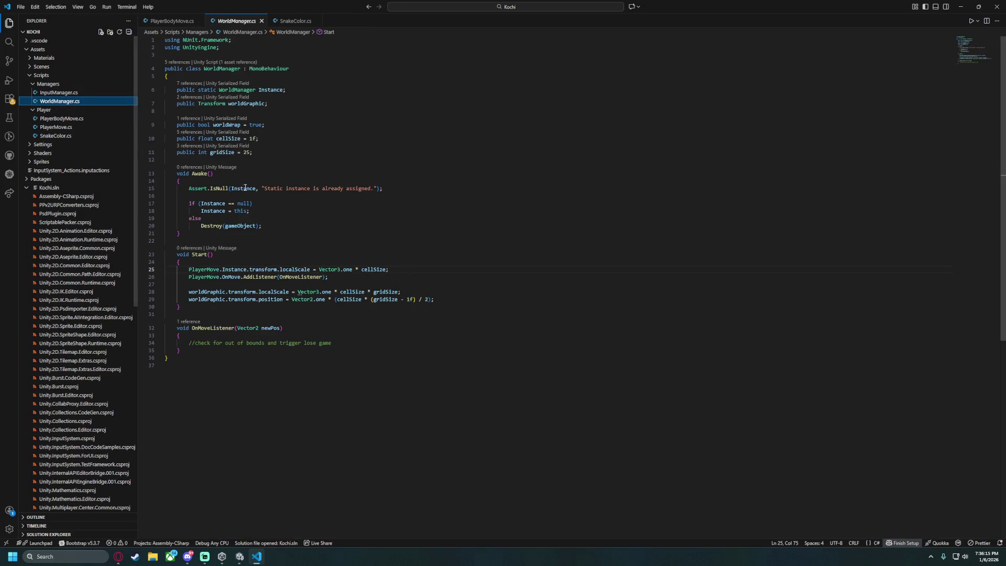
pyautogui.click(69, 129)
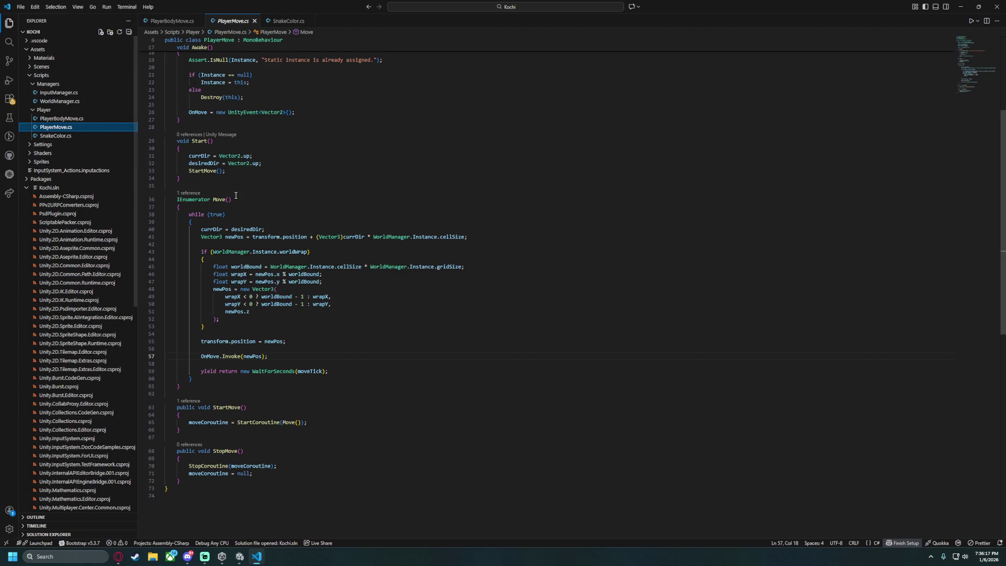
pyautogui.scroll(5, 249, 446)
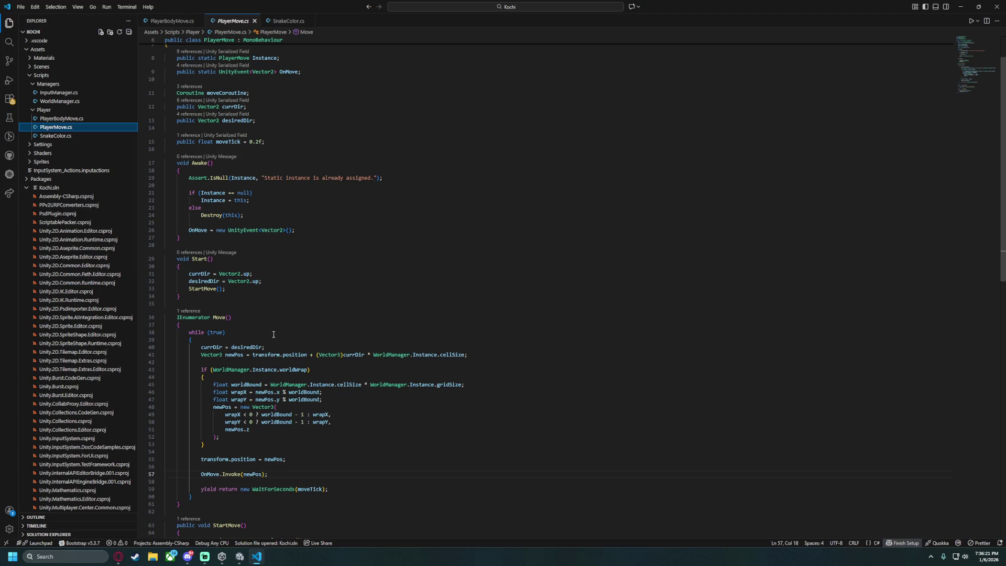
pyautogui.scroll(3, 274, 334)
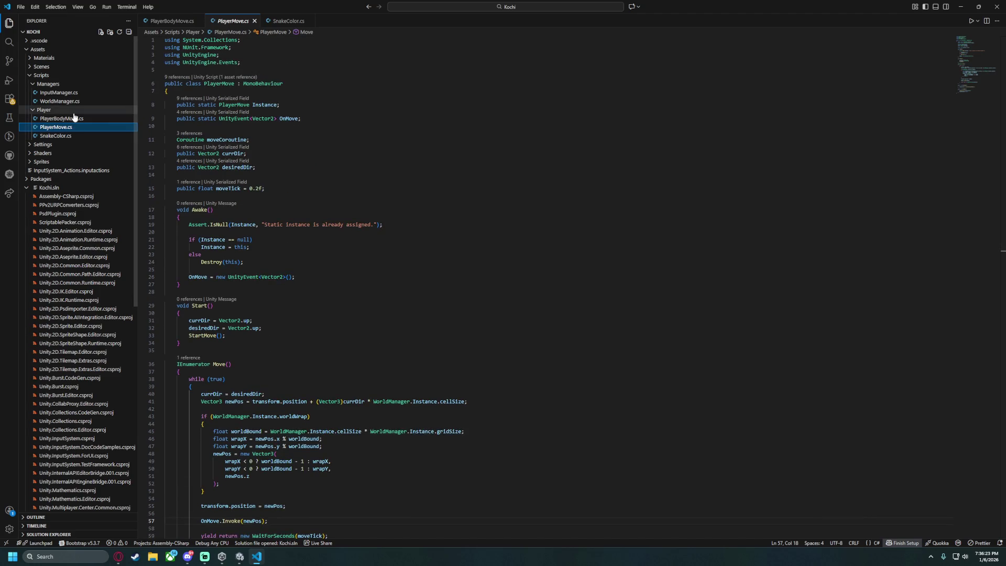
pyautogui.click(65, 93)
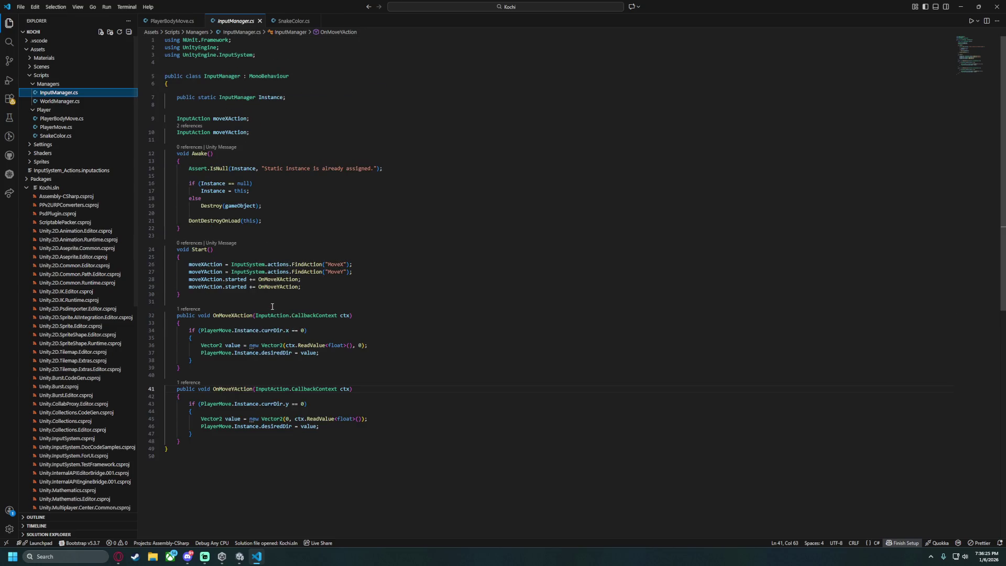
pyautogui.click(61, 118)
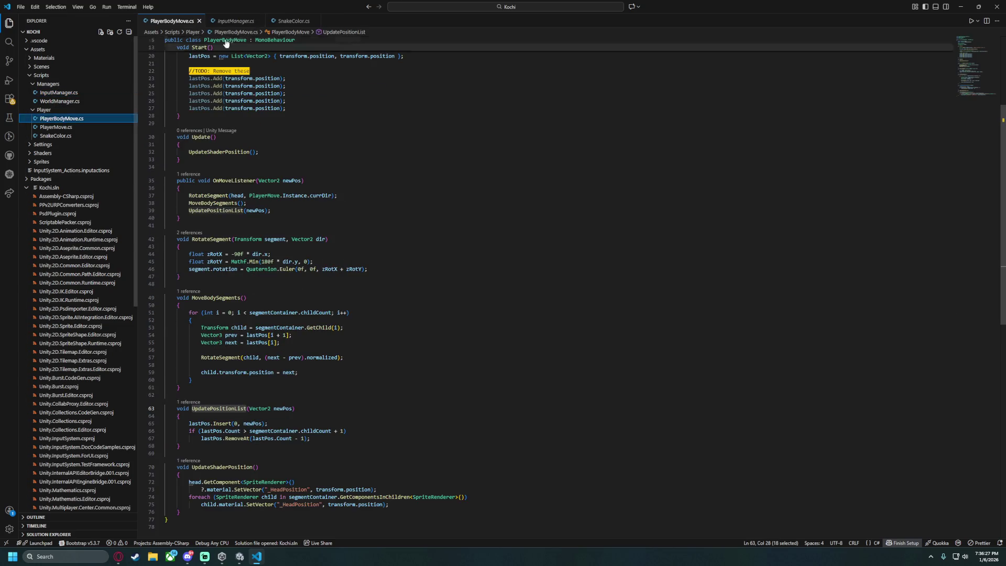
pyautogui.click(259, 21)
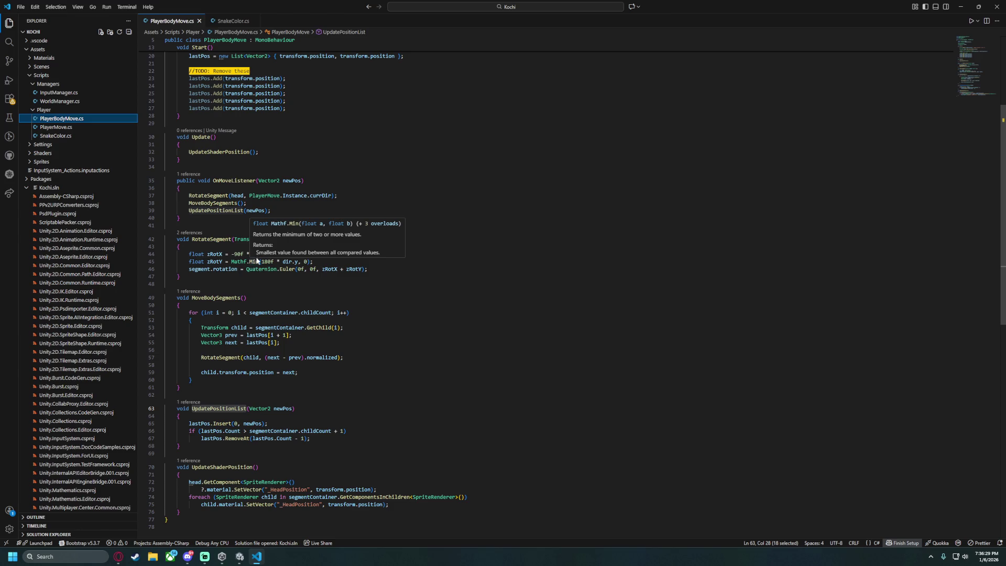
# Check RotateSegment usages, then cut the GetComponentsInChildren expression out of UpdateShaderPosition's foreach.
pyautogui.doubleClick(211, 240)
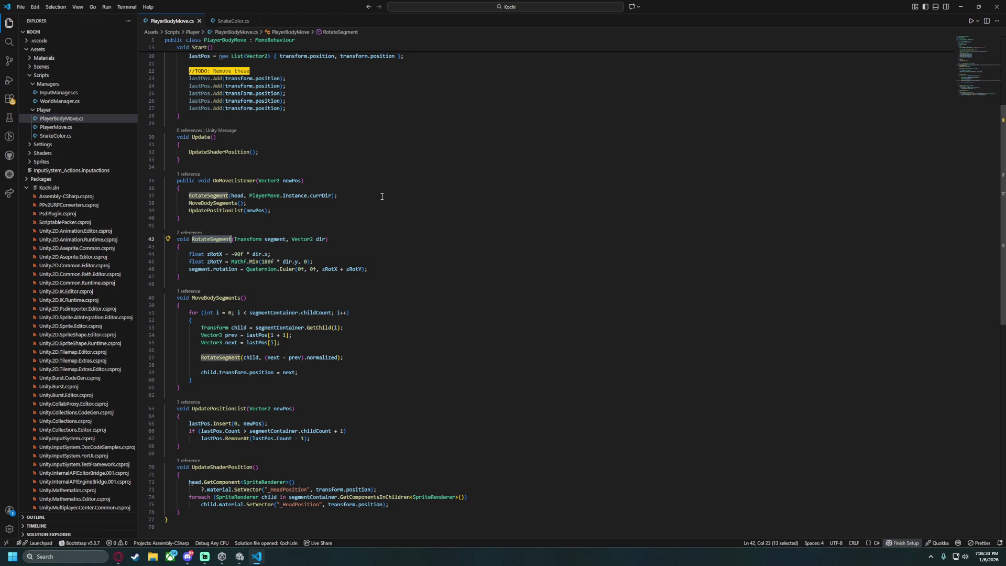
pyautogui.scroll(5, 287, 168)
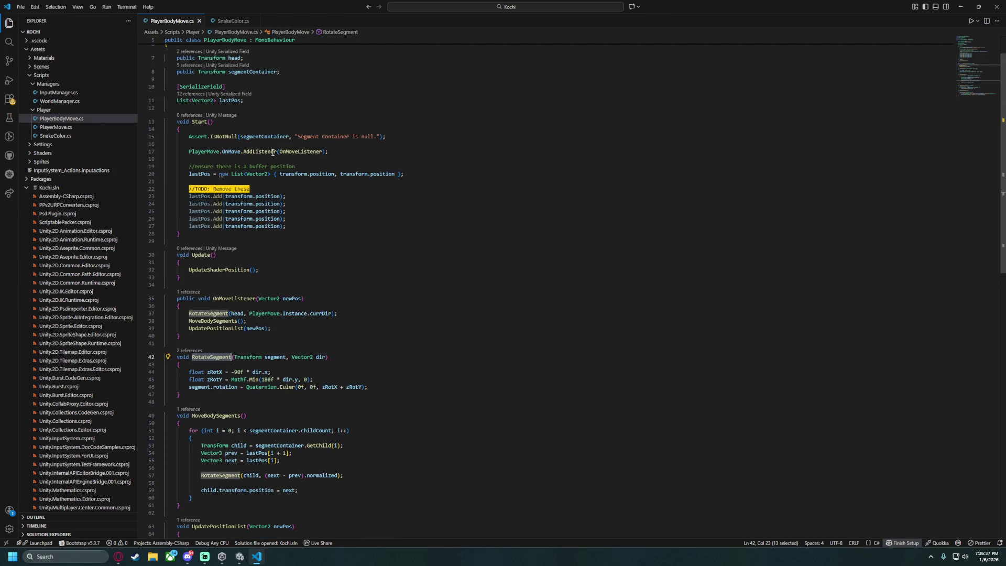
pyautogui.click(273, 151)
pyautogui.click(295, 159)
pyautogui.scroll(-2, 283, 170)
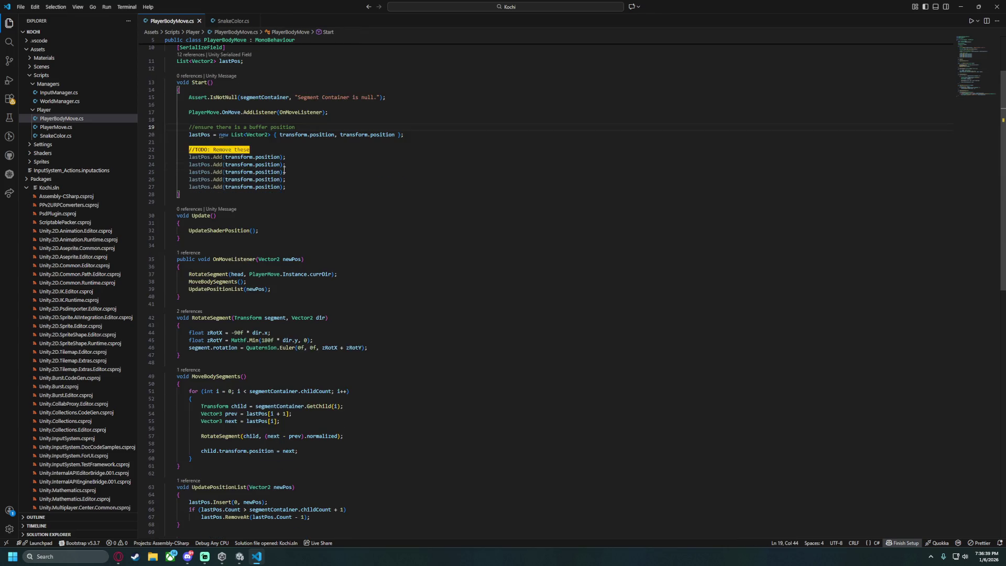
pyautogui.scroll(-6, 292, 297)
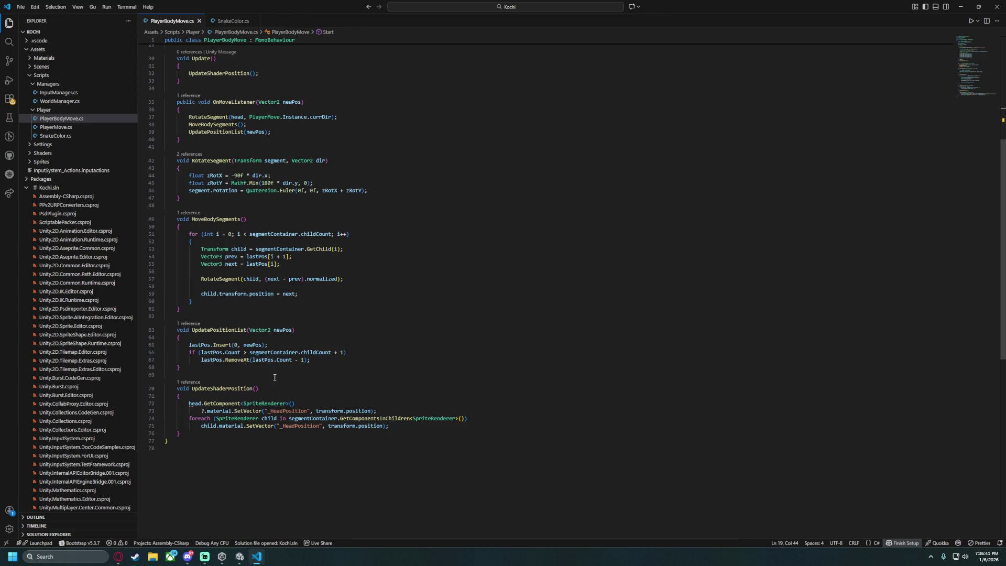
pyautogui.moveTo(304, 418); pyautogui.dragTo(464, 419)
pyautogui.hotkey('ctrl', 'x')
# Add a SpriteRenderer[] spriteRenderers variable assigned from GetComponentsInChildren above the loop.
pyautogui.click(422, 408)
pyautogui.press('Return')
pyautogui.press('Return')
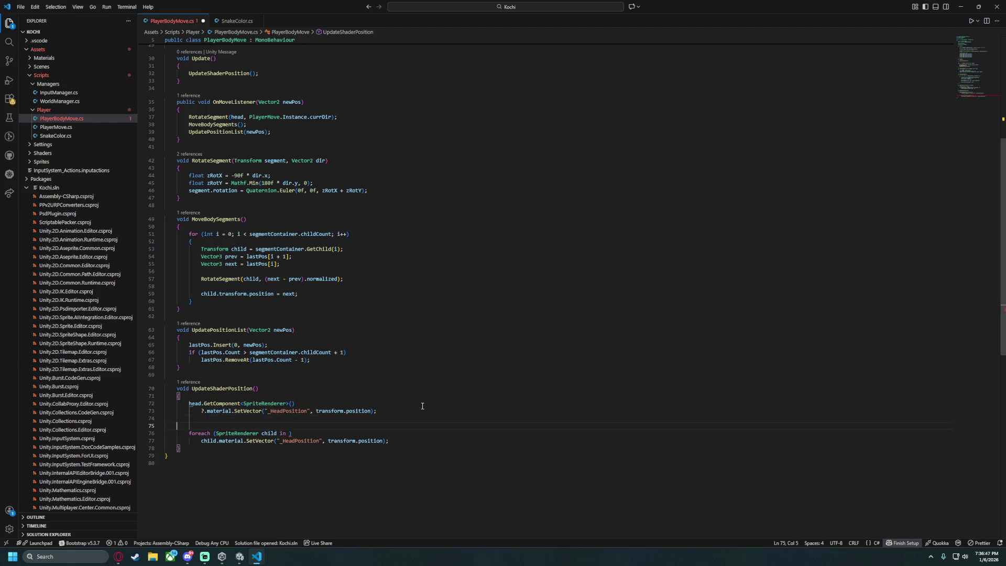
pyautogui.write('SpriteRe')
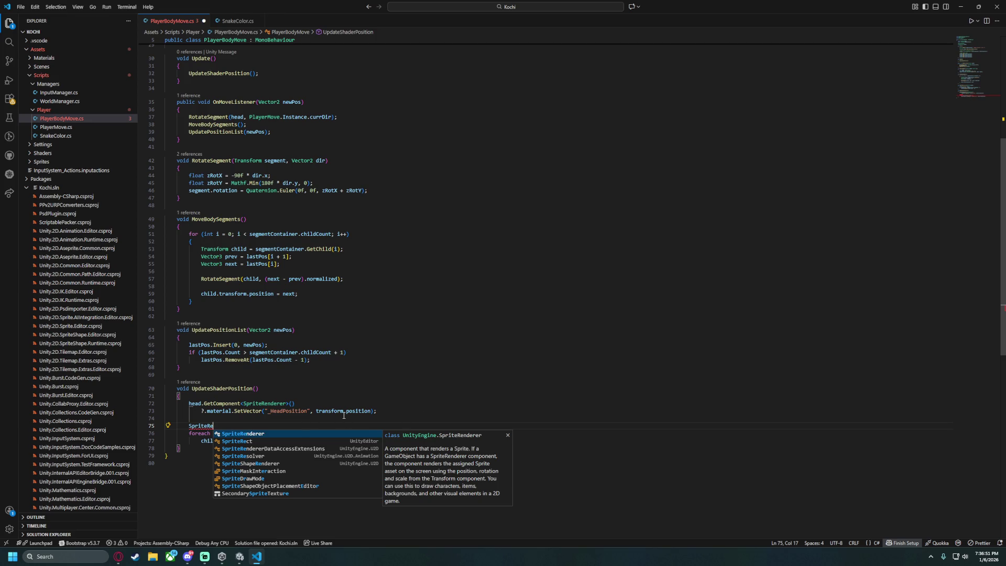
pyautogui.press('Tab')
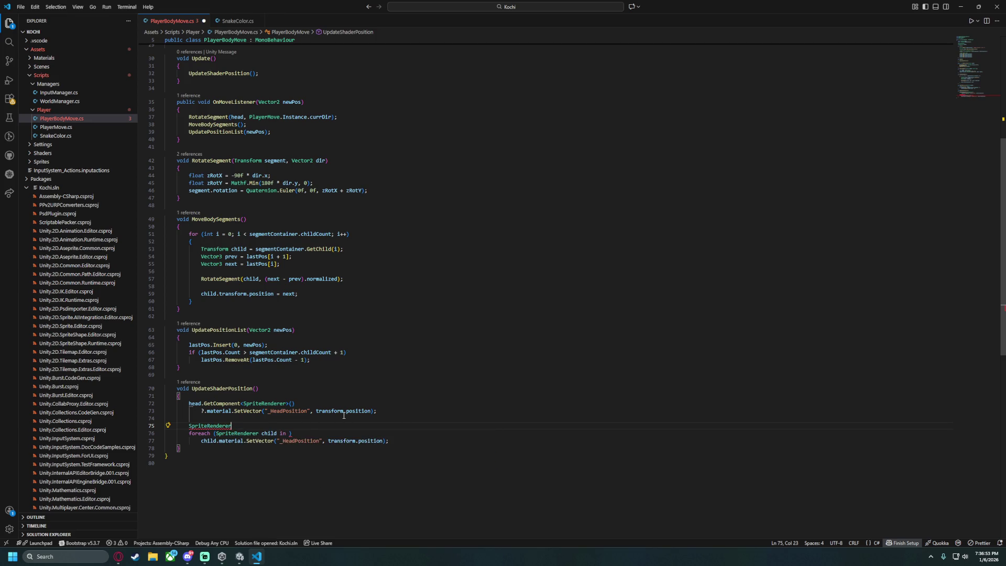
pyautogui.write('[]')
pyautogui.press('Tab')
pyautogui.write('=')
pyautogui.press('Tab')
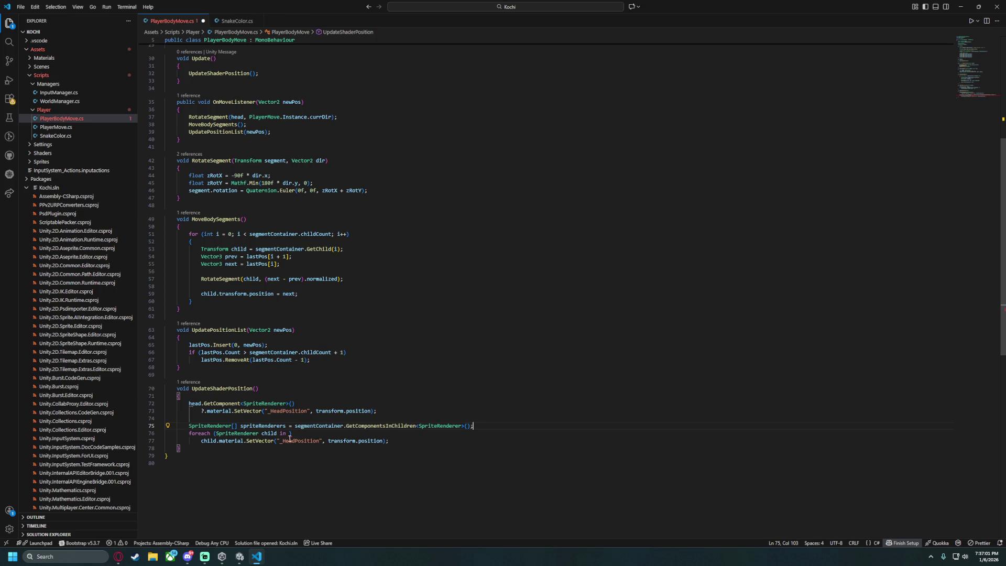
# Replace the foreach with a for loop over spriteRenderers.Length, using spriteRenderers[i] inside.
pyautogui.moveTo(289, 438); pyautogui.dragTo(291, 421)
pyautogui.write('for(int i = 0; i < spriteRenderers.le')
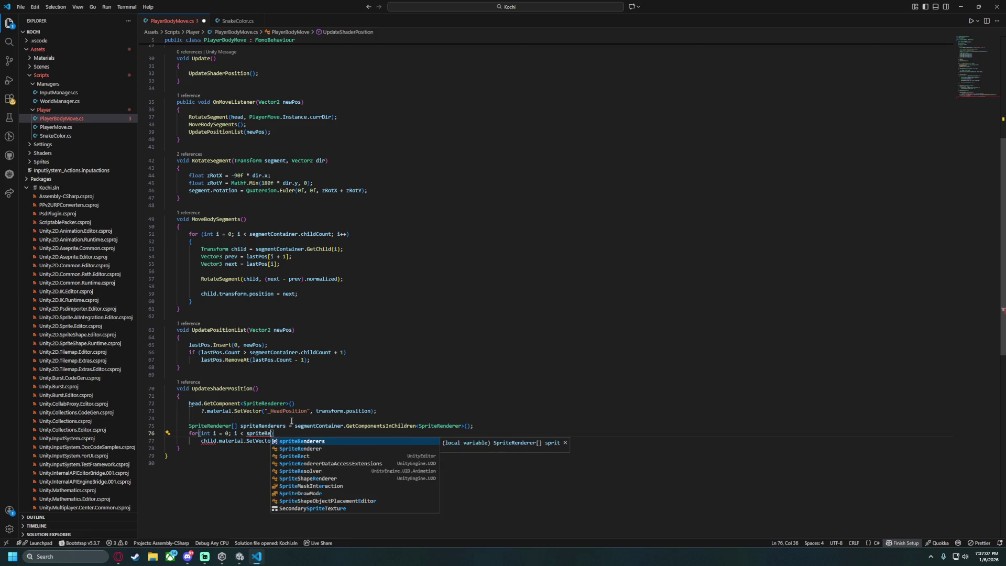
pyautogui.write(' ; i++')
pyautogui.doubleClick(209, 440)
pyautogui.write('sp')
pyautogui.press('Tab')
pyautogui.write('[i]')
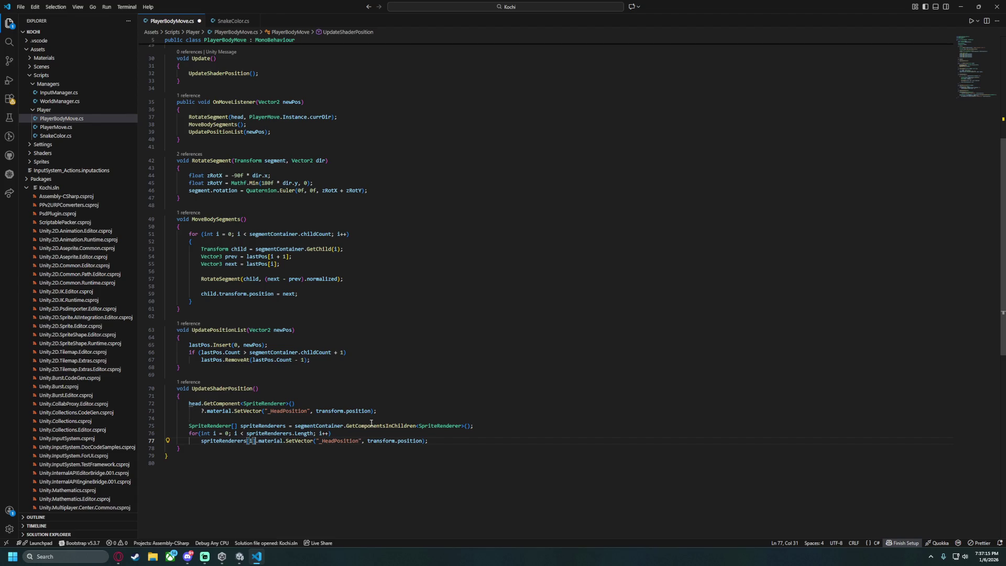
# Change the call to SetFloat("_BodyPosition", i) and save the file.
pyautogui.doubleClick(339, 440)
pyautogui.press('Right')
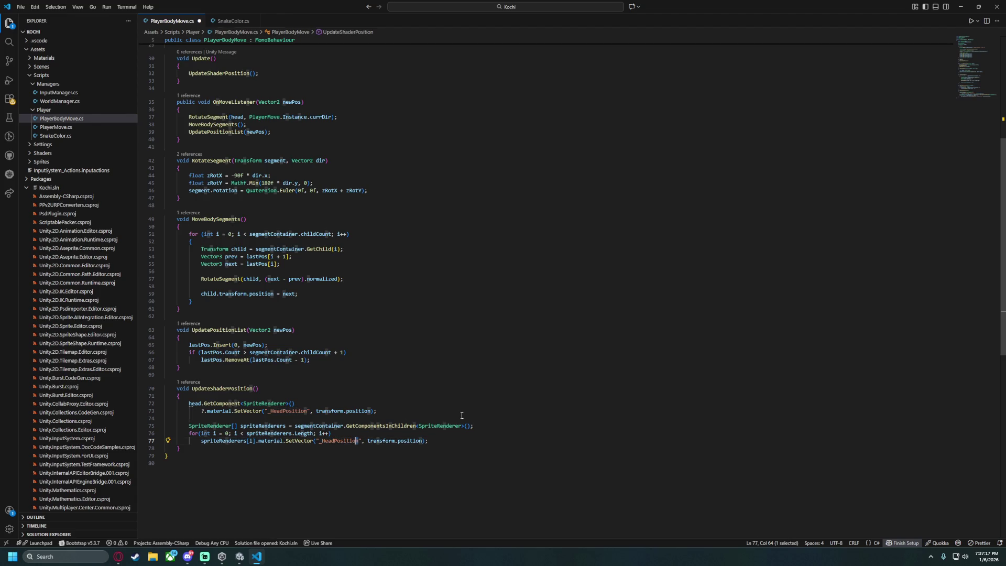
pyautogui.hotkey('shift', 'Left')
pyautogui.hotkey('shift', 'Left')
pyautogui.hotkey('shift', 'Left')
pyautogui.write('BodyPosi')
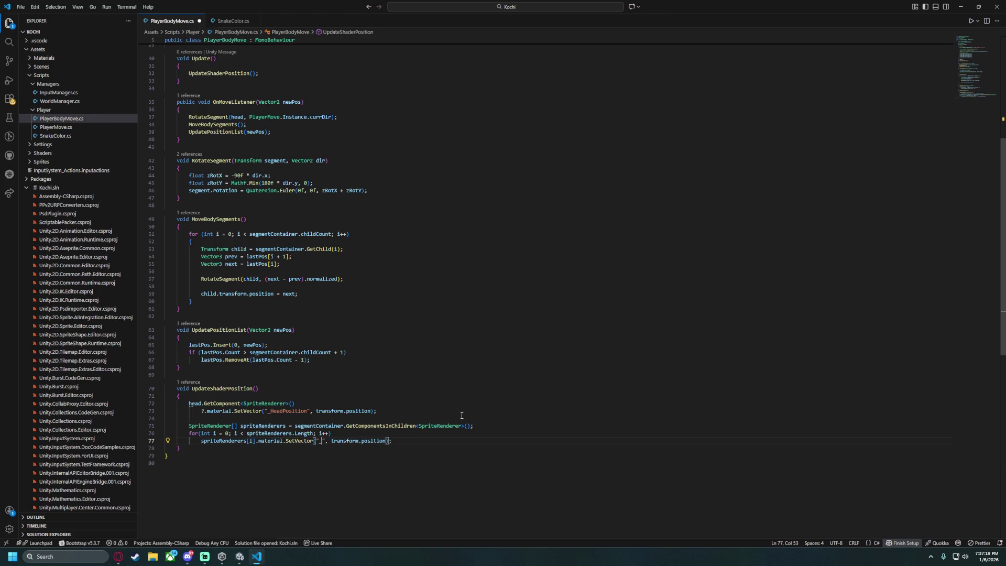
pyautogui.write('tion')
pyautogui.moveTo(367, 440); pyautogui.dragTo(423, 440)
pyautogui.write('i')
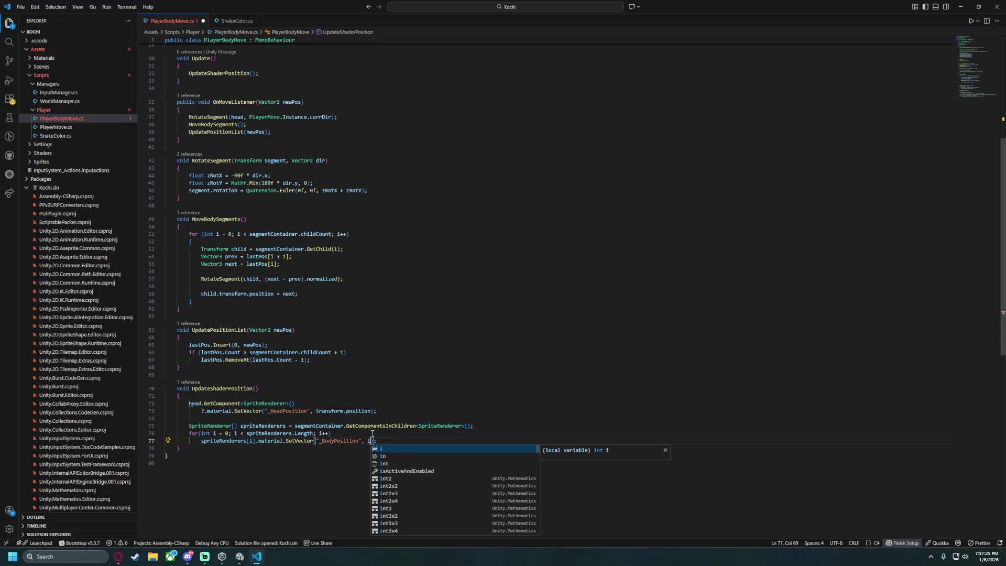
pyautogui.doubleClick(307, 440)
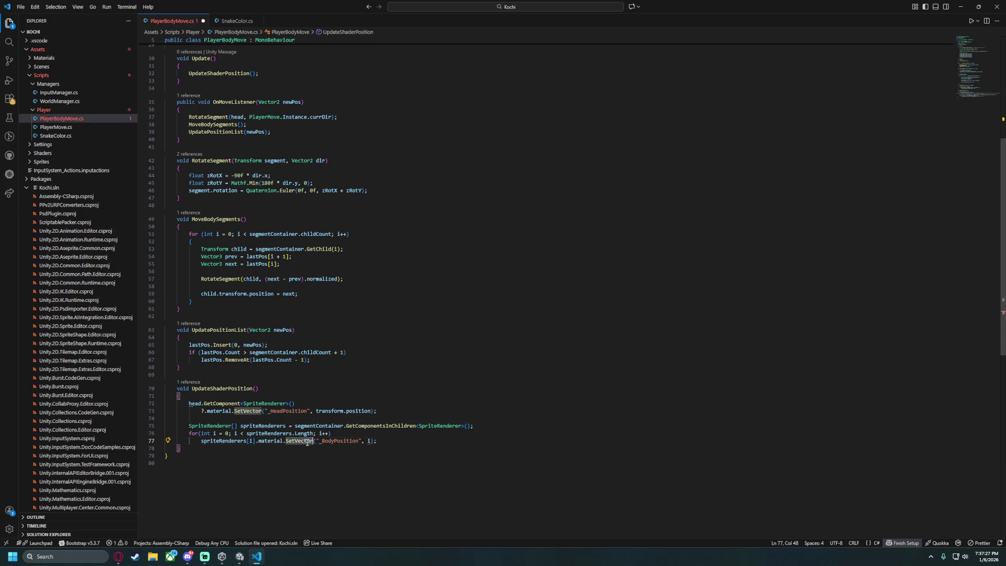
pyautogui.write('SetFloa')
pyautogui.write('t')
pyautogui.hotkey('ctrl', 's')
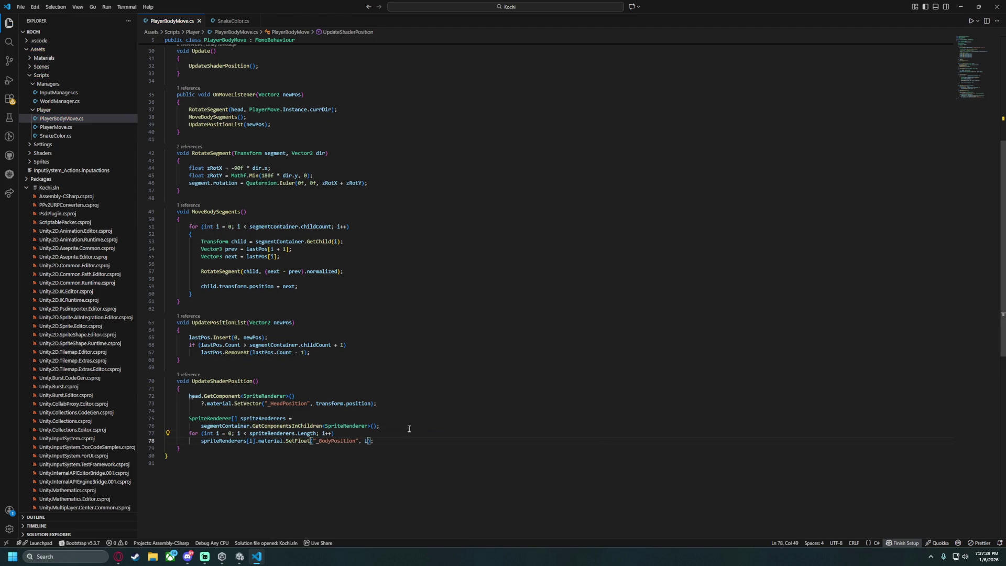
# Replace the old final argument with 1 and save the reformatted file.
pyautogui.click(363, 440)
pyautogui.press('Delete')
pyautogui.write('1')
pyautogui.hotkey('ctrl', 's')
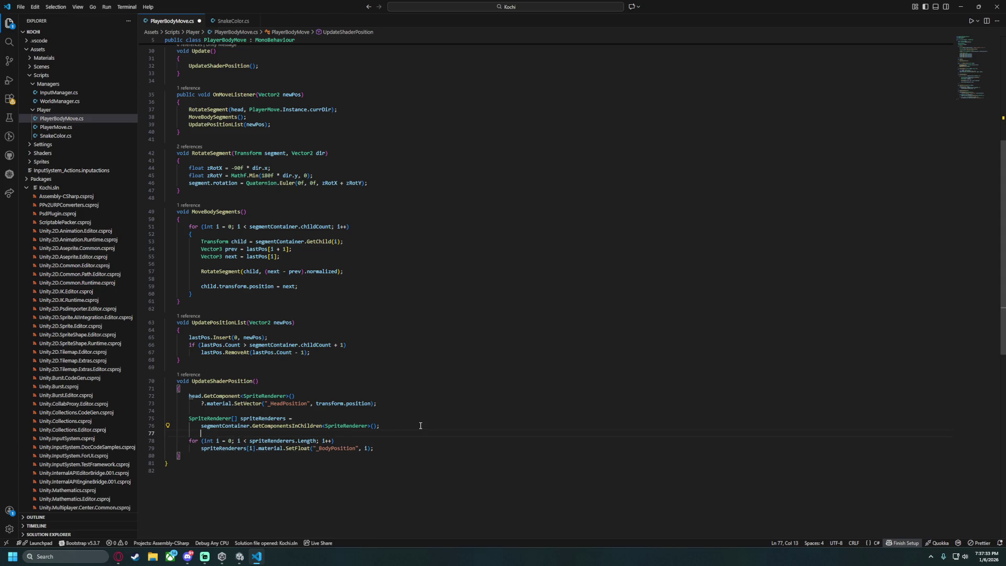
pyautogui.click(354, 403)
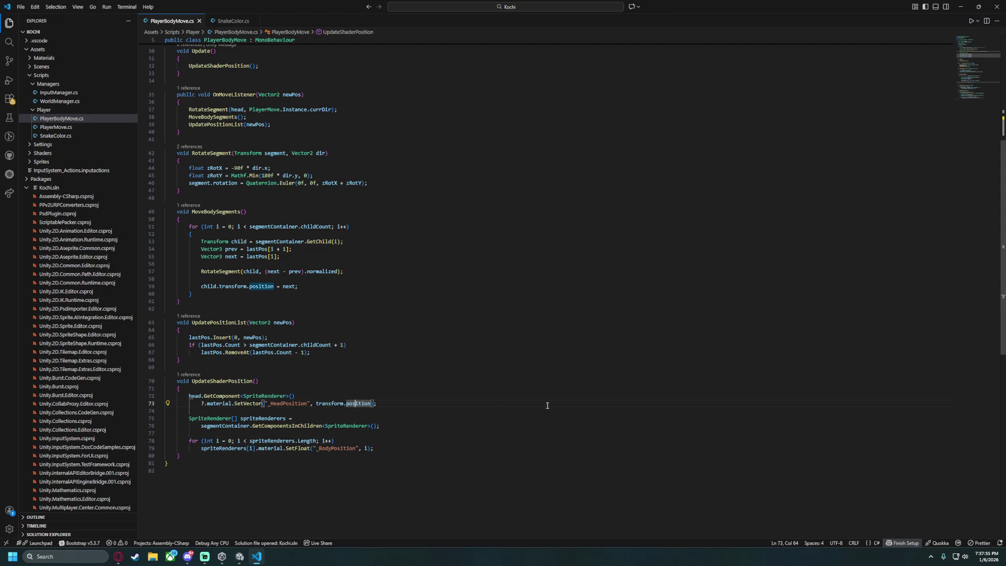
pyautogui.click(23, 9)
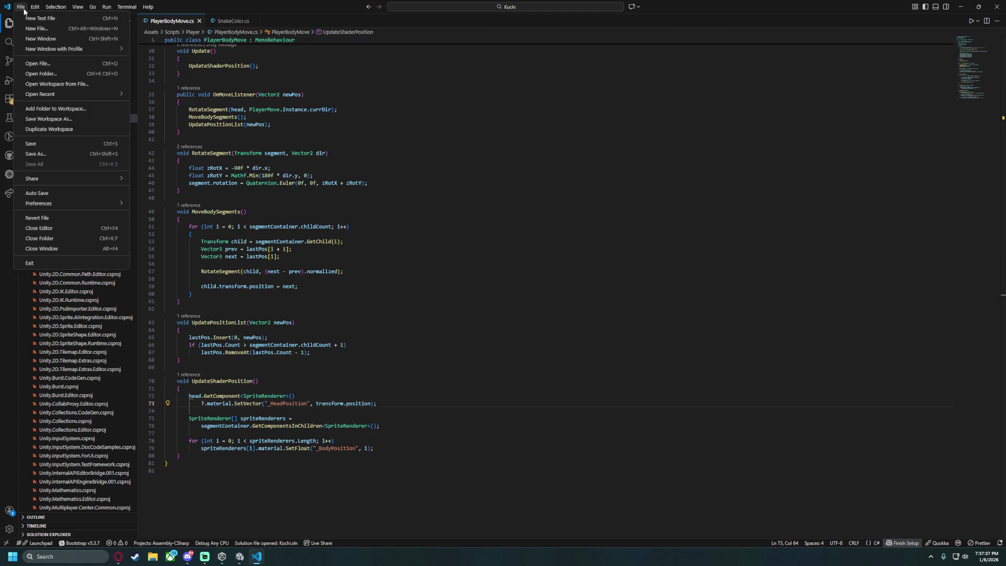
# Open the Settings editor through the Preferences command.
pyautogui.click(463, 6)
pyautogui.write('pr')
pyautogui.hotkey('ctrl', 'shift', 'p')
pyautogui.write('per')
pyautogui.press('BackSpace')
pyautogui.press('BackSpace')
pyautogui.write('ref')
pyautogui.press('Return')
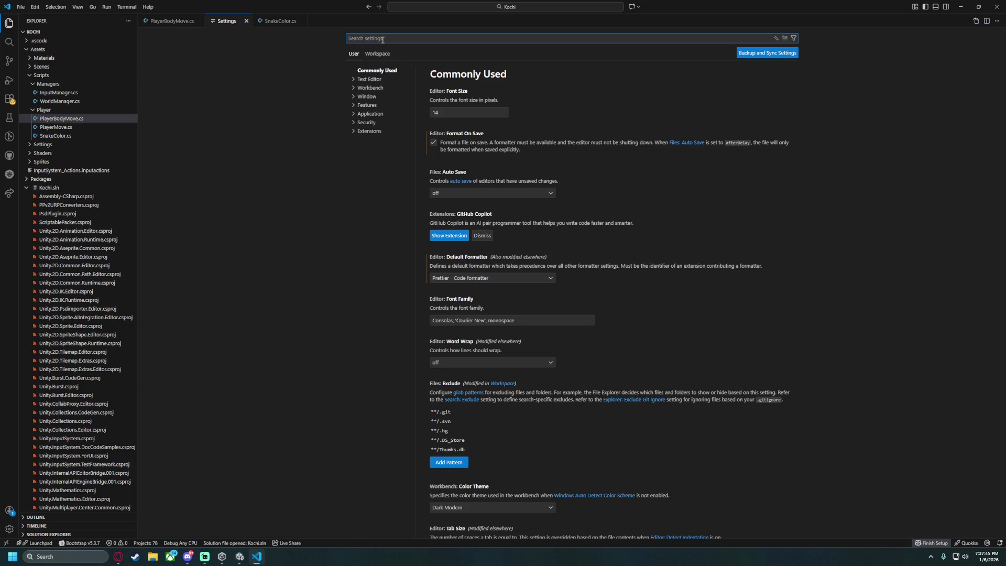
# Search settings for 'prettier' and review the Prettier extension settings.
pyautogui.write('prit')
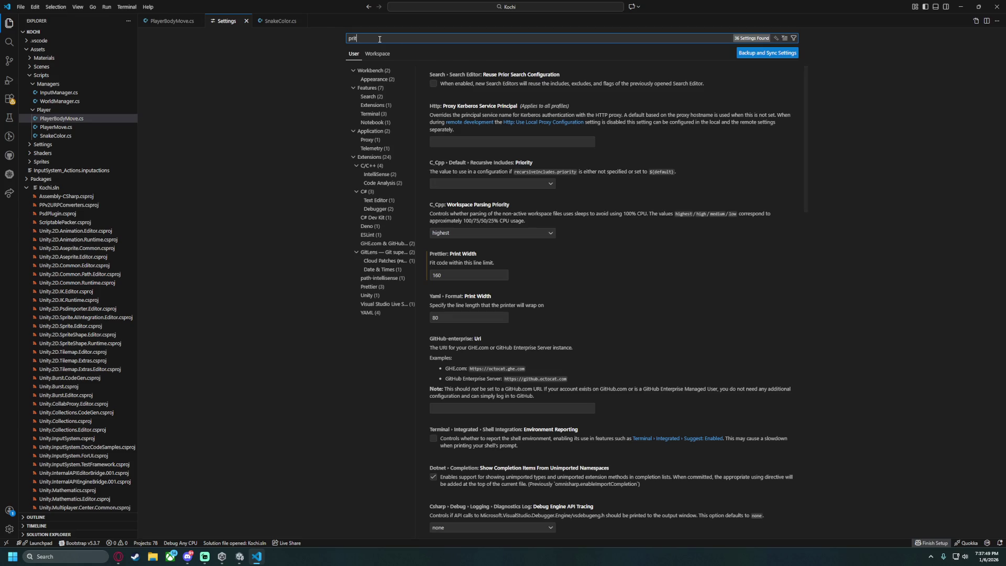
pyautogui.write('i')
pyautogui.press('BackSpace')
pyautogui.write('ettier')
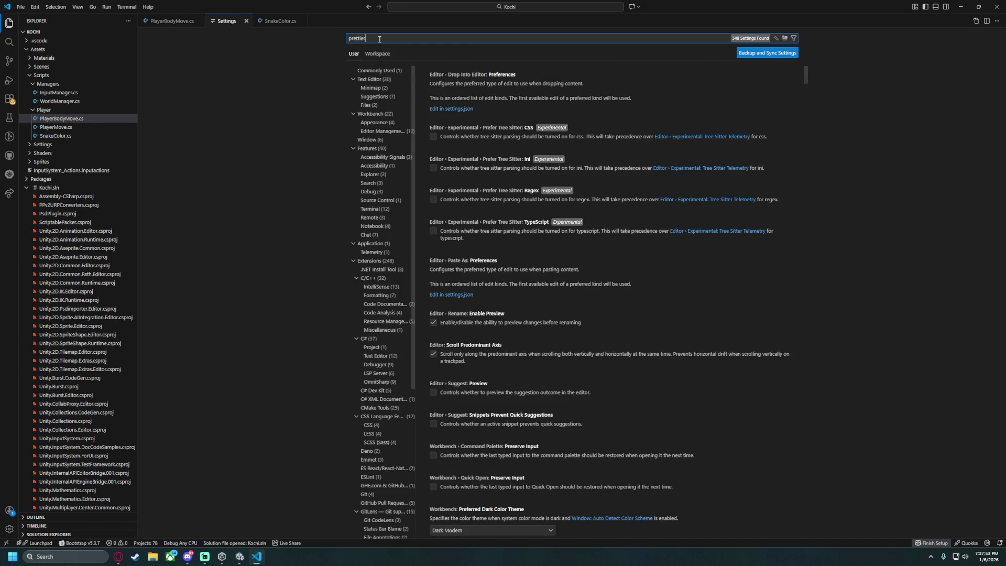
pyautogui.click(378, 124)
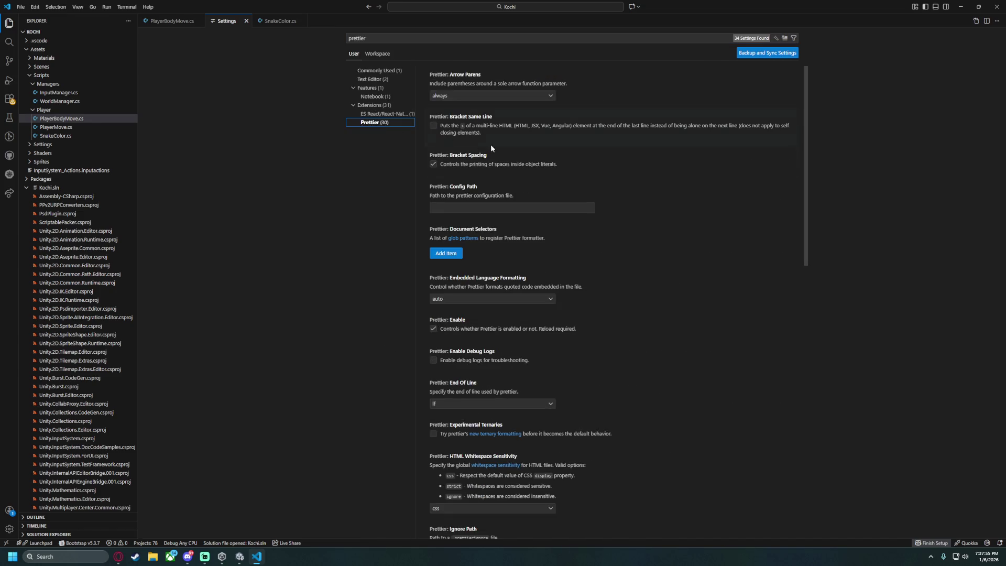
pyautogui.scroll(-4, 530, 311)
pyautogui.scroll(-1, 535, 314)
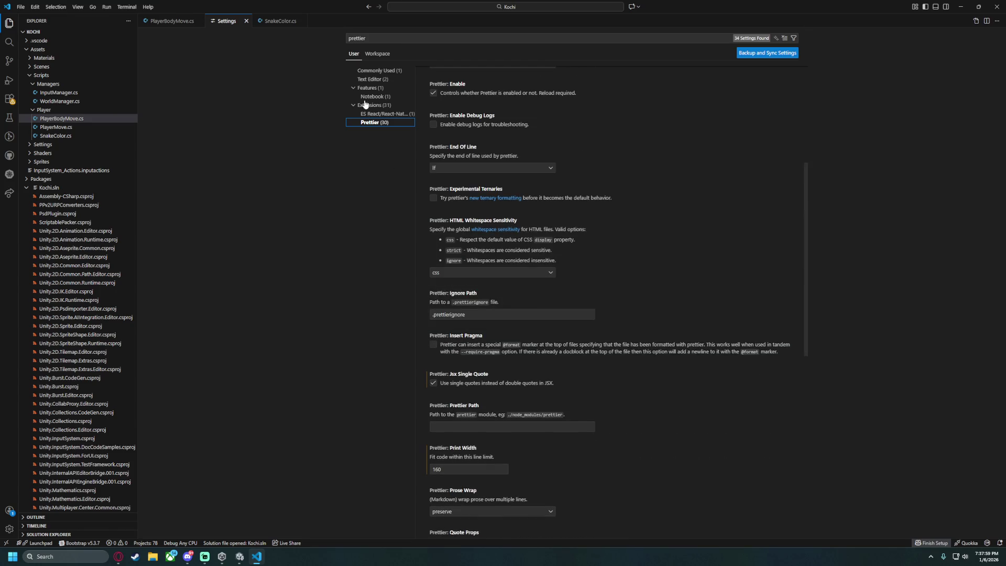
# Clear the search and browse the Extensions > C# > Text Editor settings.
pyautogui.doubleClick(380, 39)
pyautogui.press('BackSpace')
pyautogui.click(353, 131)
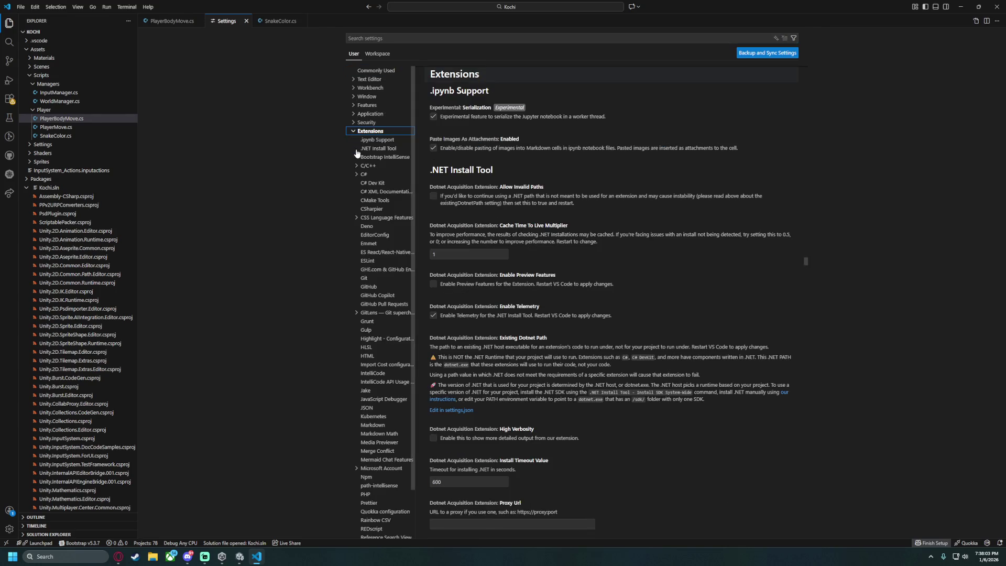
pyautogui.click(356, 175)
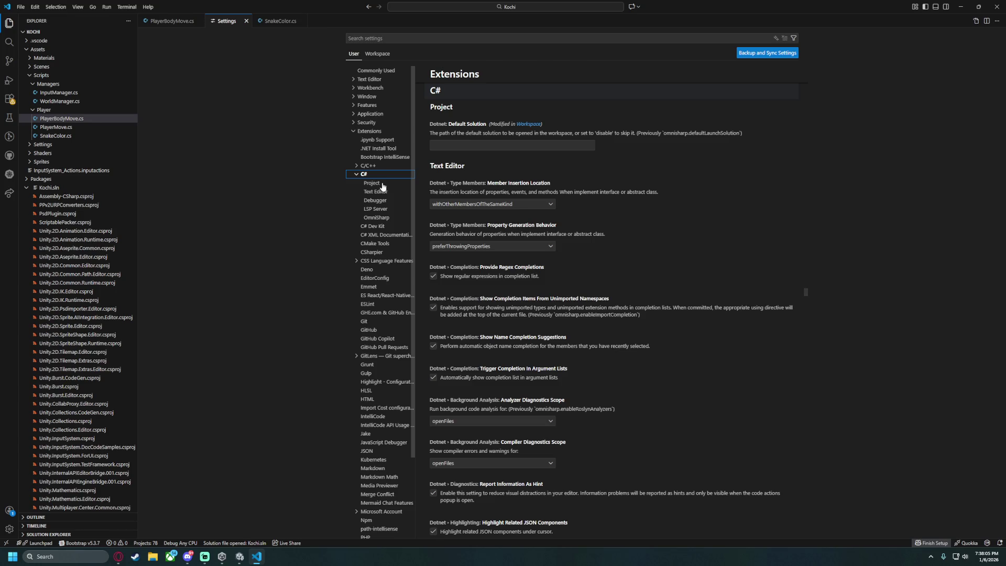
pyautogui.click(387, 193)
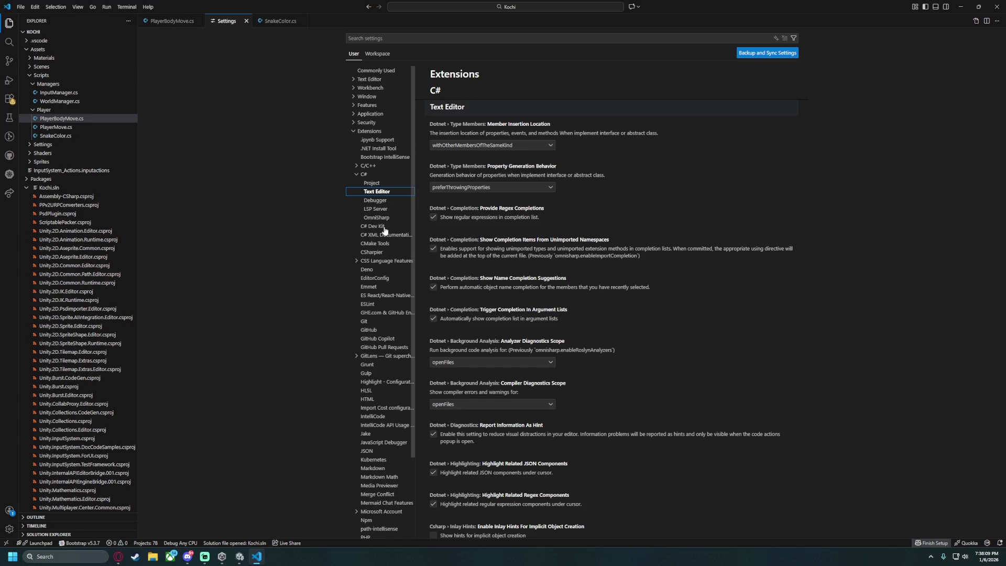
pyautogui.scroll(-1, 491, 245)
pyautogui.scroll(-10, 491, 244)
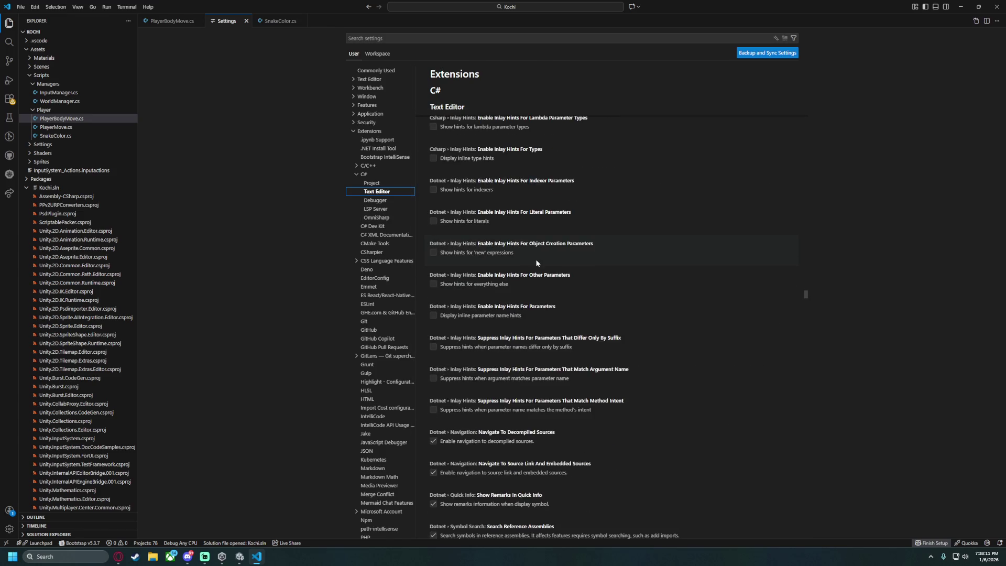
pyautogui.scroll(-10, 535, 266)
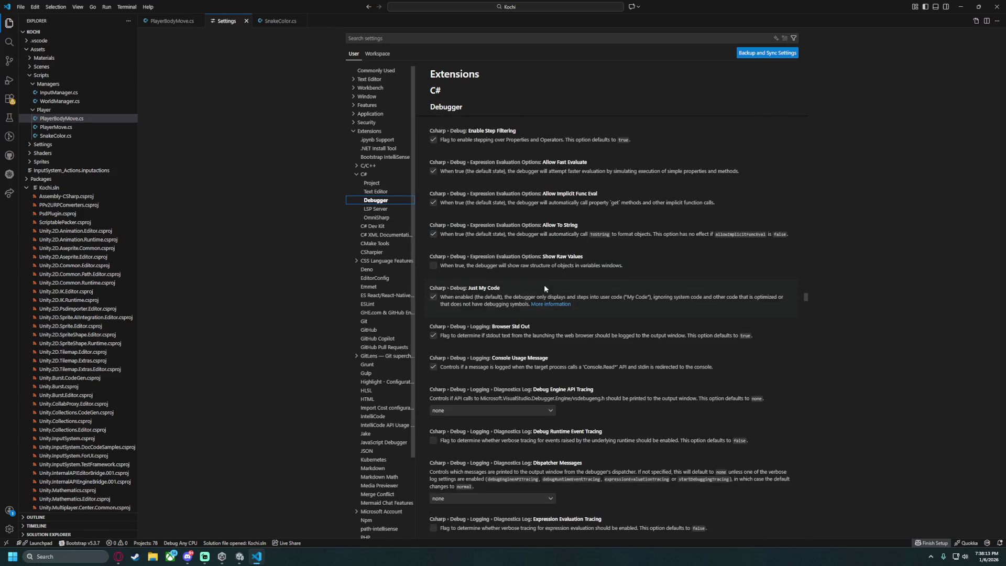
pyautogui.scroll(-3, 540, 292)
pyautogui.scroll(-3, 540, 293)
# Search settings for 'formatter' and scroll through the formatter-related options.
pyautogui.click(427, 39)
pyautogui.write('formatter')
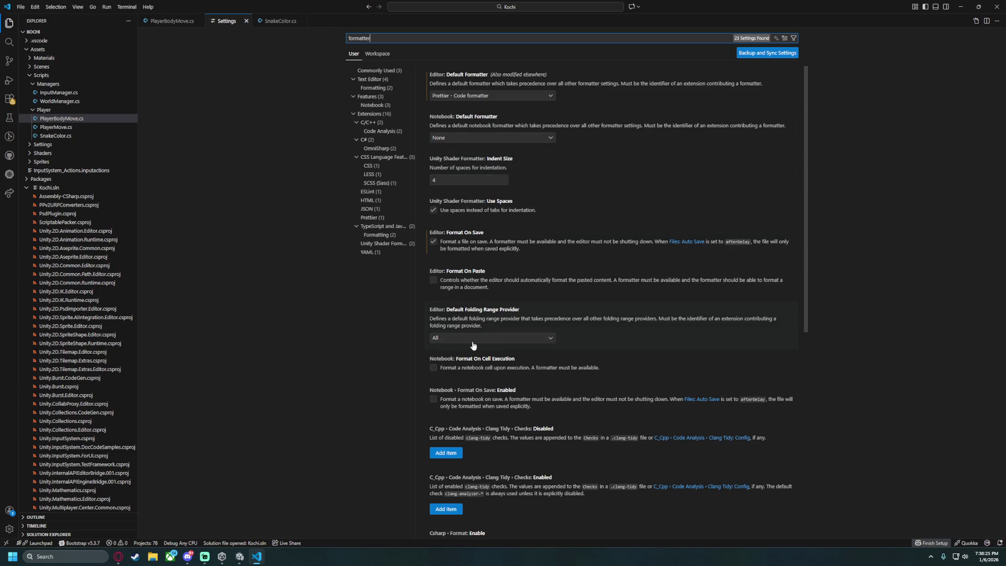
pyautogui.scroll(-2, 492, 354)
pyautogui.scroll(-3, 519, 360)
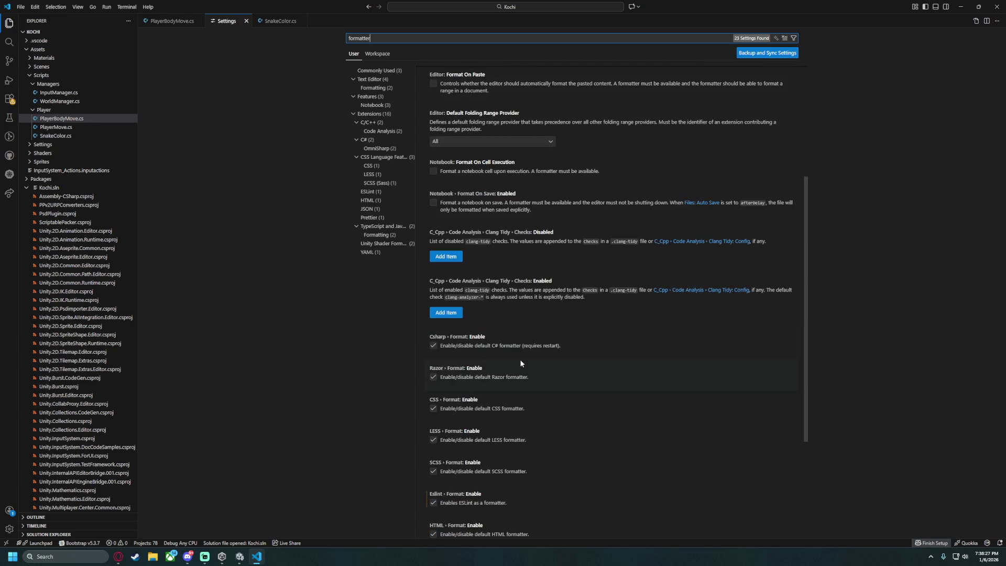
pyautogui.scroll(-3, 548, 289)
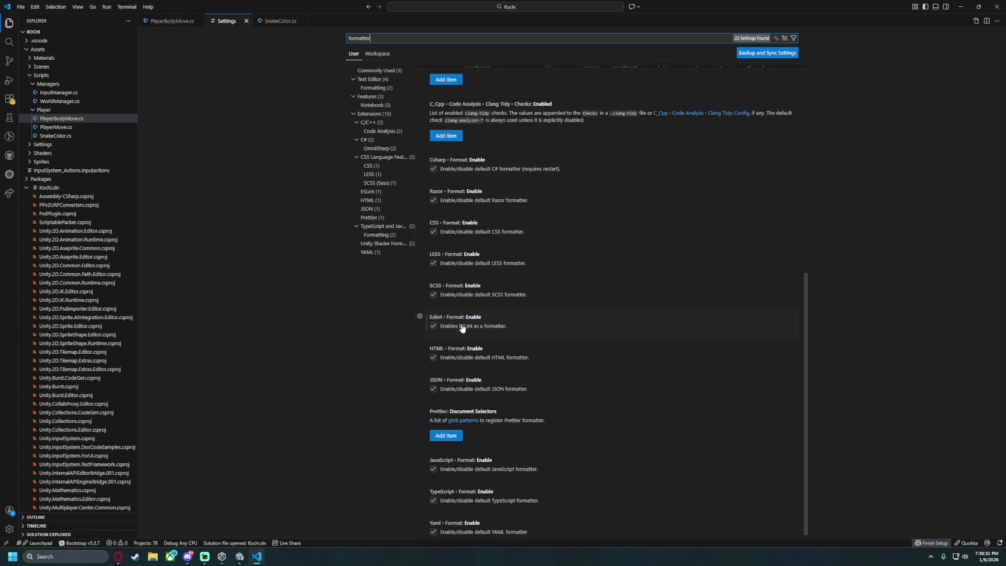
pyautogui.scroll(-1, 461, 327)
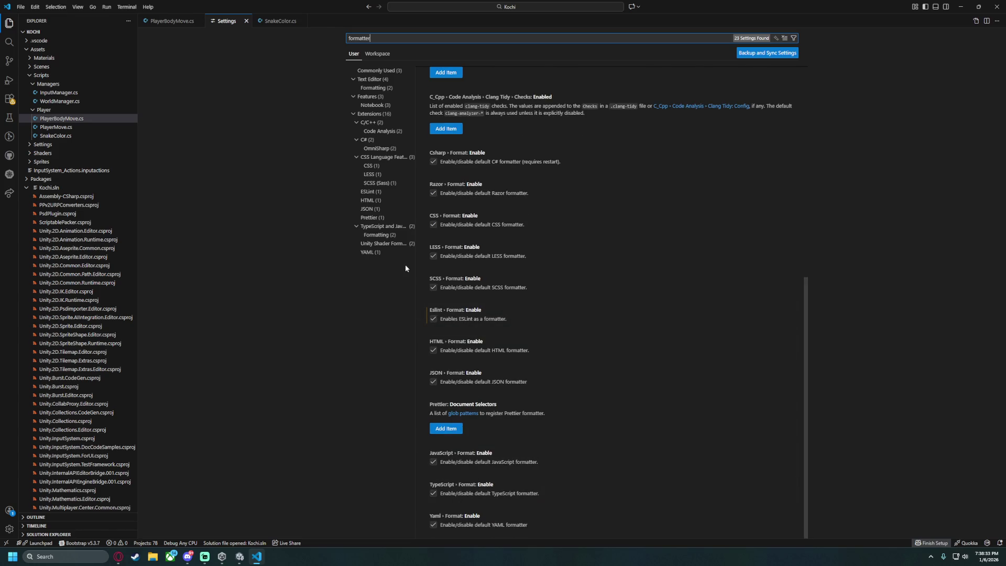
# Search 'line length', check Yaml Print Width of 80, then close Settings.
pyautogui.doubleClick(390, 37)
pyautogui.write('line')
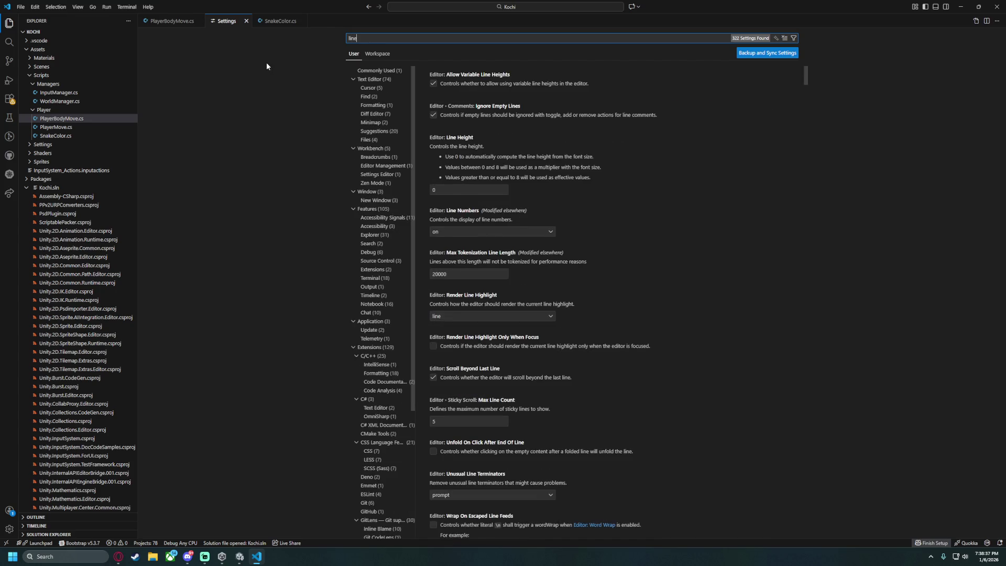
pyautogui.write(' length')
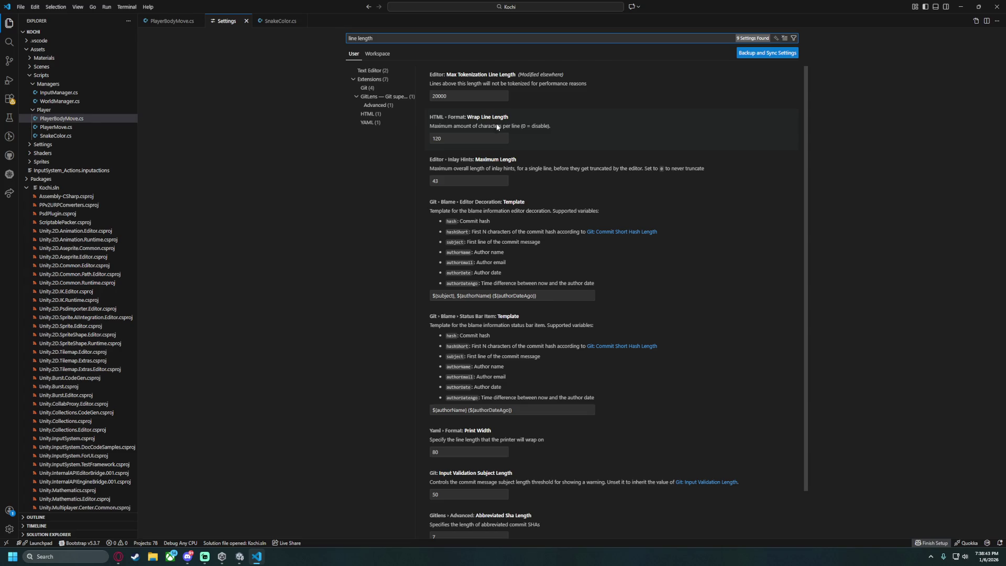
pyautogui.scroll(-1, 503, 291)
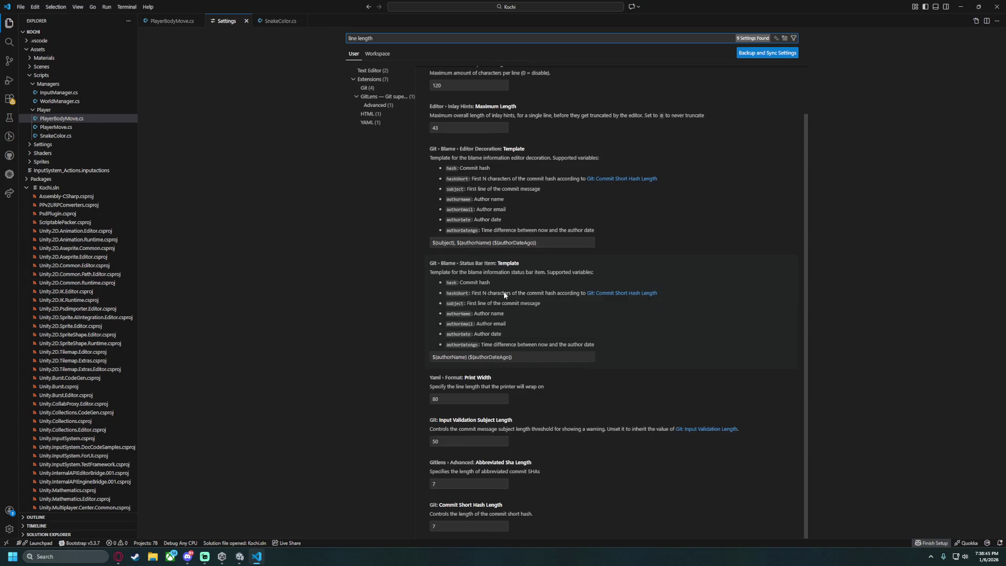
pyautogui.doubleClick(450, 402)
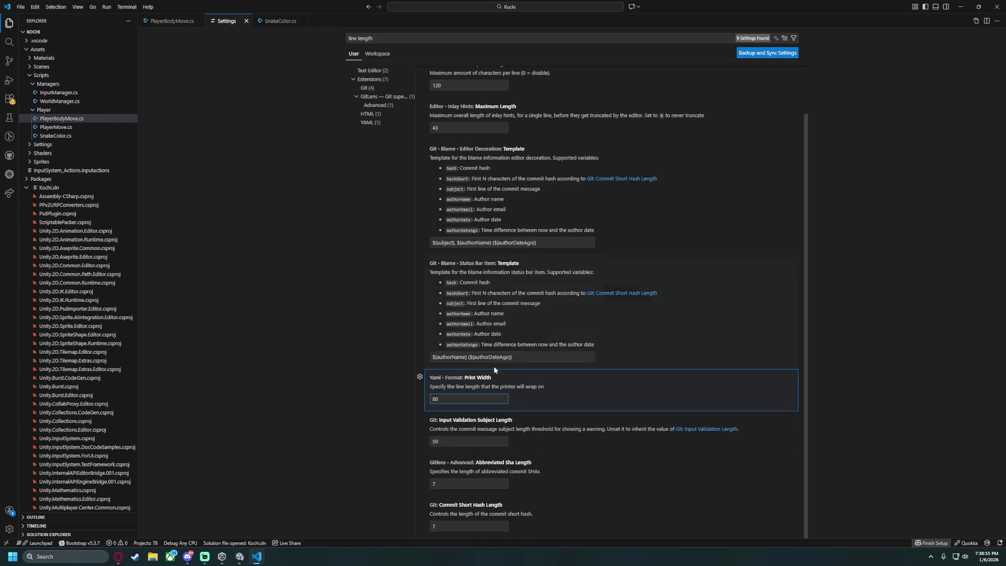
pyautogui.scroll(1, 487, 346)
pyautogui.click(246, 21)
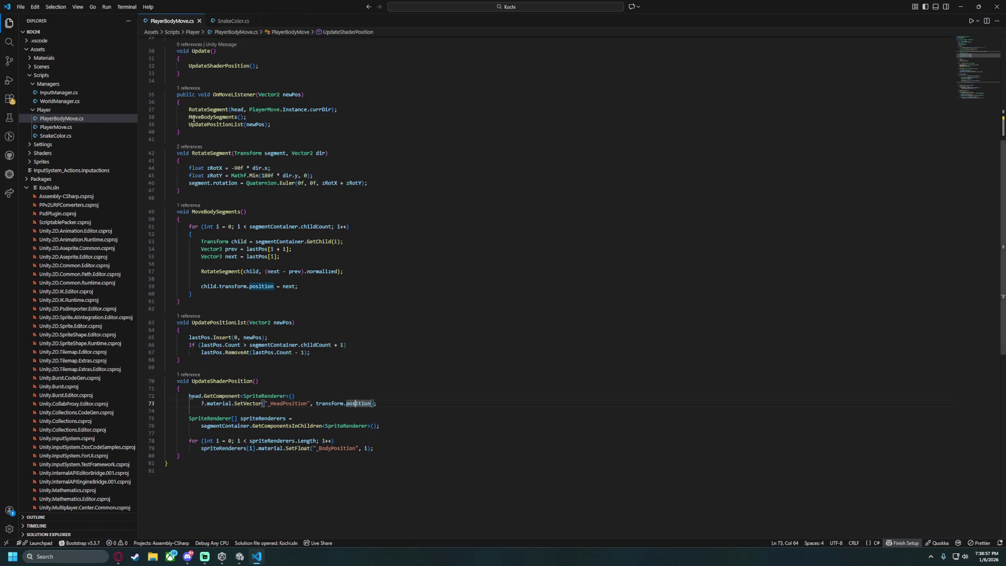
pyautogui.click(277, 418)
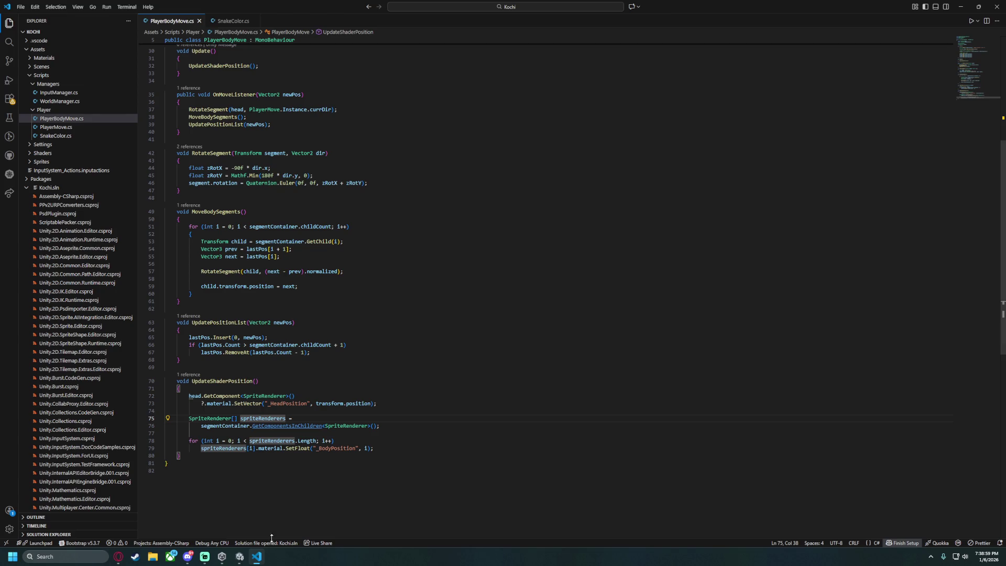
pyautogui.moveTo(47, 545)
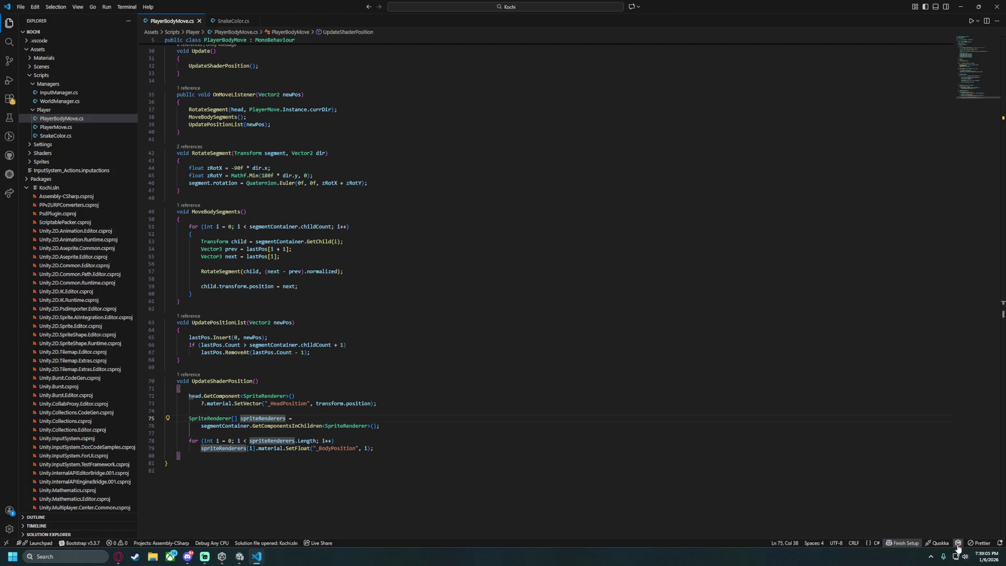
pyautogui.moveTo(941, 545)
pyautogui.click(513, 278)
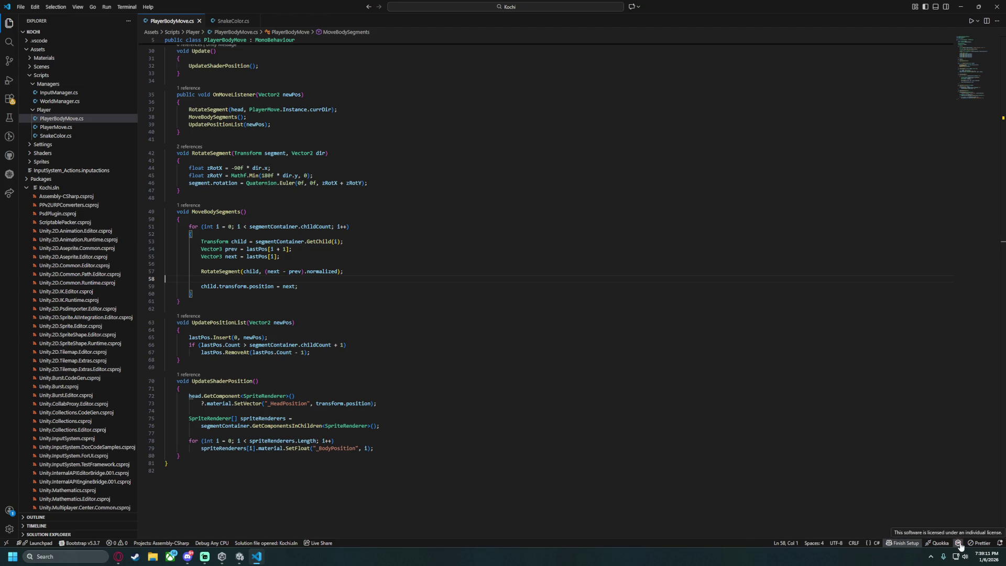
pyautogui.click(981, 543)
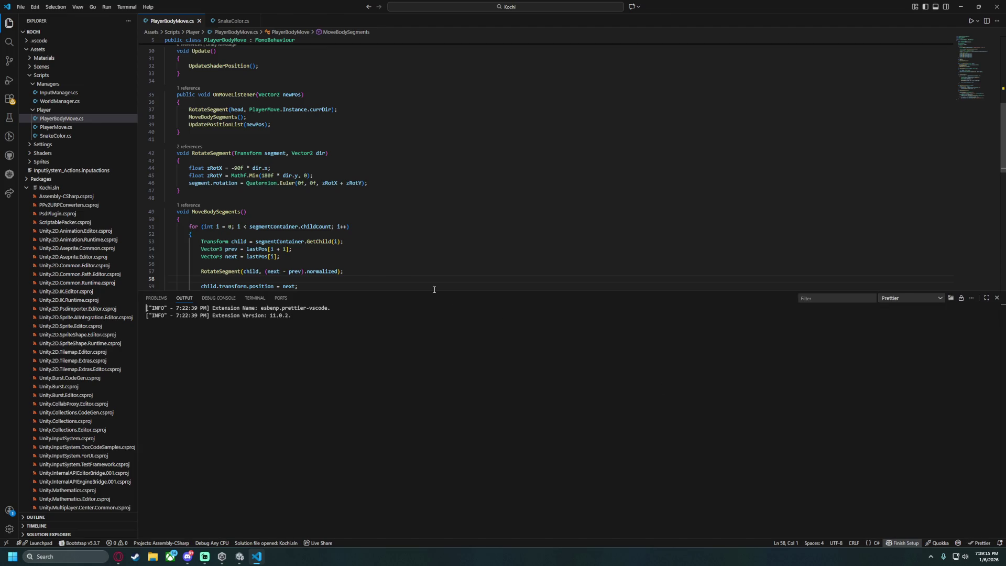
pyautogui.moveTo(434, 290); pyautogui.dragTo(440, 336)
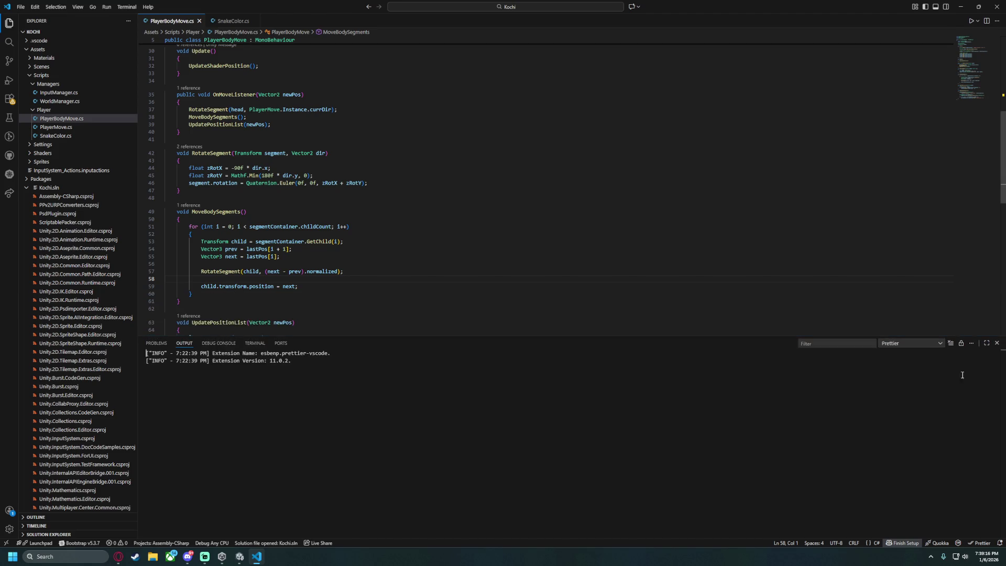
pyautogui.click(997, 343)
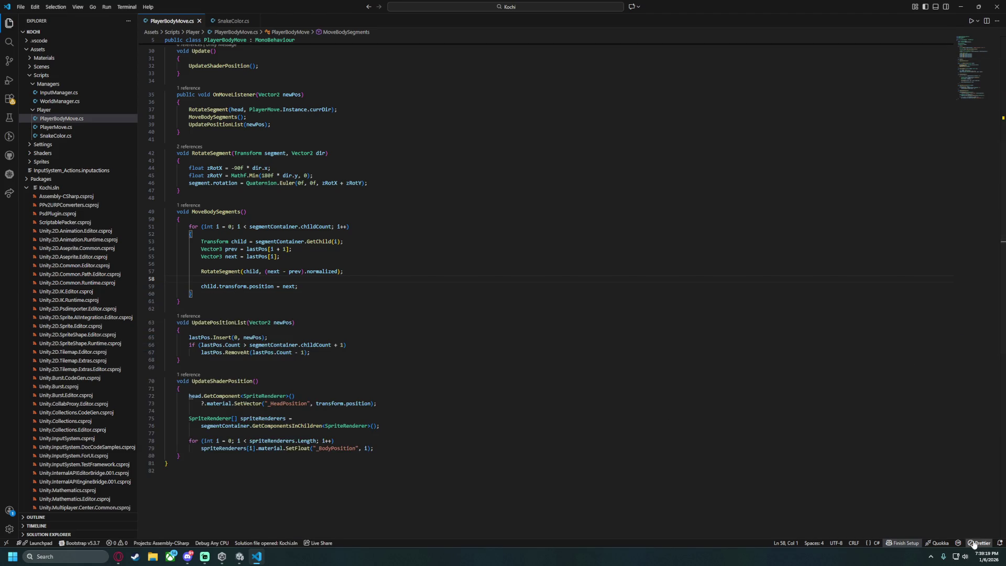
pyautogui.click(996, 343)
pyautogui.click(600, 343)
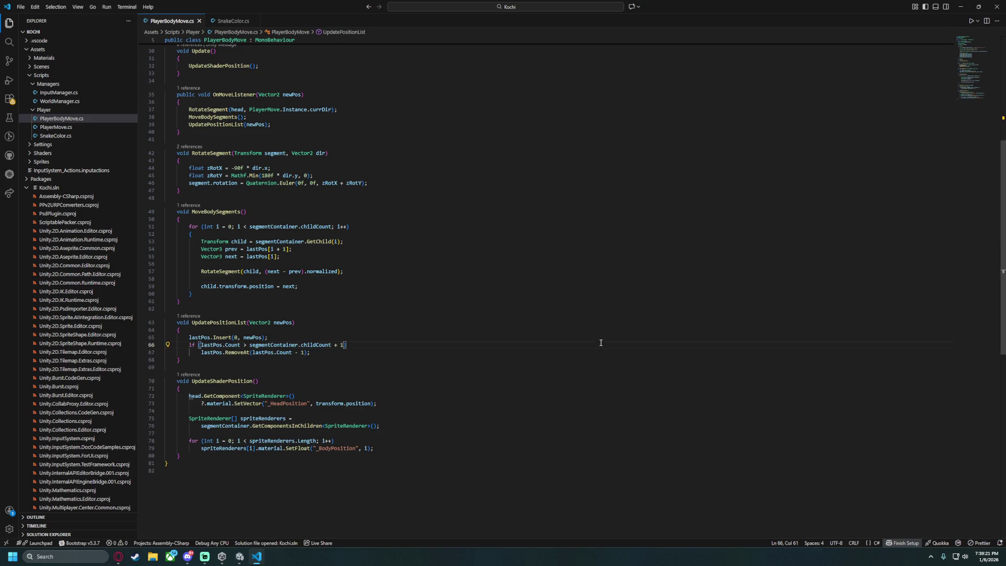
# Use the Format Document With command to set CSharpier as the C# default formatter.
pyautogui.hotkey('ctrl', 'p')
pyautogui.write('<')
pyautogui.press('BackSpace')
pyautogui.write('>formatter')
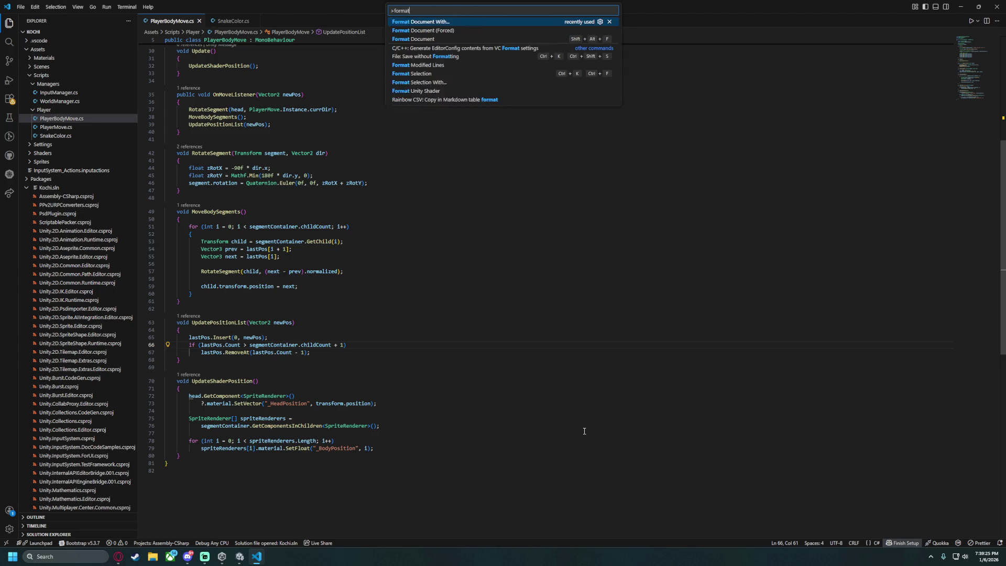
pyautogui.press('BackSpace')
pyautogui.press('BackSpace')
pyautogui.press('BackSpace')
pyautogui.press('Return')
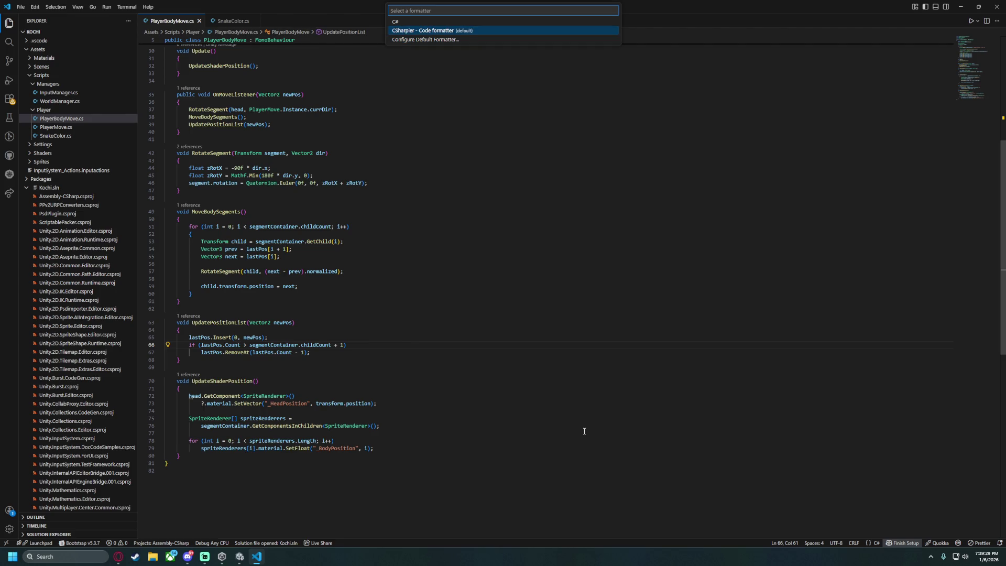
pyautogui.press('Down')
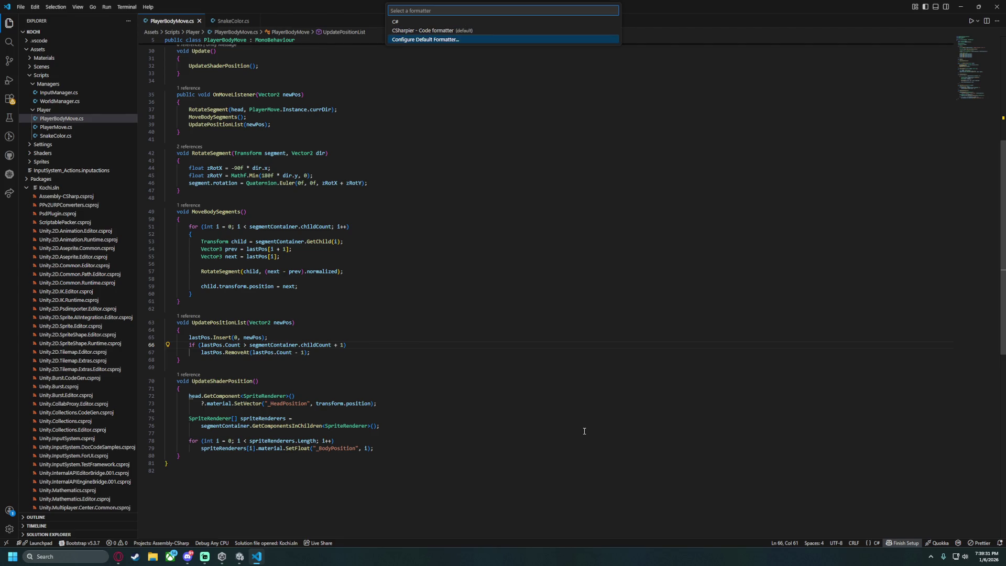
pyautogui.press('Return')
pyautogui.click(457, 30)
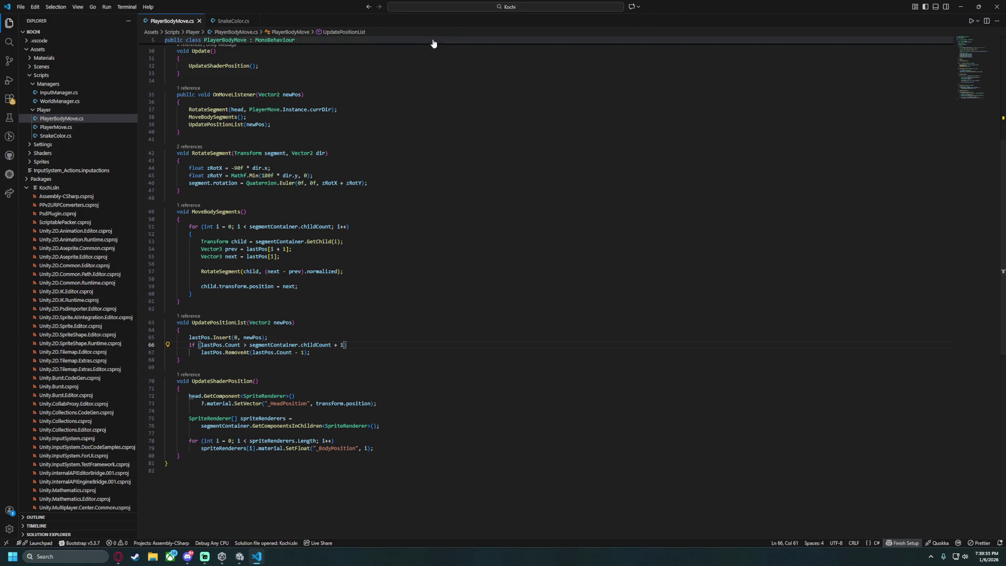
# Open the Settings UI, search 'csharp' and jump to the CSharpier settings.
pyautogui.click(461, 8)
pyautogui.write('>')
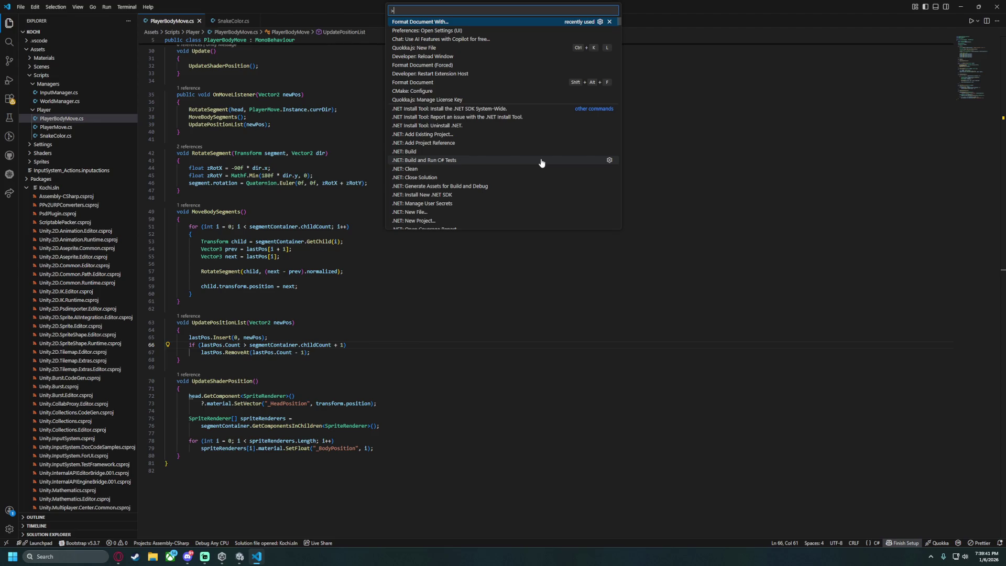
pyautogui.press('Down')
pyautogui.press('Return')
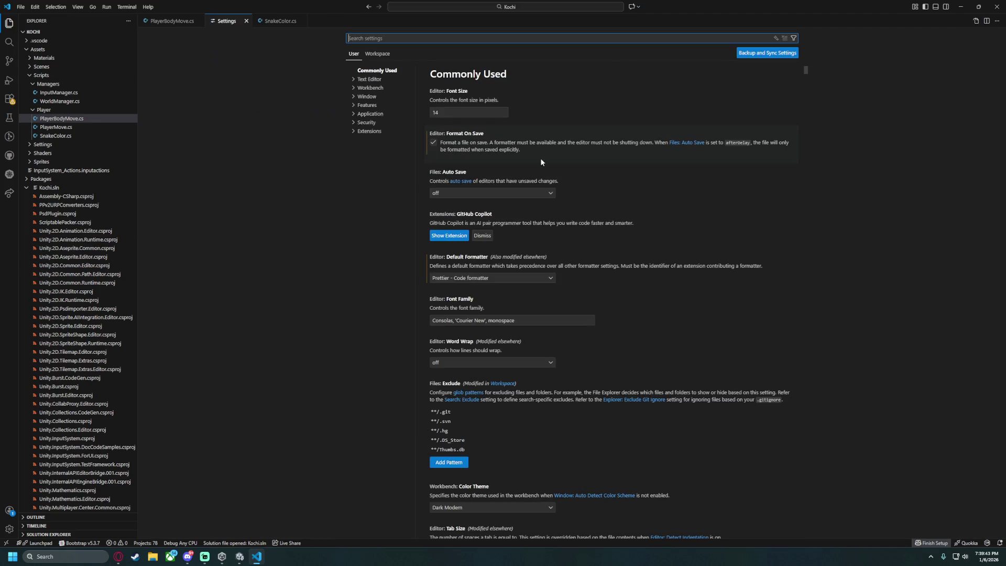
pyautogui.write('csharp')
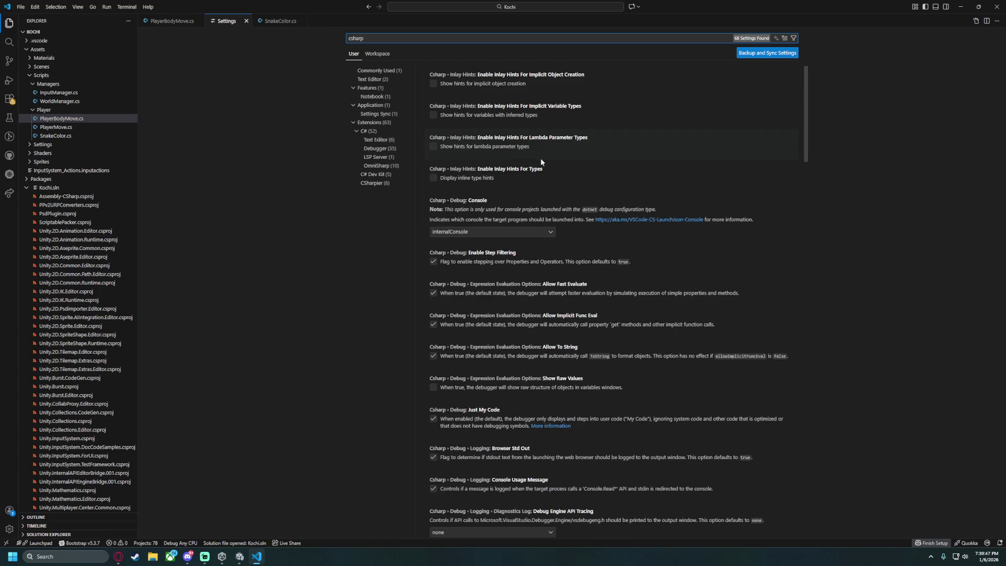
pyautogui.click(372, 183)
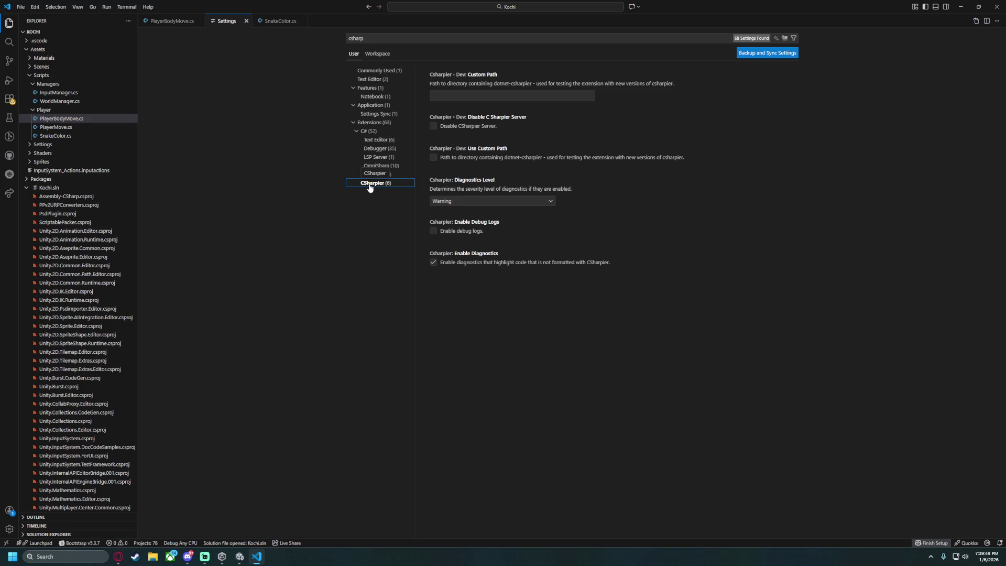
# Clear the settings search and reach CSharpier under the Extensions group.
pyautogui.click(675, 40)
pyautogui.hotkey('ctrl', 'a')
pyautogui.press('BackSpace')
pyautogui.click(361, 132)
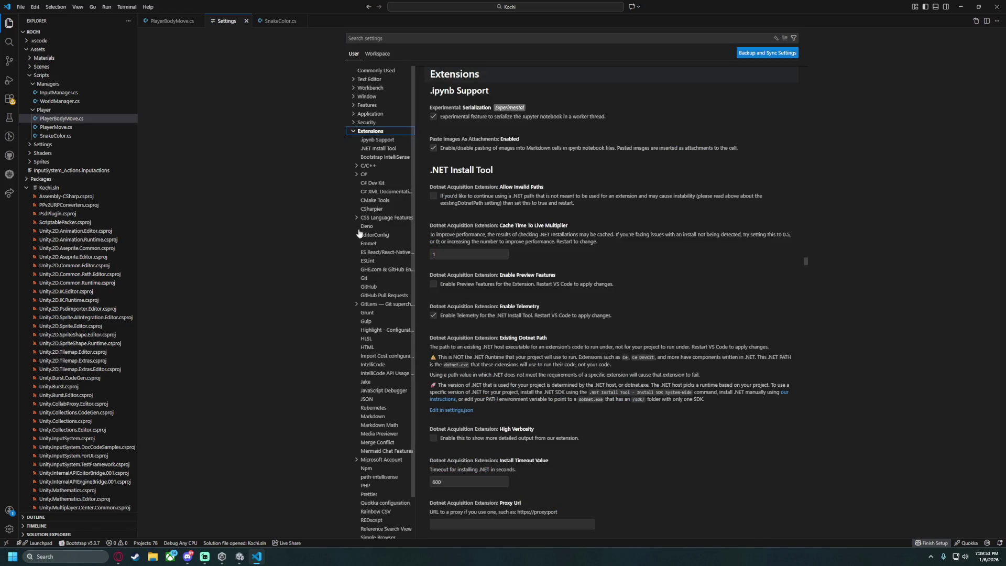
pyautogui.click(372, 209)
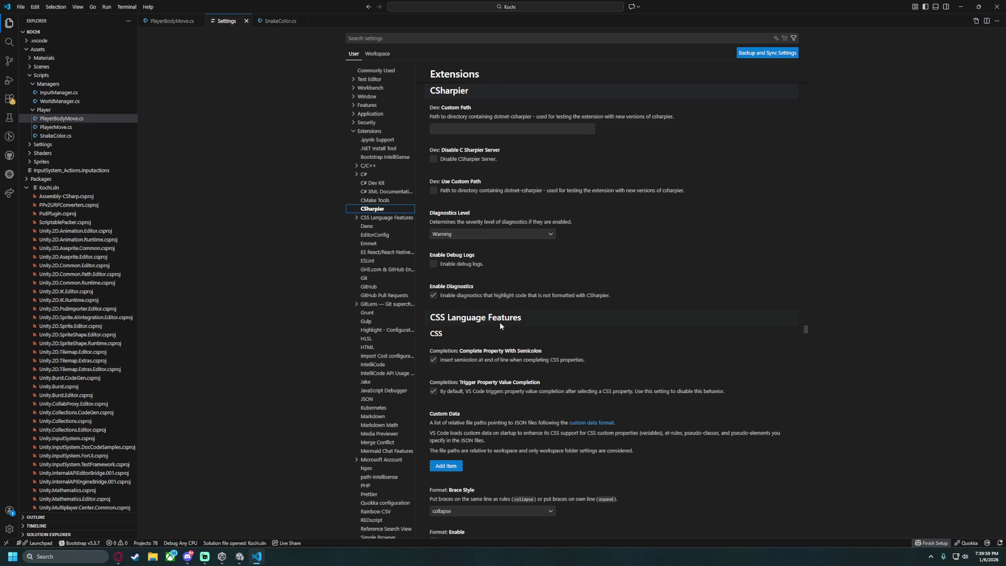
# Collapse CSS Language Features and browse the C# extension's Text Editor settings.
pyautogui.scroll(-6, 500, 326)
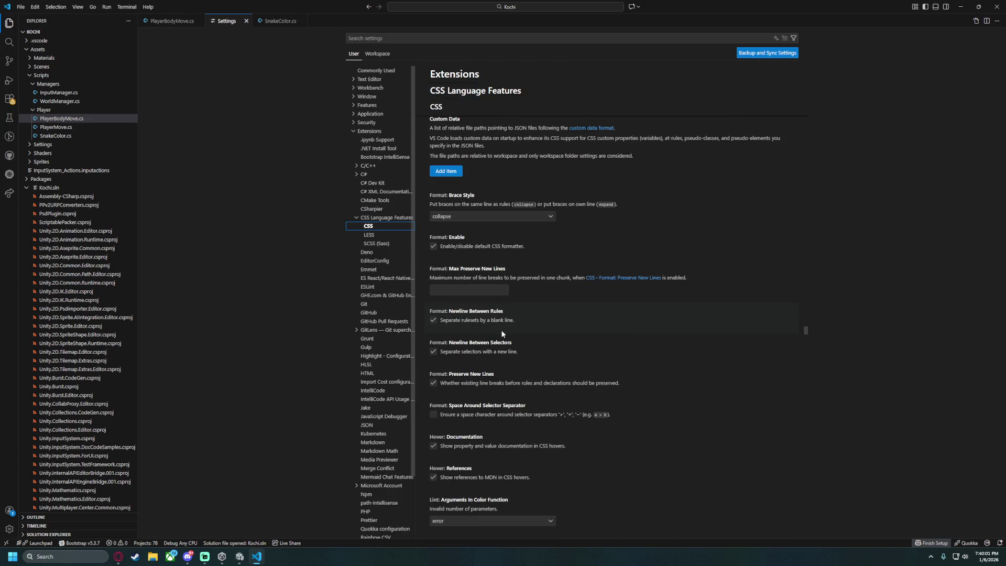
pyautogui.click(356, 217)
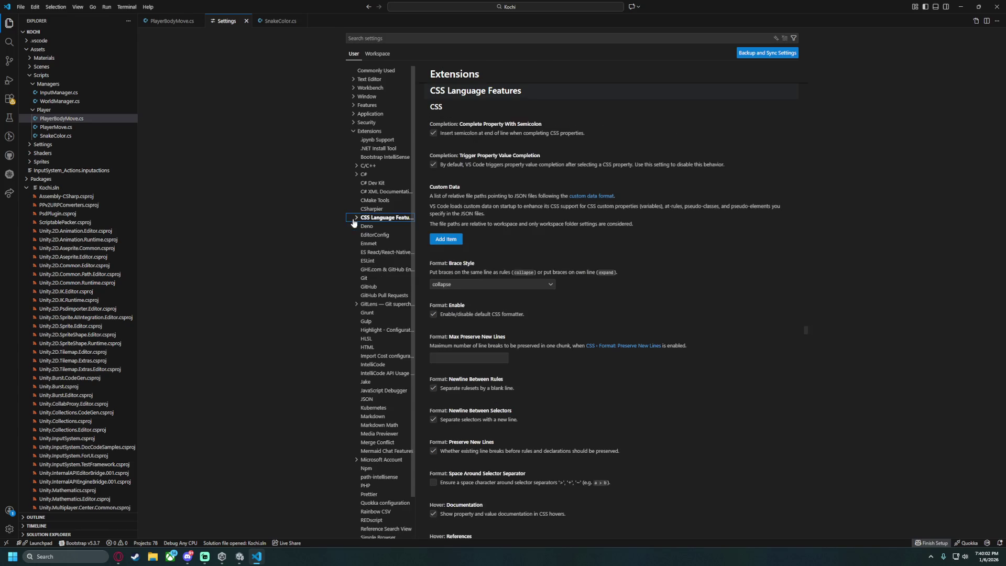
pyautogui.click(358, 176)
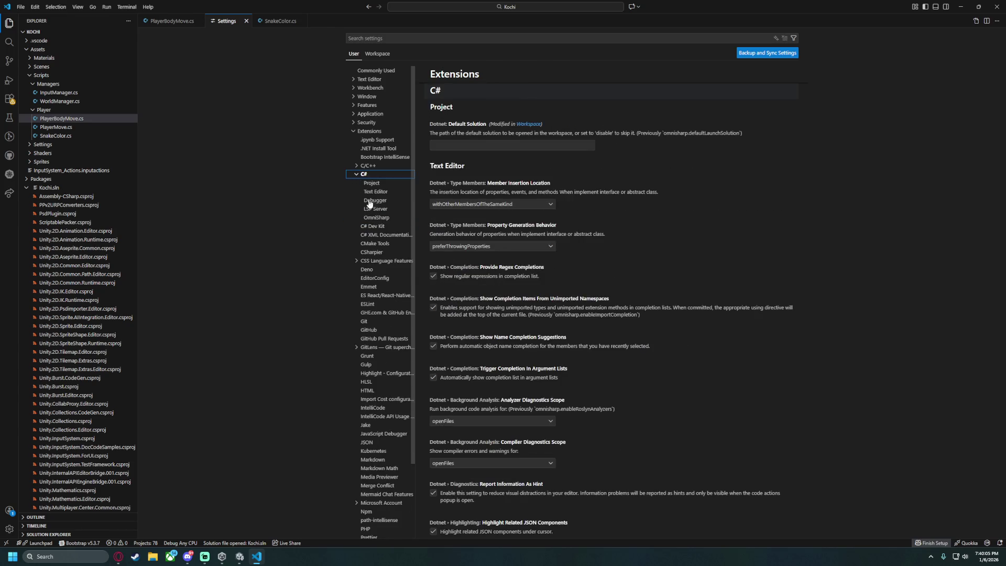
pyautogui.click(370, 176)
pyautogui.scroll(-1, 511, 294)
pyautogui.scroll(-3, 510, 294)
pyautogui.scroll(-2, 360, 381)
pyautogui.scroll(2, 359, 381)
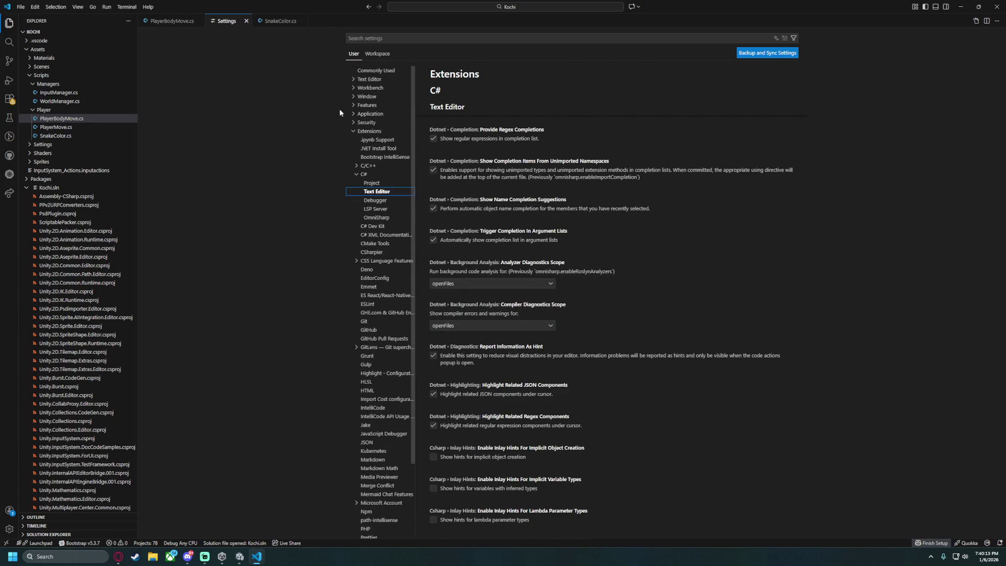
# Scroll through Text Editor > Formatting options like Format On Save, then return to Extensions.
pyautogui.click(352, 79)
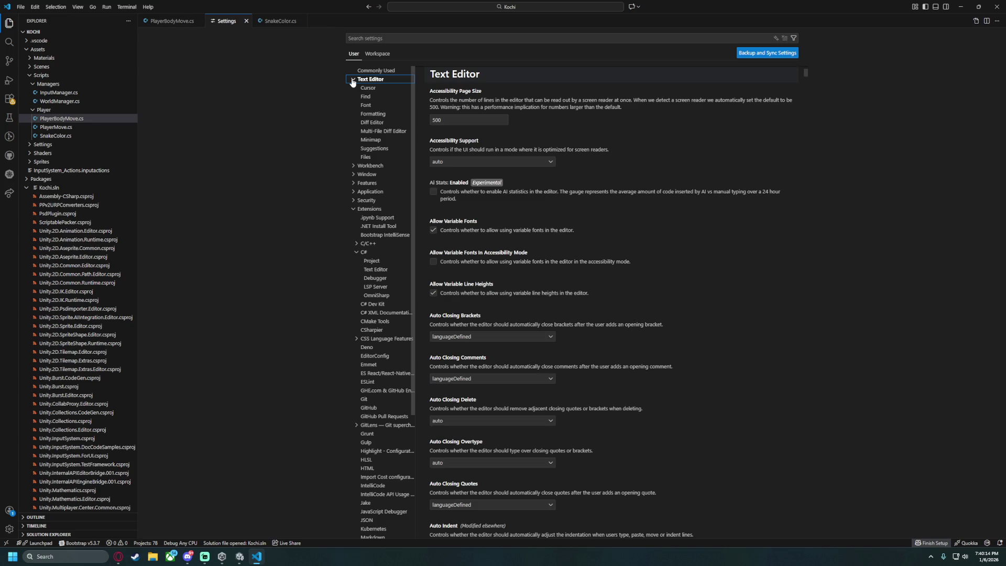
pyautogui.click(375, 114)
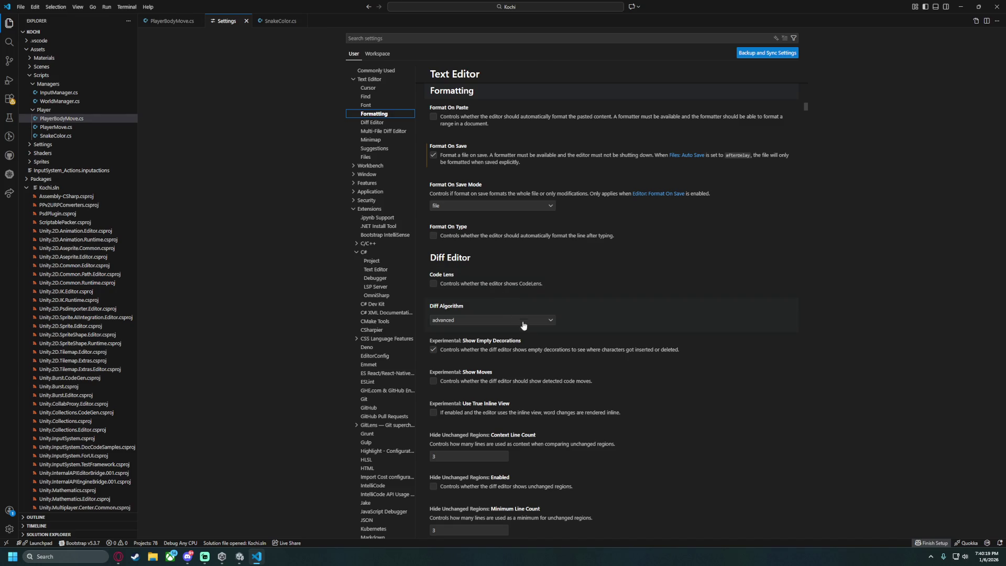
pyautogui.scroll(-5, 522, 323)
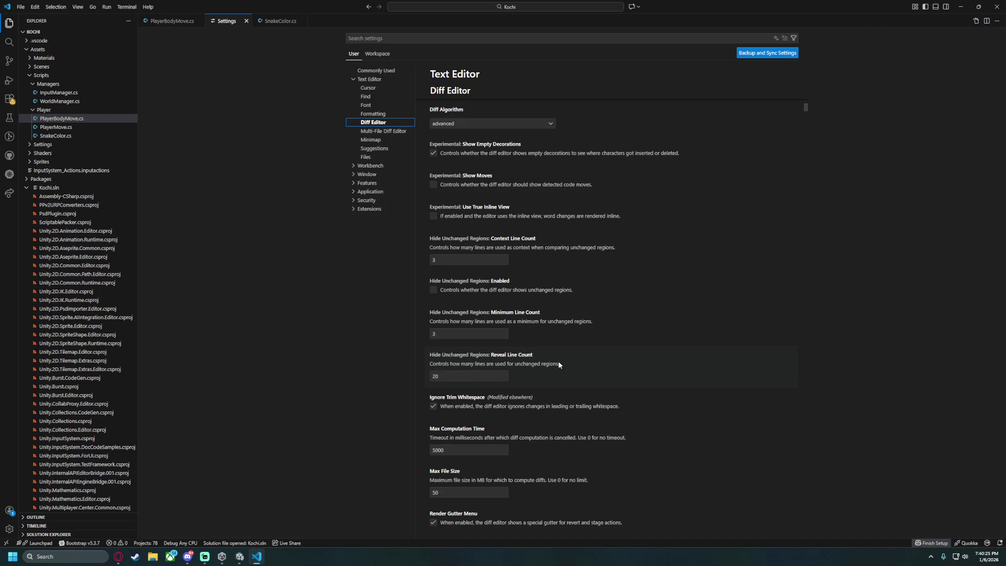
pyautogui.scroll(-2, 543, 303)
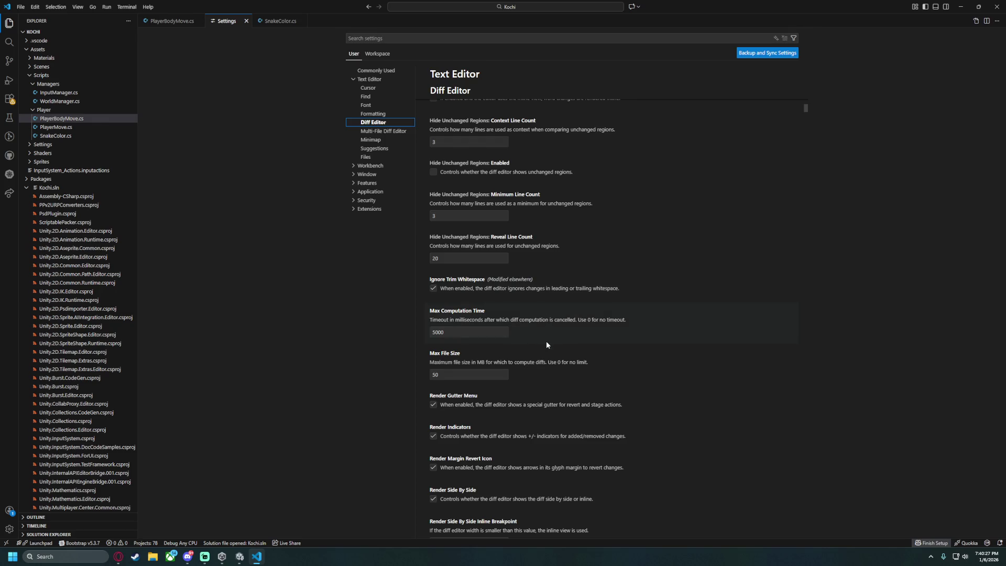
pyautogui.scroll(-3, 548, 378)
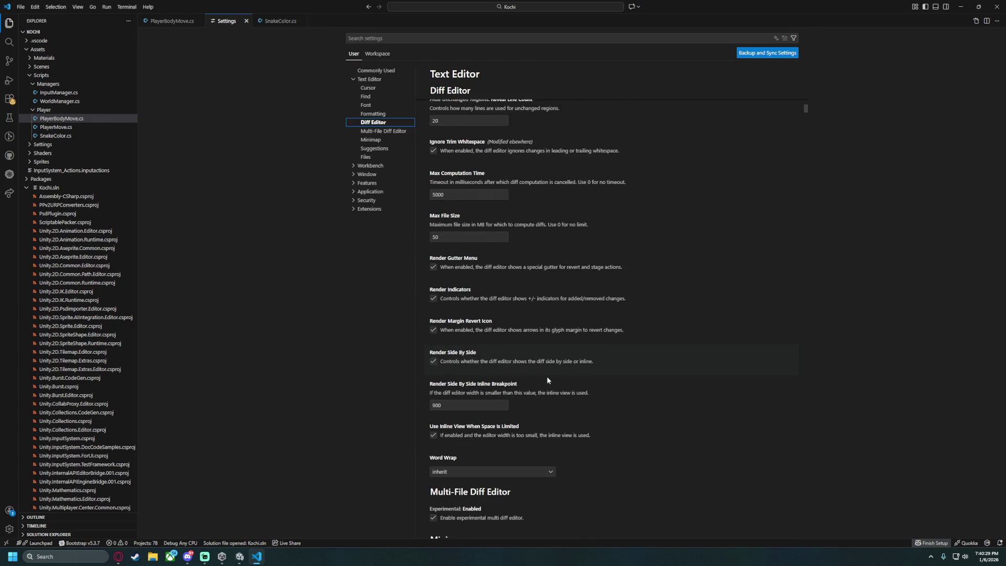
pyautogui.scroll(-9, 538, 382)
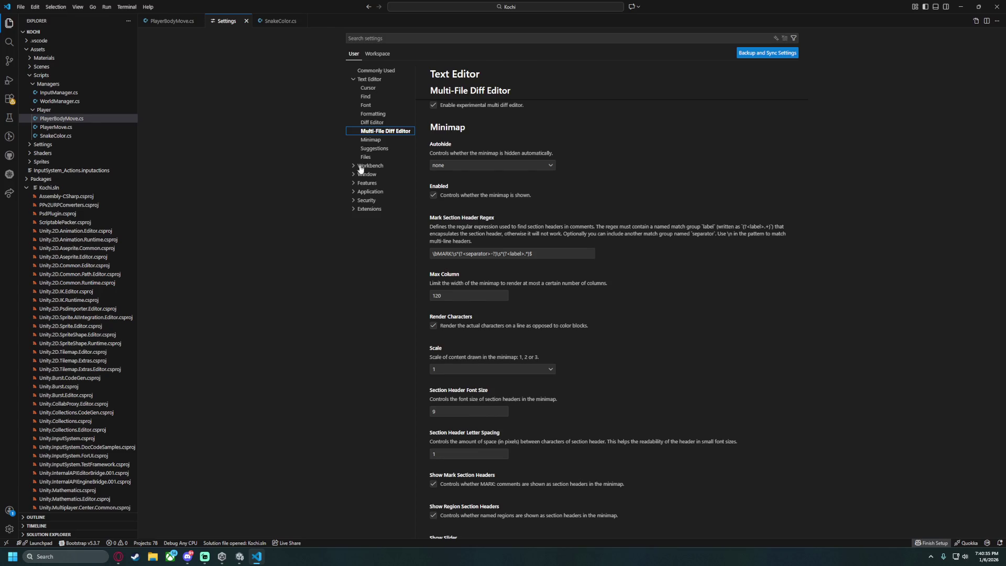
pyautogui.click(353, 211)
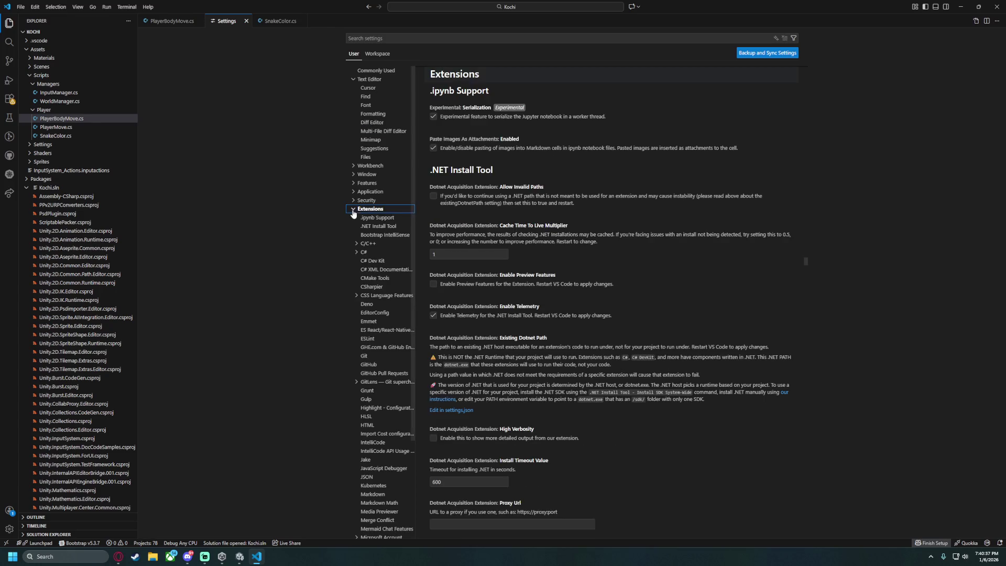
# Review the .NET Install Tool and C/C++ Formatting settings.
pyautogui.click(379, 227)
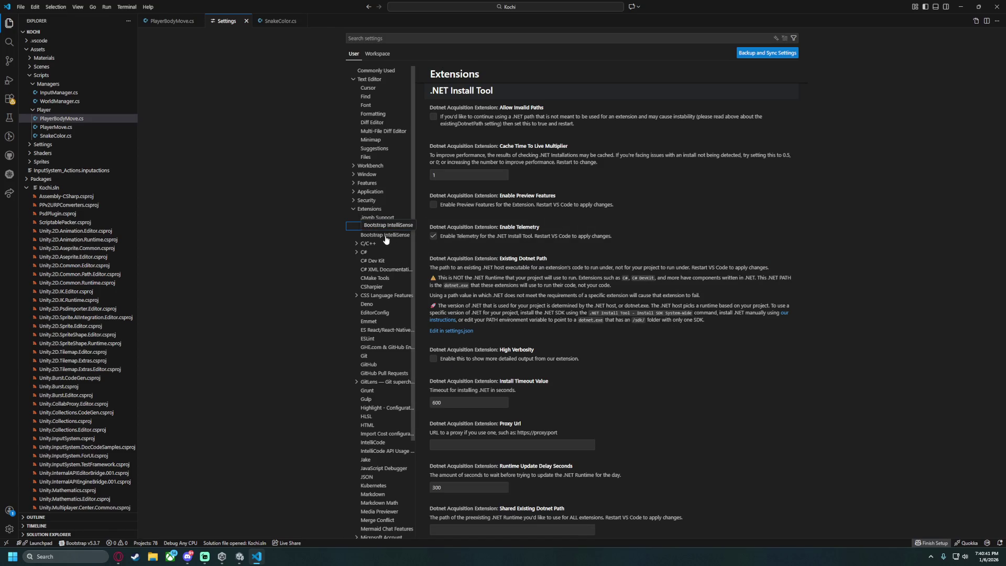
pyautogui.click(371, 244)
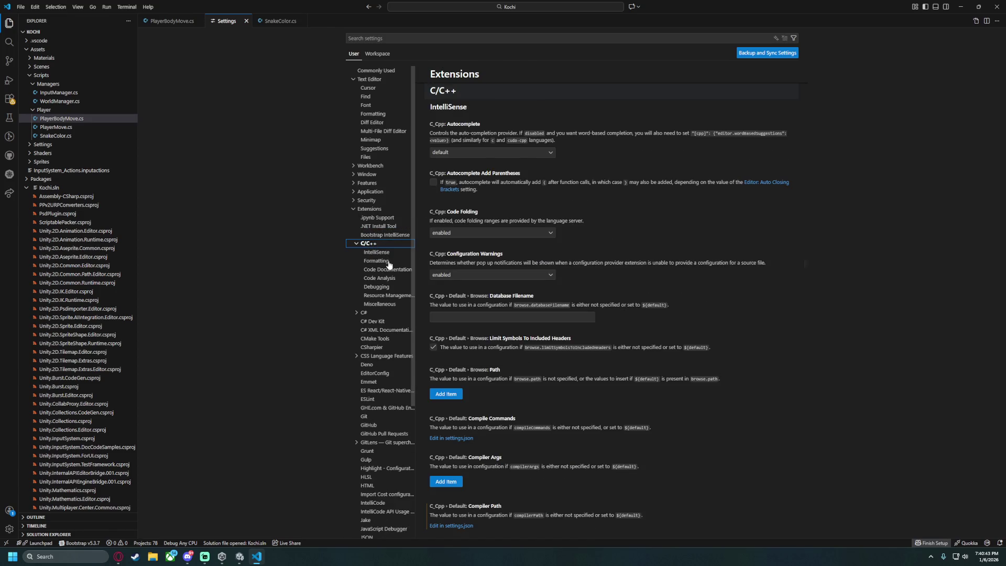
pyautogui.click(384, 260)
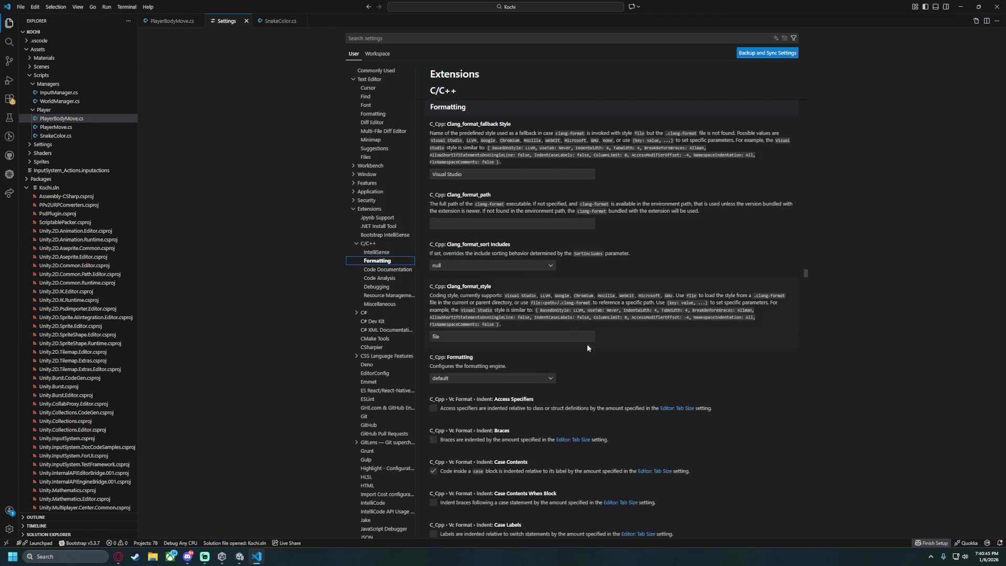
pyautogui.scroll(-10, 595, 355)
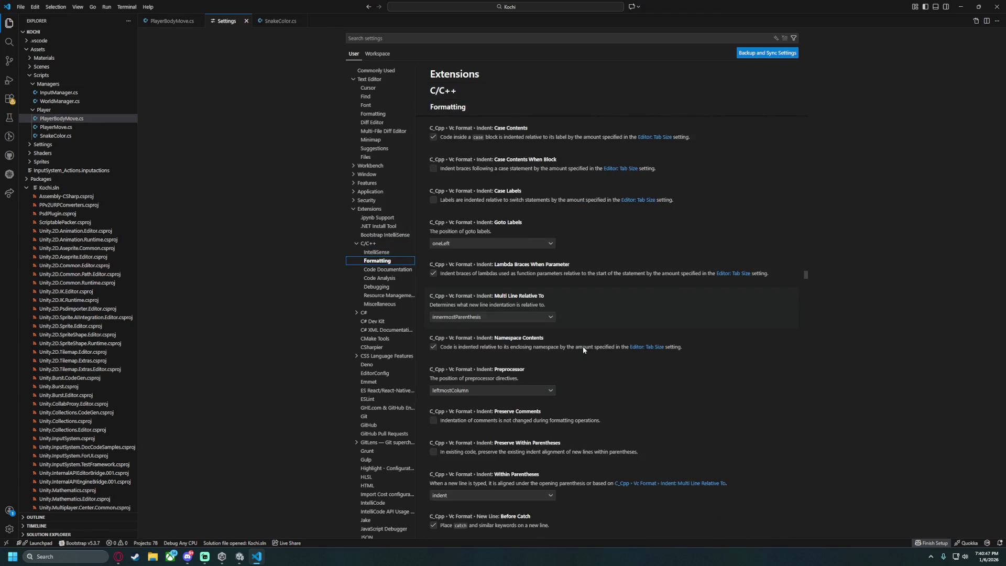
pyautogui.scroll(-8, 583, 348)
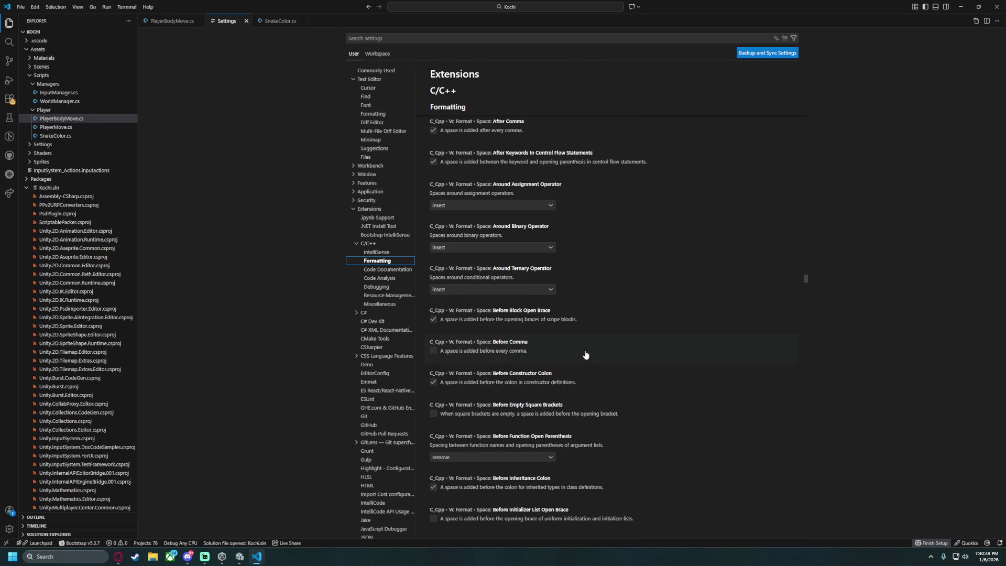
# Bring up the C# extension's Text Editor and OmniSharp settings.
pyautogui.click(373, 312)
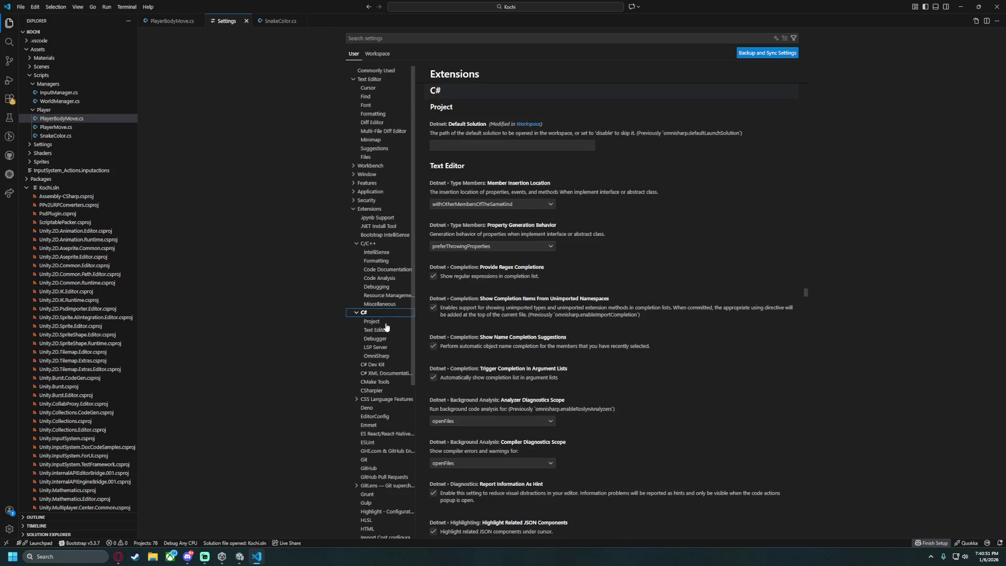
pyautogui.click(383, 329)
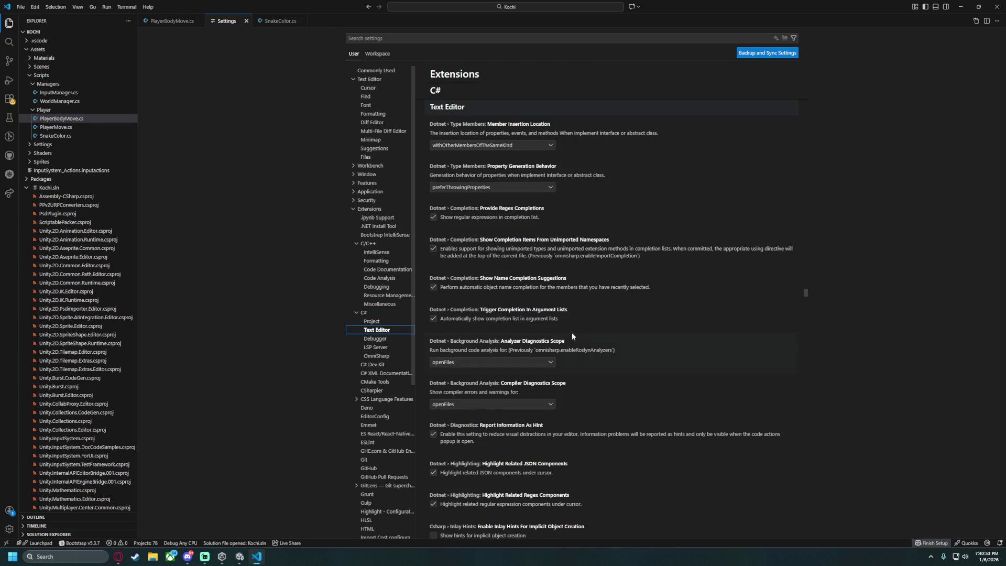
pyautogui.click(394, 357)
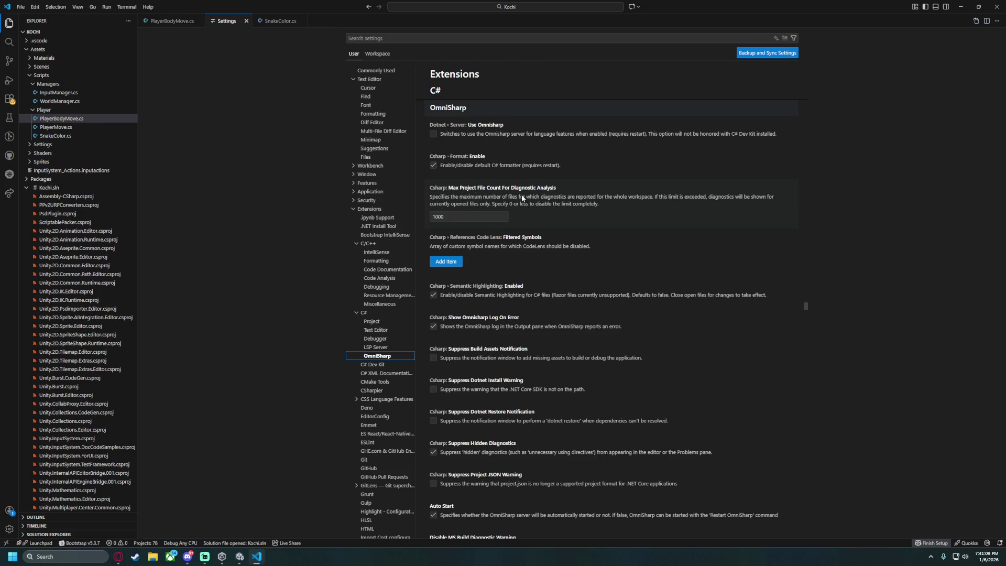
# Scroll through the OmniSharp section of the C# extension settings.
pyautogui.scroll(-3, 482, 287)
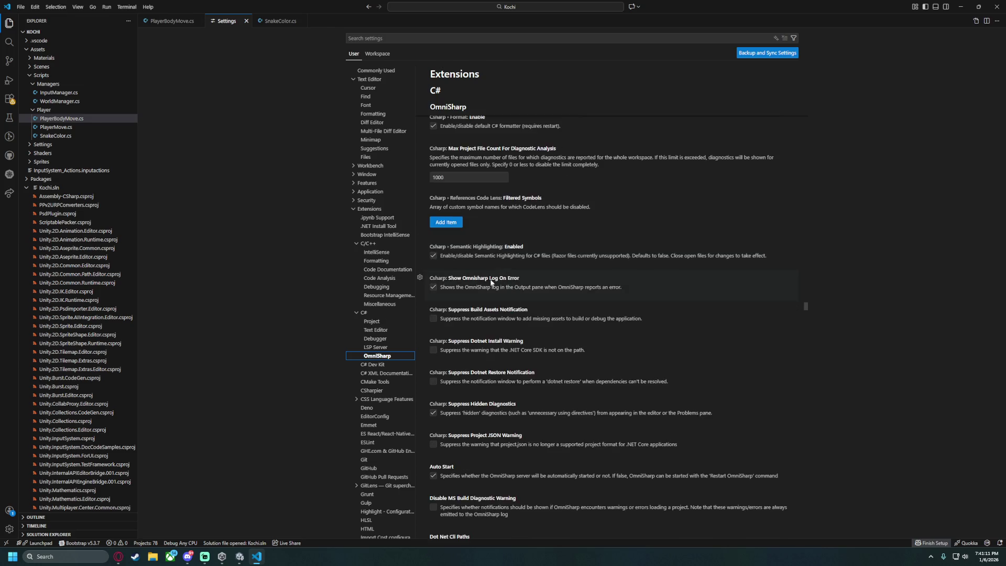
pyautogui.scroll(-5, 482, 287)
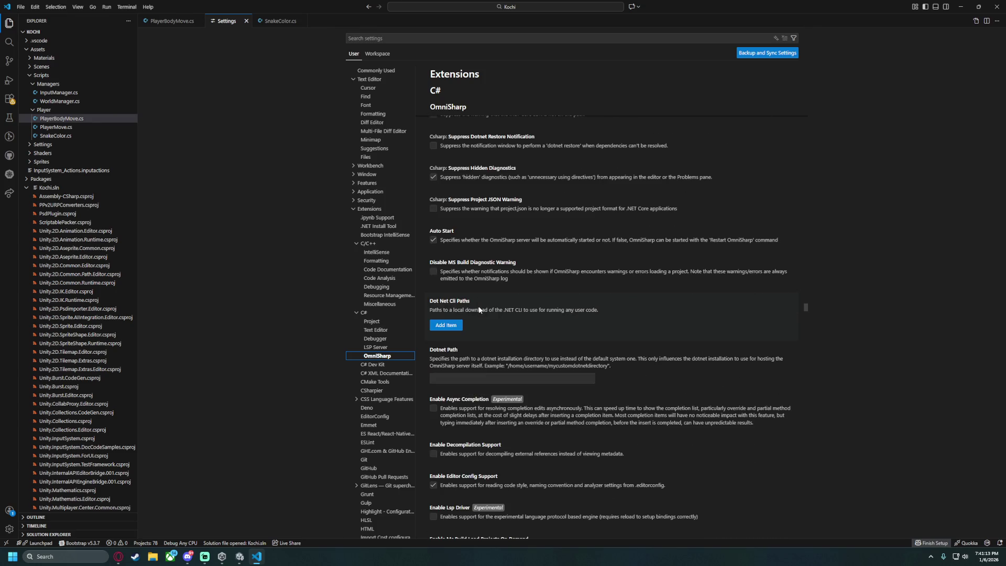
pyautogui.scroll(-9, 479, 309)
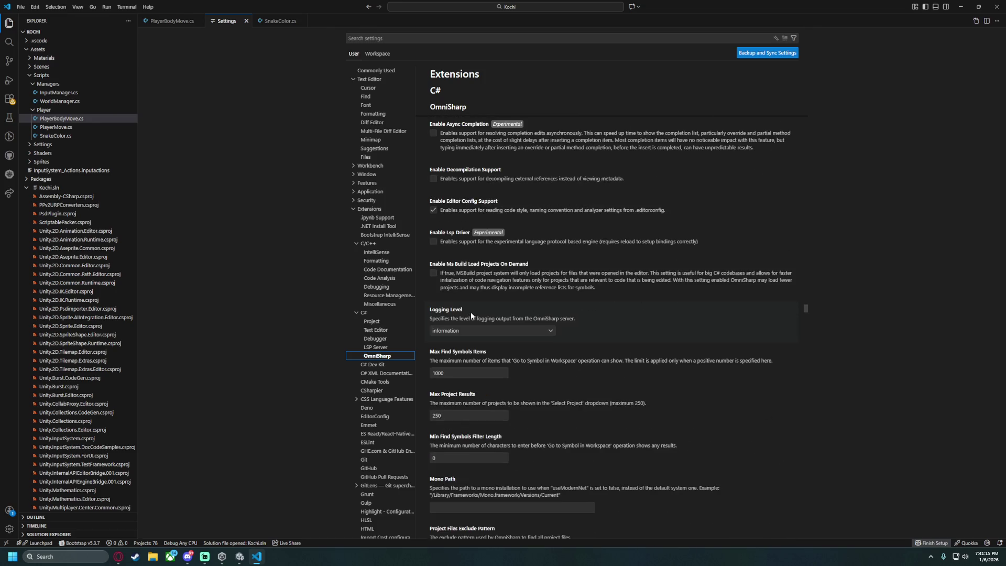
pyautogui.scroll(-2, 453, 322)
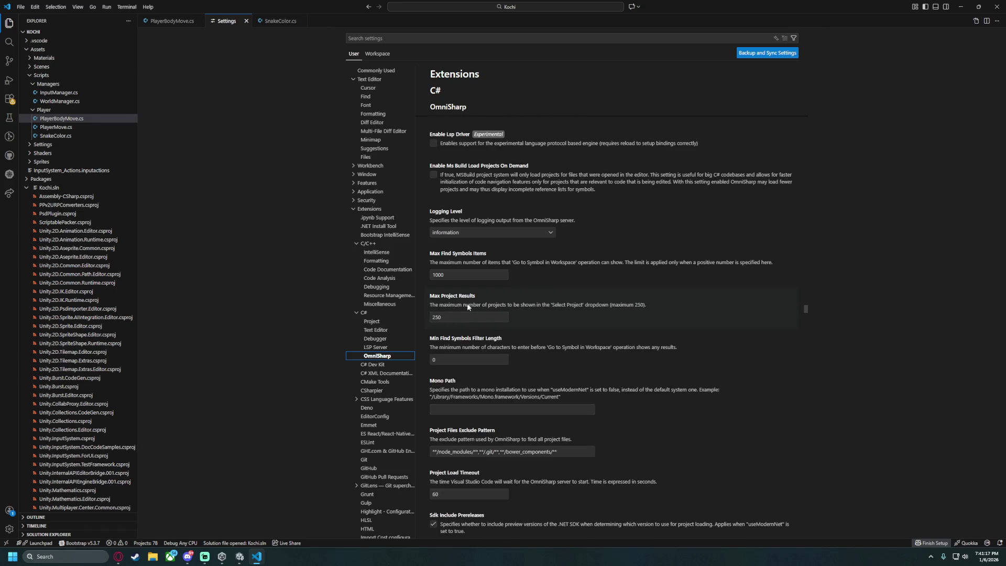
pyautogui.scroll(-1, 450, 313)
pyautogui.scroll(-1, 450, 309)
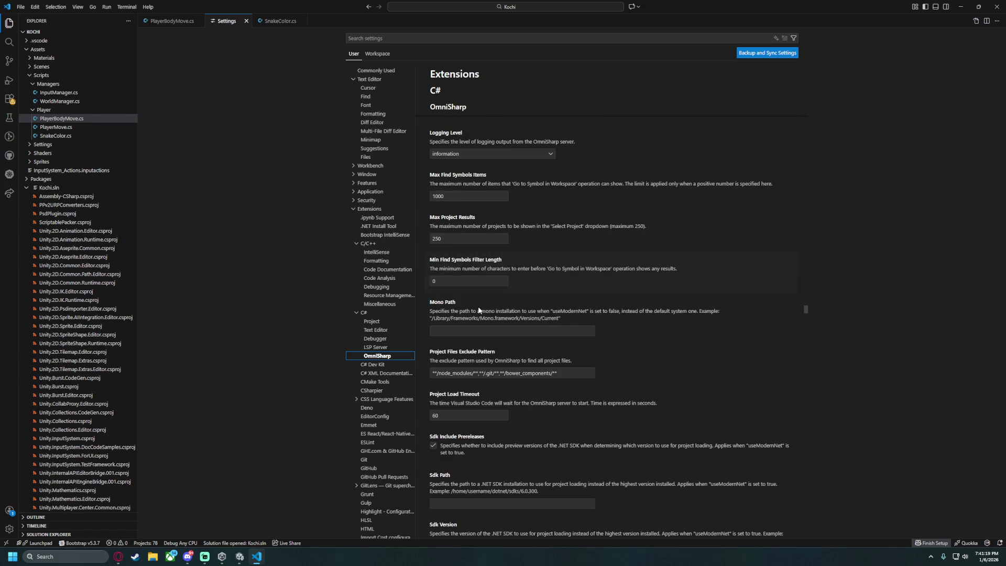
pyautogui.scroll(-1, 468, 343)
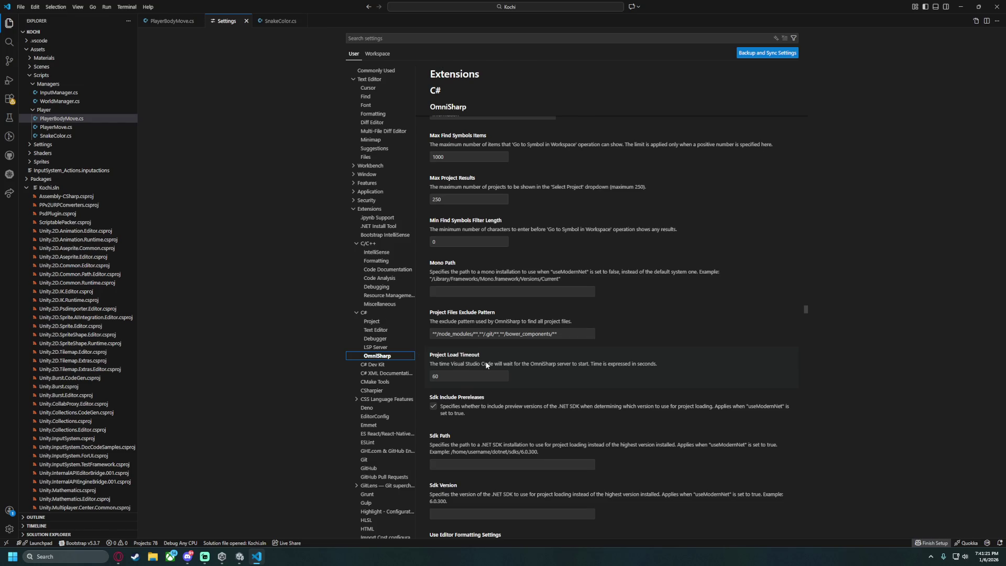
pyautogui.scroll(-4, 476, 356)
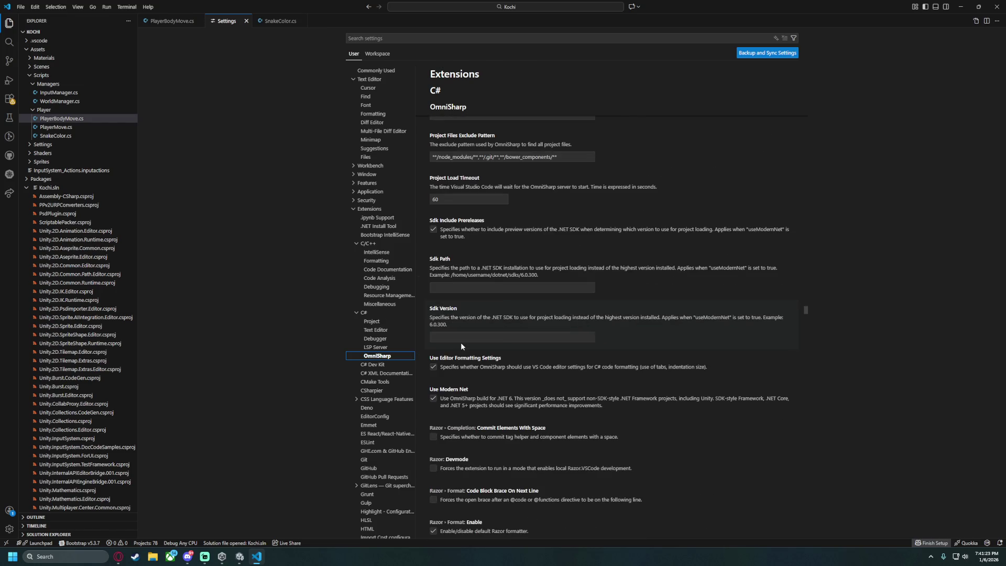
pyautogui.scroll(-4, 460, 344)
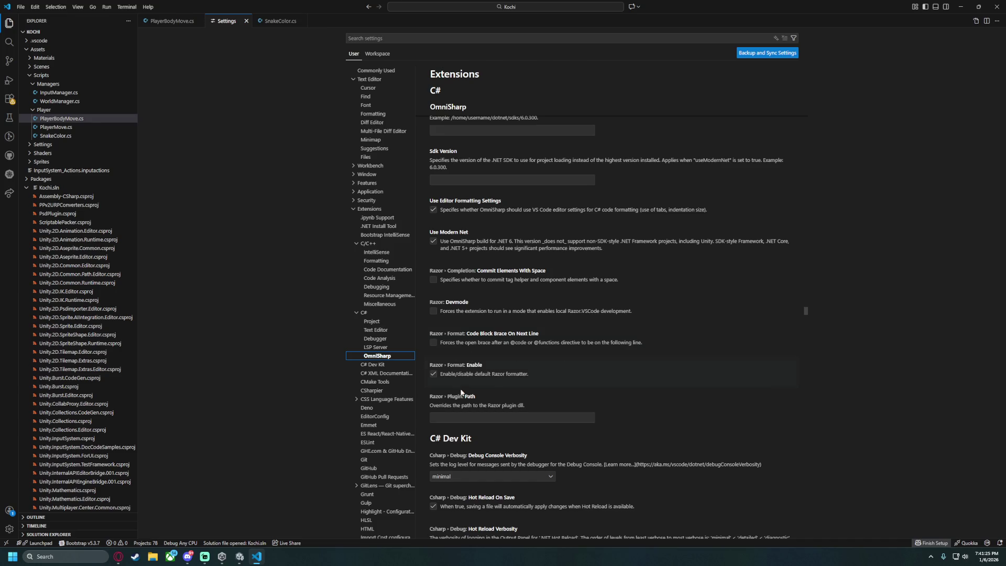
pyautogui.scroll(-2, 466, 393)
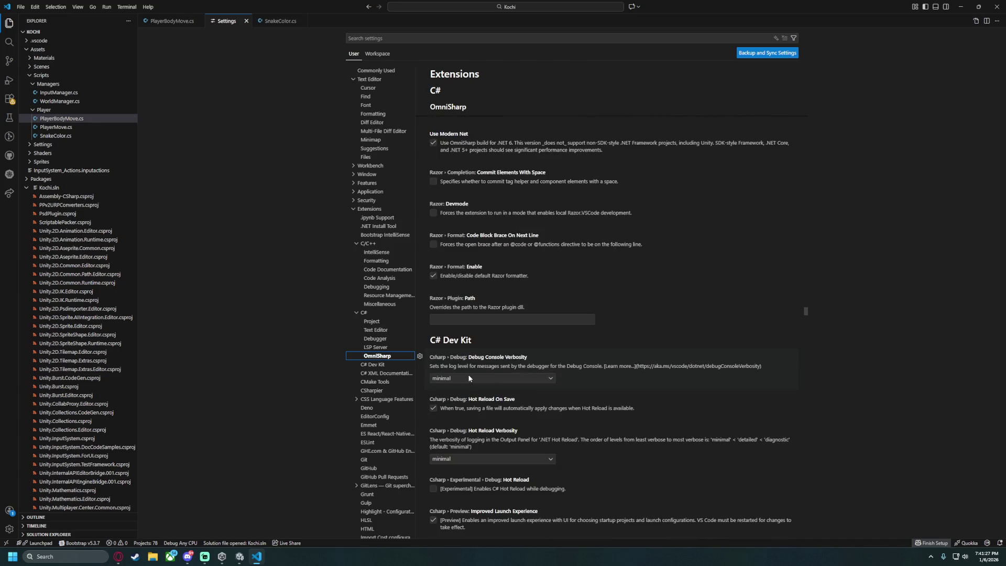
# Review the C# Text Editor and C# Dev Kit settings pages.
pyautogui.click(380, 330)
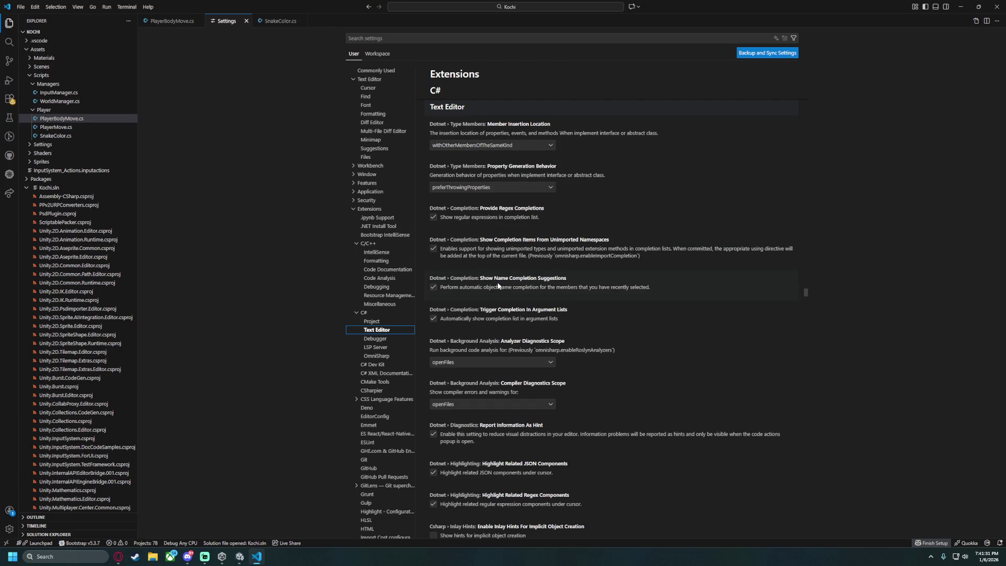
pyautogui.scroll(-10, 490, 329)
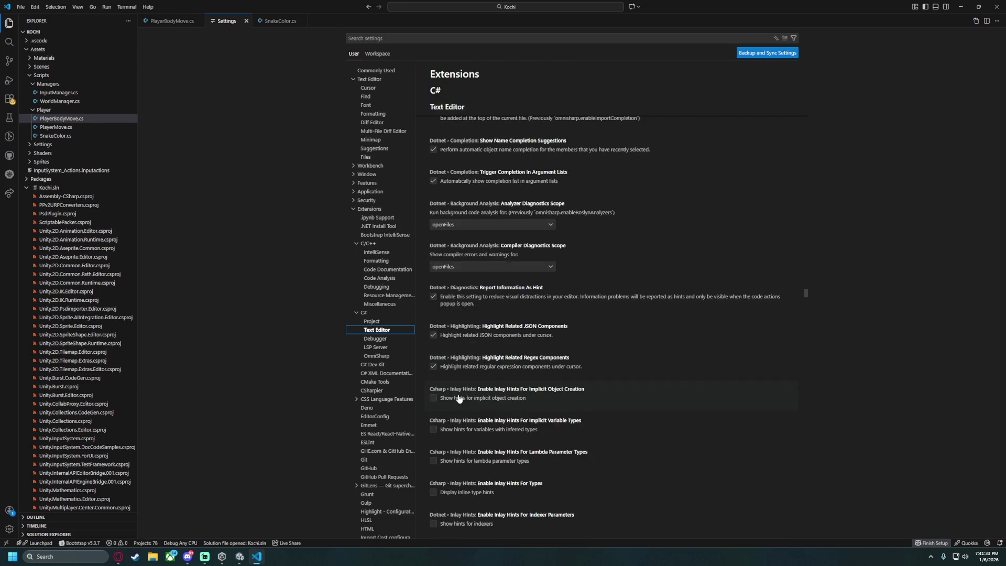
pyautogui.scroll(-7, 461, 396)
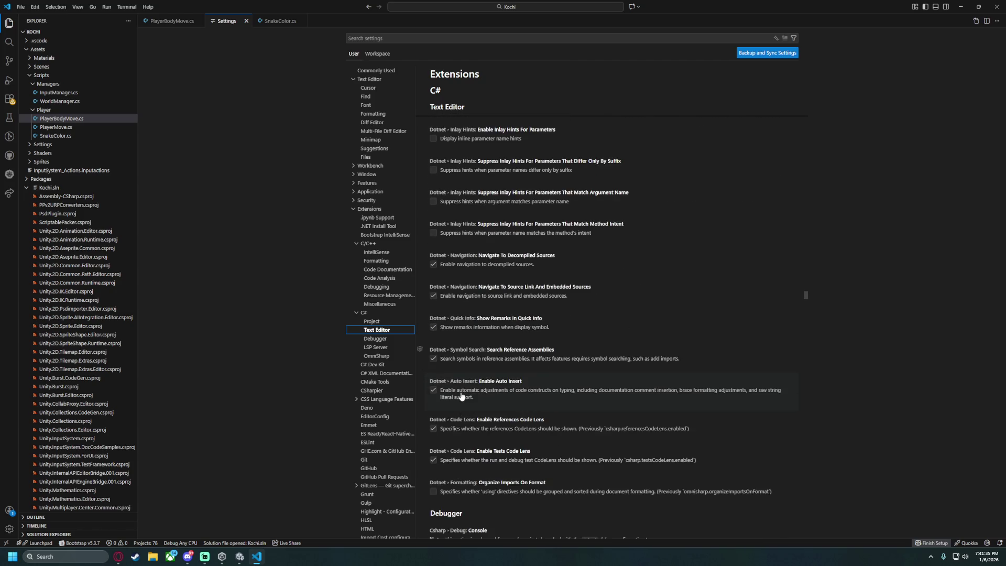
pyautogui.scroll(-9, 460, 395)
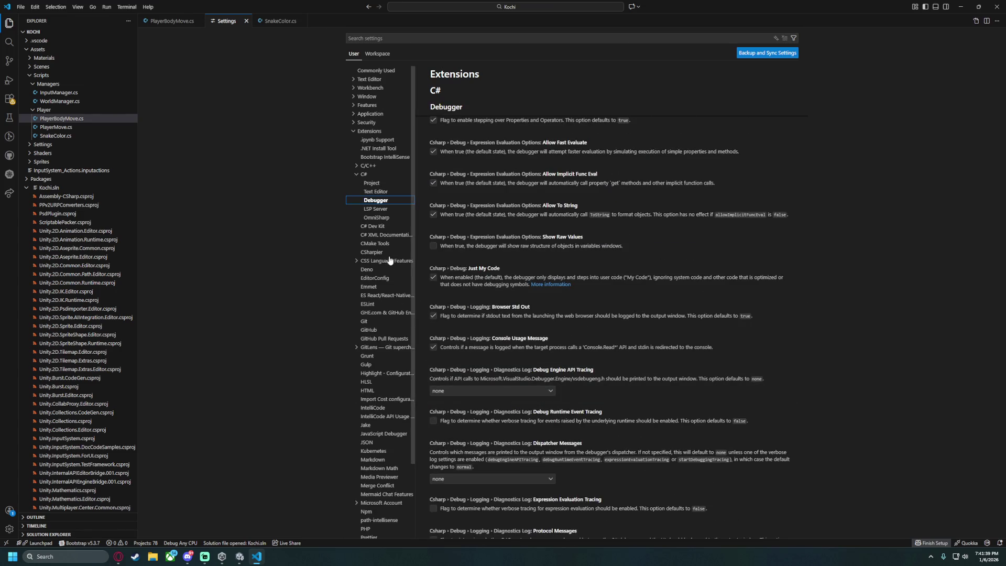
pyautogui.click(385, 229)
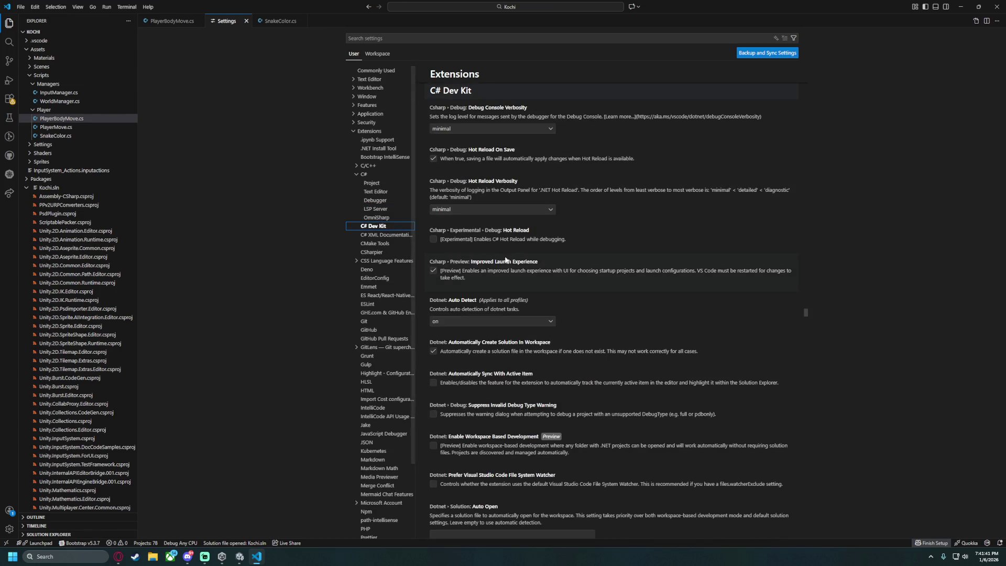
pyautogui.scroll(-2, 513, 256)
pyautogui.scroll(-7, 527, 265)
pyautogui.scroll(-12, 529, 277)
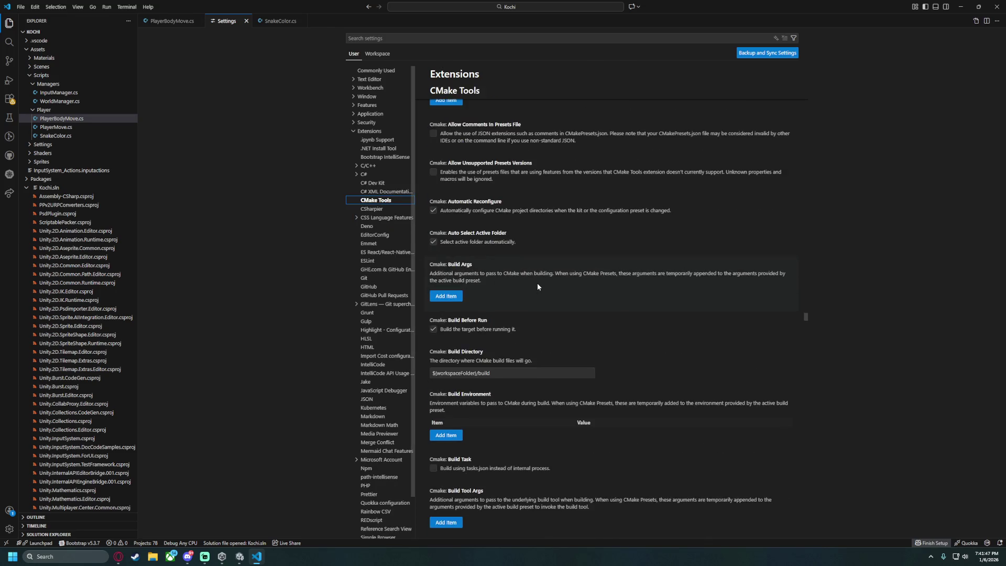
pyautogui.scroll(-2, 537, 286)
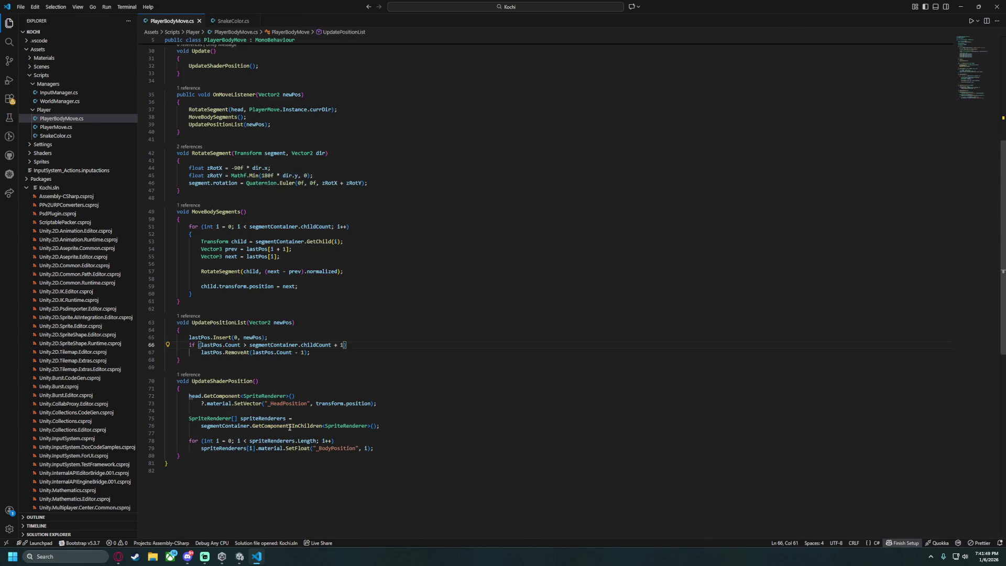
# Replace _HeadPosition with _BodyPosition in the head's material call on line 73.
pyautogui.click(289, 426)
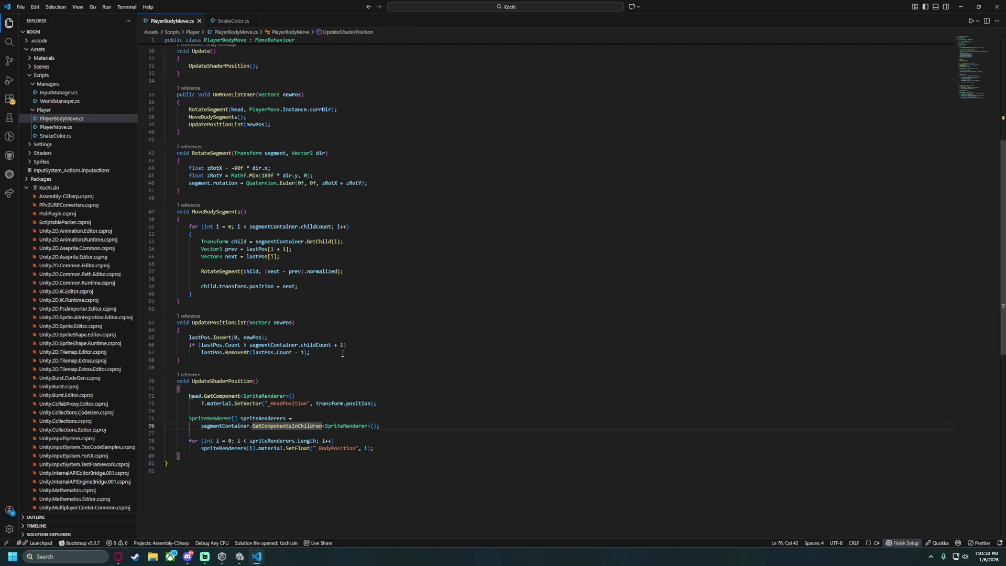
pyautogui.click(297, 381)
pyautogui.click(298, 403)
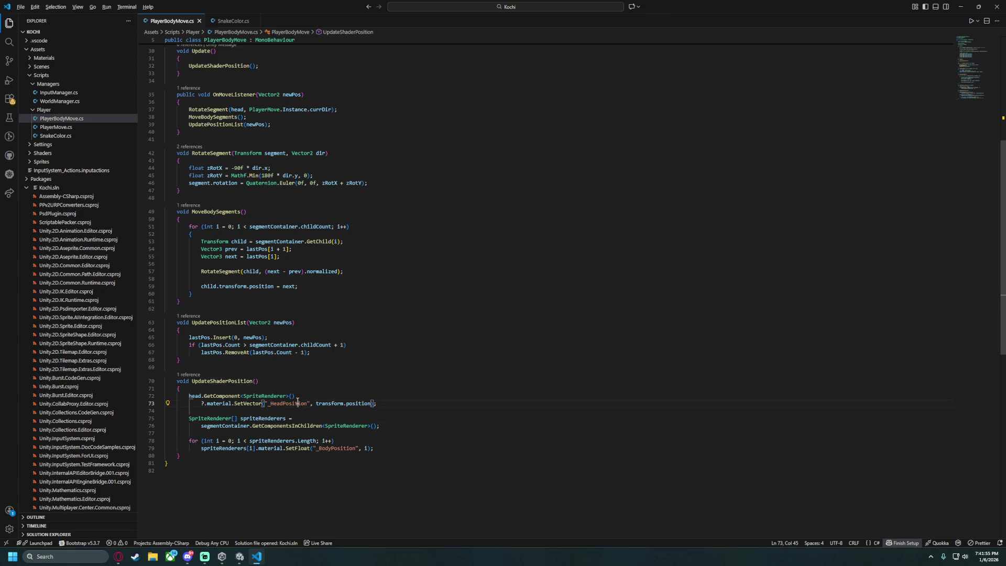
pyautogui.doubleClick(329, 448)
pyautogui.hotkey('ctrl', 'c')
pyautogui.doubleClick(288, 403)
pyautogui.hotkey('ctrl', 'v')
# Change the head call to SetFloat("_BodyPosition", 0), reformat it, and save the script.
pyautogui.moveTo(343, 403); pyautogui.dragTo(354, 399)
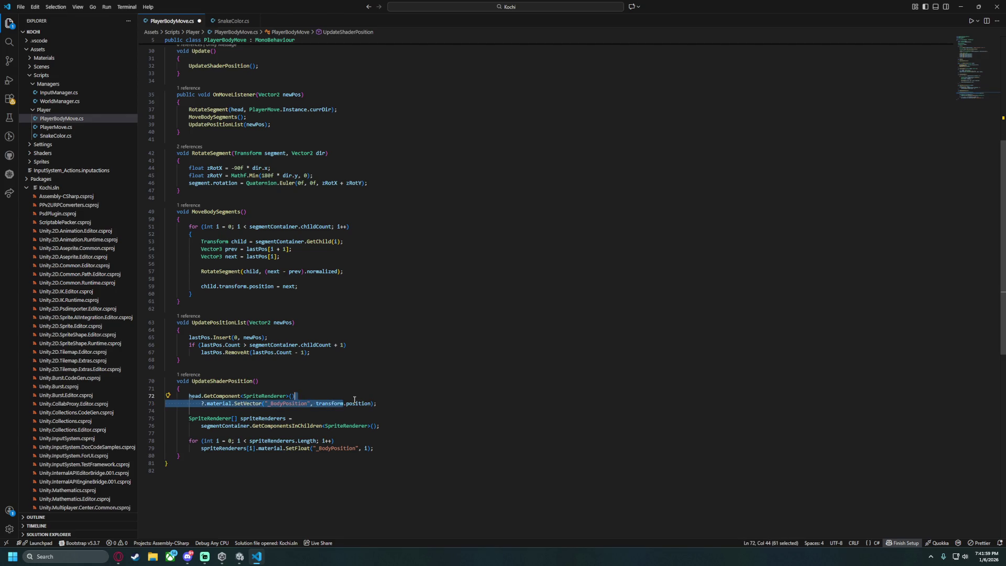
pyautogui.doubleClick(332, 403)
pyautogui.keyDown('shift'); pyautogui.click(372, 403); pyautogui.keyUp('shift')
pyautogui.write('0')
pyautogui.hotkey('shift', 'alt', 'f')
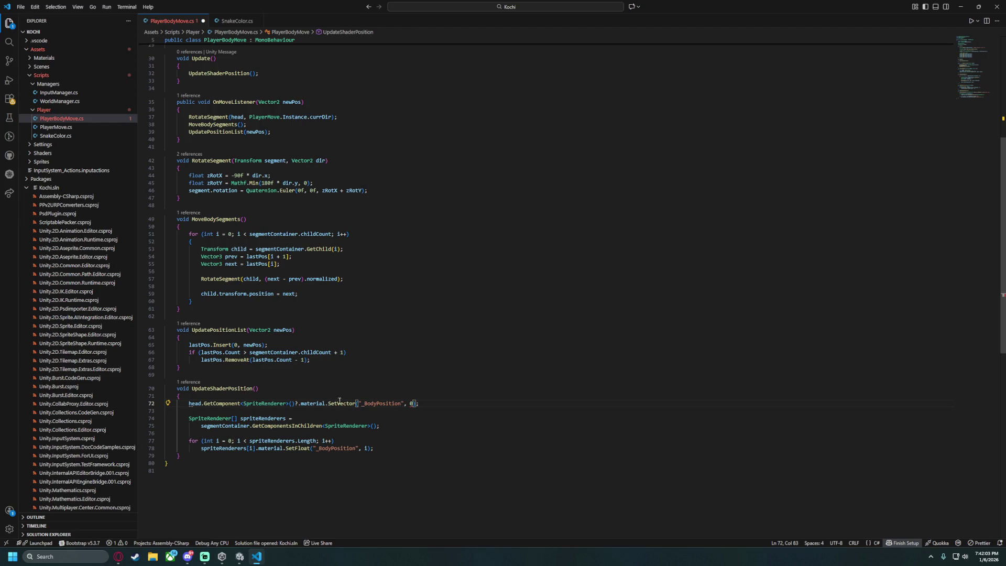
pyautogui.doubleClick(297, 449)
pyautogui.hotkey('ctrl', 'c')
pyautogui.doubleClick(342, 404)
pyautogui.hotkey('ctrl', 'v')
pyautogui.hotkey('ctrl', 's')
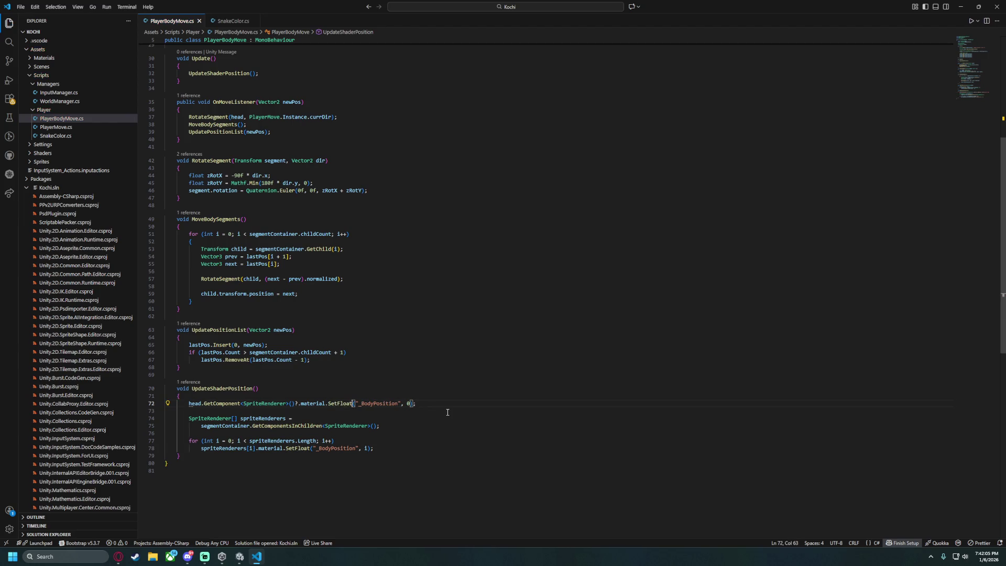
# Rename the UpdateShaderPosition method to InitializeShaderPosition and select the whole method.
pyautogui.moveTo(381, 449); pyautogui.dragTo(358, 398)
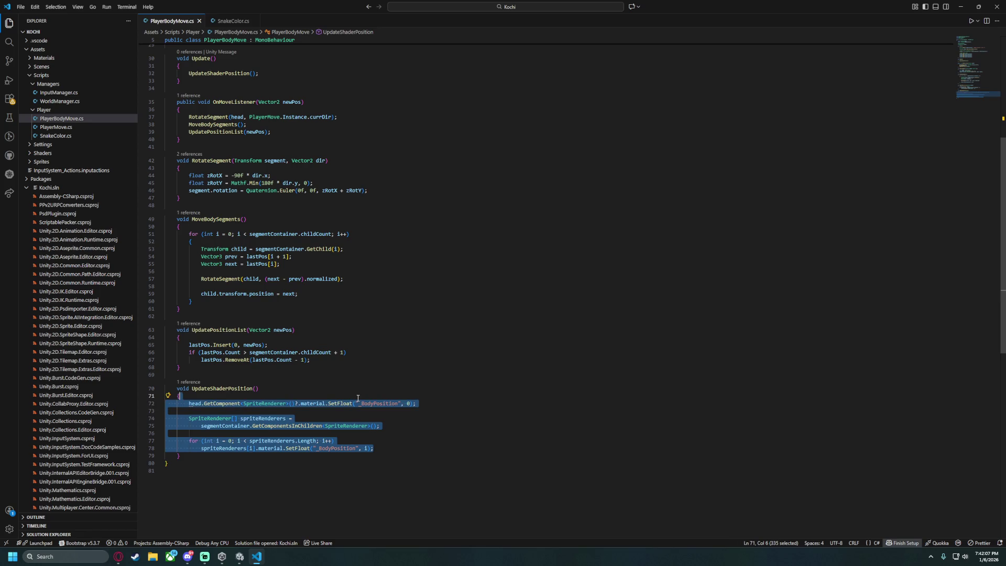
pyautogui.press('BackSpace')
pyautogui.moveTo(195, 403); pyautogui.dragTo(187, 373)
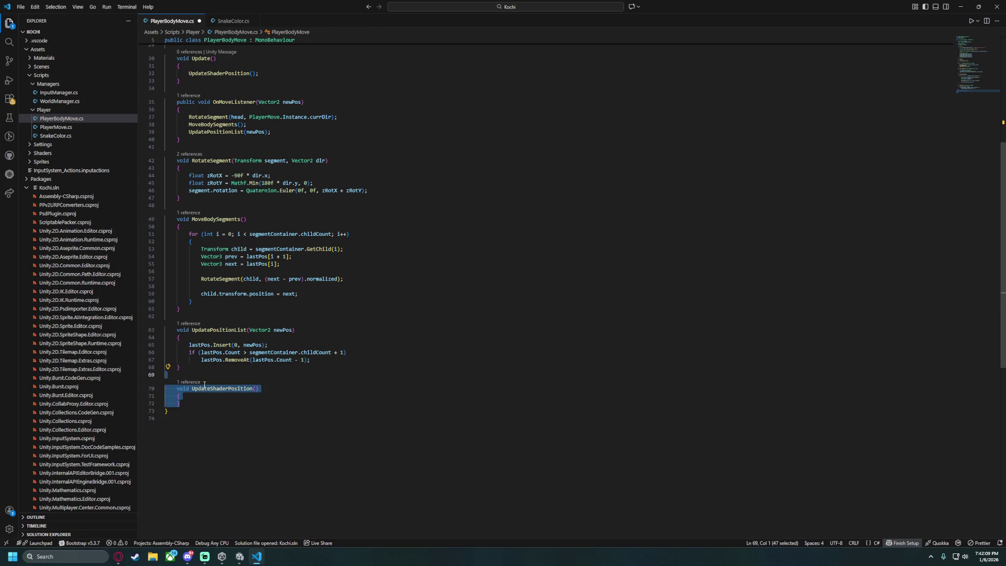
pyautogui.click(205, 386)
pyautogui.hotkey('ctrl', 'z')
pyautogui.doubleClick(222, 388)
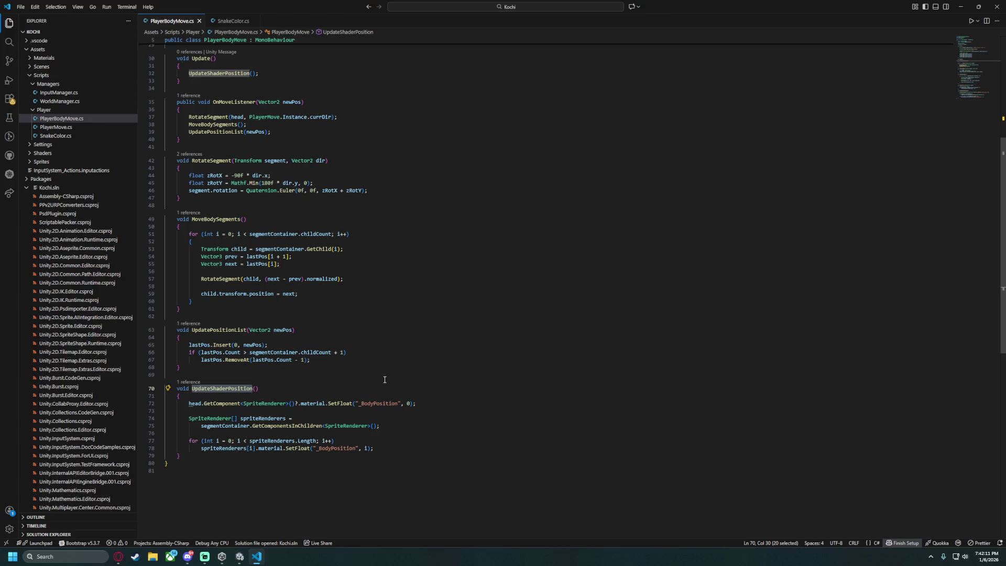
pyautogui.write('Initializ')
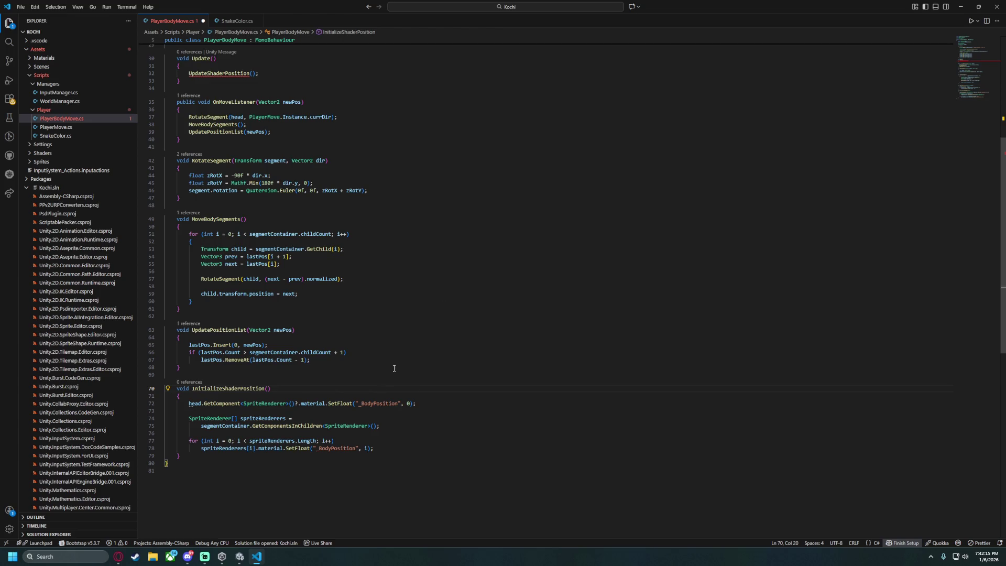
pyautogui.moveTo(181, 456); pyautogui.dragTo(181, 367)
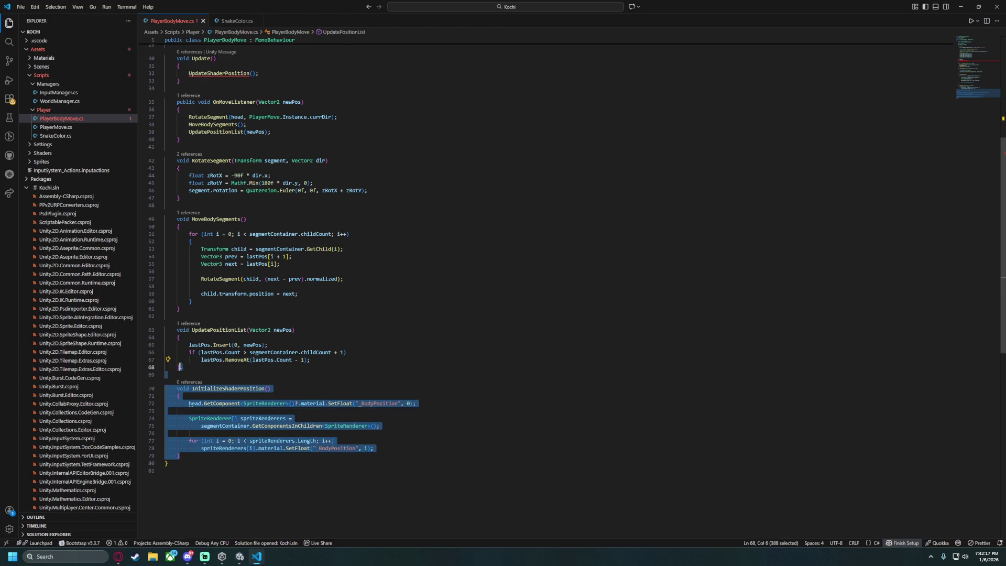
# Move the InitializeShaderPosition method to just below the Update method.
pyautogui.press('BackSpace')
pyautogui.click(192, 196)
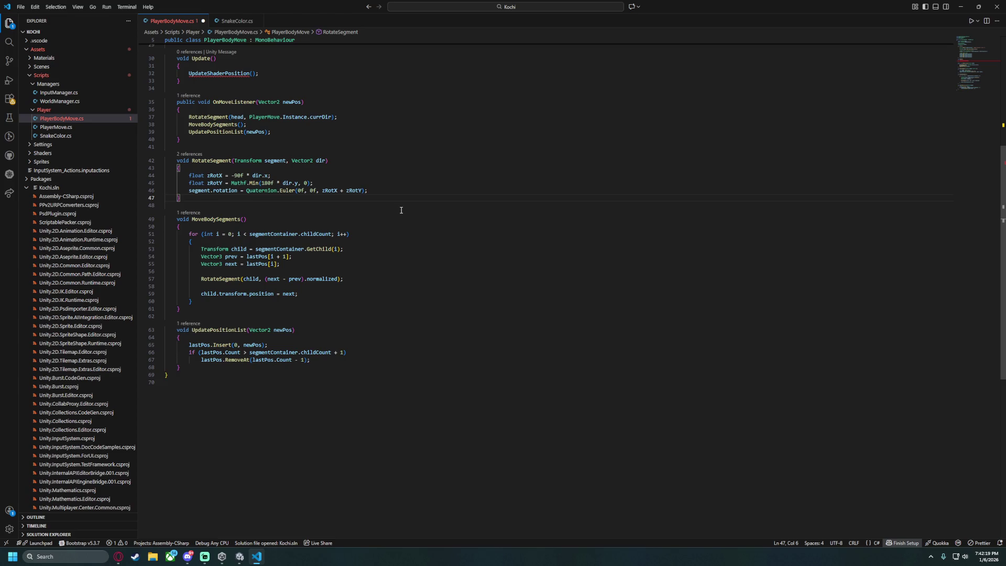
pyautogui.scroll(3, 209, 209)
pyautogui.click(223, 219)
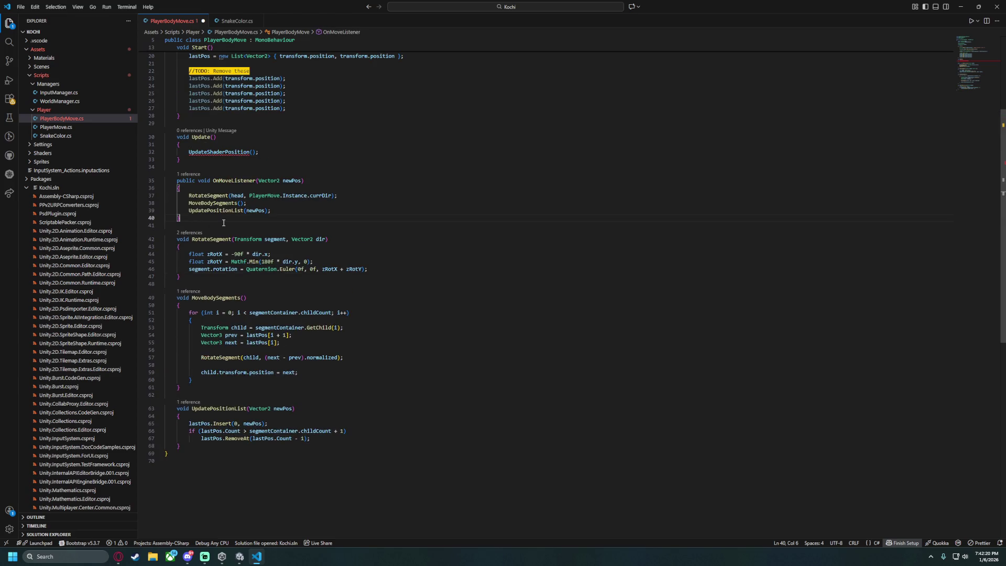
pyautogui.click(197, 163)
pyautogui.hotkey('ctrl', 'v')
pyautogui.scroll(3, 199, 220)
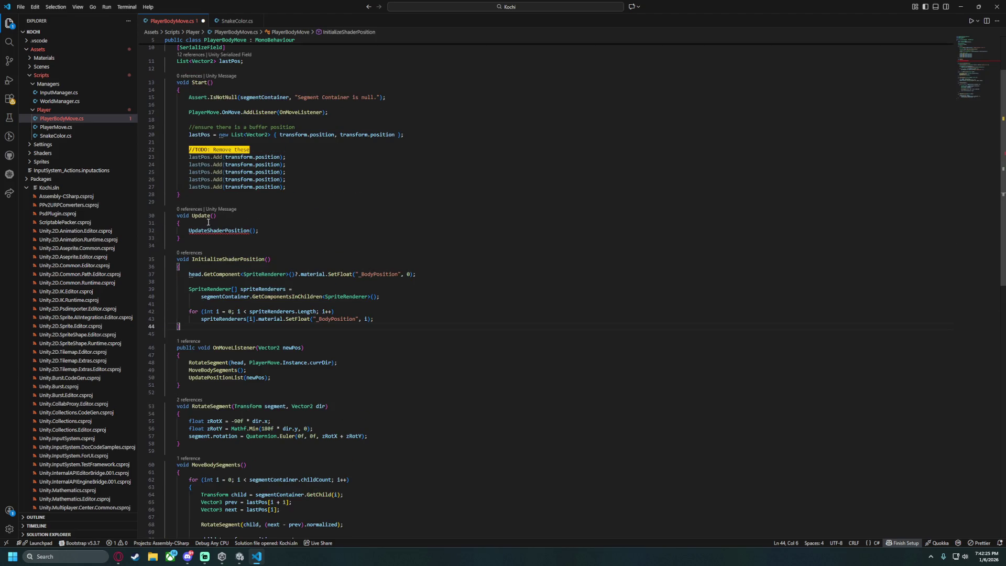
# Add an InitializeShaderPosition() call at the end of Start().
pyautogui.doubleClick(220, 260)
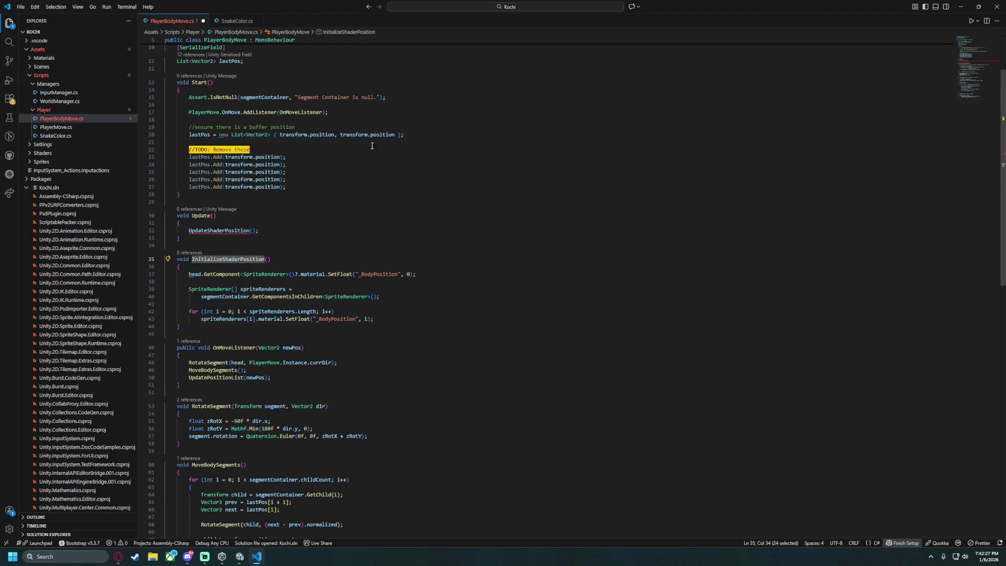
pyautogui.hotkey('ctrl', 'c')
pyautogui.click(300, 186)
pyautogui.press('Return')
pyautogui.press('Return')
pyautogui.hotkey('ctrl', 'v')
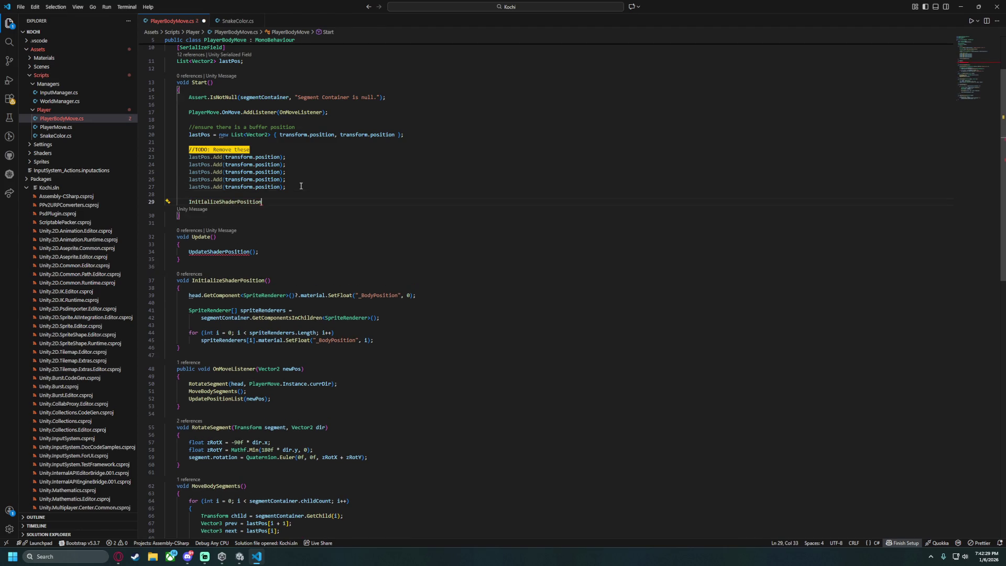
pyautogui.write('();')
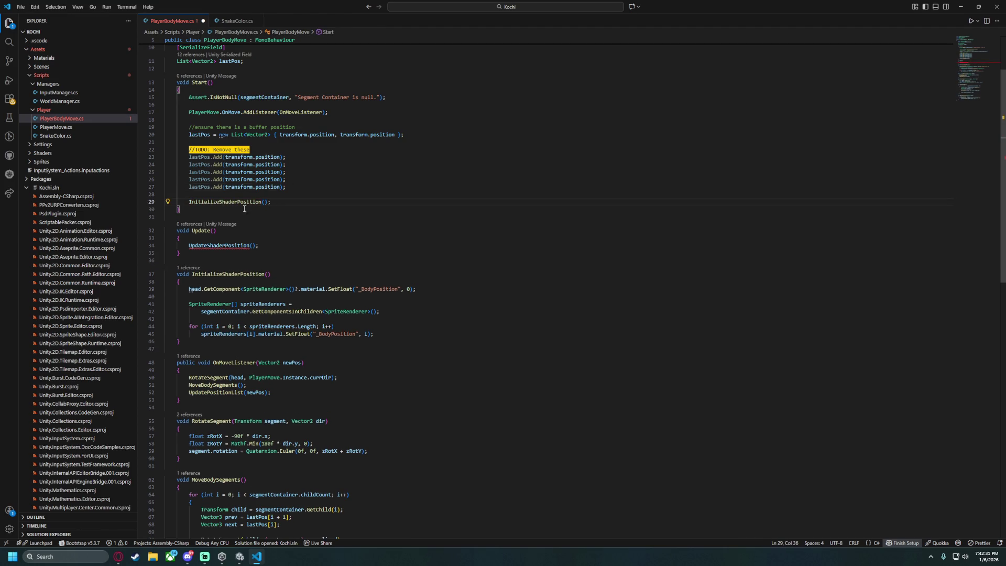
# Delete the Update() method, save PlayerBodyMove.cs, and switch to Unity.
pyautogui.click(196, 253)
pyautogui.keyDown('shift'); pyautogui.click(186, 210); pyautogui.keyUp('shift')
pyautogui.press('BackSpace')
pyautogui.hotkey('ctrl', 's')
pyautogui.scroll(2, 322, 201)
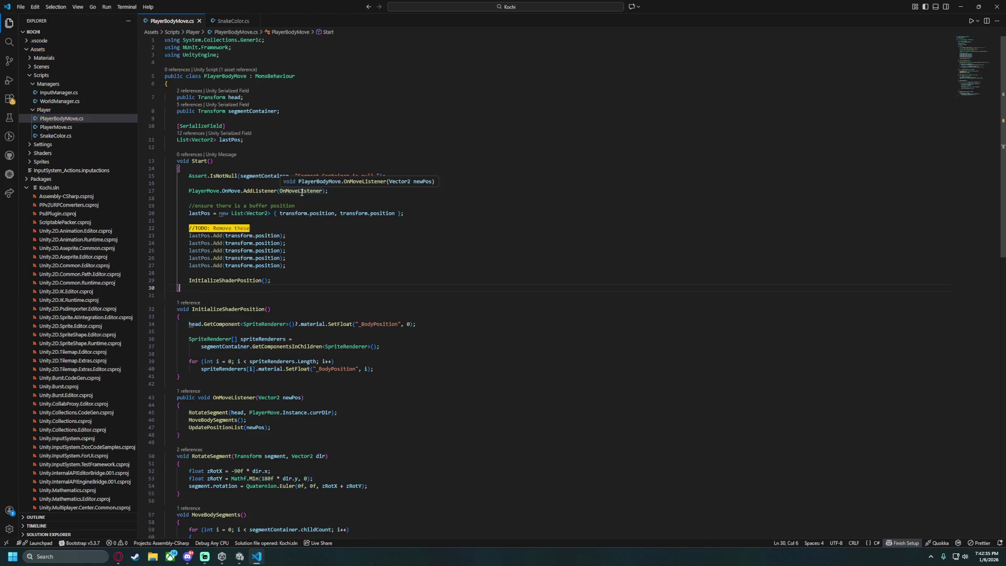
pyautogui.hotkey('alt', 'Tab')
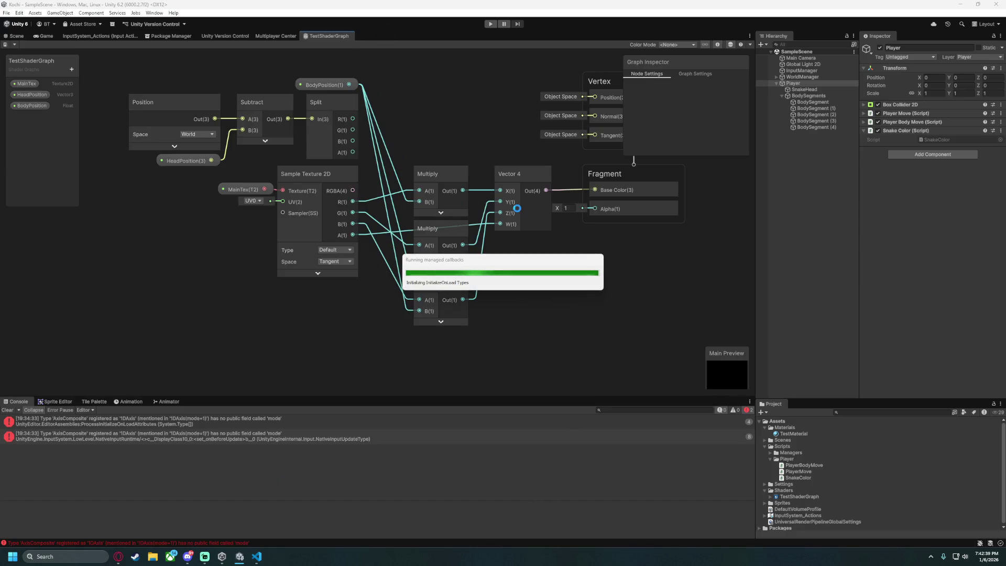
# Enter play mode and steer the snake around with the WASD keys.
pyautogui.click(490, 24)
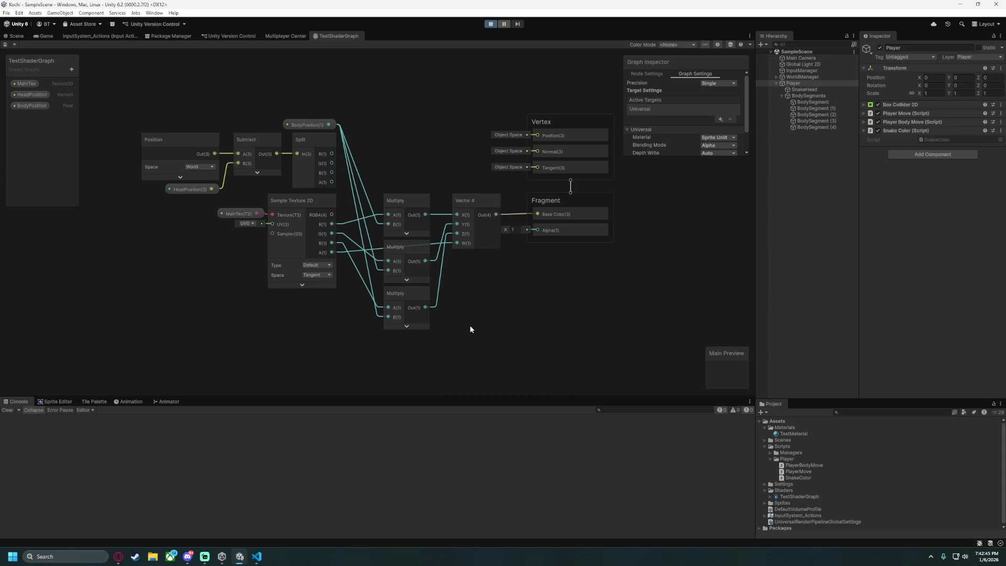
pyautogui.press('d')
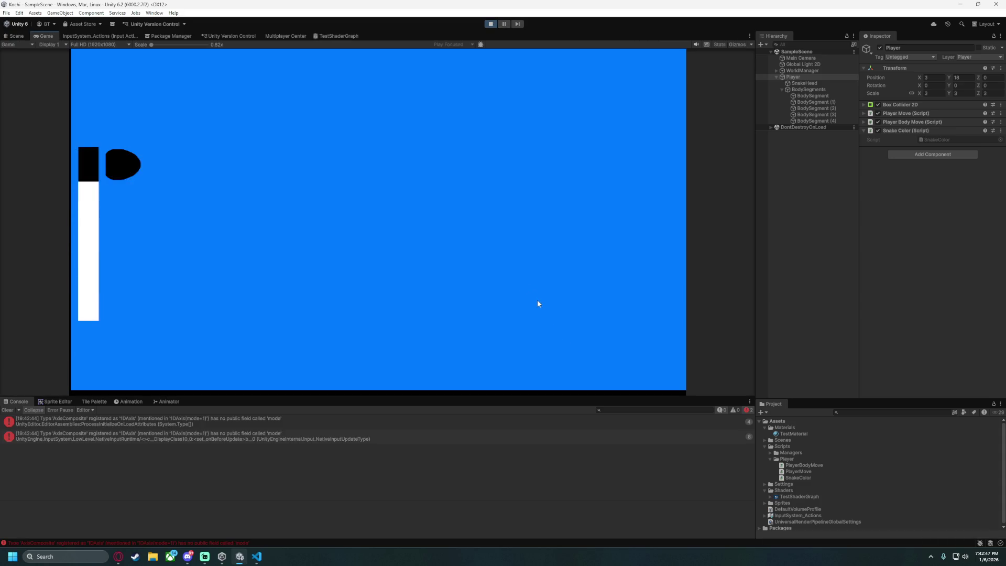
pyautogui.press('s')
pyautogui.press('d')
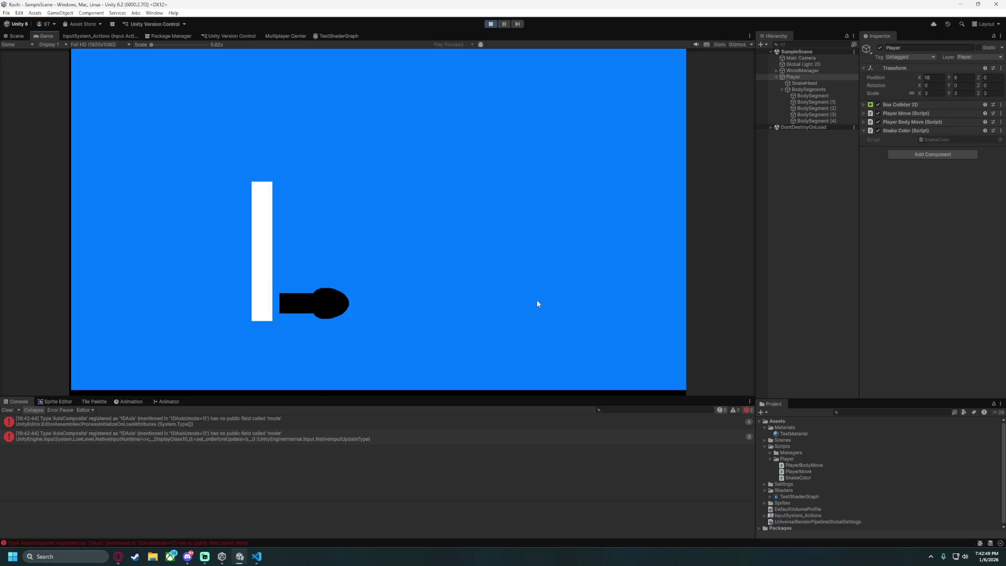
pyautogui.press('w')
pyautogui.press('a')
pyautogui.press('s')
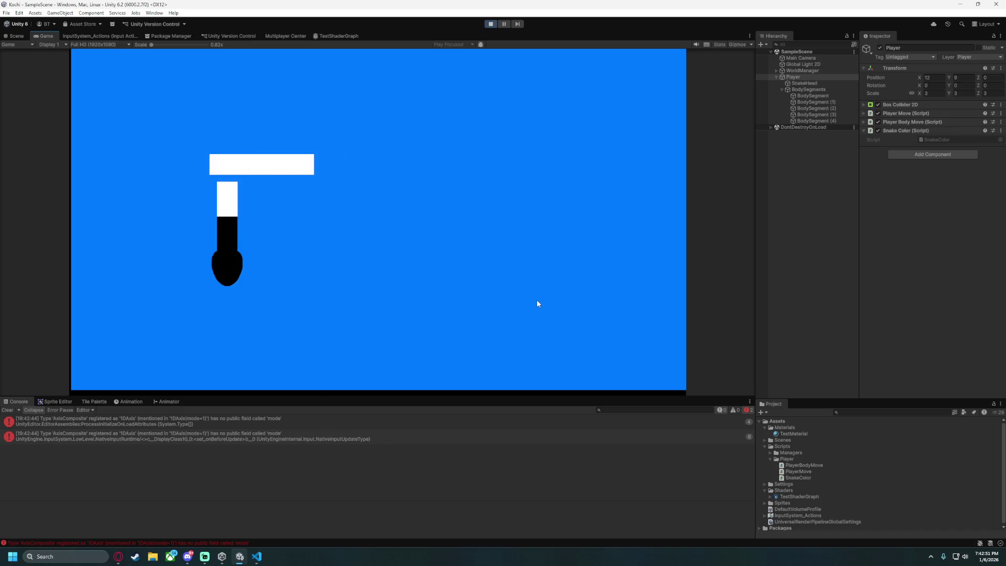
pyautogui.press('d')
pyautogui.press('w')
pyautogui.press('a')
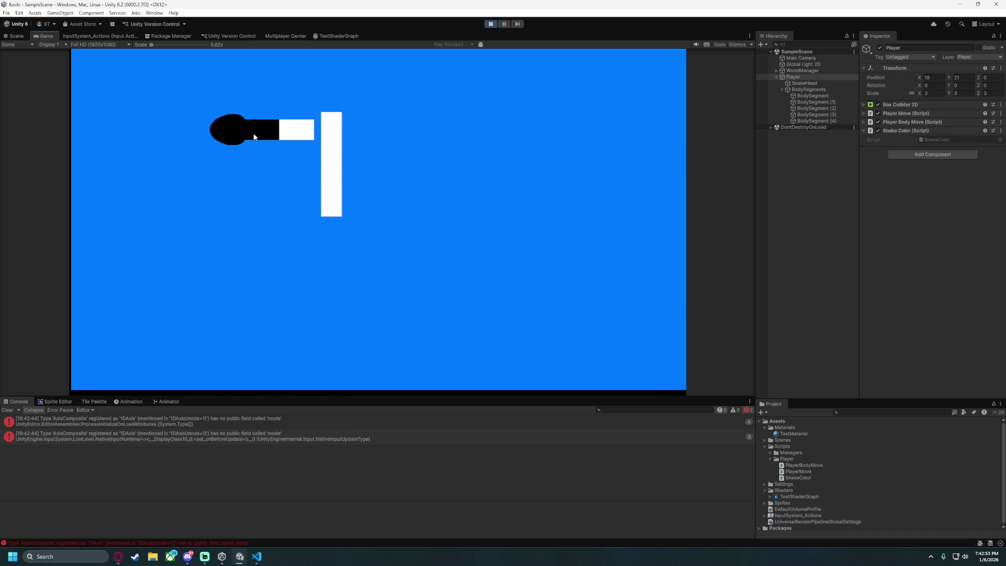
pyautogui.press('s')
pyautogui.press('d')
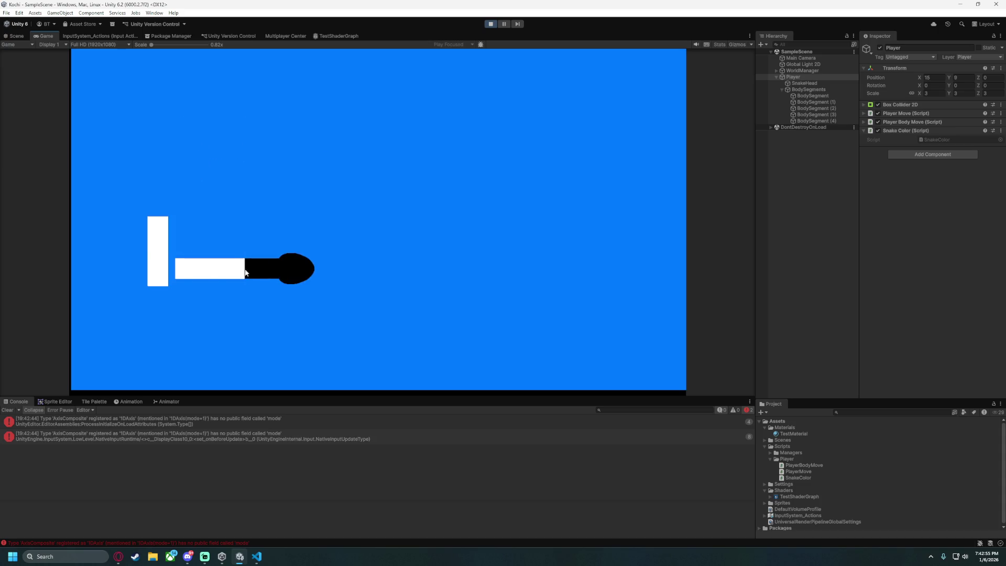
pyautogui.press('w')
pyautogui.press('a')
pyautogui.press('s')
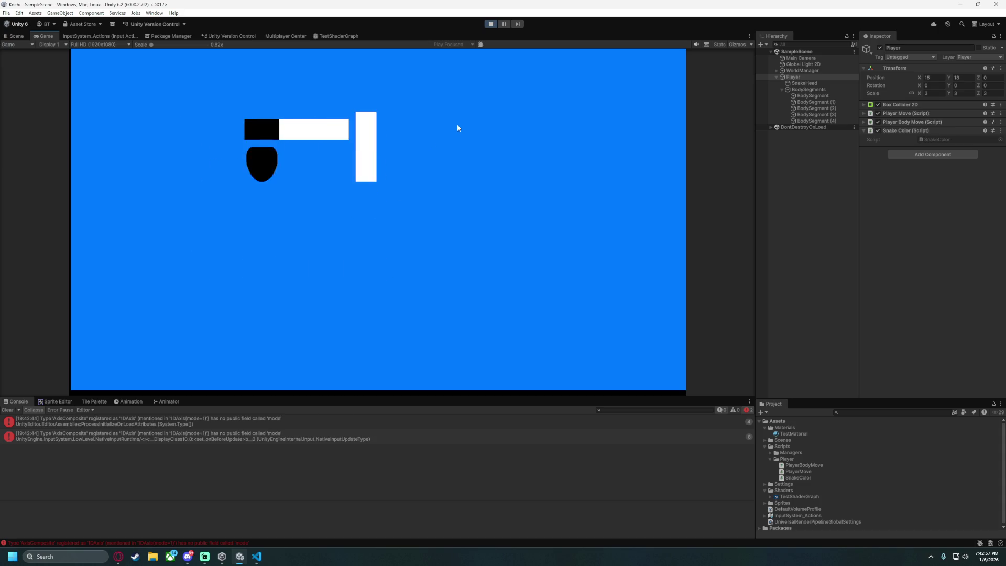
pyautogui.press('d')
pyautogui.press('w')
# Check the BodyPosition material input on BodySegment and BodySegment (1), then stop the game.
pyautogui.click(808, 94)
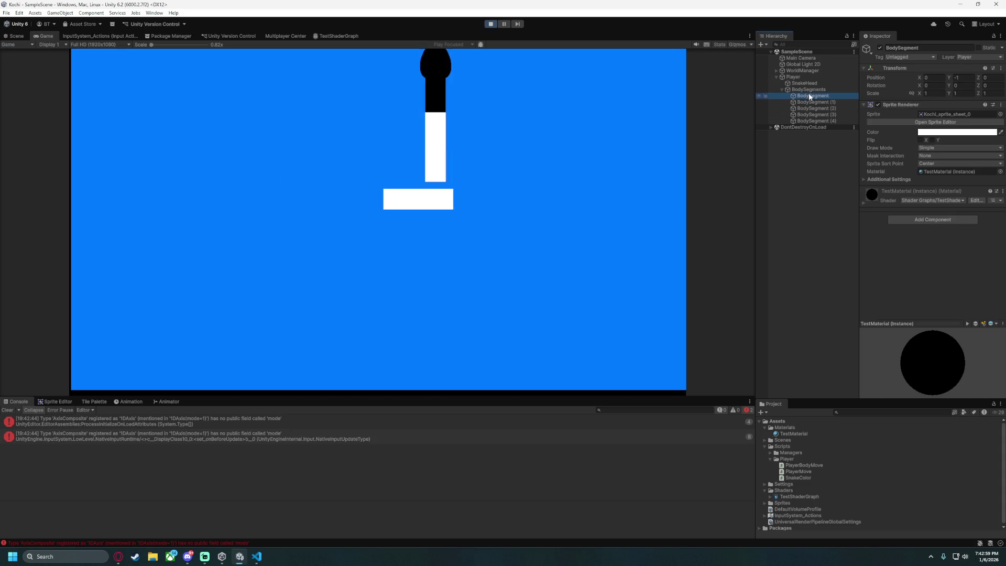
pyautogui.click(863, 203)
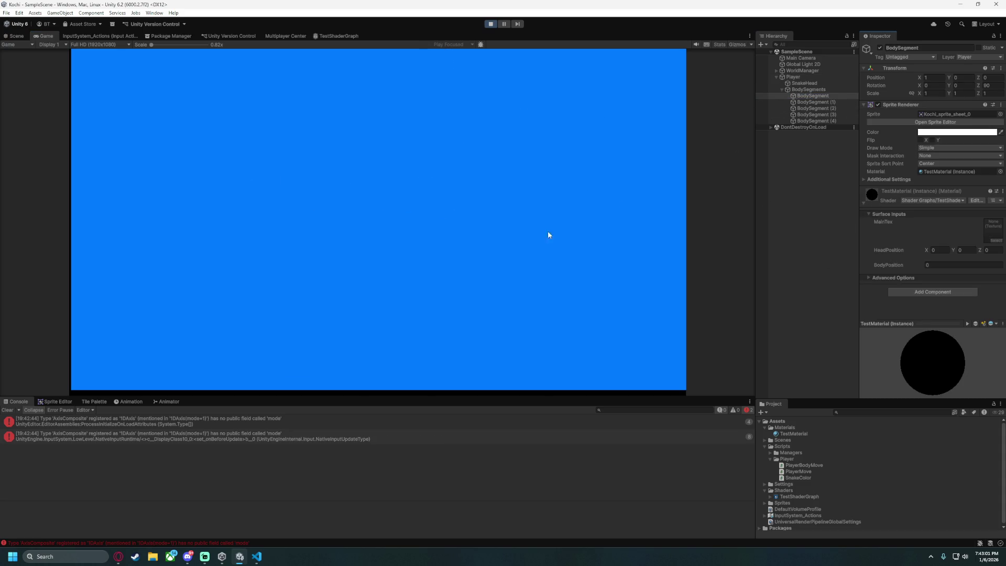
pyautogui.click(819, 101)
pyautogui.press('d')
pyautogui.press('w')
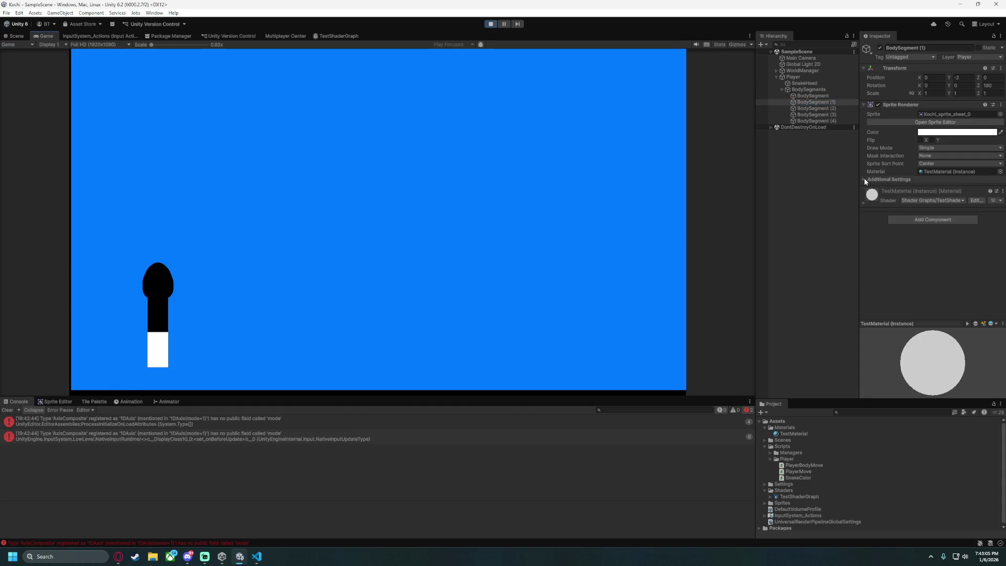
pyautogui.press('d')
pyautogui.click(490, 24)
pyautogui.click(256, 556)
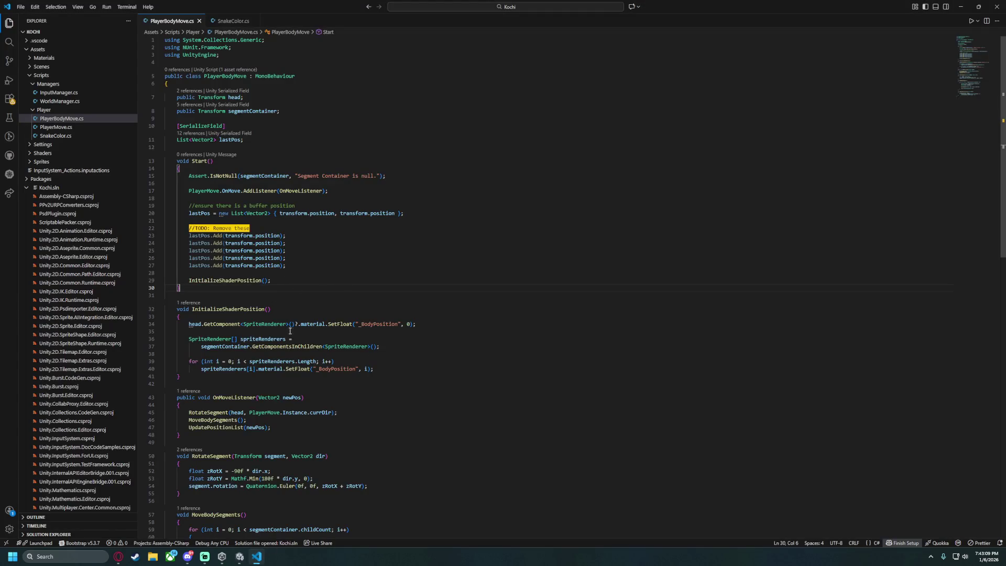
# Change the loop's SetFloat _BodyPosition argument from i to i + 1, then return to Unity.
pyautogui.scroll(-8, 288, 333)
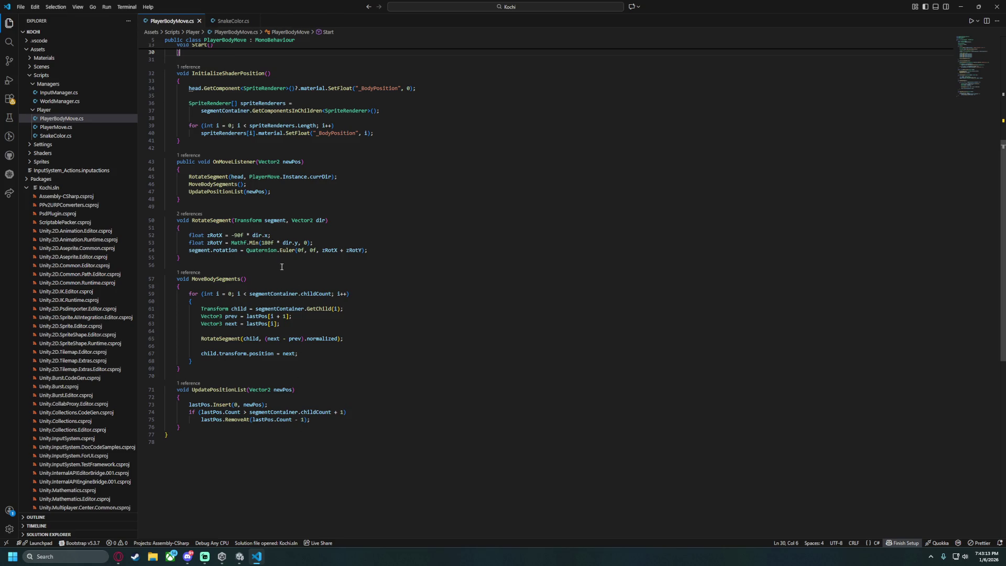
pyautogui.scroll(5, 281, 267)
pyautogui.click(368, 271)
pyautogui.write('+ 1')
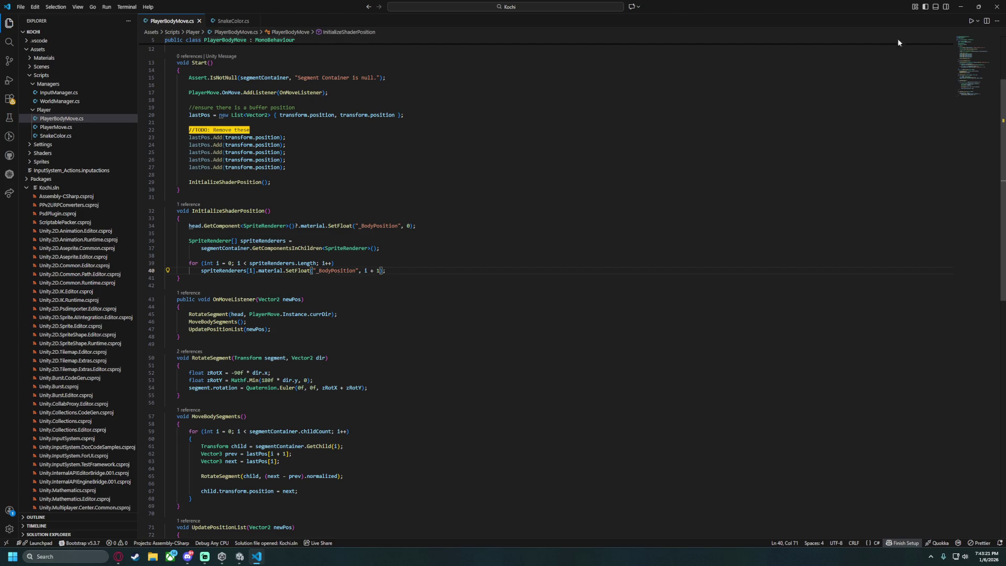
pyautogui.click(244, 559)
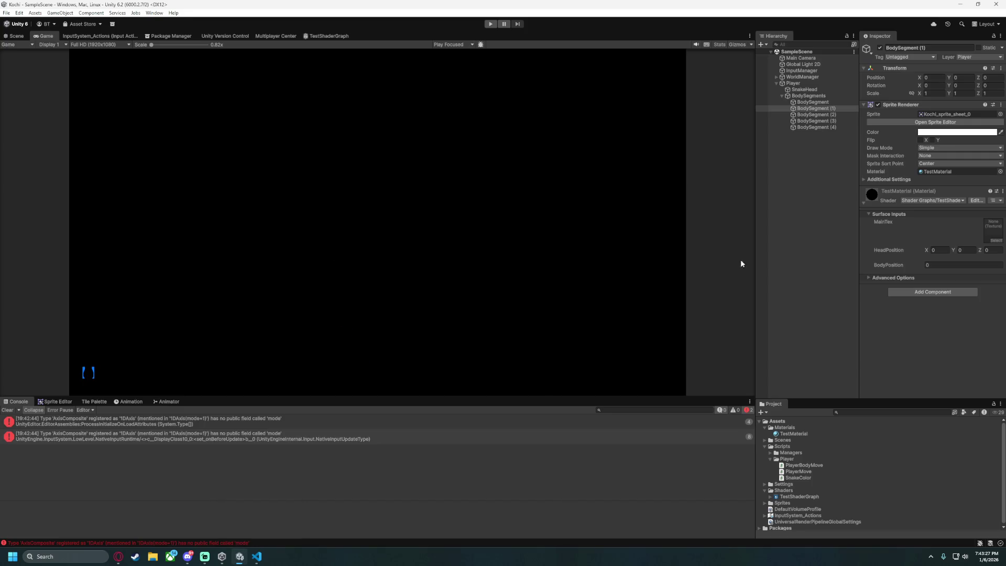
# Play-test the snake with the i + 1 body values, steering it with WASD, then stop.
pyautogui.click(795, 240)
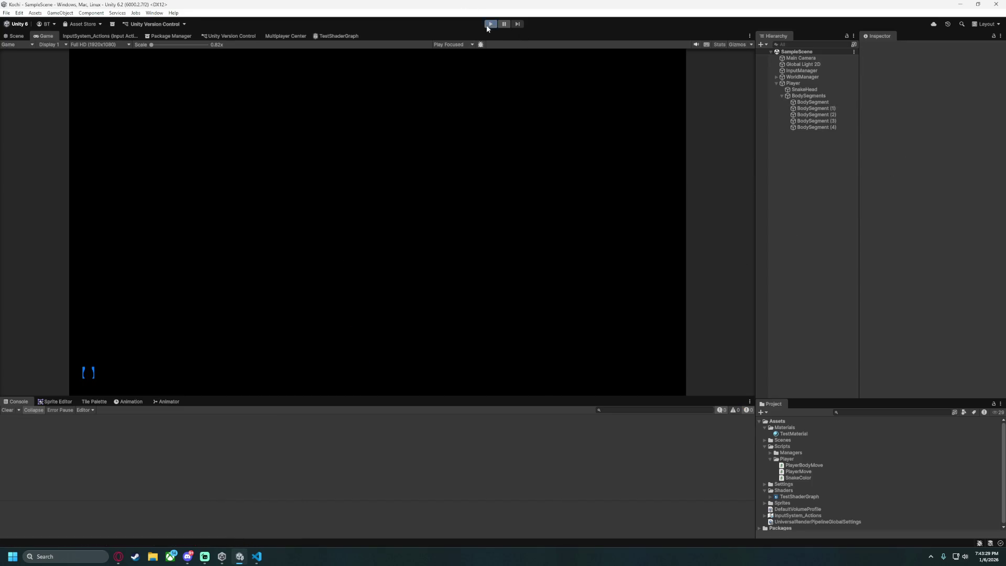
pyautogui.click(489, 25)
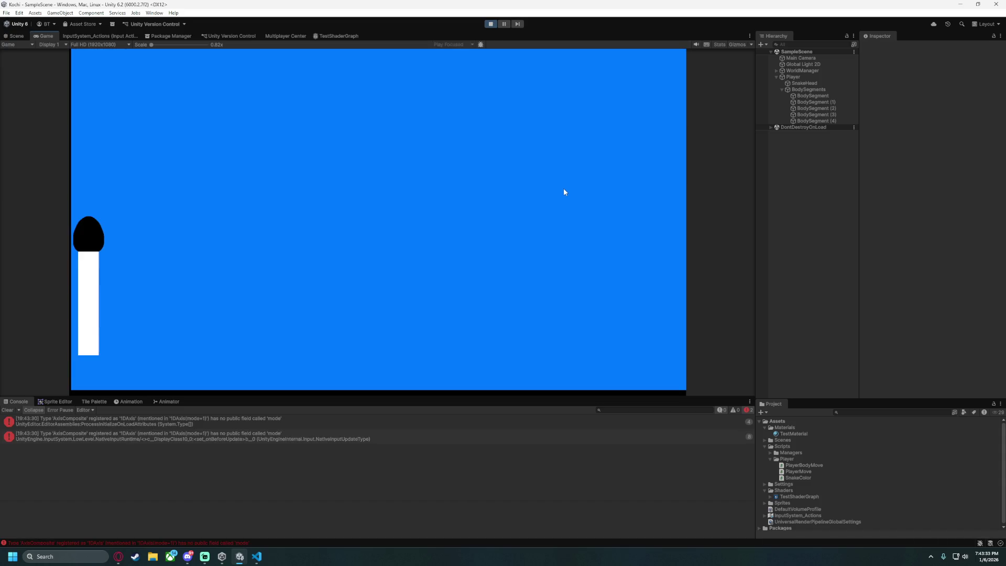
pyautogui.press('d')
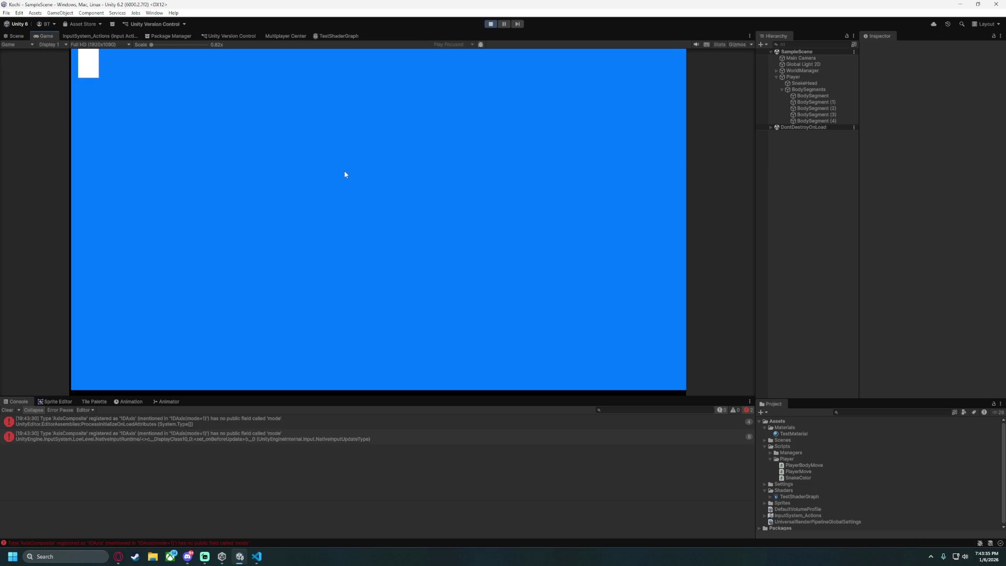
pyautogui.press('d')
pyautogui.press('s')
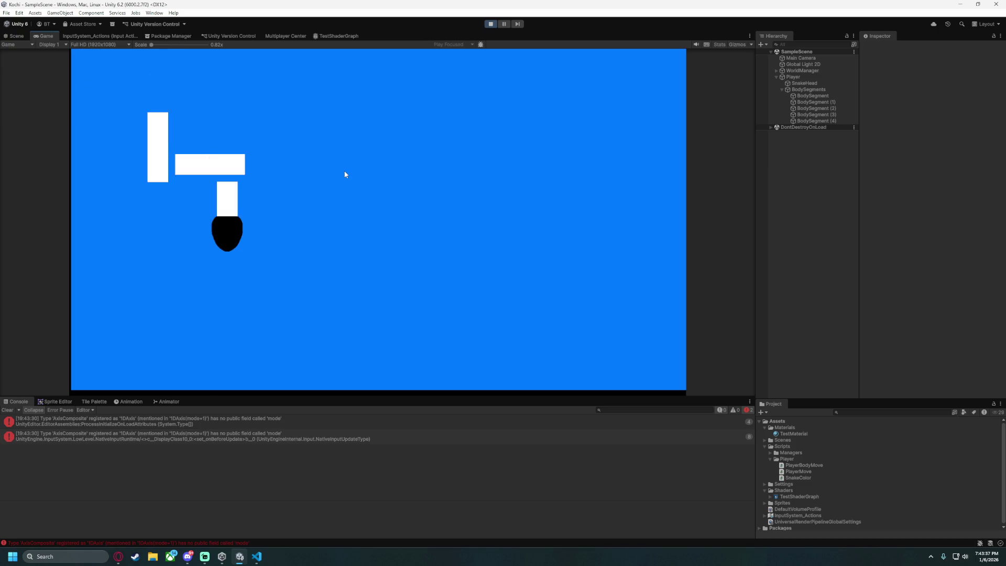
pyautogui.press('d')
pyautogui.press('w')
pyautogui.press('a')
pyautogui.press('s')
pyautogui.press('d')
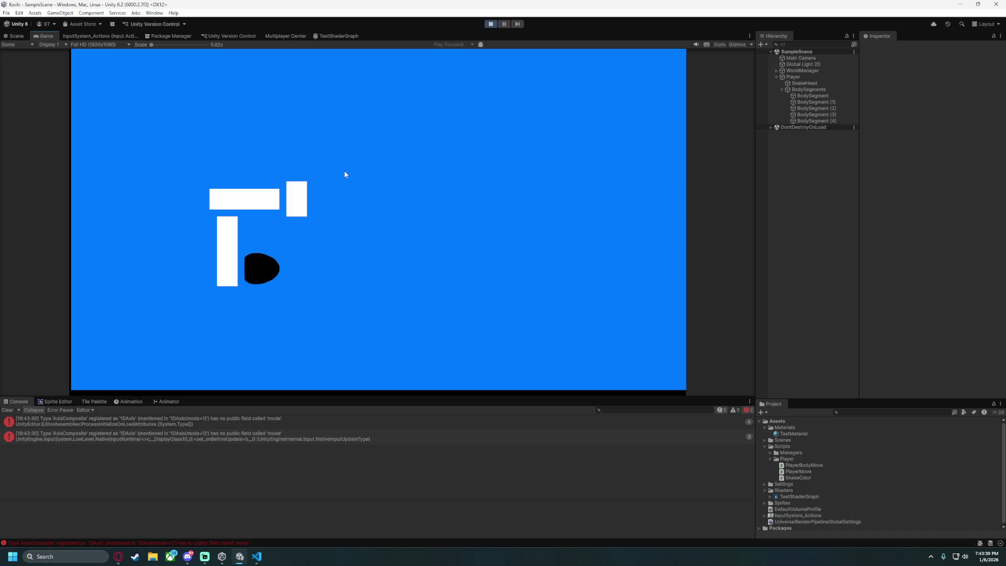
pyautogui.press('w')
pyautogui.press('d')
pyautogui.press('s')
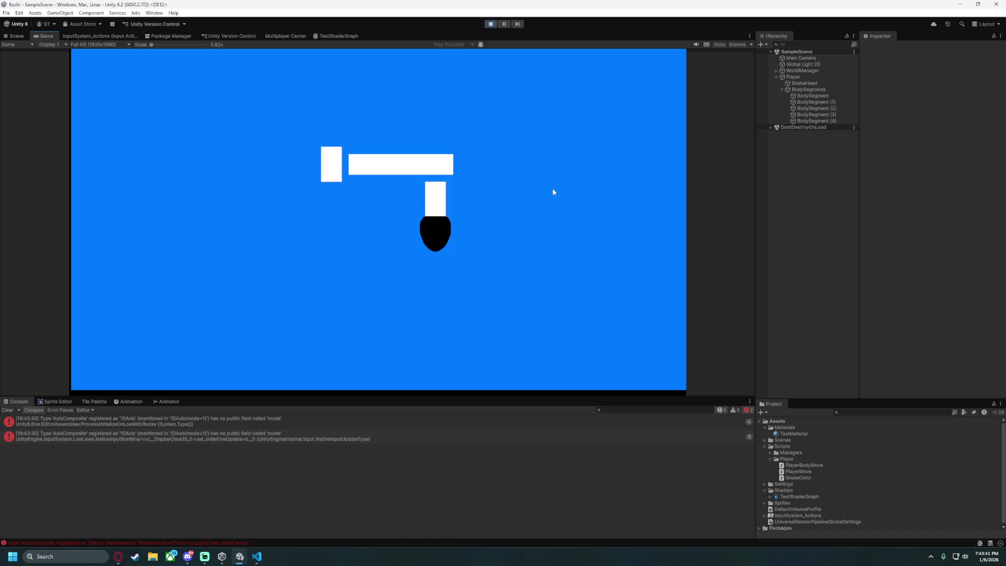
pyautogui.press('a')
pyautogui.press('w')
pyautogui.press('a')
pyautogui.press('s')
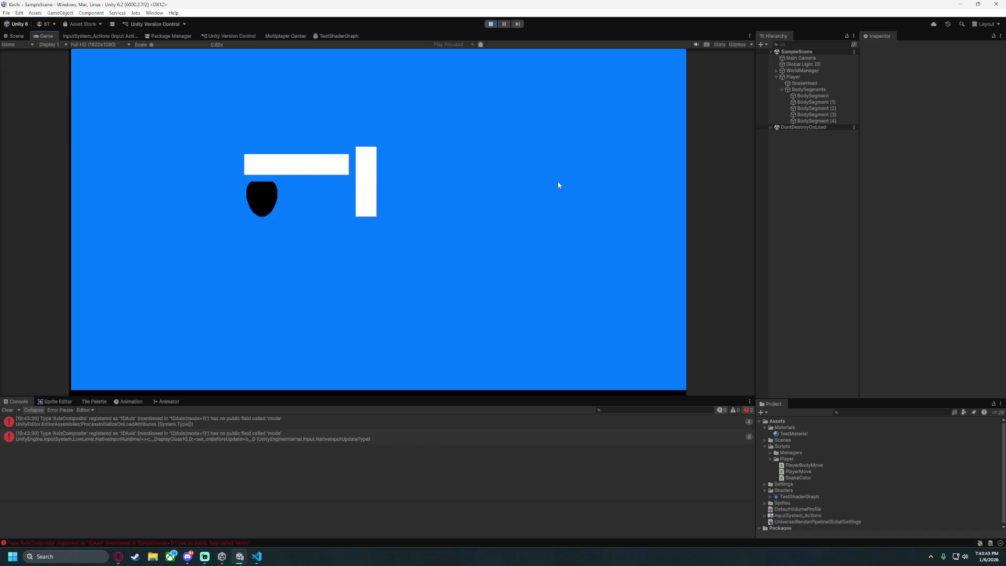
pyautogui.press('d')
pyautogui.press('w')
pyautogui.press('d')
pyautogui.press('s')
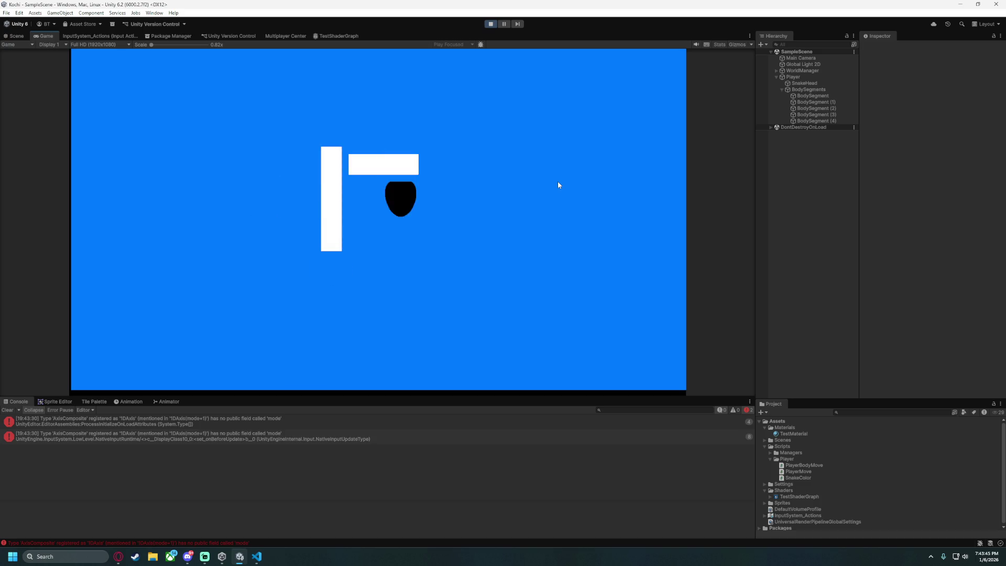
pyautogui.press('a')
pyautogui.press('w')
pyautogui.press('d')
pyautogui.press('s')
pyautogui.click(493, 24)
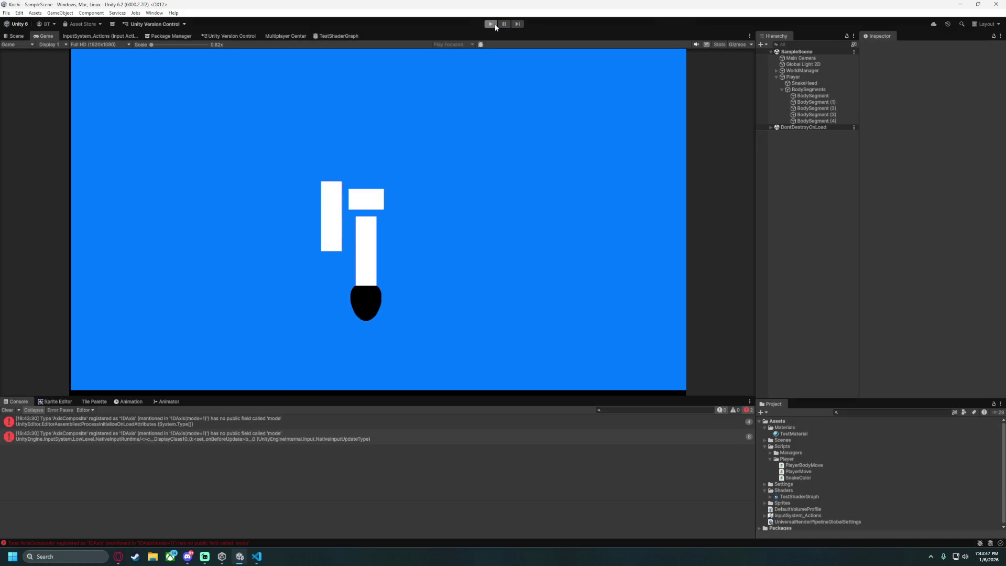
pyautogui.click(262, 557)
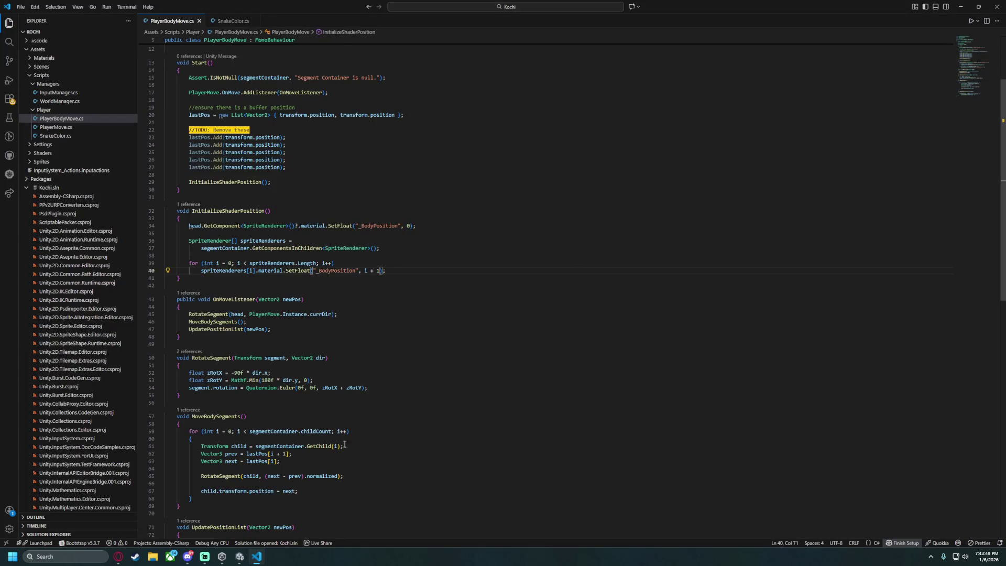
pyautogui.click(235, 560)
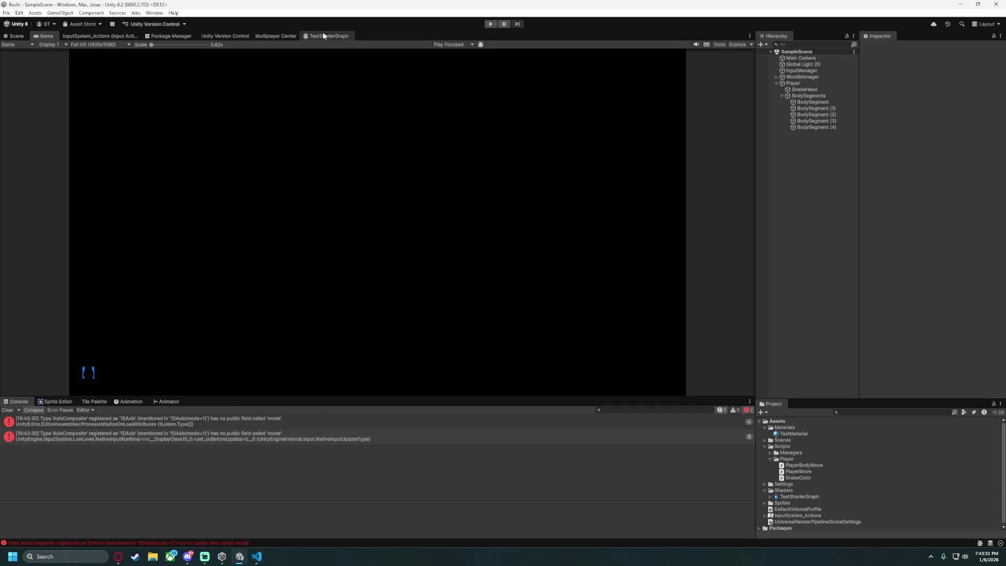
# In TestShaderGraph, delete the Position, Subtract, Split and HeadPosition nodes.
pyautogui.click(323, 36)
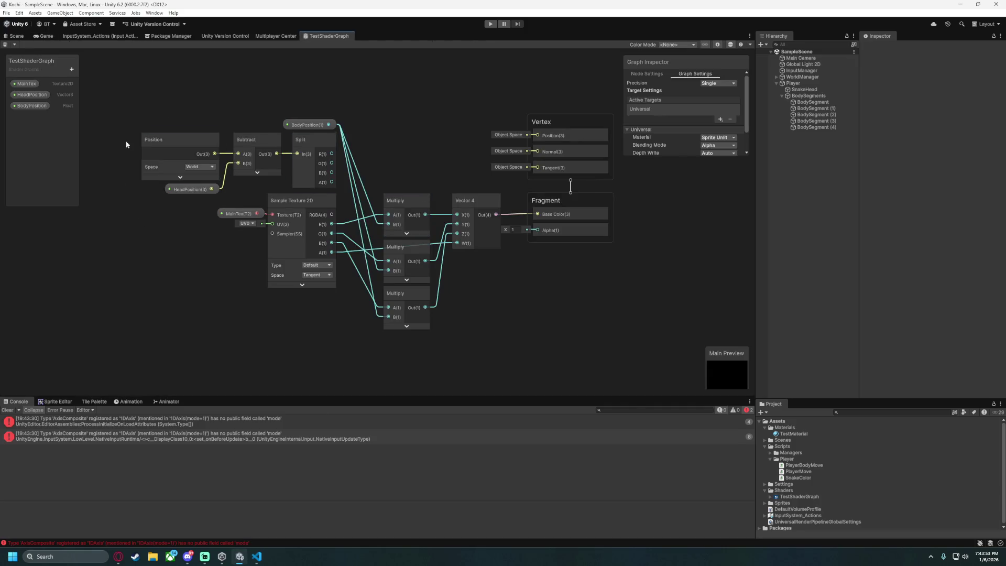
pyautogui.moveTo(318, 192); pyautogui.dragTo(319, 190)
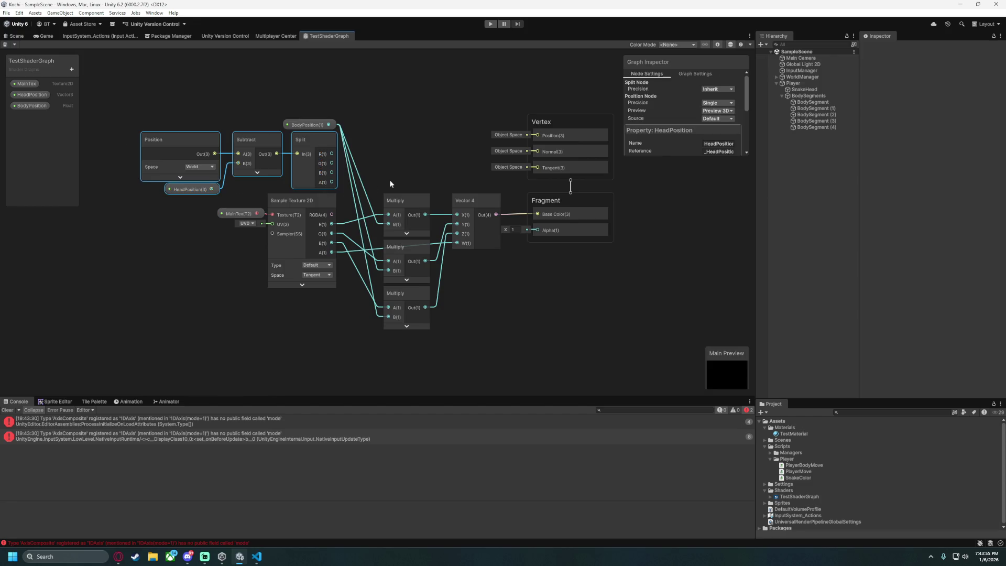
pyautogui.press('Delete')
# Move the BodyPosition node aside and center it in the graph view.
pyautogui.moveTo(302, 128); pyautogui.dragTo(301, 192)
pyautogui.scroll(5, 394, 143)
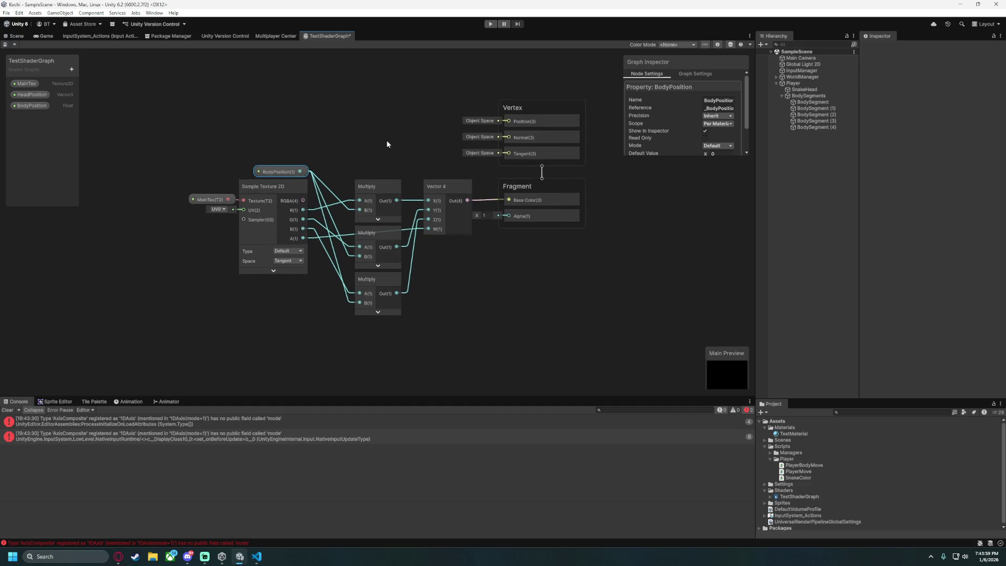
pyautogui.scroll(-2, 352, 144)
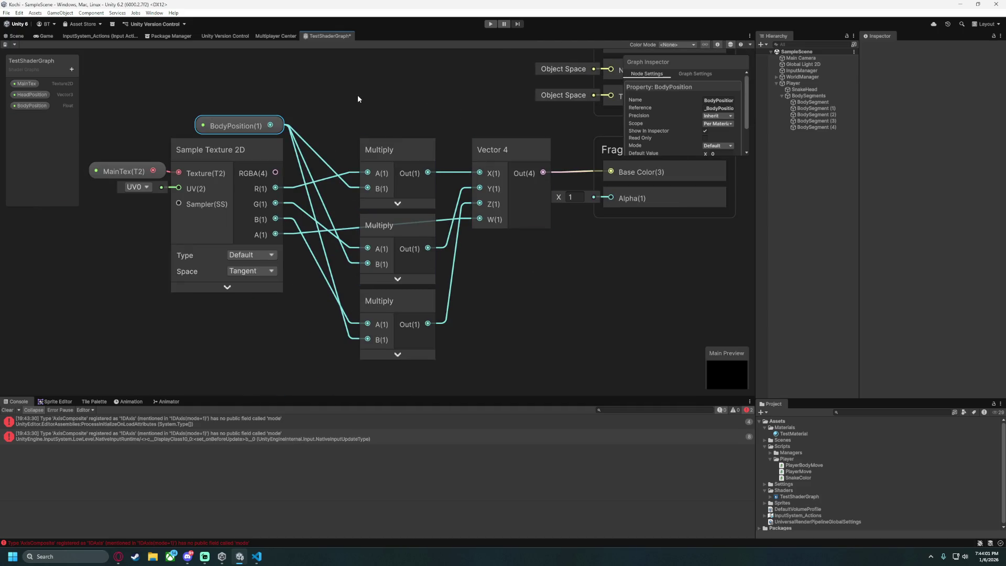
pyautogui.moveTo(286, 99); pyautogui.dragTo(361, 116)
pyautogui.moveTo(312, 141)
pyautogui.mouseDown()
pyautogui.moveTo(389, 214)
pyautogui.moveTo(296, 102)
pyautogui.moveTo(432, 67)
pyautogui.moveTo(363, 98)
pyautogui.moveTo(368, 79)
pyautogui.mouseUp()
pyautogui.click(366, 161)
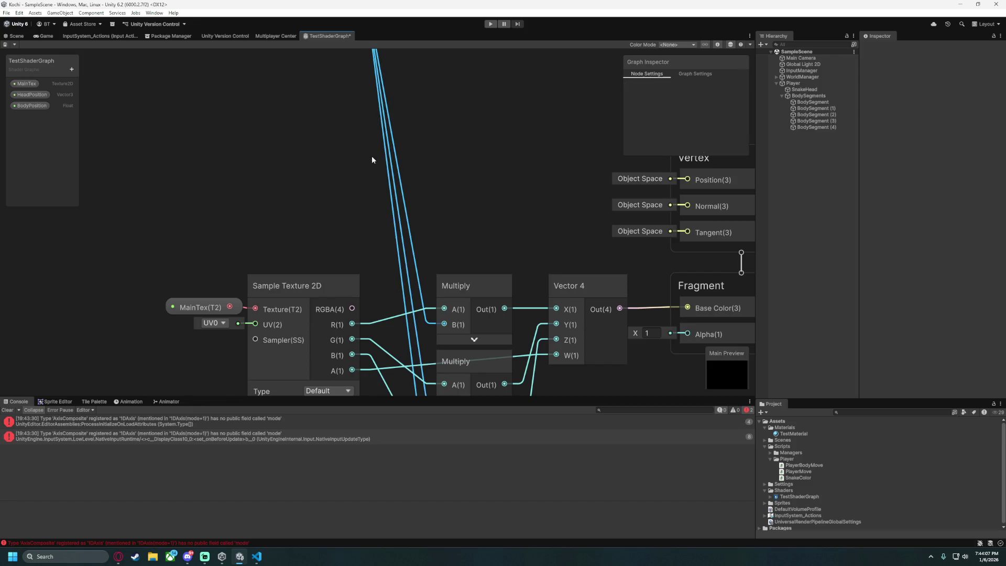
pyautogui.scroll(-5, 346, 145)
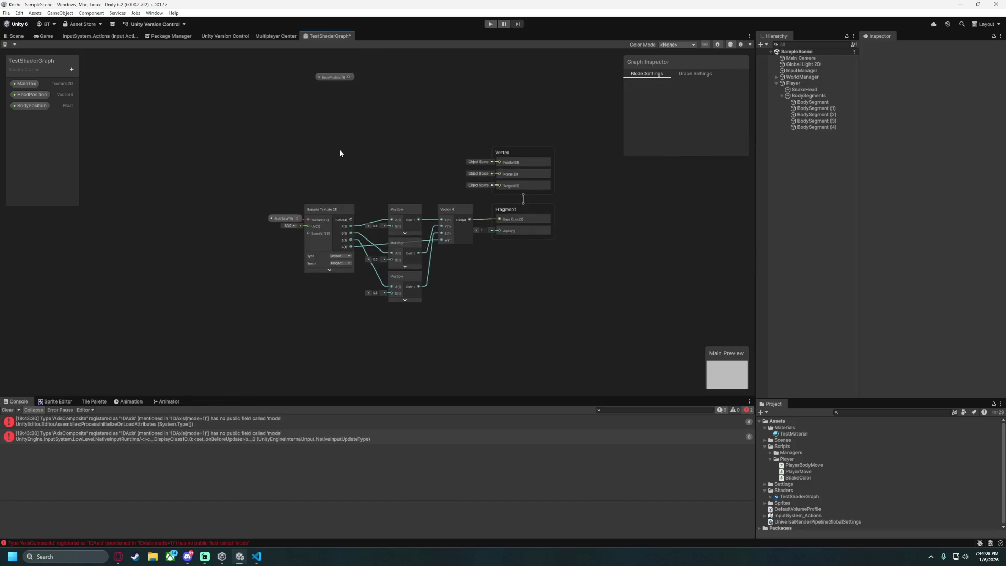
pyautogui.rightClick(330, 172)
# Add a Sample Gradient node through the node search and place it above Sample Texture 2D.
pyautogui.click(378, 175)
pyautogui.write('gra')
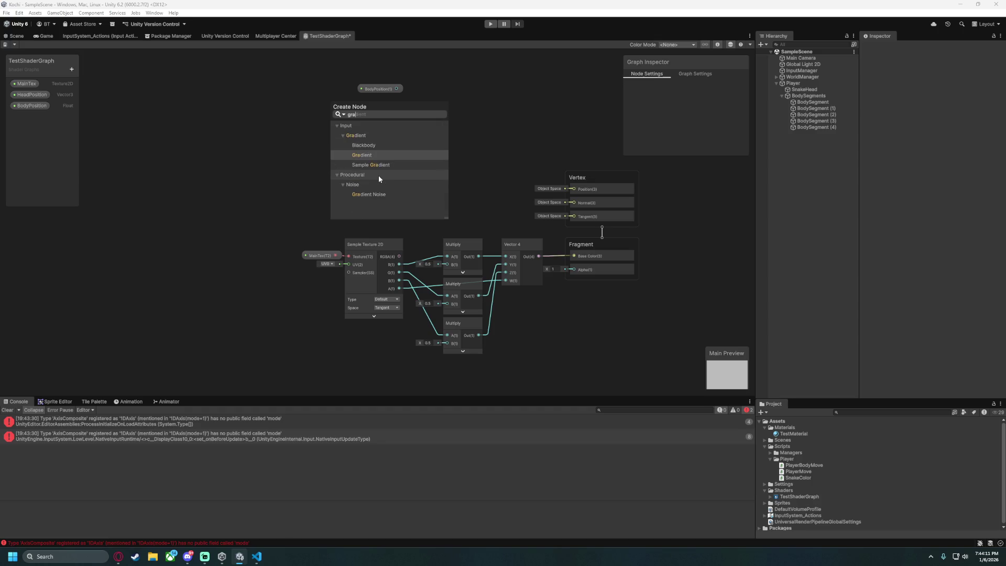
pyautogui.write('dient')
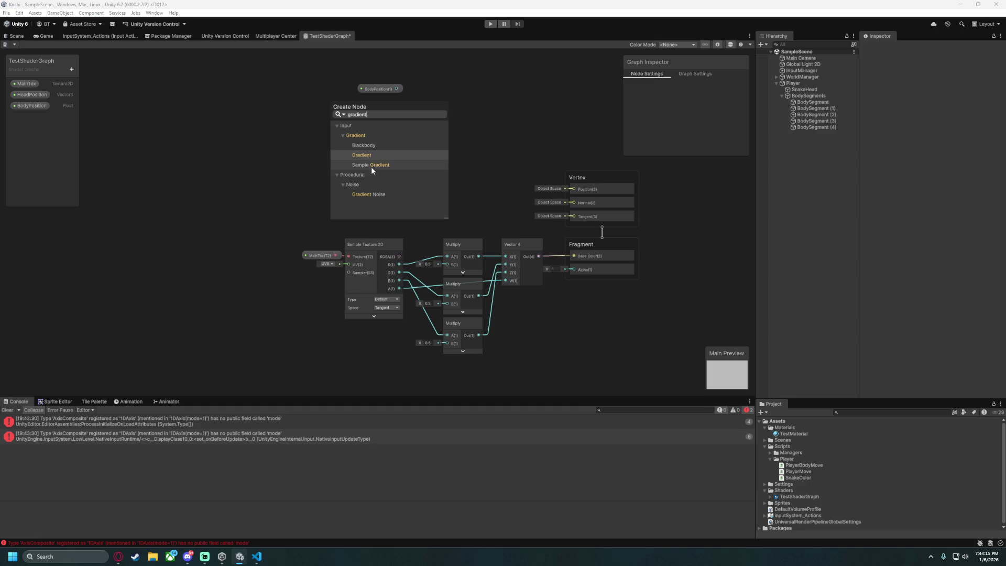
pyautogui.click(373, 165)
pyautogui.moveTo(365, 178)
pyautogui.mouseDown()
pyautogui.moveTo(352, 166)
pyautogui.moveTo(362, 117)
pyautogui.moveTo(361, 135)
pyautogui.moveTo(384, 154)
pyautogui.moveTo(332, 131)
pyautogui.mouseUp()
pyautogui.moveTo(275, 99); pyautogui.dragTo(370, 175)
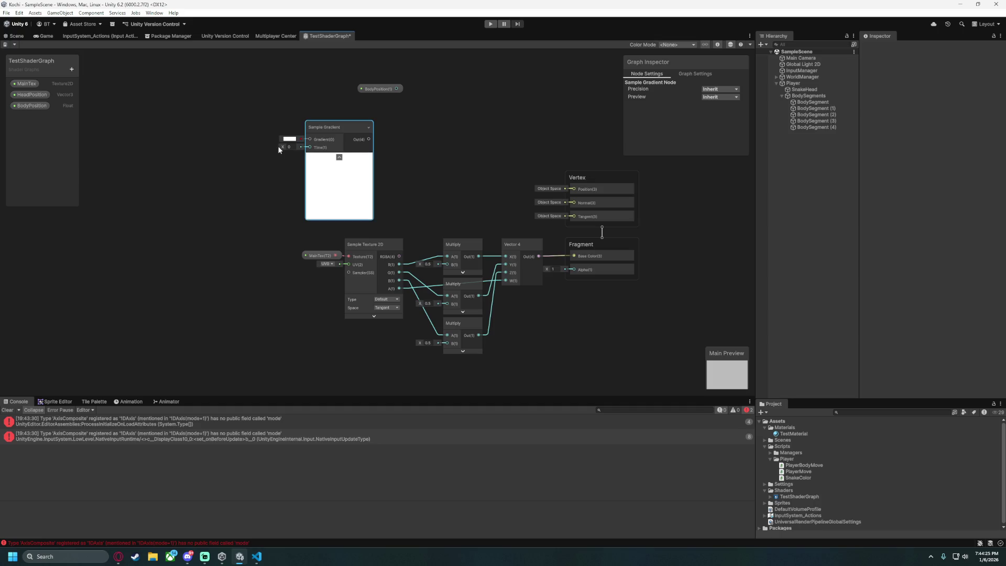
# Set the Sample Gradient node's Time to 0.44 and shift the node left.
pyautogui.moveTo(284, 150); pyautogui.dragTo(431, 151)
pyautogui.moveTo(244, 150); pyautogui.dragTo(302, 151)
pyautogui.scroll(5, 252, 59)
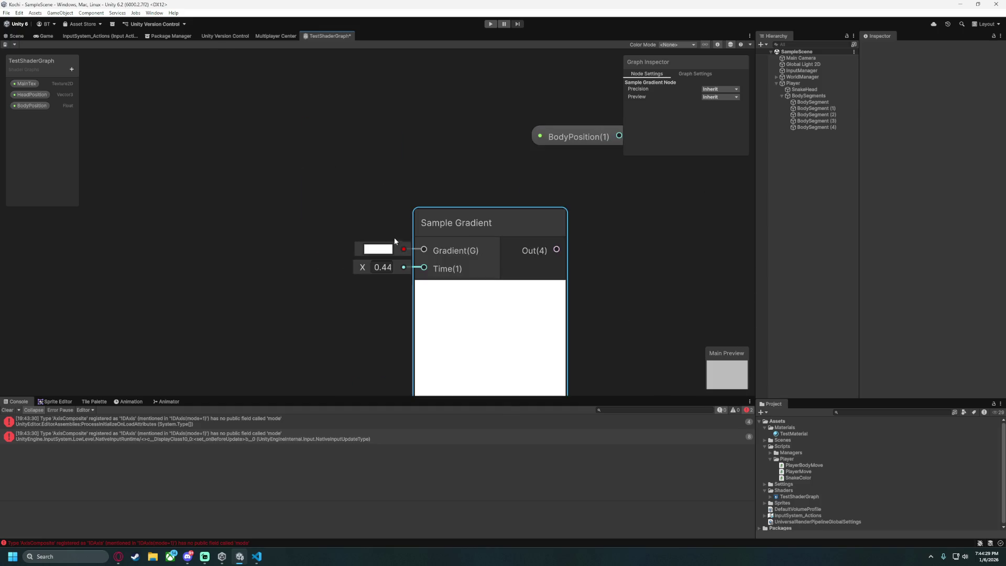
pyautogui.click(378, 249)
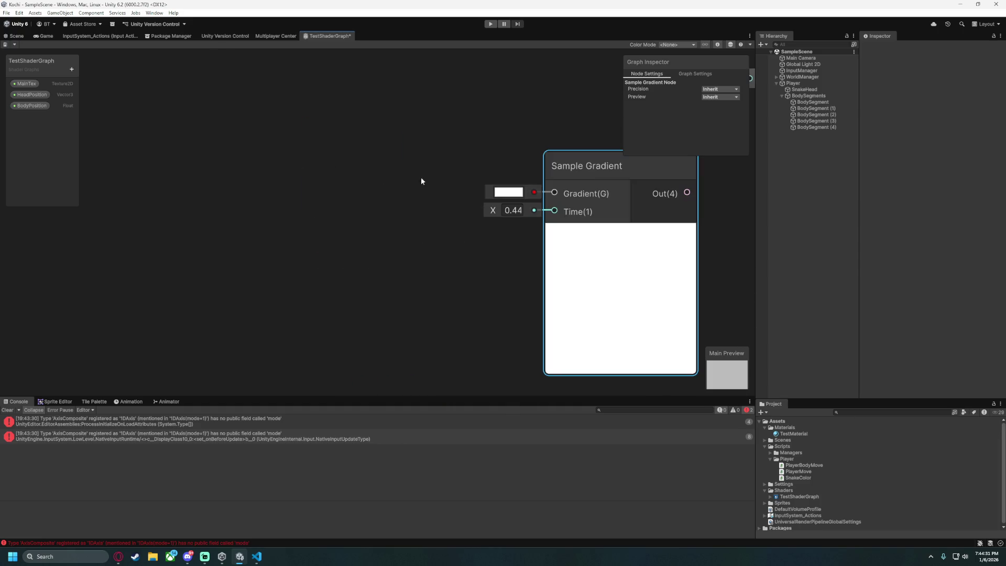
pyautogui.scroll(-5, 428, 159)
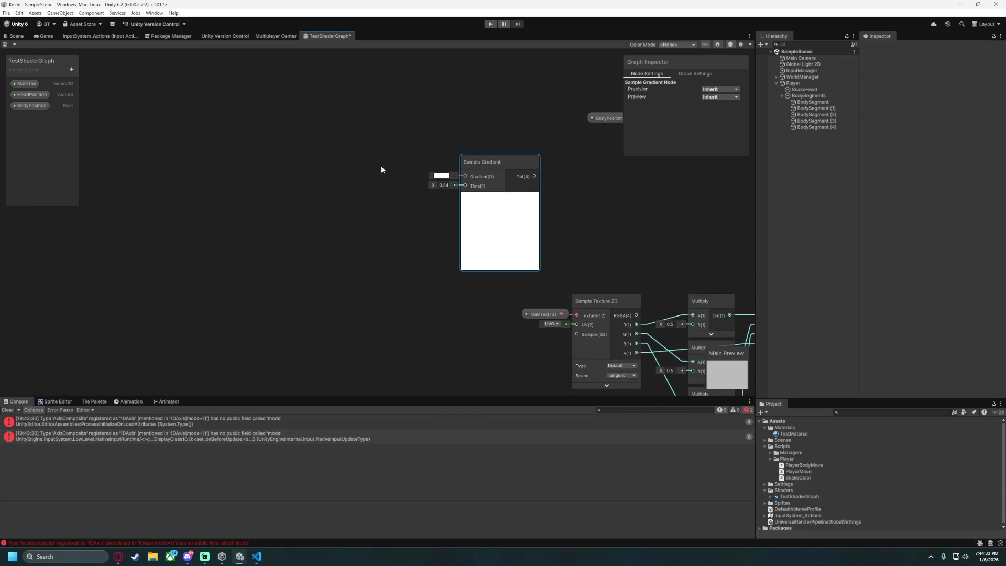
pyautogui.scroll(-3, 427, 164)
pyautogui.scroll(5, 432, 166)
pyautogui.moveTo(432, 166); pyautogui.dragTo(381, 164)
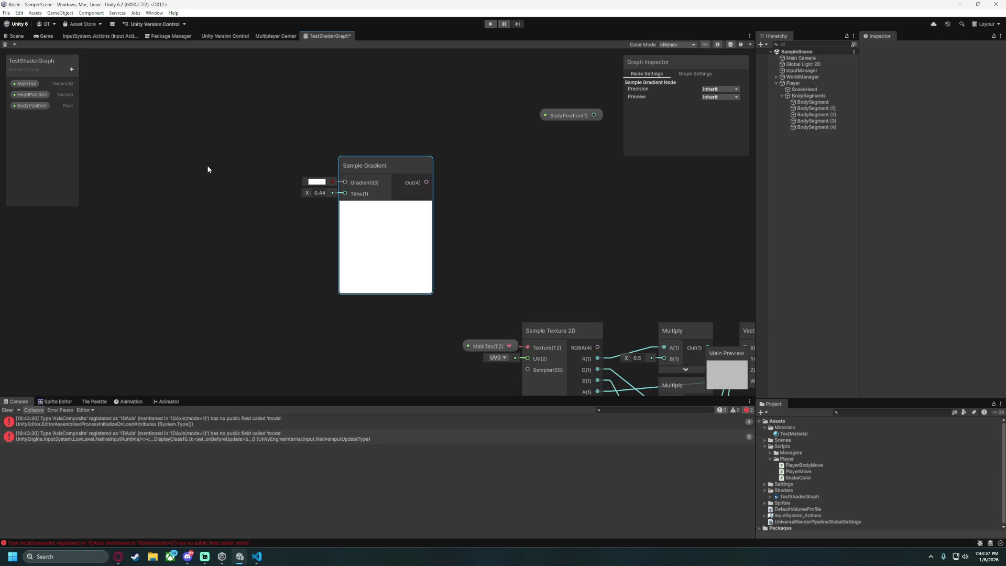
# Create a new Gradient blackboard property named InGradient.
pyautogui.rightClick(181, 198)
pyautogui.click(28, 108)
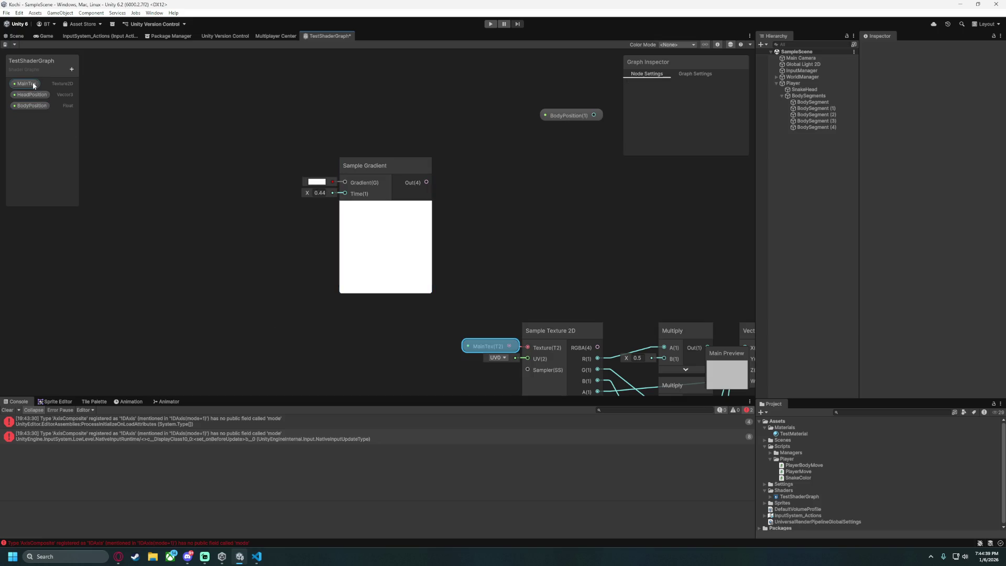
pyautogui.click(72, 69)
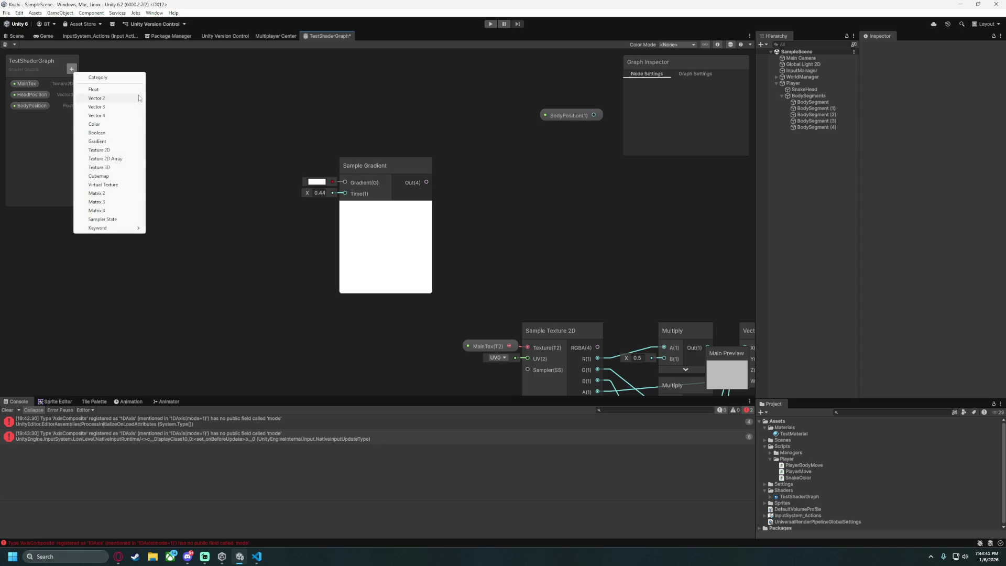
pyautogui.click(97, 141)
pyautogui.write('In')
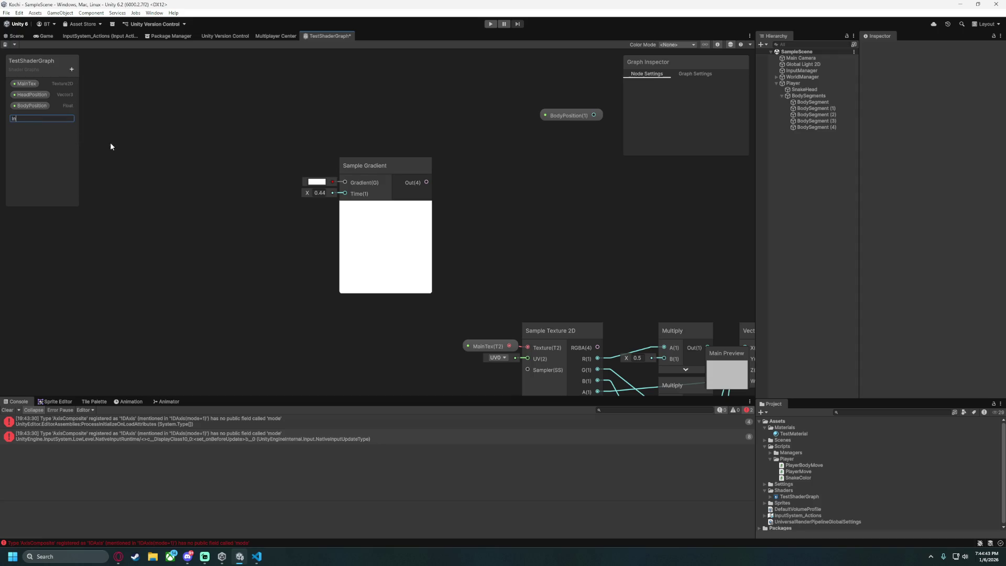
pyautogui.write('Gradient')
pyautogui.press('Return')
# Wire InGradient into Sample Gradient's Gradient input and BodyPosition into its Time input.
pyautogui.moveTo(23, 120)
pyautogui.mouseDown()
pyautogui.moveTo(214, 194)
pyautogui.moveTo(269, 181)
pyautogui.mouseUp()
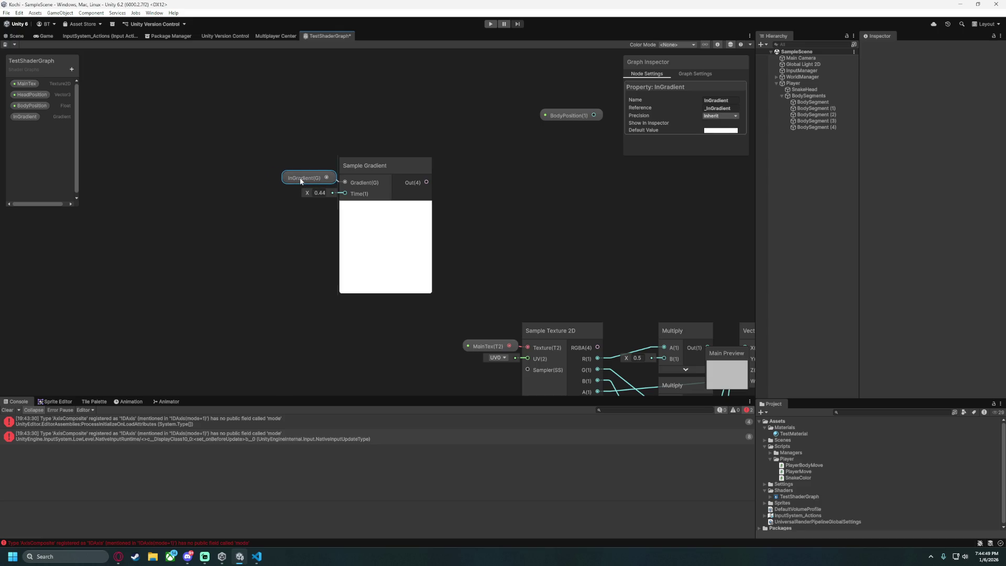
pyautogui.scroll(1, 575, 199)
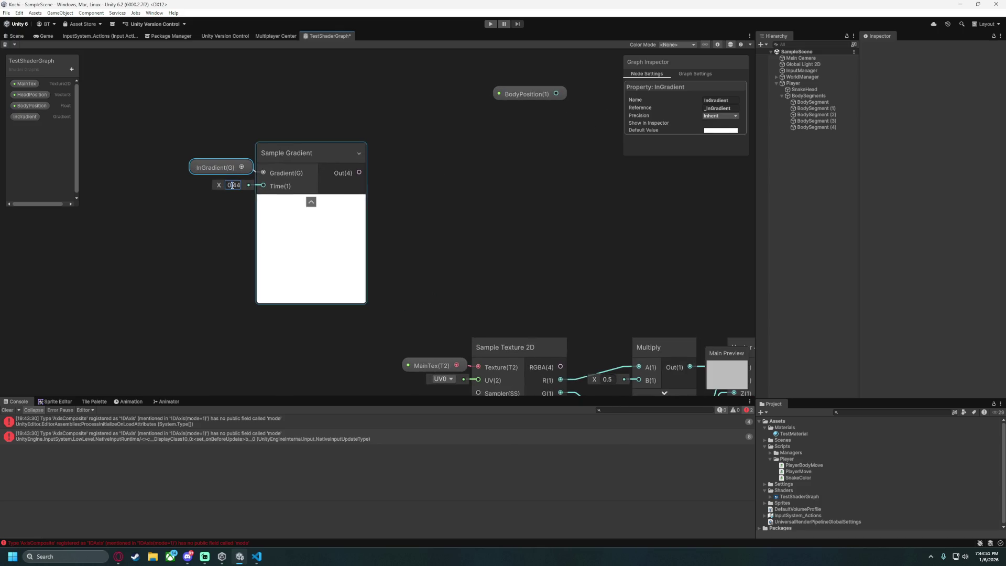
pyautogui.moveTo(526, 94)
pyautogui.mouseDown()
pyautogui.moveTo(199, 186)
pyautogui.moveTo(263, 187)
pyautogui.mouseUp()
pyautogui.moveTo(176, 131); pyautogui.dragTo(347, 243)
pyautogui.moveTo(316, 153)
pyautogui.mouseDown()
pyautogui.moveTo(453, 154)
pyautogui.moveTo(517, 178)
pyautogui.moveTo(529, 280)
pyautogui.mouseUp()
pyautogui.click(510, 225)
# Reposition the gradient nodes and add a Split node fed by Sample Gradient's output.
pyautogui.scroll(-3, 445, 117)
pyautogui.moveTo(265, 118); pyautogui.dragTo(438, 207)
pyautogui.moveTo(391, 162)
pyautogui.mouseDown()
pyautogui.moveTo(193, 124)
pyautogui.moveTo(317, 132)
pyautogui.moveTo(260, 127)
pyautogui.mouseUp()
pyautogui.write('split')
pyautogui.press('Return')
pyautogui.moveTo(260, 127); pyautogui.dragTo(258, 127)
# Place Split beside Sample Gradient and move the gradient group next to the Multiply nodes.
pyautogui.moveTo(107, 95); pyautogui.dragTo(158, 167)
pyautogui.moveTo(151, 155); pyautogui.dragTo(137, 193)
pyautogui.moveTo(250, 118); pyautogui.dragTo(243, 163)
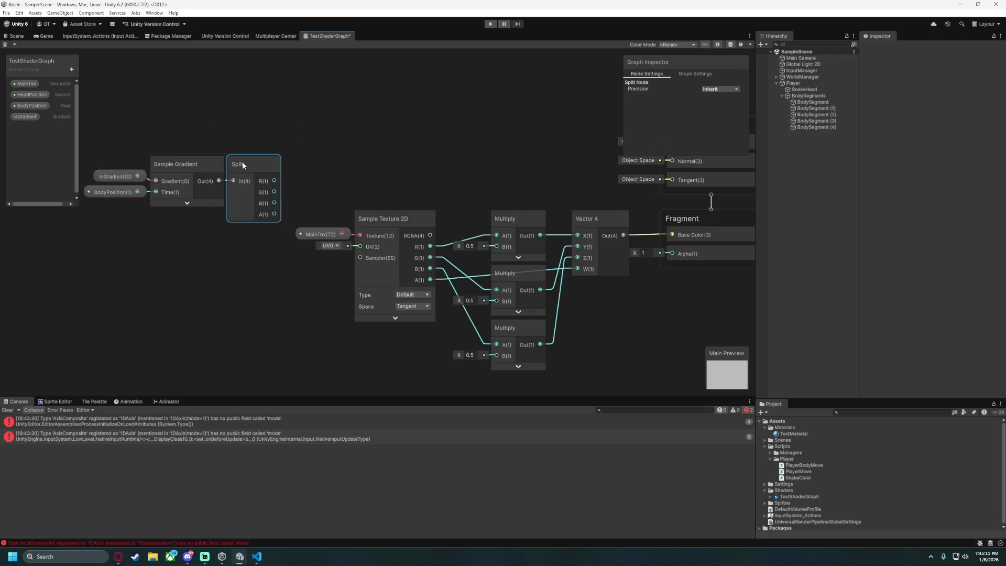
pyautogui.moveTo(90, 137); pyautogui.dragTo(281, 247)
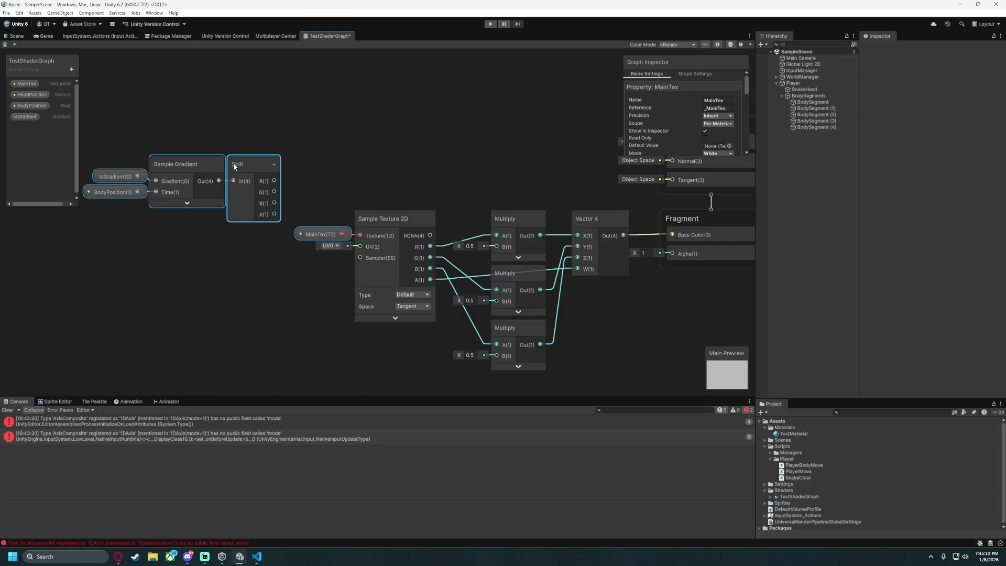
pyautogui.moveTo(93, 131)
pyautogui.mouseDown()
pyautogui.moveTo(247, 185)
pyautogui.moveTo(281, 124)
pyautogui.moveTo(382, 144)
pyautogui.moveTo(497, 246)
pyautogui.mouseUp()
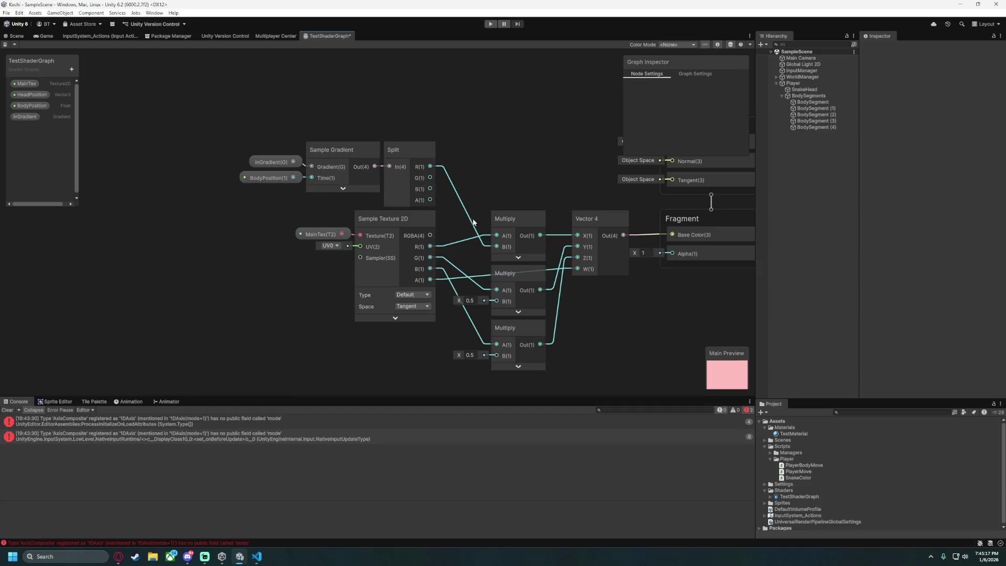
# Connect Split R, G and B to the three Multiply nodes' B inputs and save the graph.
pyautogui.moveTo(430, 178)
pyautogui.mouseDown()
pyautogui.moveTo(492, 253)
pyautogui.moveTo(496, 300)
pyautogui.mouseUp()
pyautogui.moveTo(430, 189)
pyautogui.mouseDown()
pyautogui.moveTo(496, 356)
pyautogui.moveTo(496, 331)
pyautogui.mouseUp()
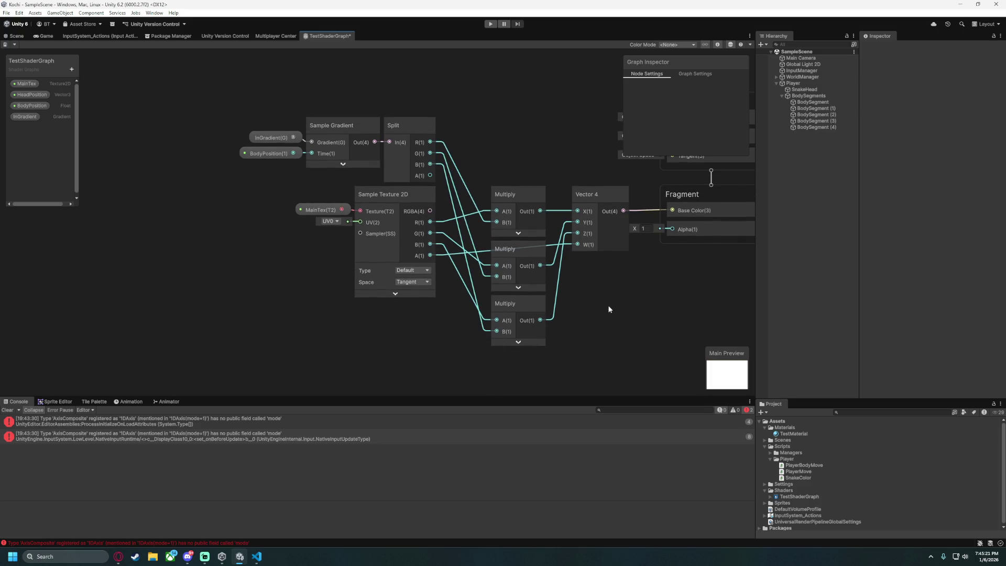
pyautogui.moveTo(607, 310); pyautogui.dragTo(451, 303)
pyautogui.moveTo(185, 198); pyautogui.dragTo(284, 200)
pyautogui.hotkey('ctrl', 's')
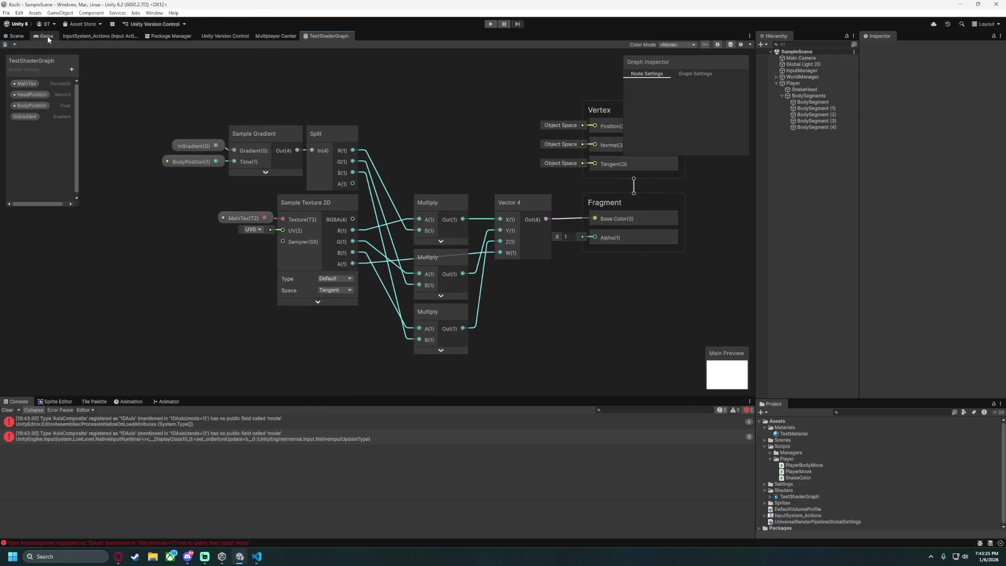
pyautogui.click(47, 36)
pyautogui.click(797, 434)
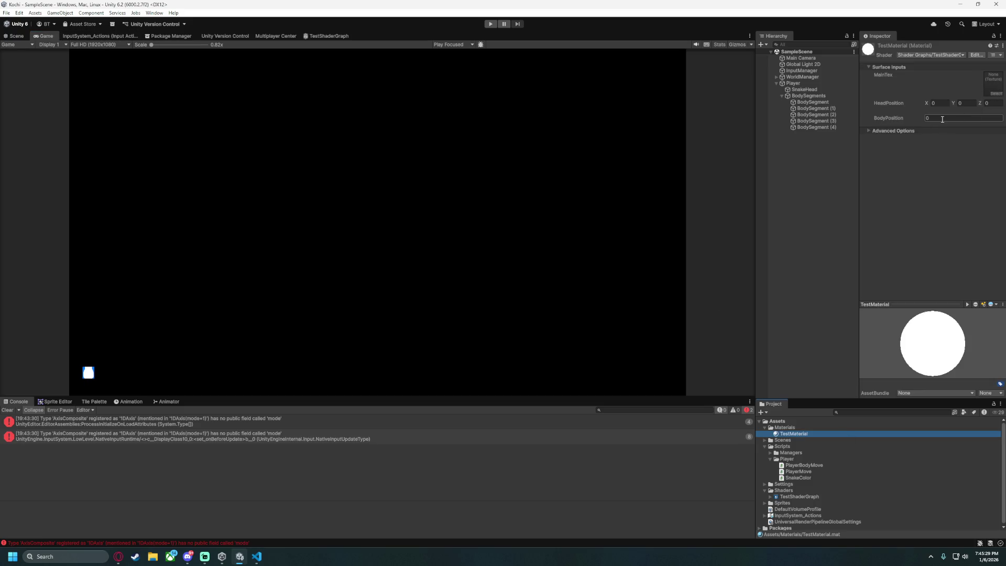
pyautogui.click(868, 131)
pyautogui.click(868, 132)
pyautogui.click(329, 36)
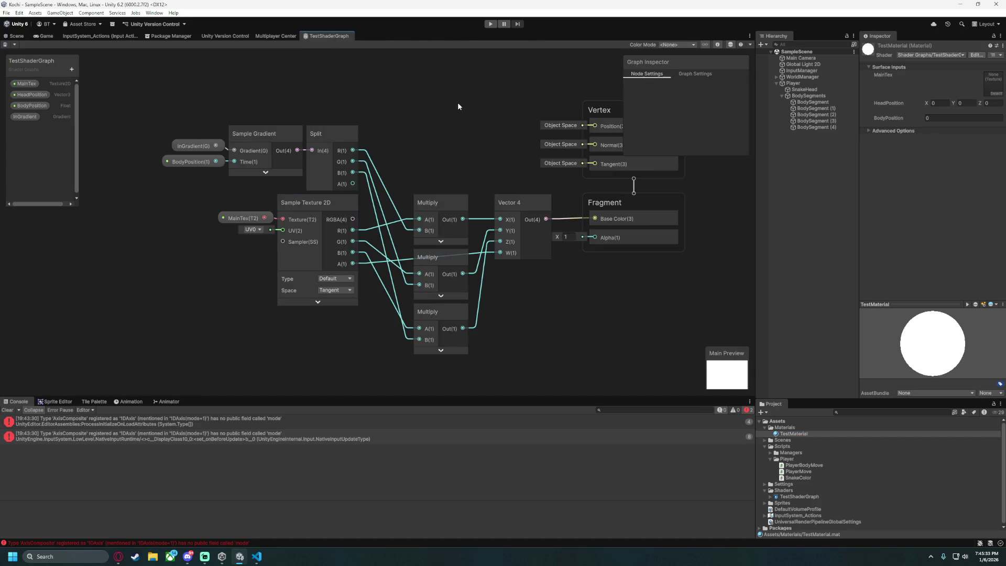
pyautogui.click(24, 117)
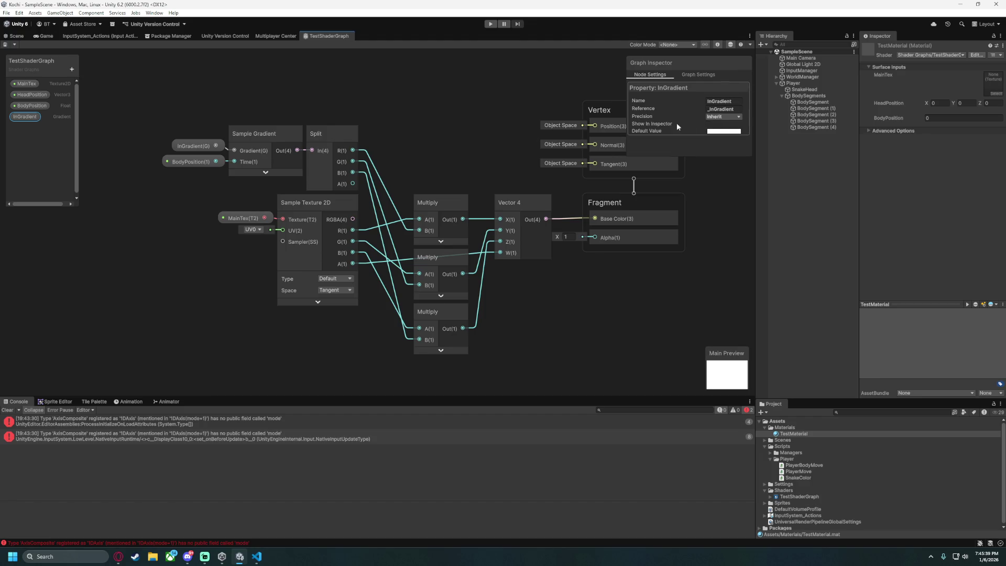
pyautogui.moveTo(614, 95); pyautogui.dragTo(471, 94)
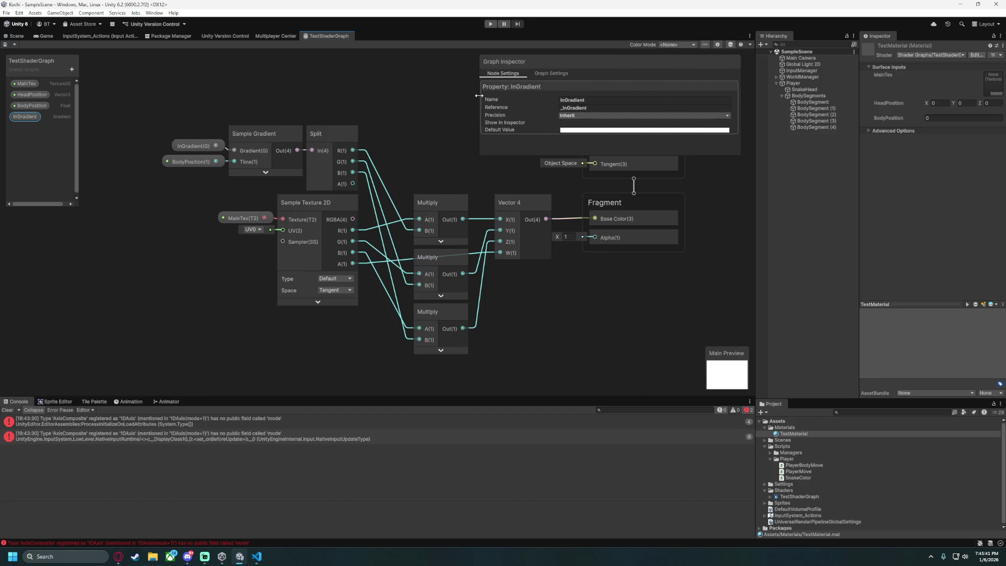
pyautogui.click(593, 116)
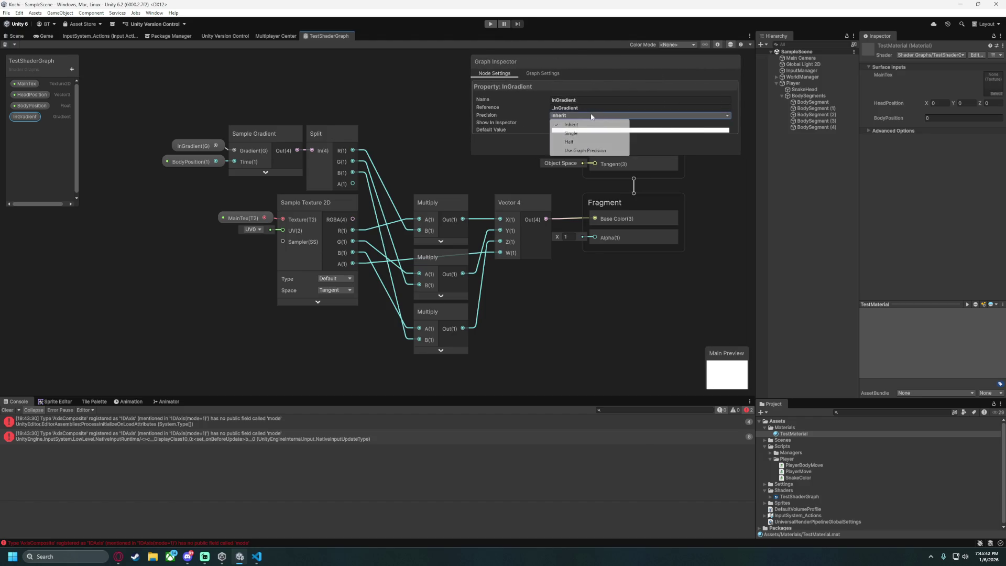
pyautogui.click(562, 115)
pyautogui.click(562, 116)
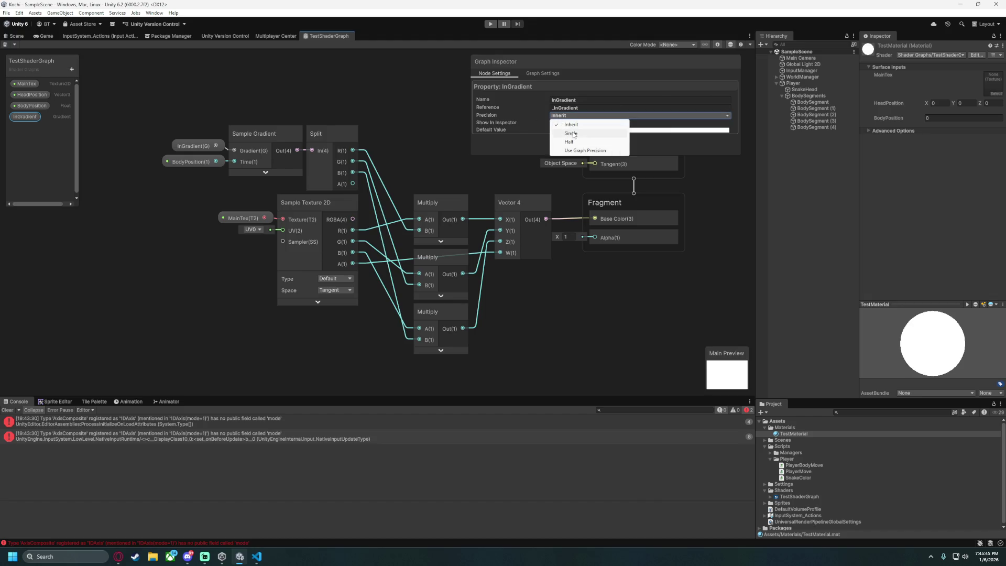
pyautogui.click(571, 133)
pyautogui.click(568, 116)
pyautogui.click(568, 115)
pyautogui.click(567, 115)
pyautogui.click(571, 125)
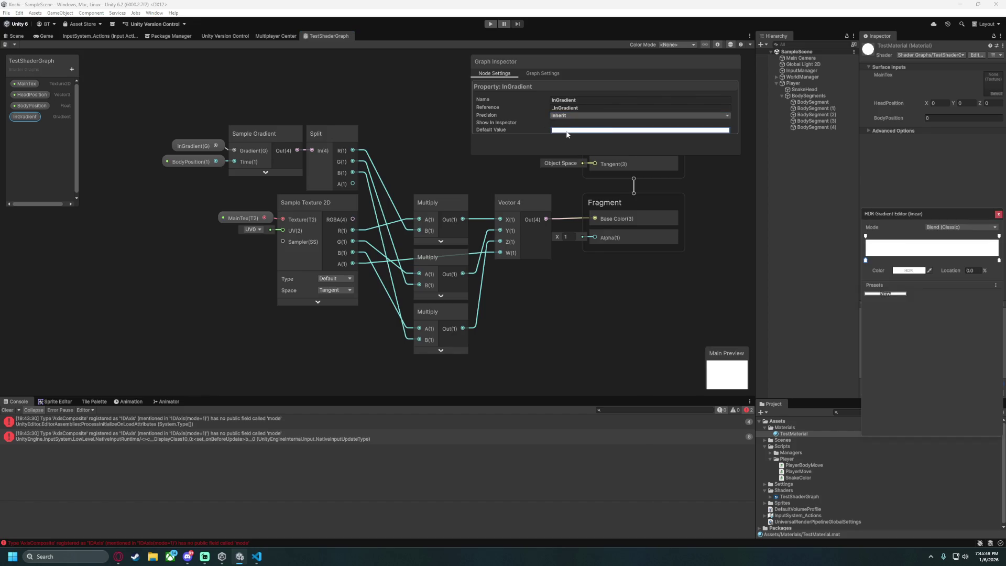
pyautogui.click(568, 130)
pyautogui.moveTo(674, 215); pyautogui.dragTo(532, 178)
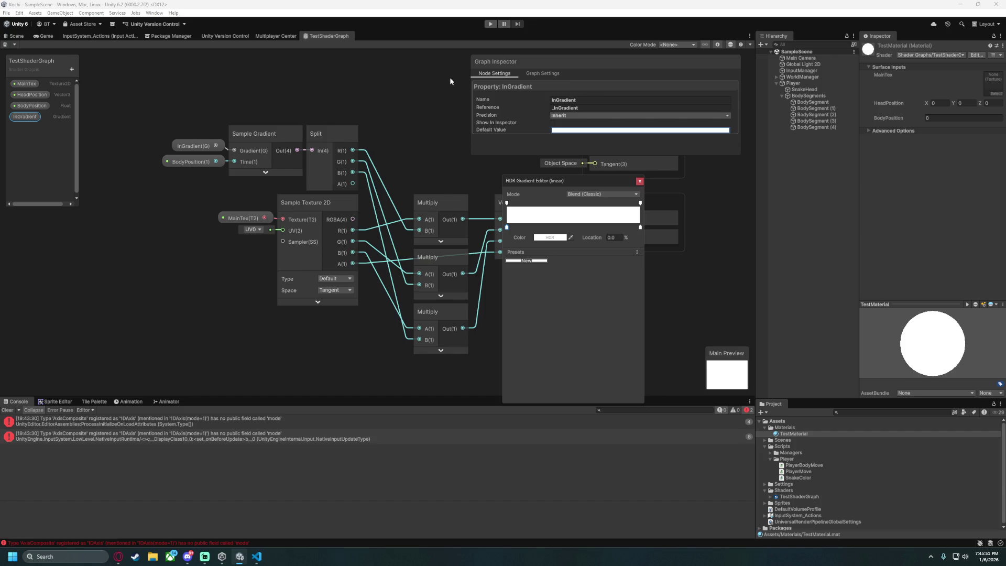
pyautogui.moveTo(471, 77); pyautogui.dragTo(535, 78)
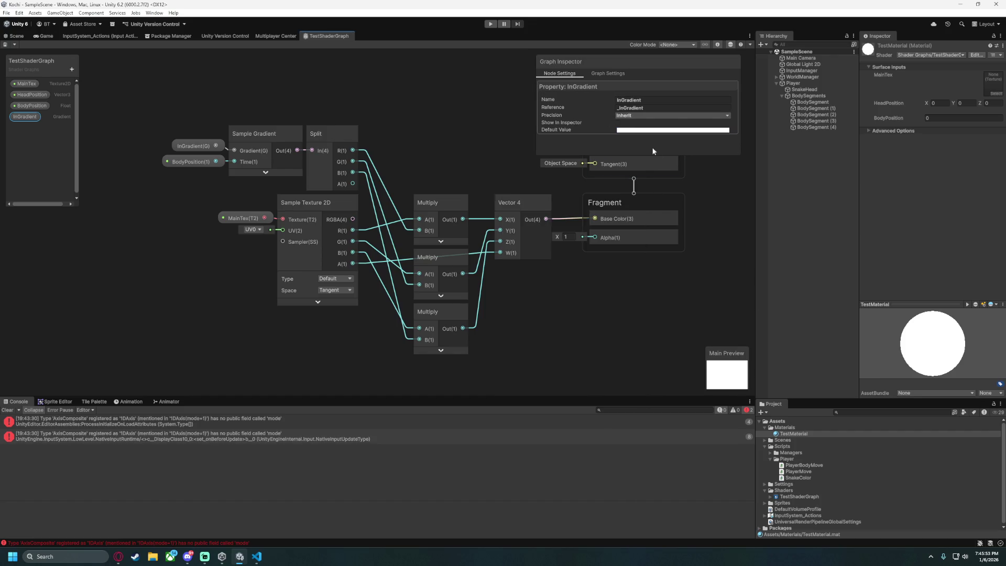
pyautogui.click(650, 130)
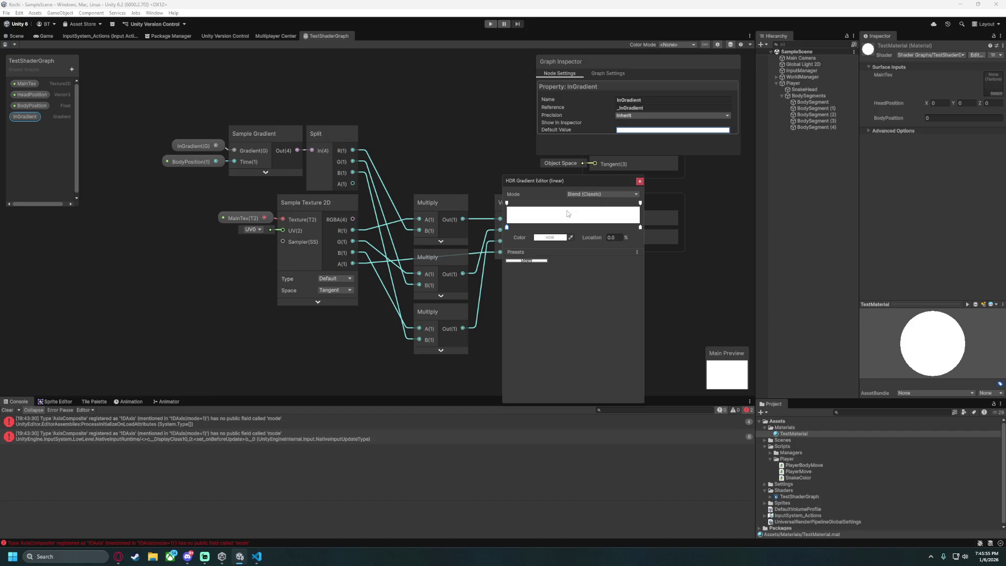
pyautogui.click(592, 194)
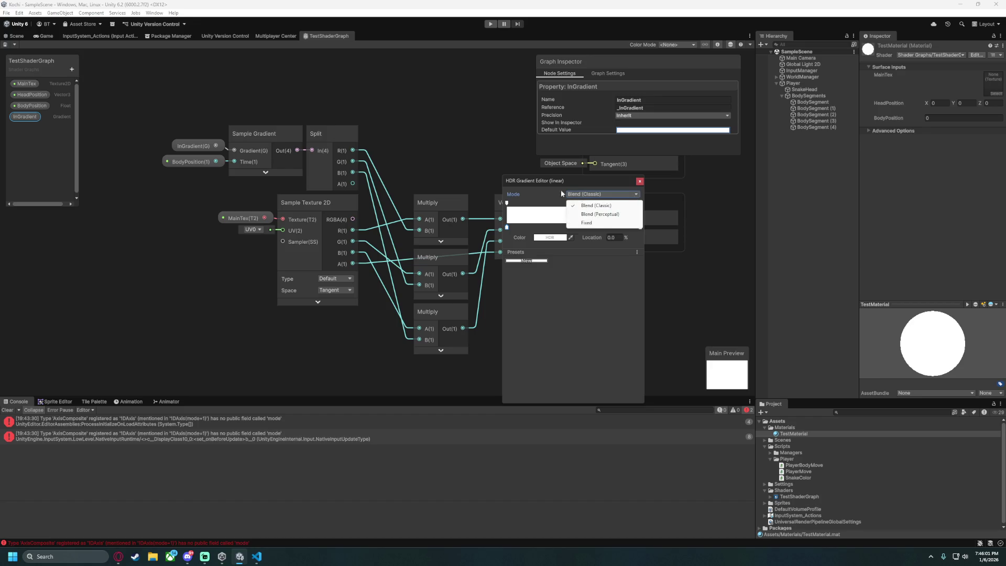
pyautogui.click(603, 205)
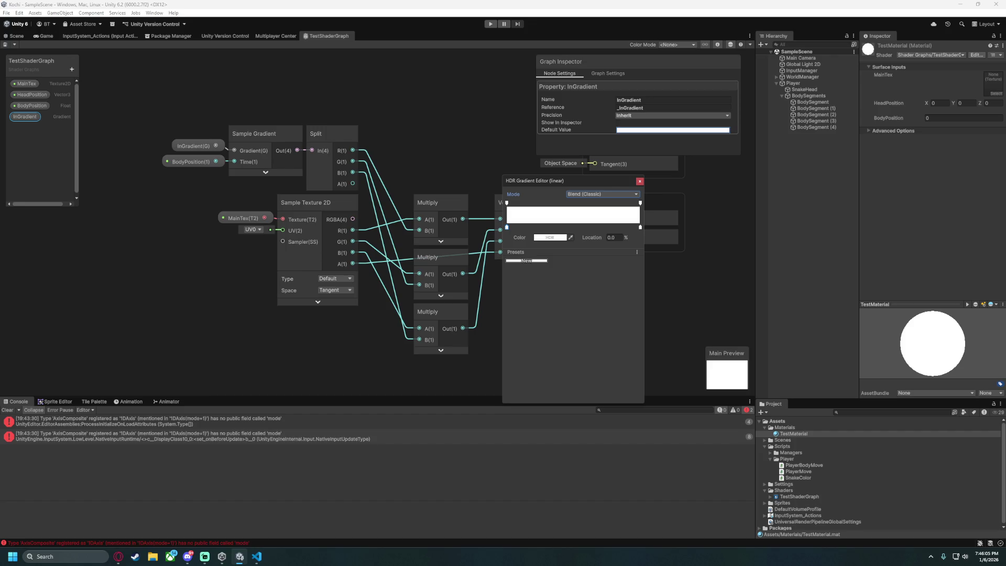
pyautogui.press('Escape')
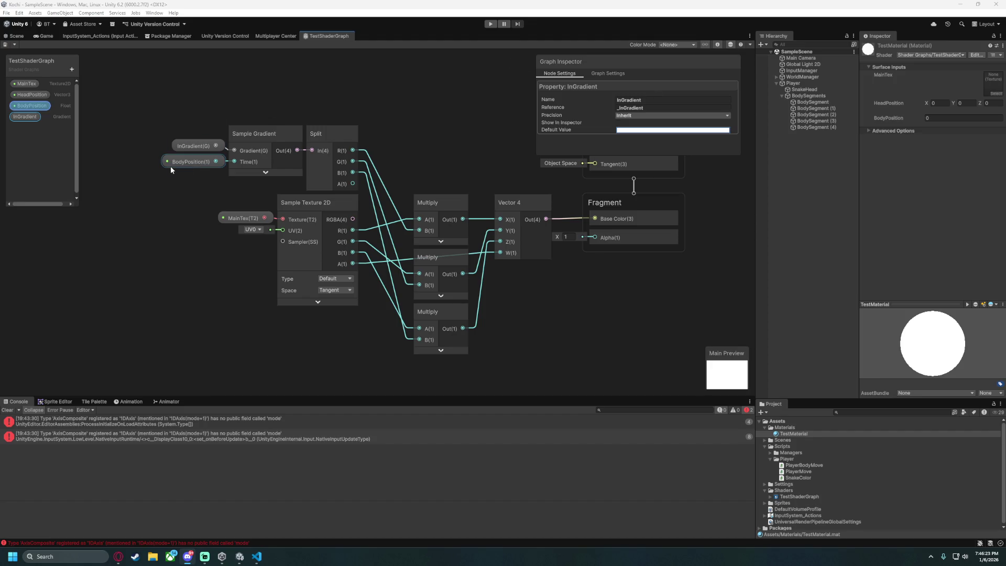
pyautogui.moveTo(177, 164); pyautogui.dragTo(110, 164)
# Add a Float property named GradientStep and place it on the graph.
pyautogui.press('a')
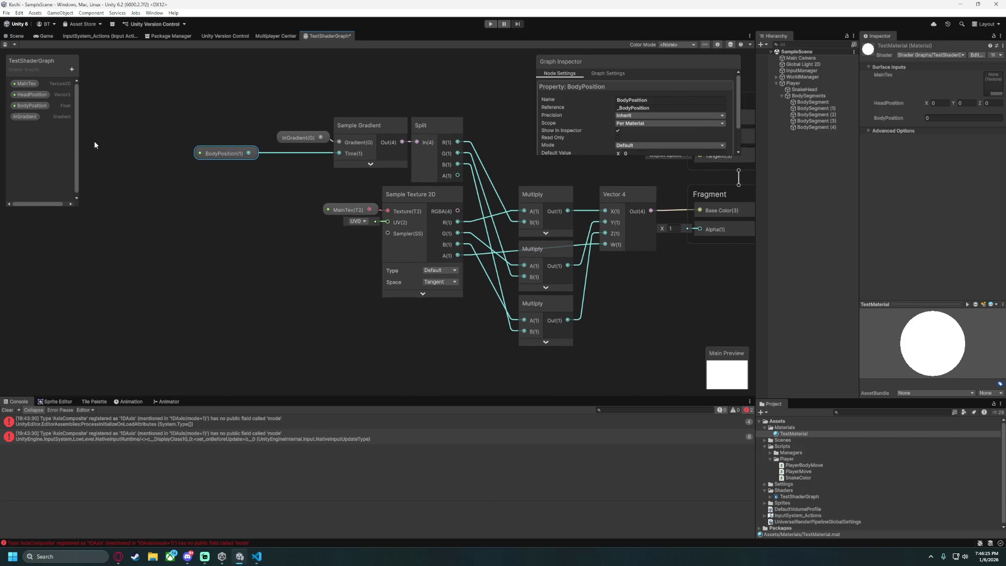
pyautogui.click(72, 69)
pyautogui.click(106, 86)
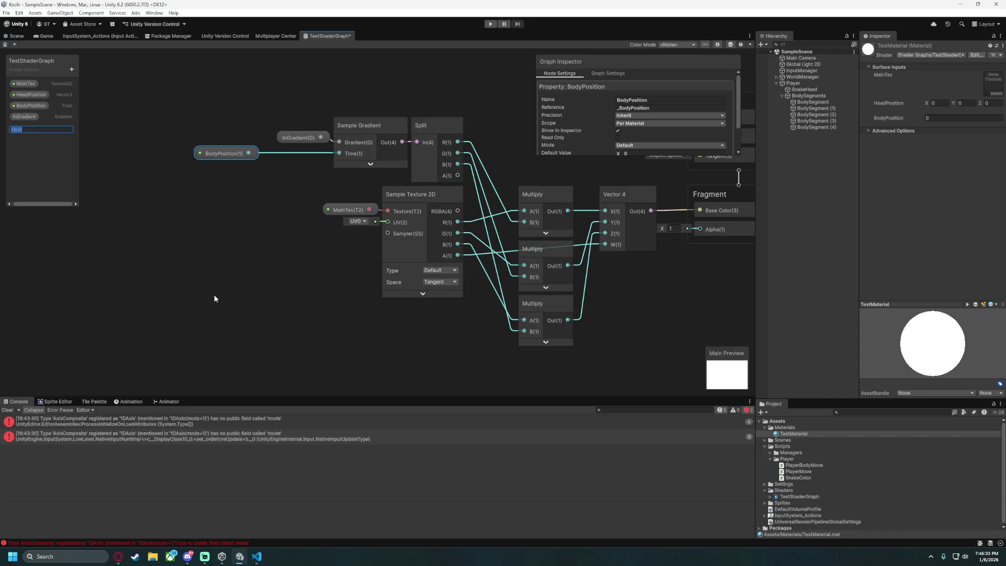
pyautogui.write('GradientStep')
pyautogui.press('Return')
pyautogui.moveTo(26, 128)
pyautogui.mouseDown()
pyautogui.moveTo(224, 228)
pyautogui.moveTo(224, 169)
pyautogui.moveTo(268, 190)
pyautogui.mouseUp()
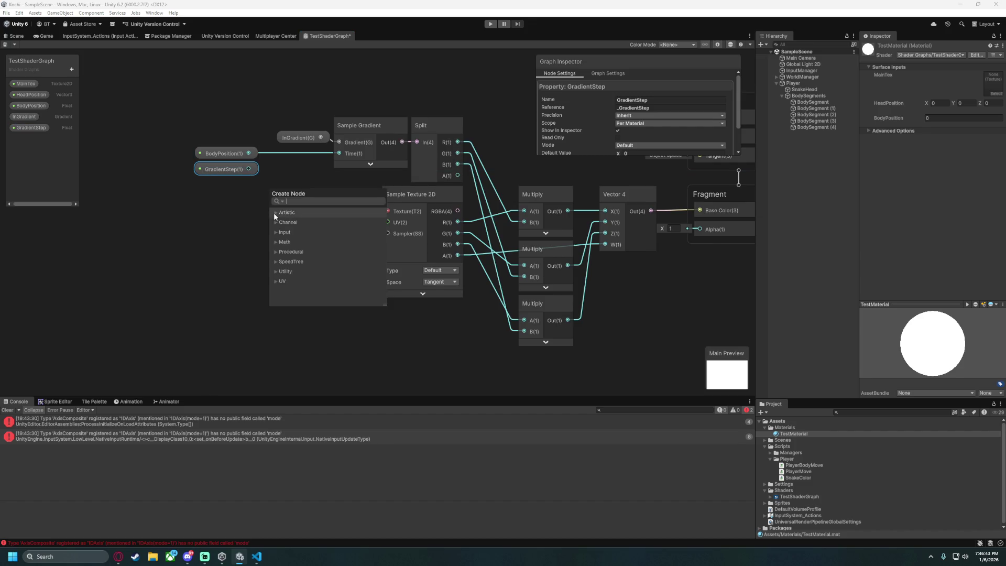
# Multiply BodyPosition by GradientStep with a new Multiply node and arrange the three nodes together.
pyautogui.write('multiply')
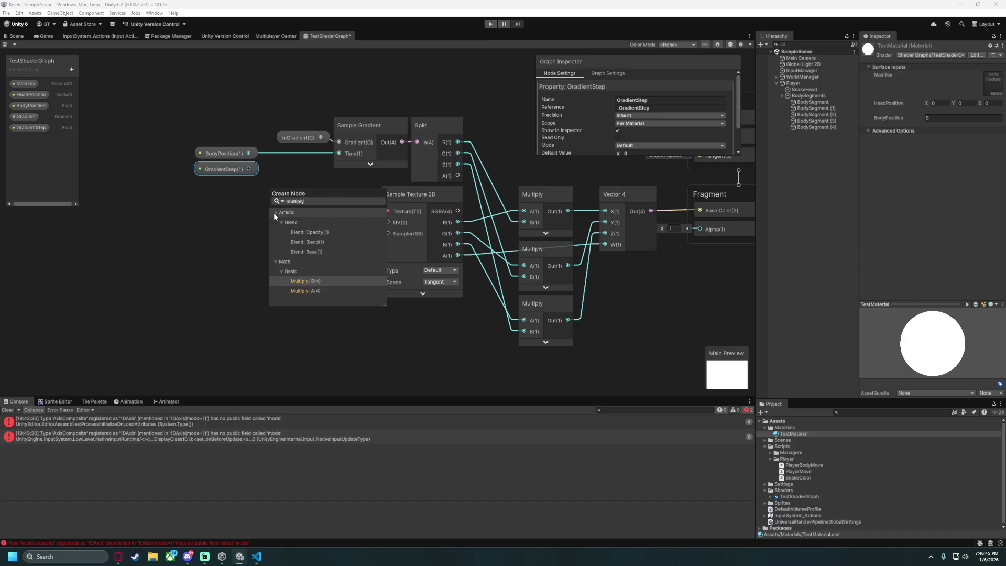
pyautogui.click(311, 280)
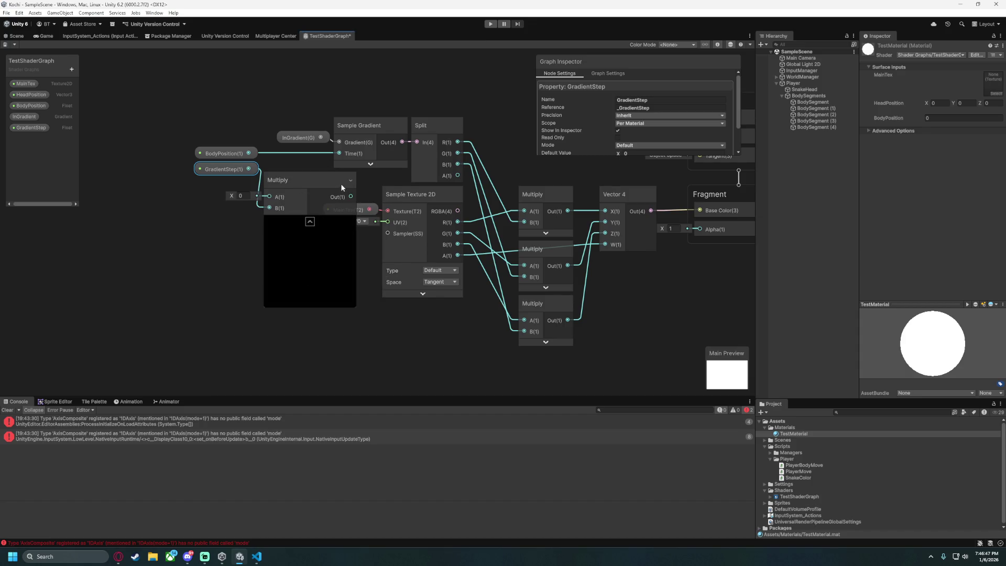
pyautogui.click(309, 221)
pyautogui.moveTo(248, 153)
pyautogui.mouseDown()
pyautogui.moveTo(278, 199)
pyautogui.moveTo(270, 197)
pyautogui.moveTo(301, 156)
pyautogui.moveTo(253, 154)
pyautogui.moveTo(261, 154)
pyautogui.mouseUp()
pyautogui.moveTo(164, 135)
pyautogui.mouseDown()
pyautogui.moveTo(209, 186)
pyautogui.moveTo(168, 153)
pyautogui.moveTo(178, 171)
pyautogui.mouseUp()
pyautogui.click(247, 244)
pyautogui.moveTo(287, 246); pyautogui.dragTo(287, 246)
pyautogui.moveTo(181, 146); pyautogui.dragTo(249, 207)
pyautogui.moveTo(255, 152); pyautogui.dragTo(240, 134)
pyautogui.click(243, 216)
pyautogui.moveTo(267, 228)
pyautogui.mouseDown()
pyautogui.moveTo(338, 237)
pyautogui.moveTo(212, 238)
pyautogui.mouseUp()
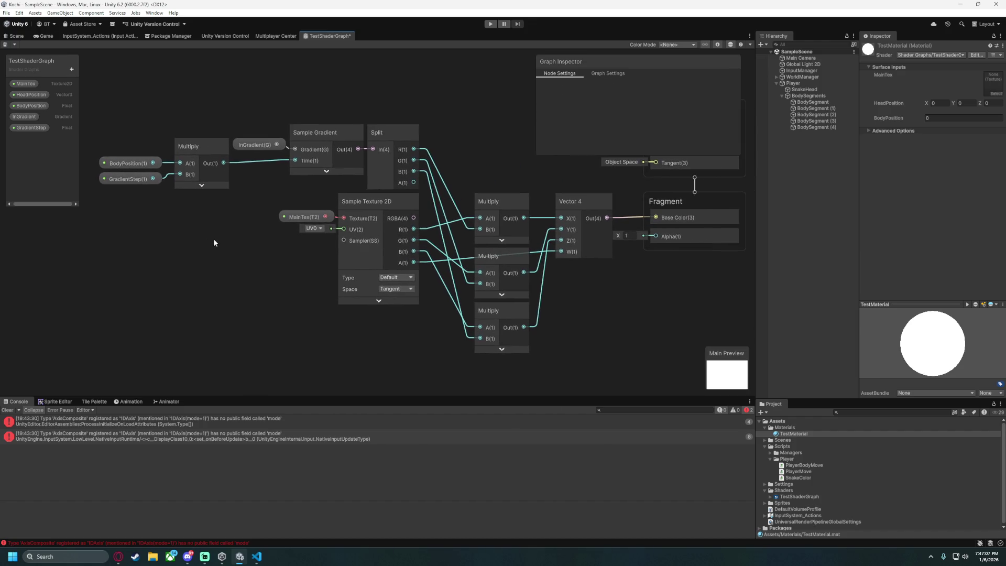
# Set GradientStep's default value to 0.1 and save the shader graph.
pyautogui.click(38, 126)
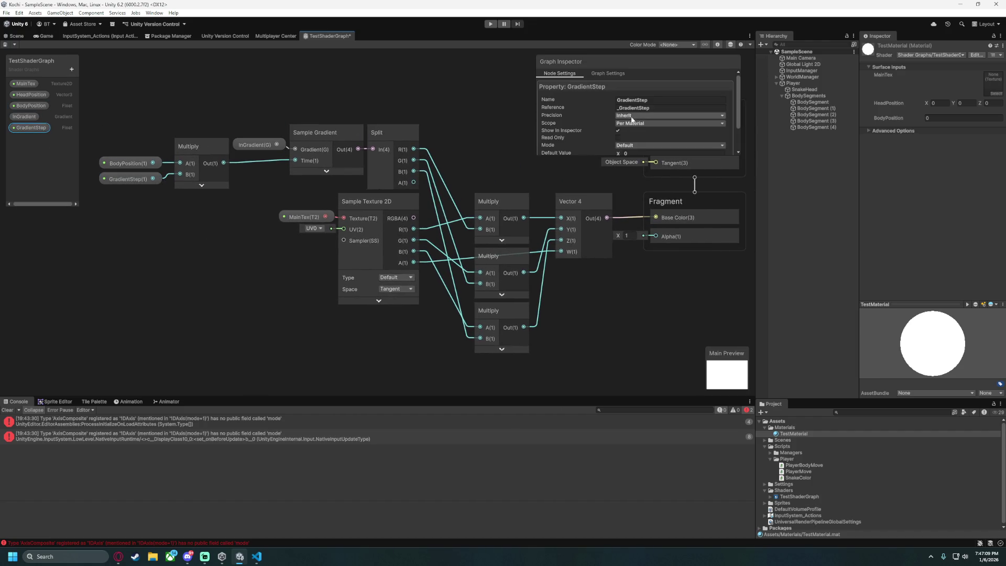
pyautogui.scroll(-2, 618, 113)
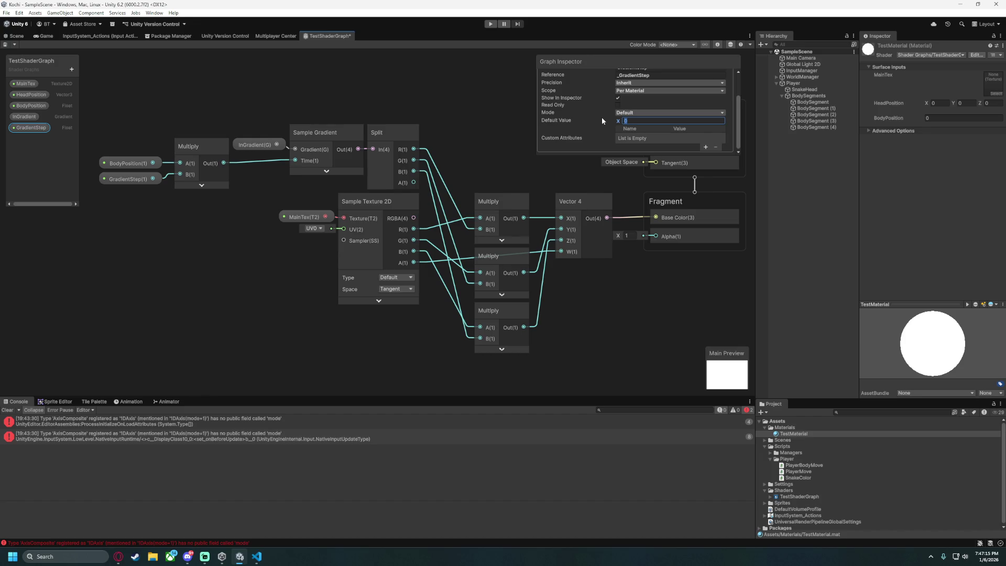
pyautogui.hotkey('ctrl', 's')
pyautogui.click(278, 146)
pyautogui.click(28, 117)
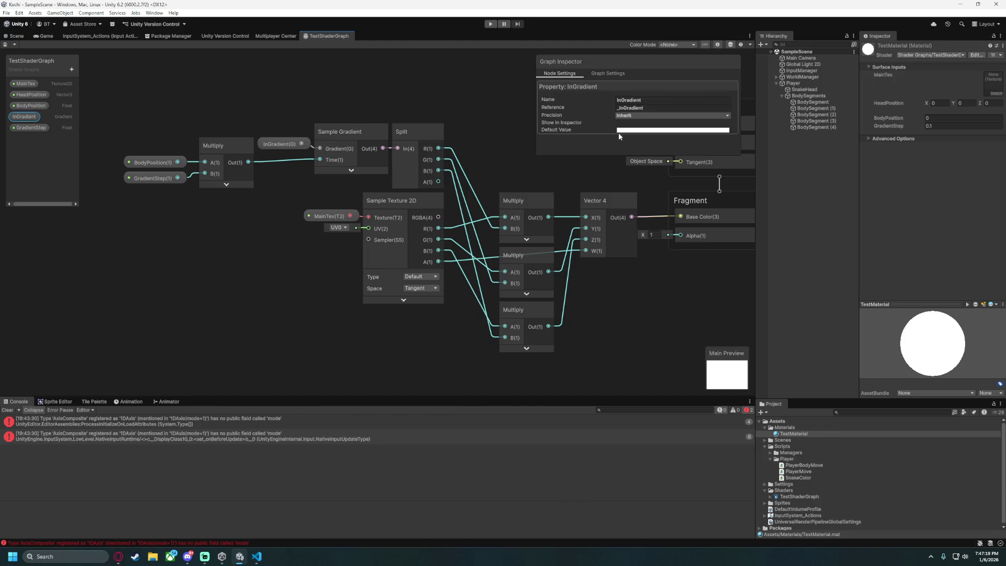
pyautogui.click(654, 131)
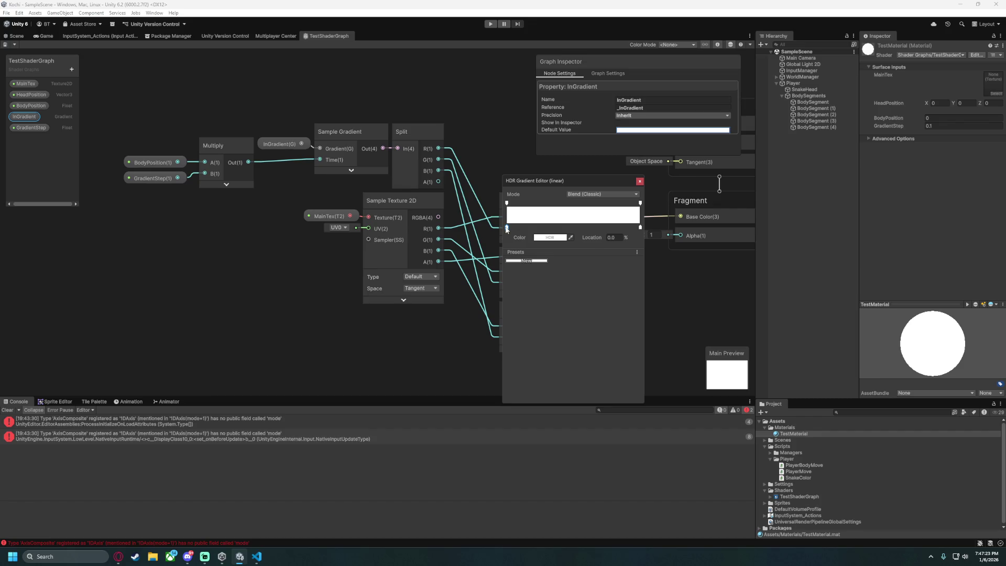
# Colour InGradient's first colour key magenta.
pyautogui.click(506, 203)
pyautogui.click(506, 227)
pyautogui.click(557, 238)
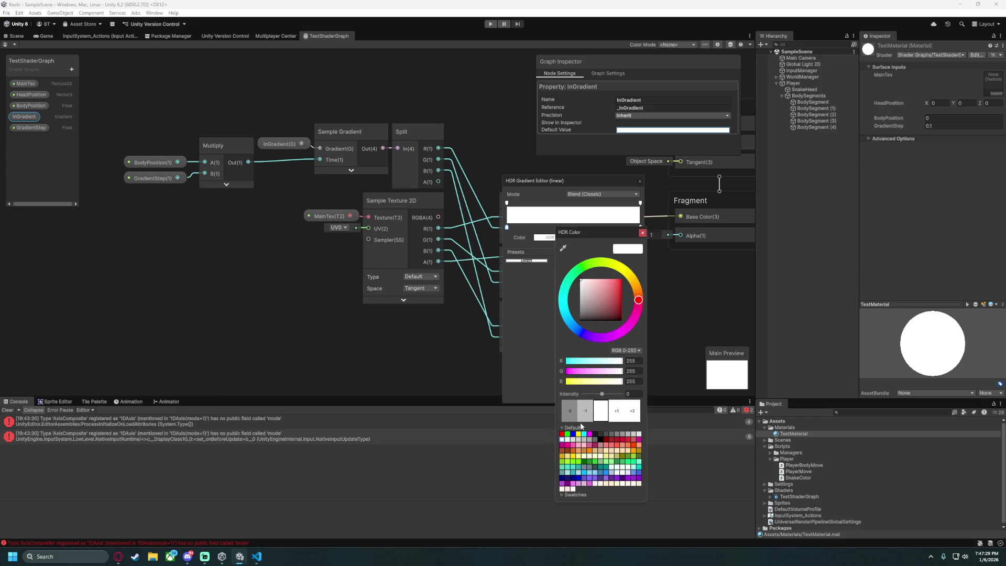
pyautogui.moveTo(606, 373); pyautogui.dragTo(524, 374)
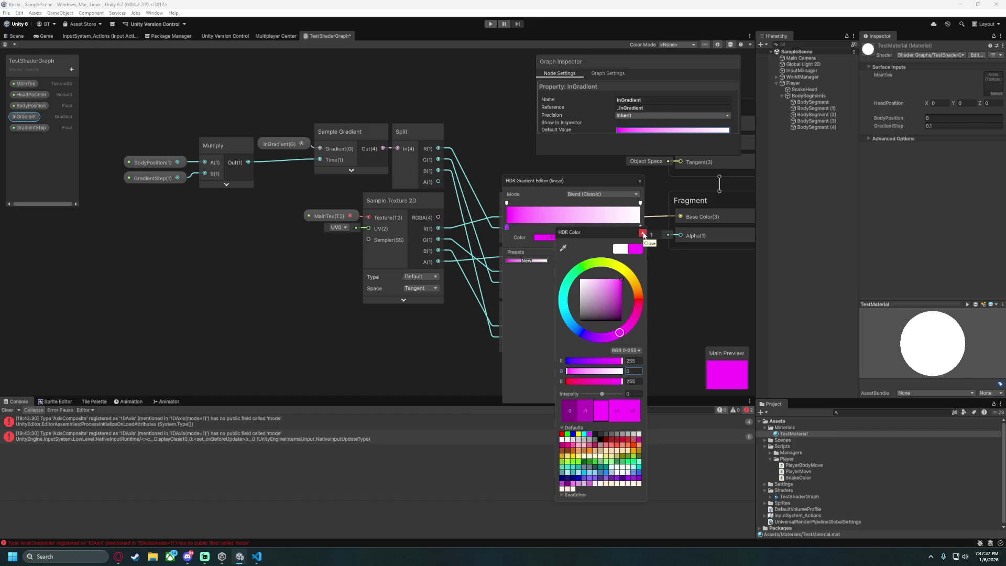
pyautogui.click(644, 234)
# Place a key at 10% and make it orange with green 0.5 and blue 0.
pyautogui.moveTo(640, 227); pyautogui.dragTo(522, 228)
pyautogui.click(601, 239)
pyautogui.write('10')
pyautogui.press('Return')
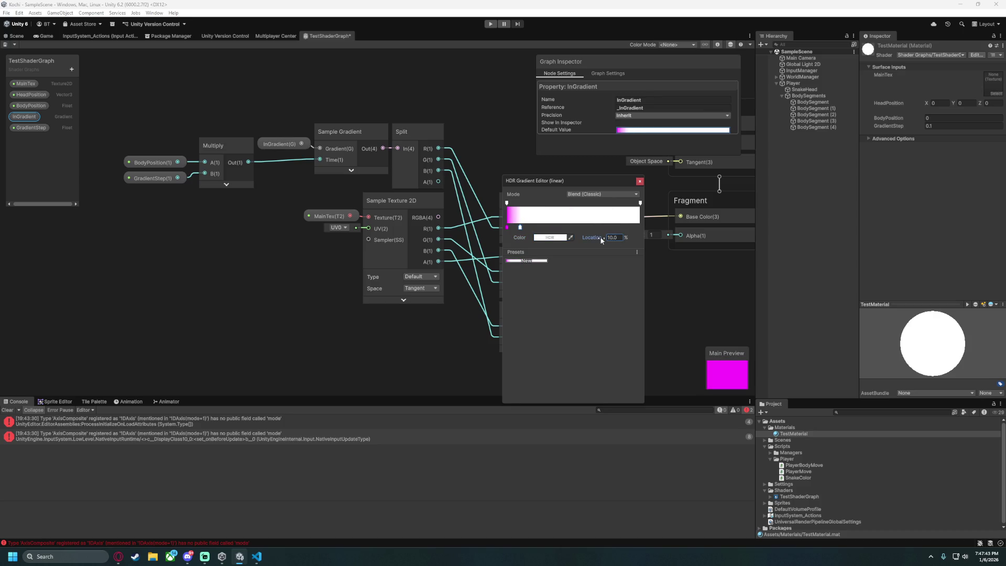
pyautogui.click(547, 238)
pyautogui.moveTo(597, 372); pyautogui.dragTo(533, 373)
pyautogui.click(617, 350)
pyautogui.click(627, 368)
pyautogui.write('0.5')
pyautogui.click(621, 381)
pyautogui.write('0')
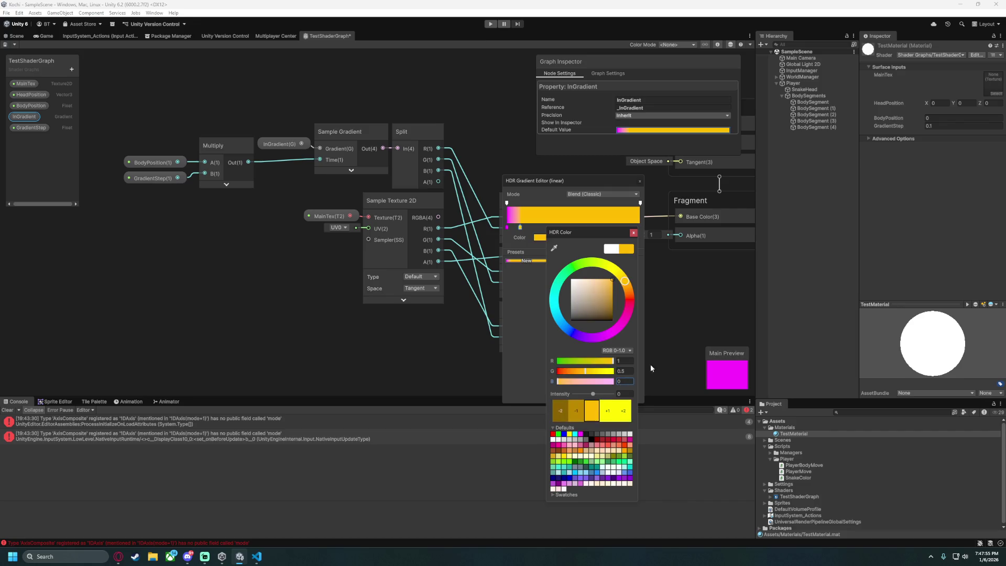
pyautogui.click(634, 232)
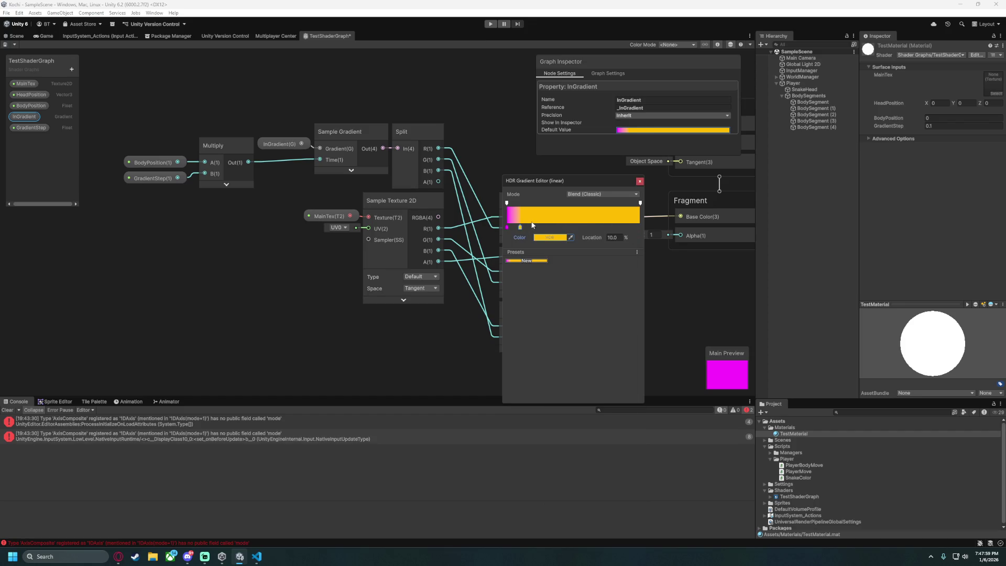
# Add a key at 20% and turn it yellow by setting green to 1.
pyautogui.moveTo(549, 227); pyautogui.dragTo(536, 227)
pyautogui.click(614, 237)
pyautogui.write('20')
pyautogui.click(545, 238)
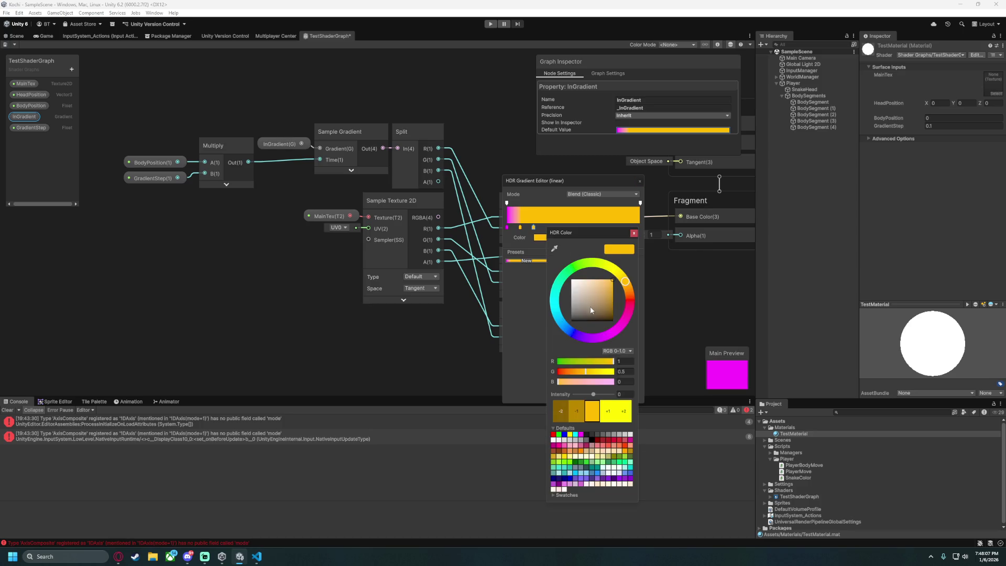
pyautogui.doubleClick(625, 373)
pyautogui.write('1')
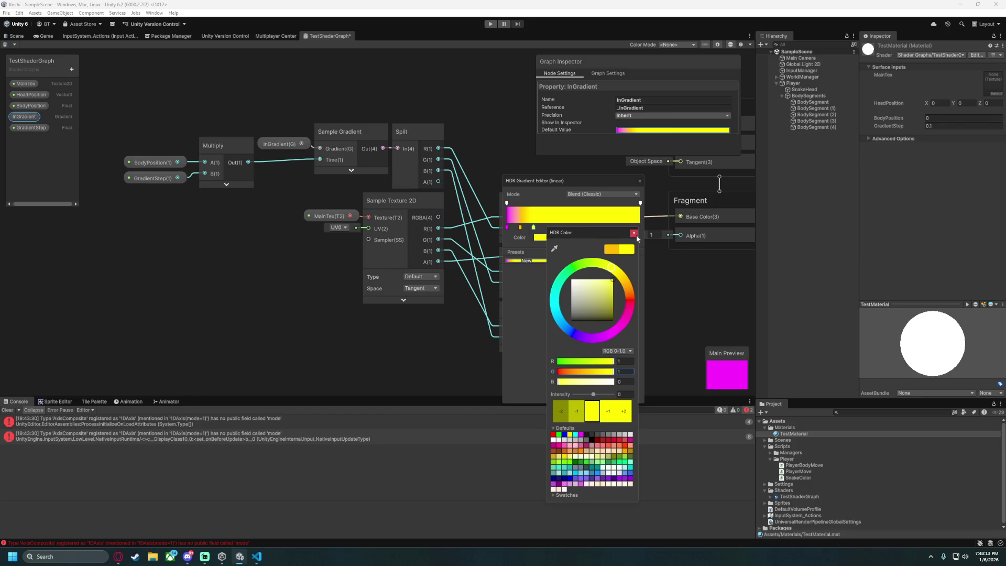
pyautogui.click(550, 227)
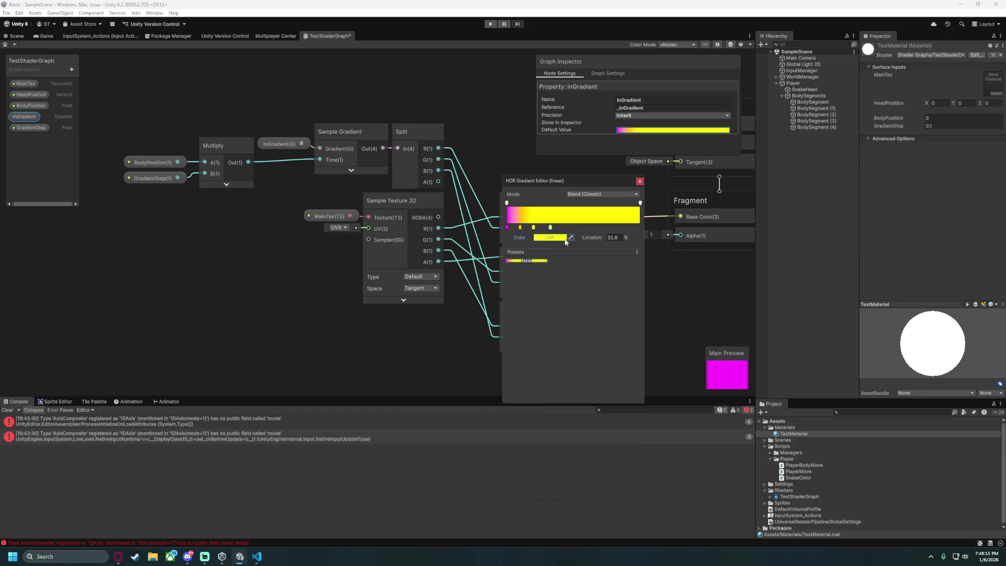
# Colour the new key green and set its location to 30%.
pyautogui.click(560, 237)
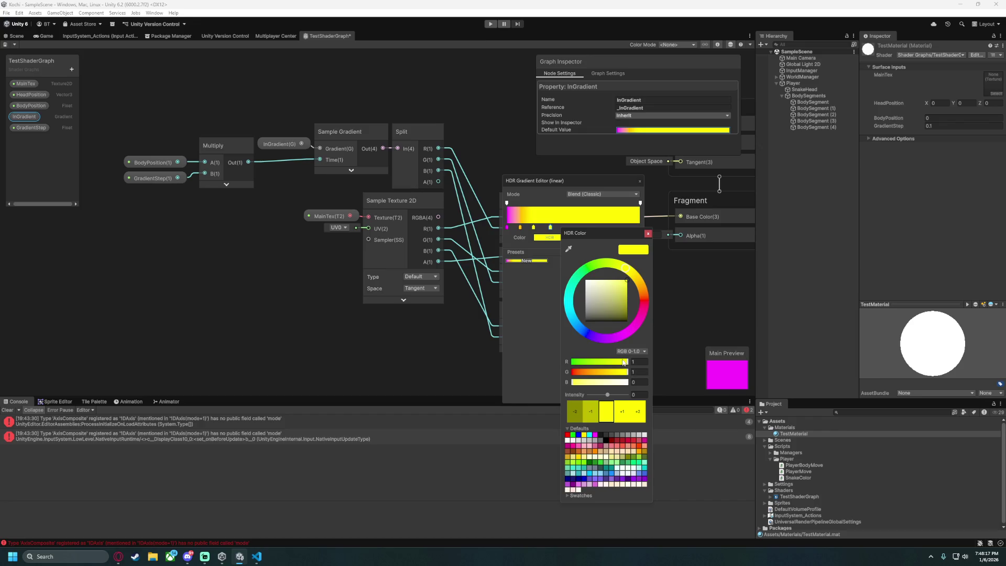
pyautogui.moveTo(625, 362); pyautogui.dragTo(541, 359)
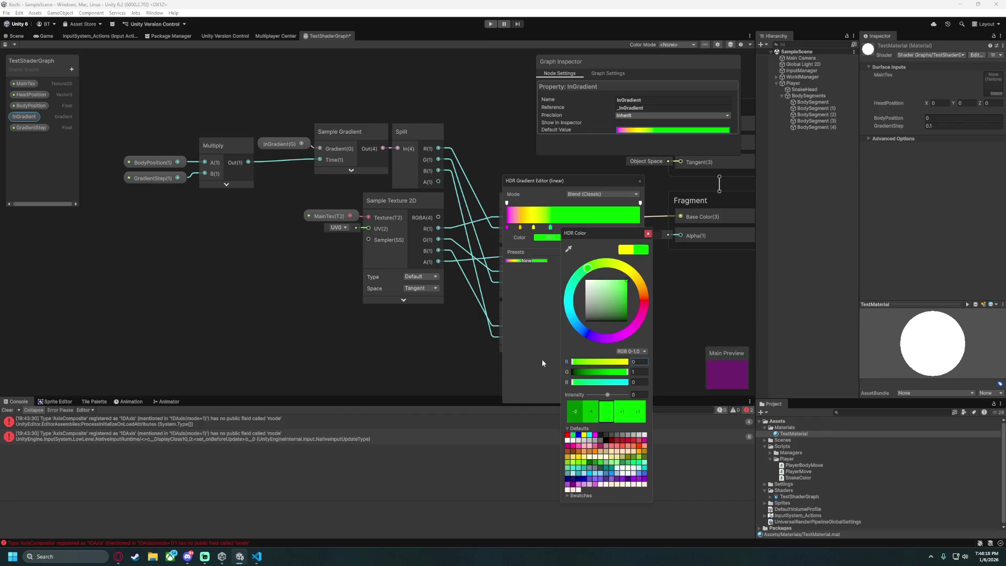
pyautogui.click(550, 227)
pyautogui.click(568, 227)
pyautogui.click(613, 237)
pyautogui.write('30')
pyautogui.press('Return')
# Add a cyan key and set its location to 50%.
pyautogui.click(569, 227)
pyautogui.click(615, 238)
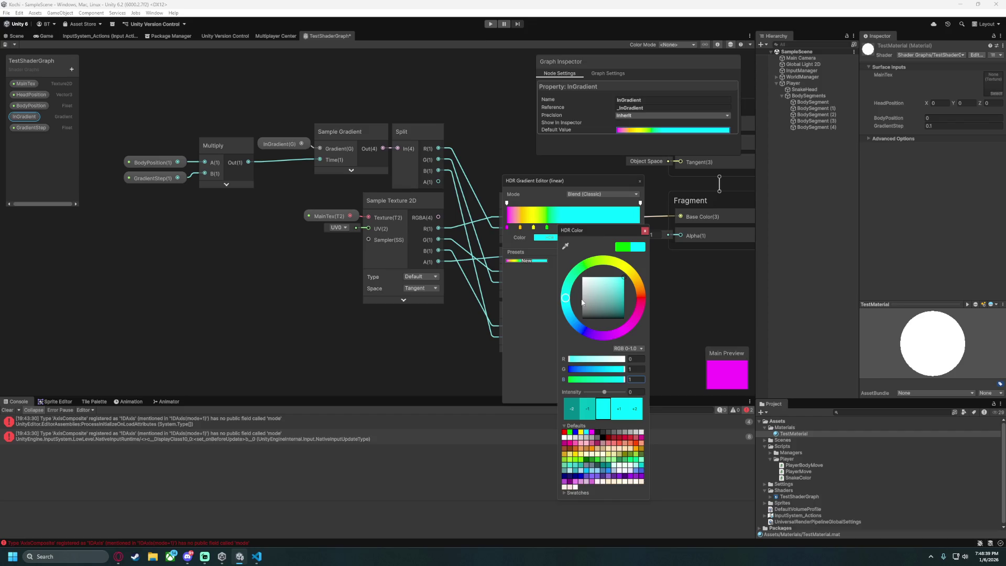
pyautogui.click(645, 232)
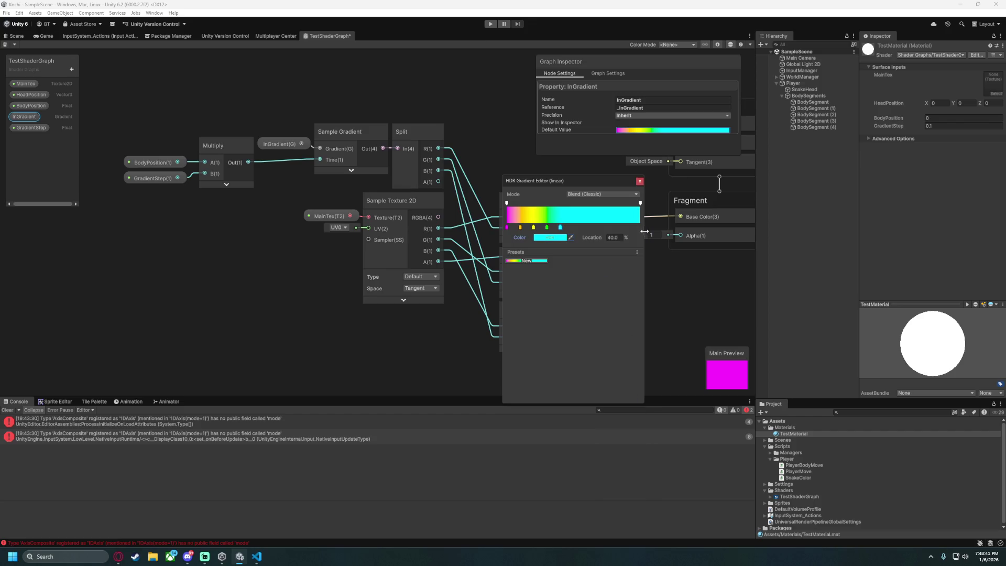
pyautogui.click(568, 228)
pyautogui.doubleClick(611, 237)
pyautogui.write('50')
pyautogui.press('Return')
pyautogui.click(573, 227)
pyautogui.click(558, 237)
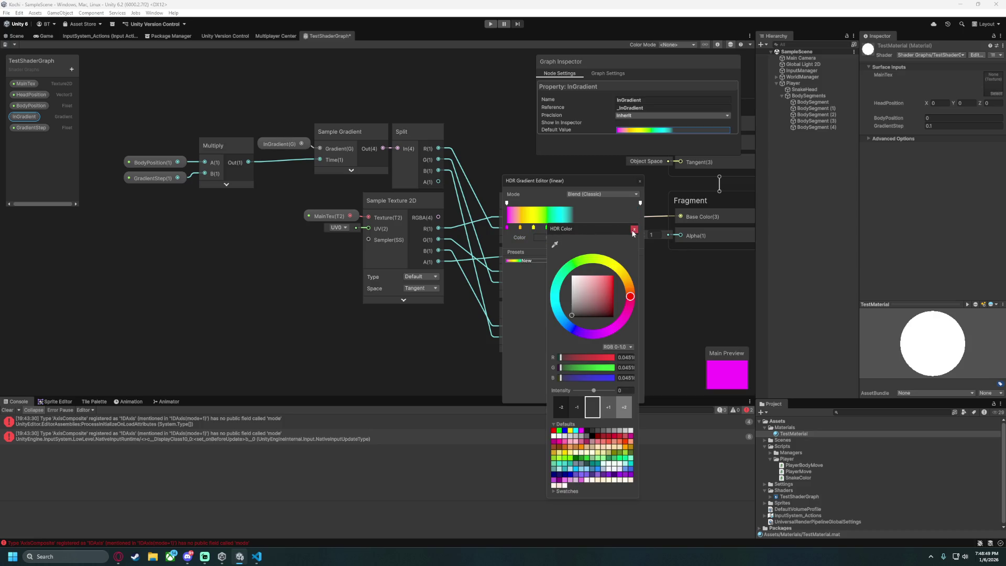
pyautogui.click(632, 229)
pyautogui.click(507, 227)
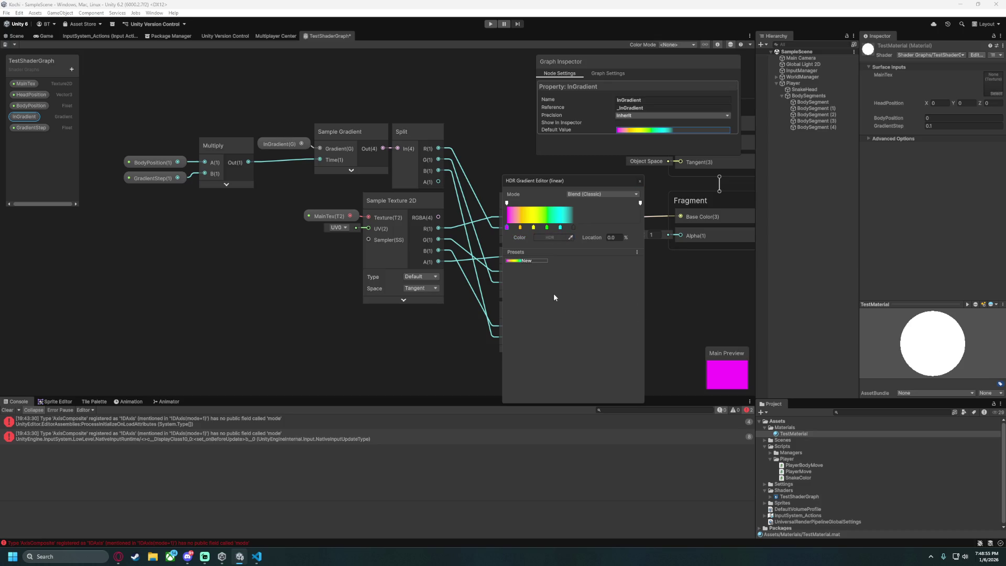
# Recolour the first key magenta and turn the next key pure blue.
pyautogui.click(543, 267)
pyautogui.click(549, 235)
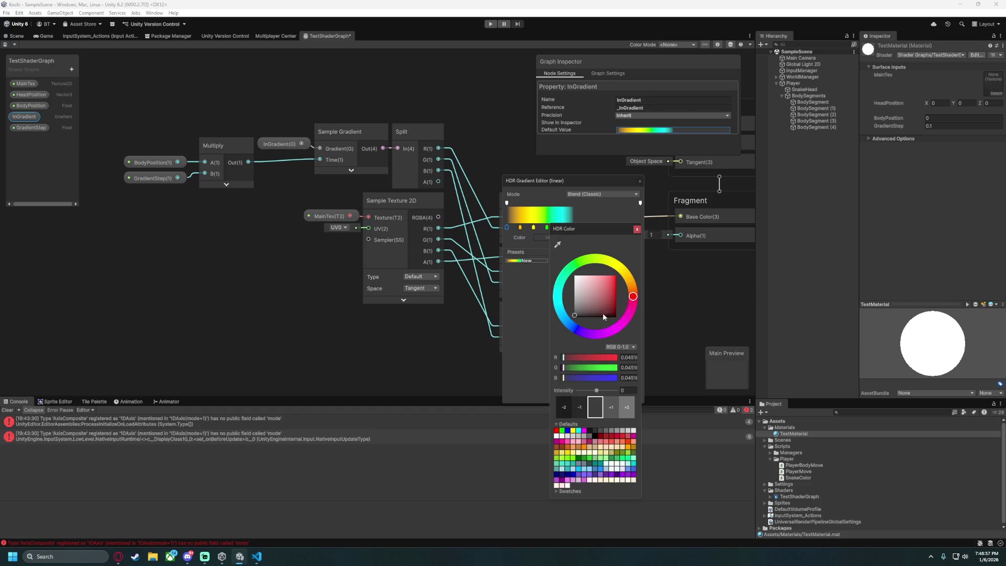
pyautogui.moveTo(596, 359)
pyautogui.mouseDown()
pyautogui.moveTo(621, 357)
pyautogui.moveTo(621, 377)
pyautogui.moveTo(500, 372)
pyautogui.mouseUp()
pyautogui.click(533, 304)
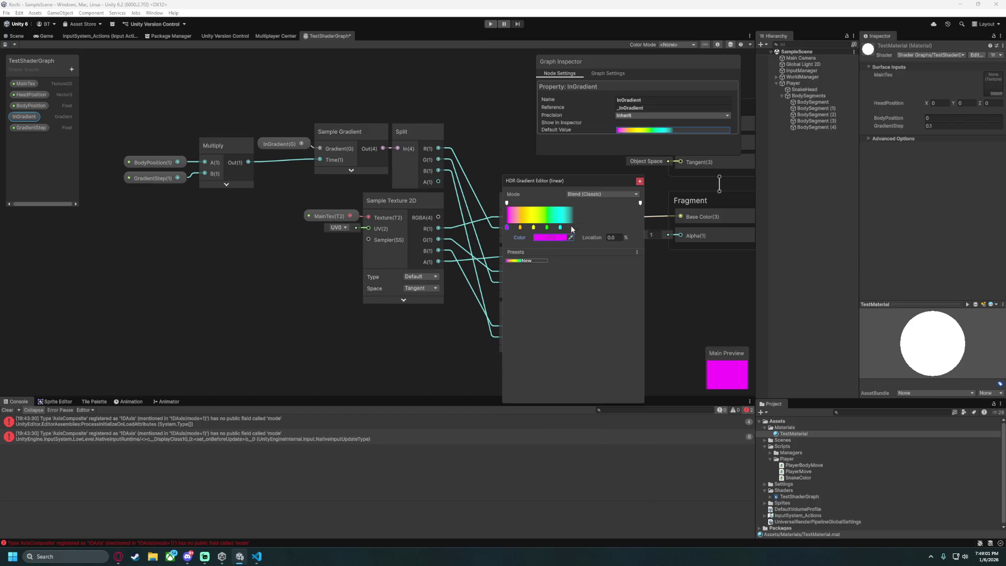
pyautogui.click(549, 235)
pyautogui.moveTo(600, 307); pyautogui.dragTo(617, 275)
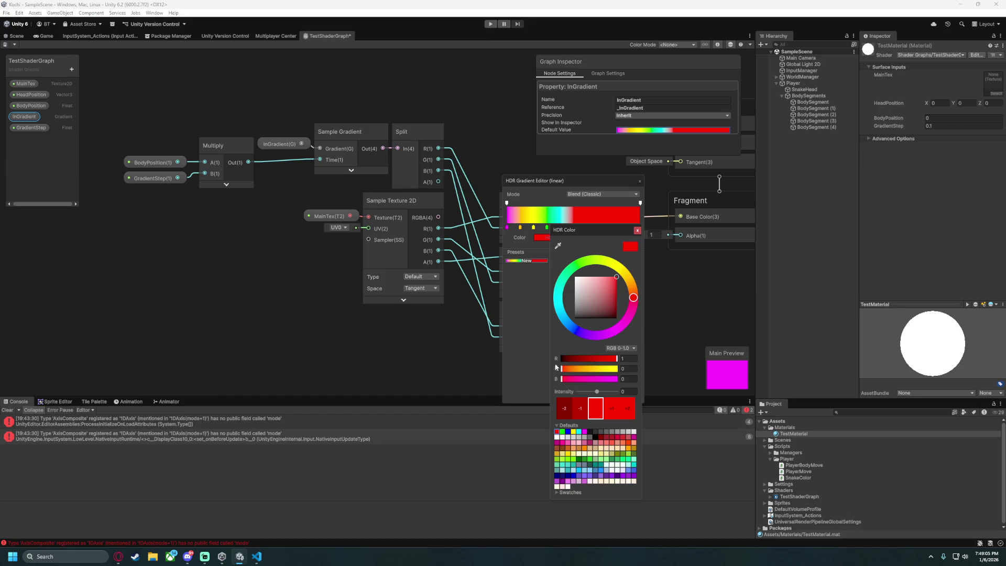
pyautogui.moveTo(586, 374)
pyautogui.mouseDown()
pyautogui.moveTo(618, 369)
pyautogui.moveTo(529, 369)
pyautogui.mouseUp()
pyautogui.moveTo(575, 241); pyautogui.dragTo(545, 254)
pyautogui.moveTo(544, 383)
pyautogui.mouseDown()
pyautogui.moveTo(560, 382)
pyautogui.moveTo(529, 383)
pyautogui.moveTo(526, 372)
pyautogui.moveTo(684, 392)
pyautogui.mouseUp()
pyautogui.click(607, 244)
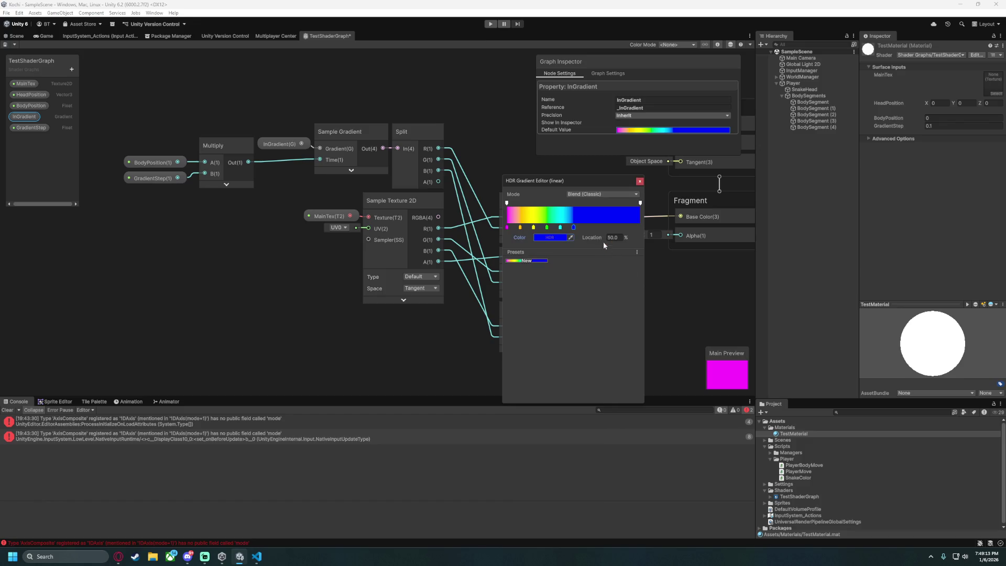
# Add a new key at 60% with its red value set to 0.5.
pyautogui.click(583, 226)
pyautogui.click(614, 236)
pyautogui.write('60')
pyautogui.press('Return')
pyautogui.click(564, 237)
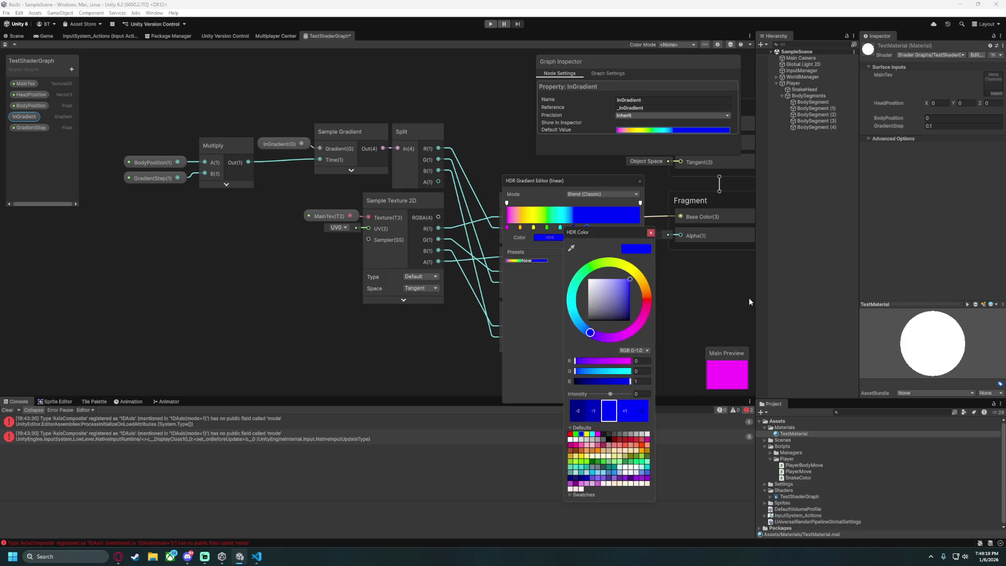
pyautogui.click(640, 361)
pyautogui.write('0.5')
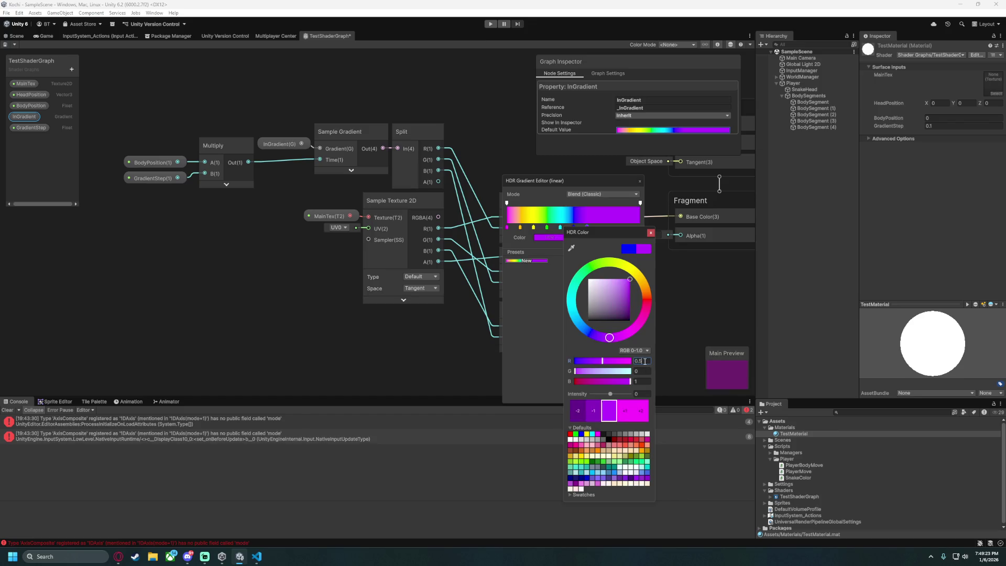
pyautogui.click(536, 312)
# Move that key to 70%, make it magenta with red 1, and close the gradient editor.
pyautogui.moveTo(603, 235); pyautogui.dragTo(606, 236)
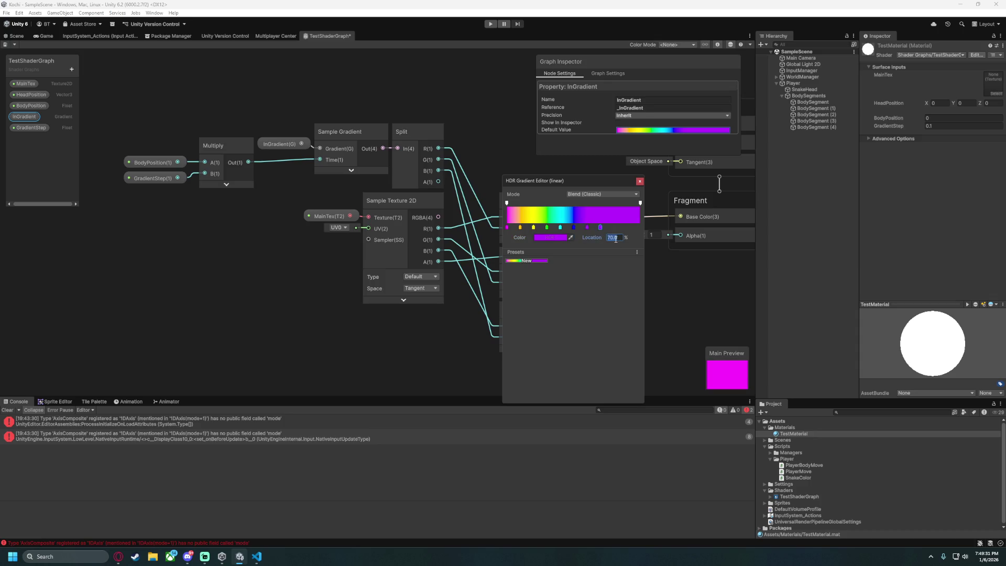
pyautogui.click(550, 237)
pyautogui.click(635, 356)
pyautogui.write('1')
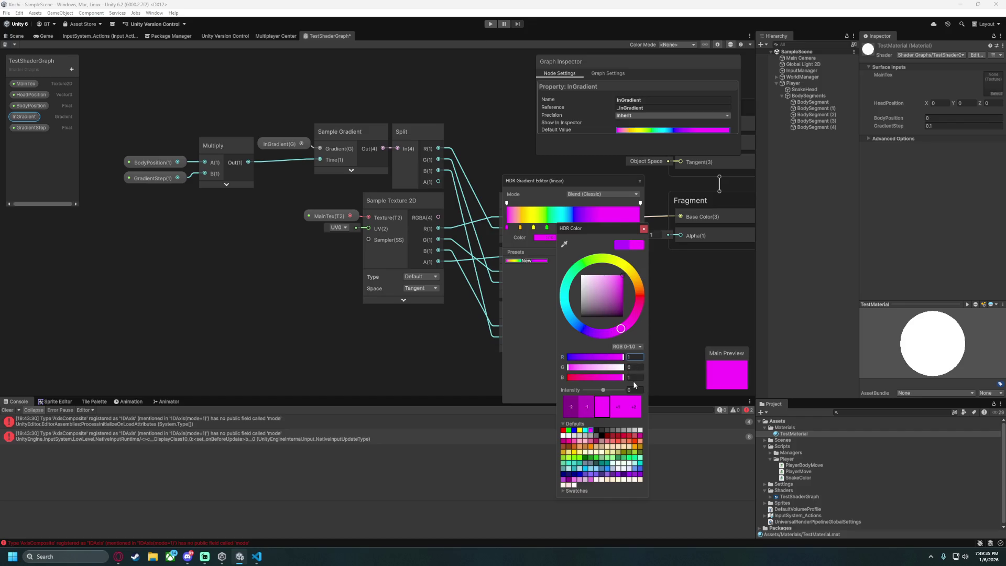
pyautogui.click(534, 318)
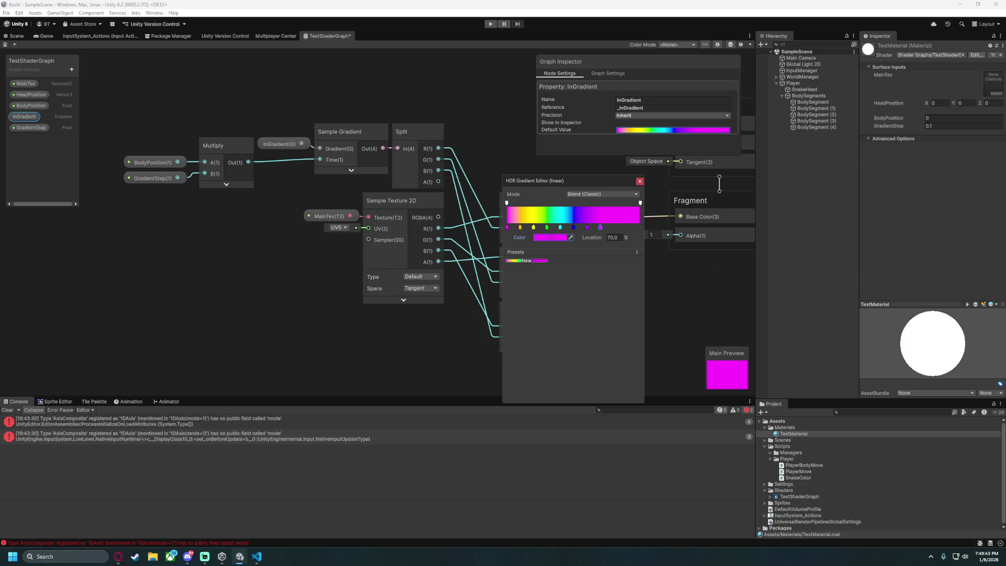
pyautogui.press('super+d')
pyautogui.press('super+d')
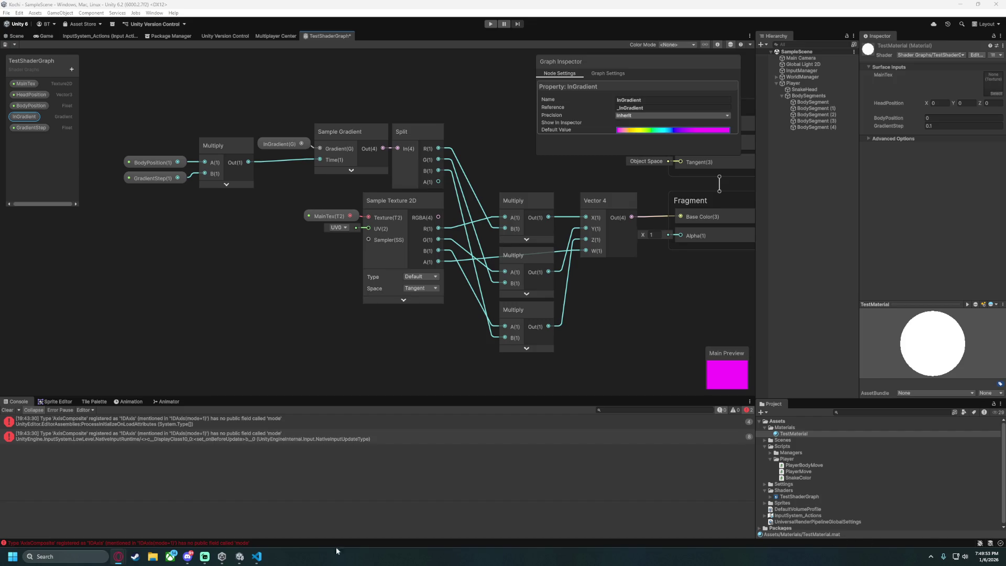
# In the InGradient default, move the orange key to 12.5% and adjust the closing magenta key.
pyautogui.click(659, 131)
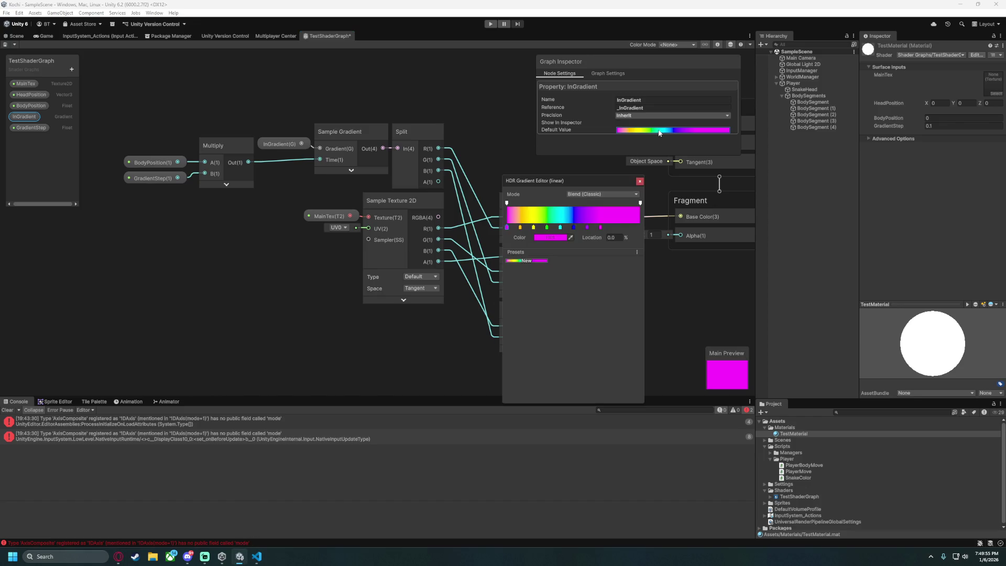
pyautogui.click(520, 227)
pyautogui.write('12.5')
pyautogui.click(534, 228)
pyautogui.click(600, 227)
pyautogui.press('Delete')
pyautogui.write('00')
pyautogui.press('Return')
pyautogui.click(614, 237)
pyautogui.write('12.5')
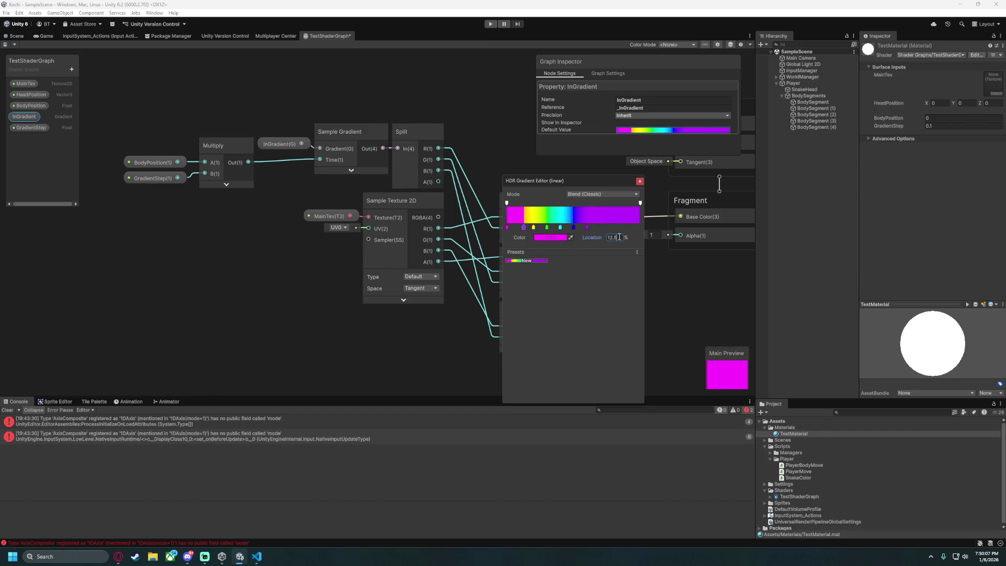
pyautogui.press('Escape')
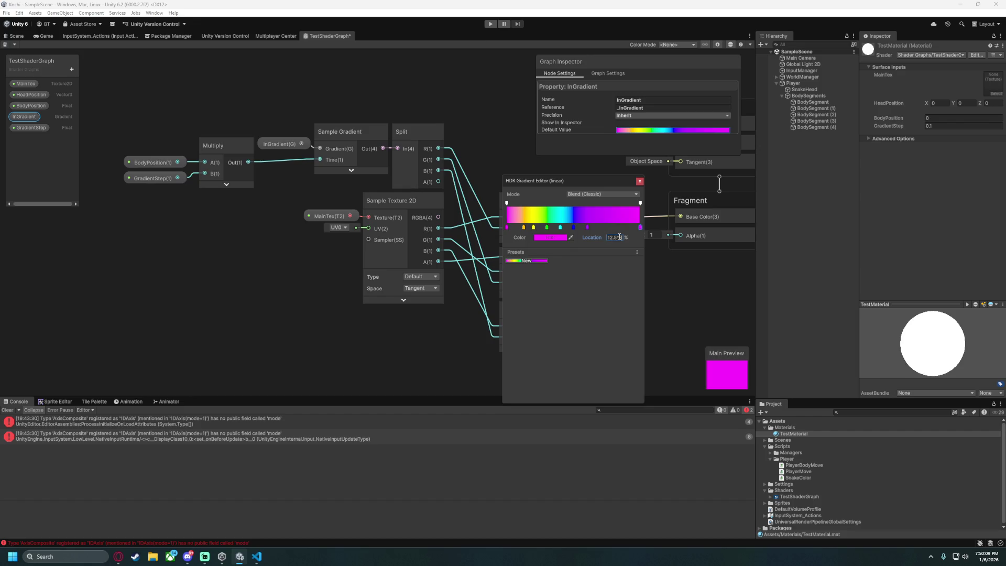
# Place the purple key at 87.5%, cyan at 12.5*5 (62.5%) and green at 12.5*4 (50%).
pyautogui.click(587, 227)
pyautogui.click(617, 238)
pyautogui.write('12.5')
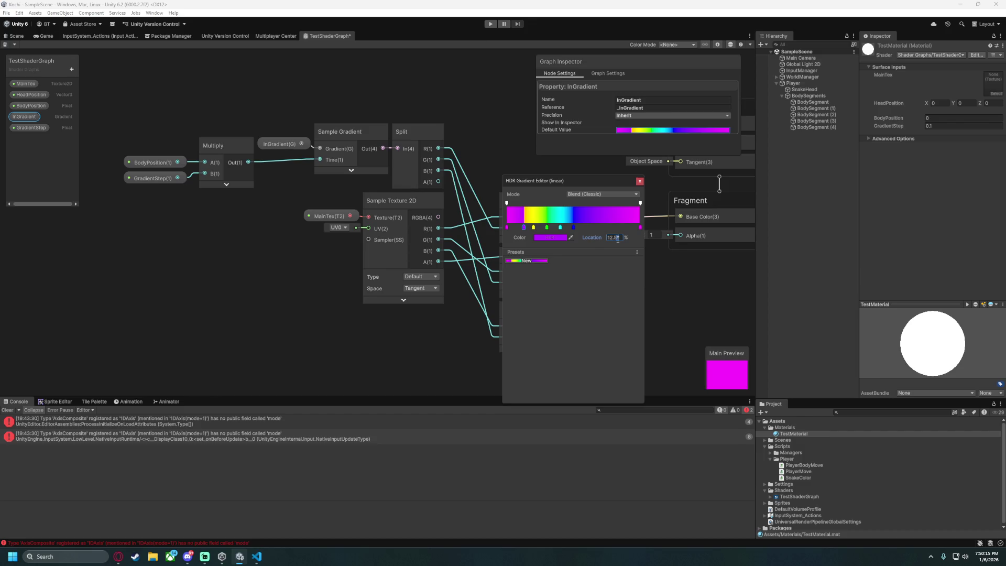
pyautogui.write('87.5')
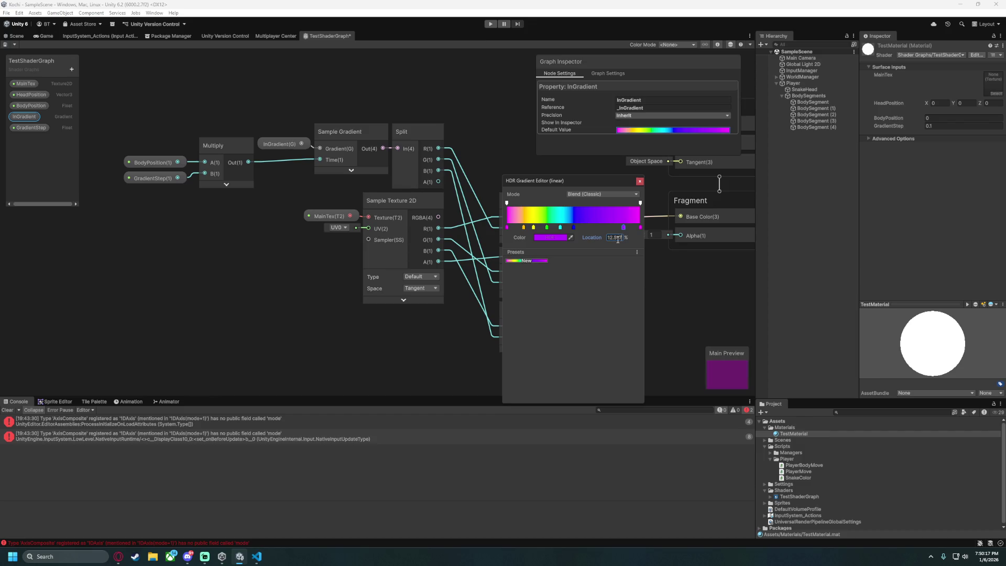
pyautogui.click(574, 227)
pyautogui.click(618, 238)
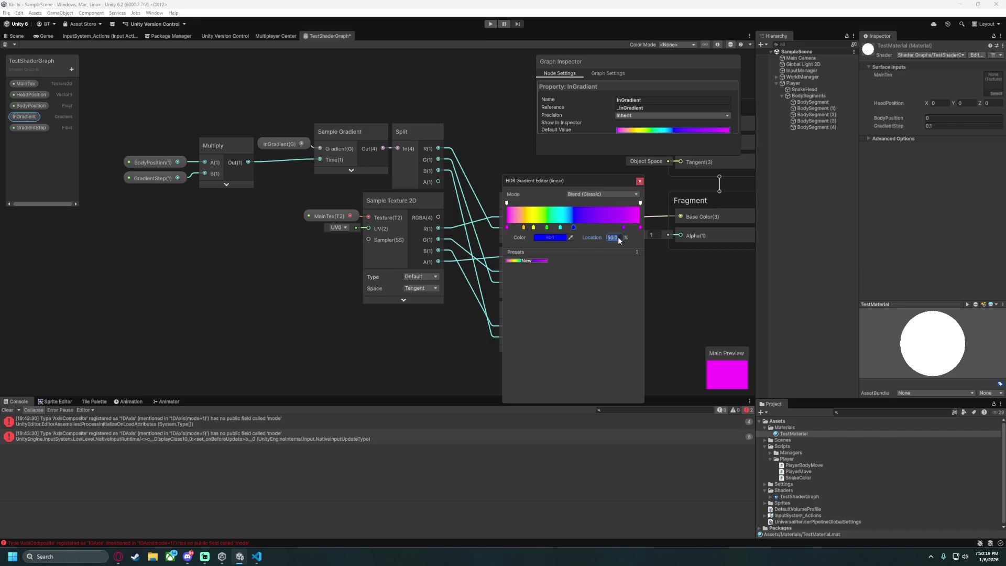
pyautogui.write('12.5')
pyautogui.hotkey('ctrl', 'z')
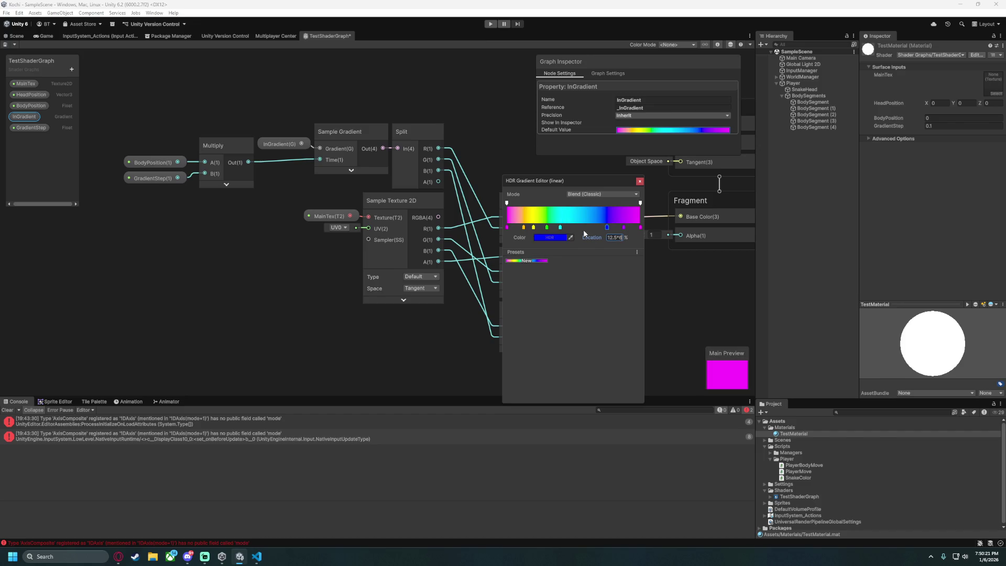
pyautogui.click(560, 228)
pyautogui.click(614, 237)
pyautogui.write('12.5*5')
pyautogui.click(545, 228)
pyautogui.click(614, 237)
pyautogui.write('12.5*4')
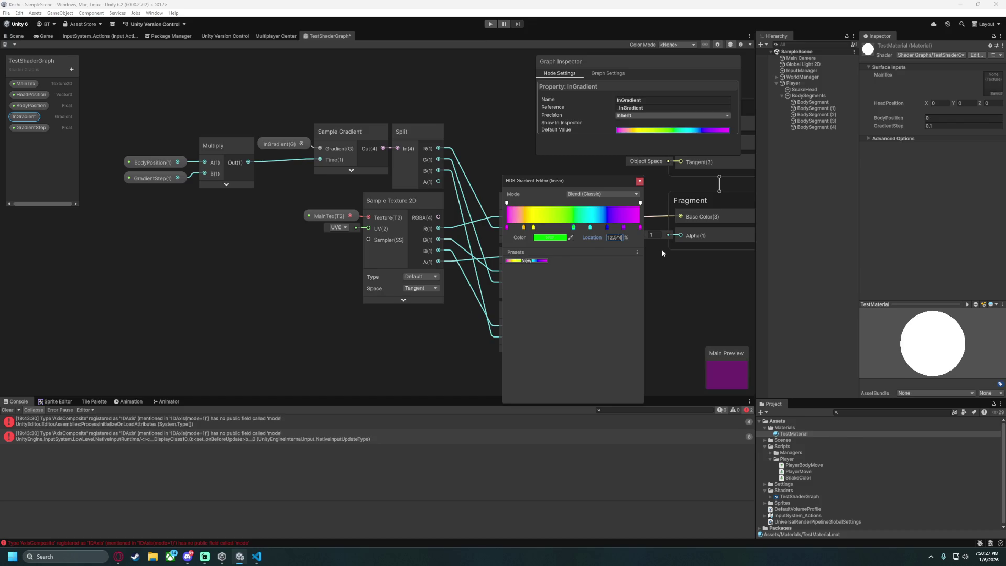
# Set the yellow key to 37.5% and orange to 25%, check them, and close the gradient editor.
pyautogui.click(533, 227)
pyautogui.write('12.5')
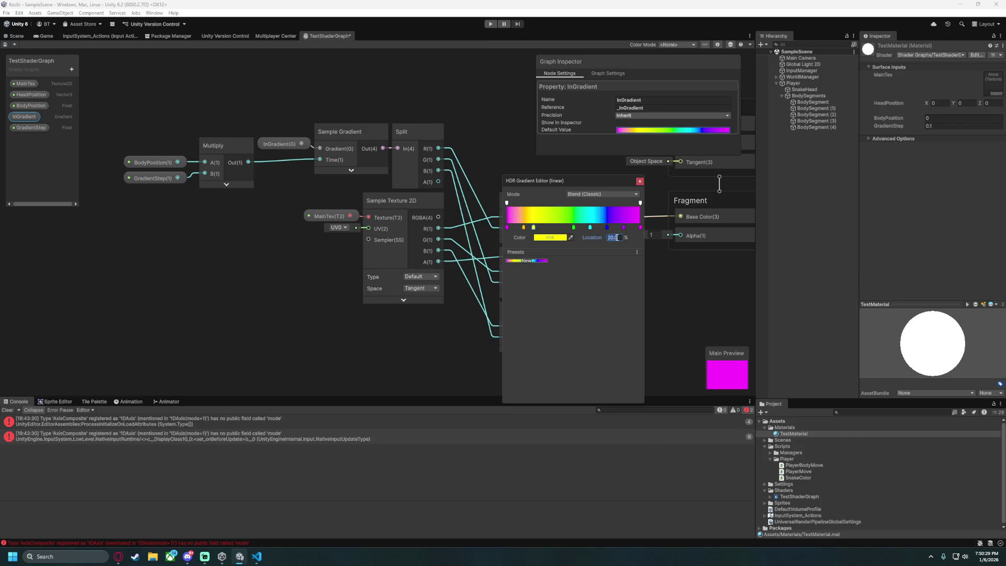
pyautogui.write('*3')
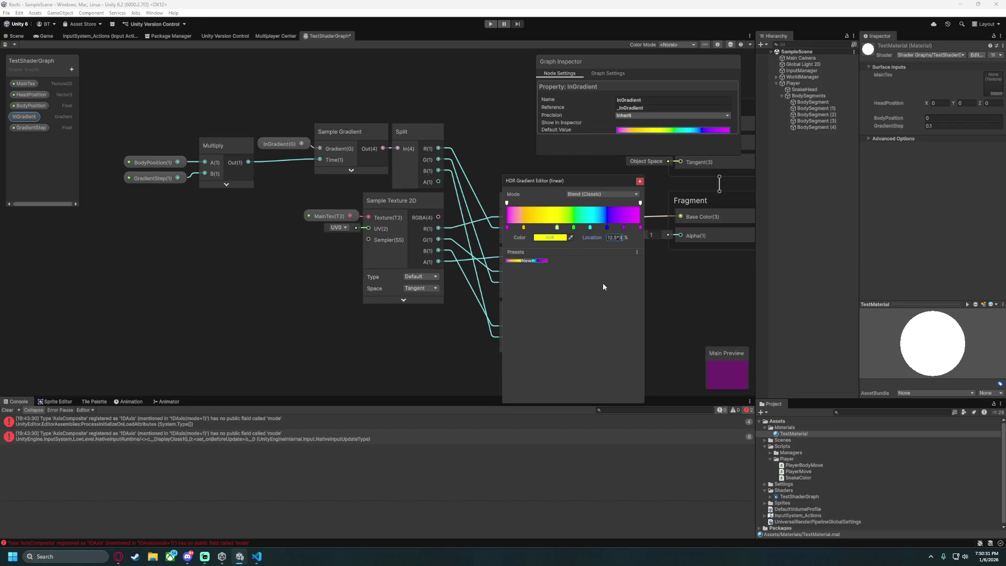
pyautogui.click(524, 229)
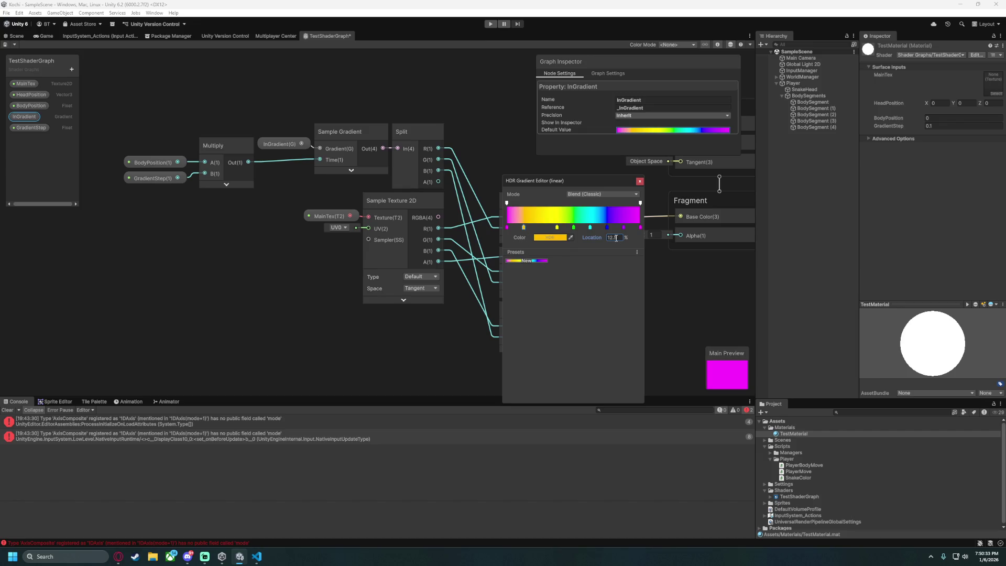
pyautogui.write('*2')
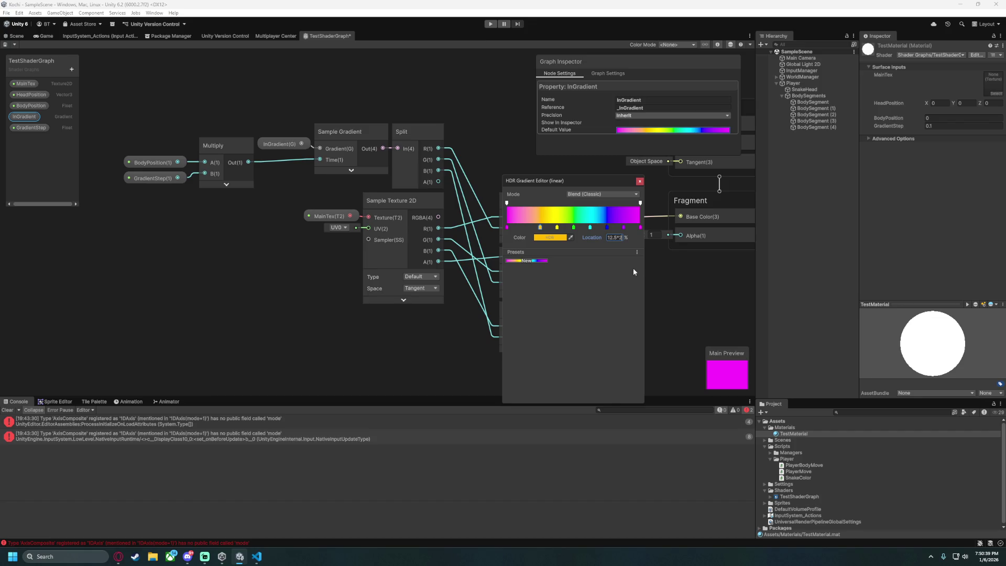
pyautogui.click(556, 227)
pyautogui.click(540, 228)
pyautogui.hotkey('alt', 'Tab')
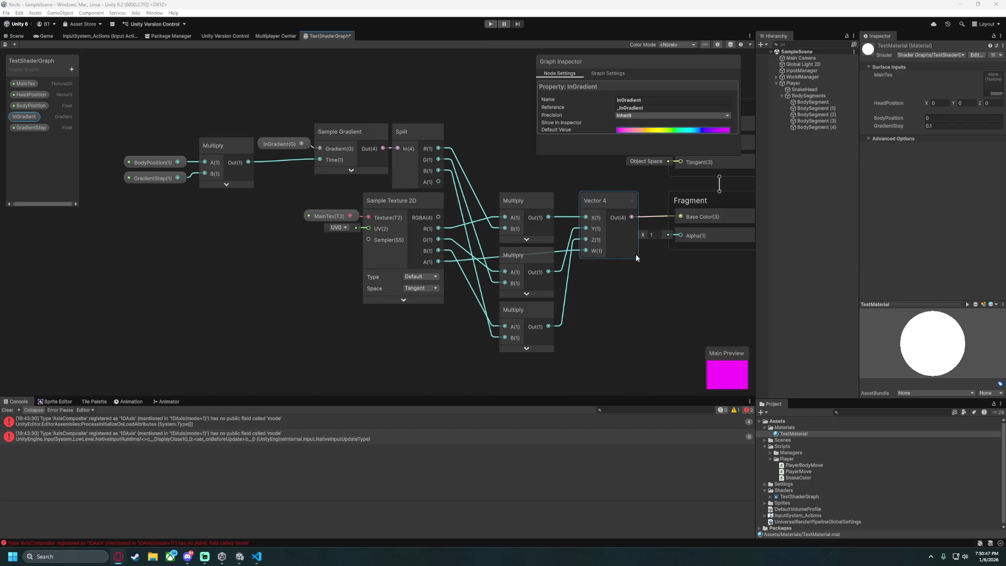
pyautogui.click(538, 217)
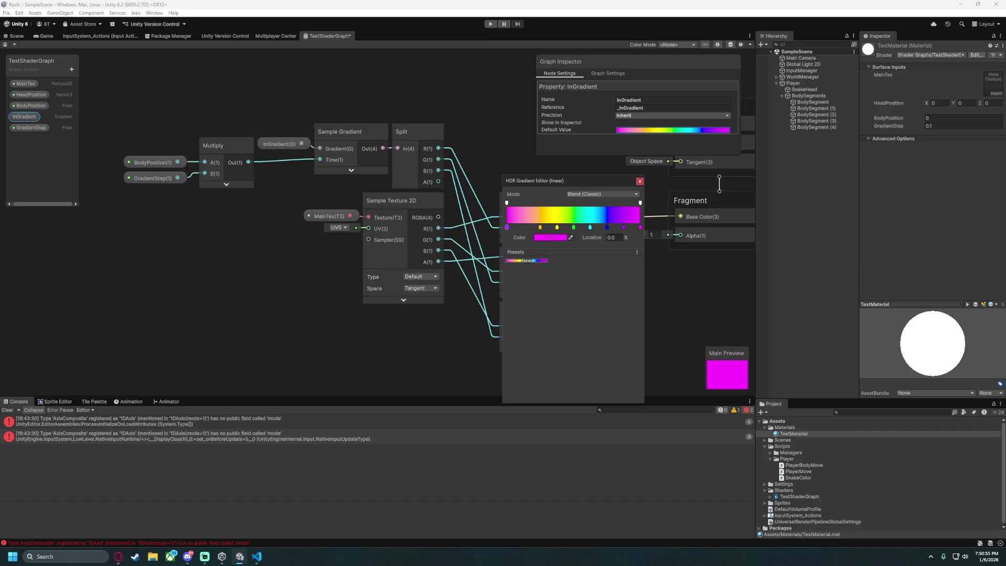
pyautogui.press('Escape')
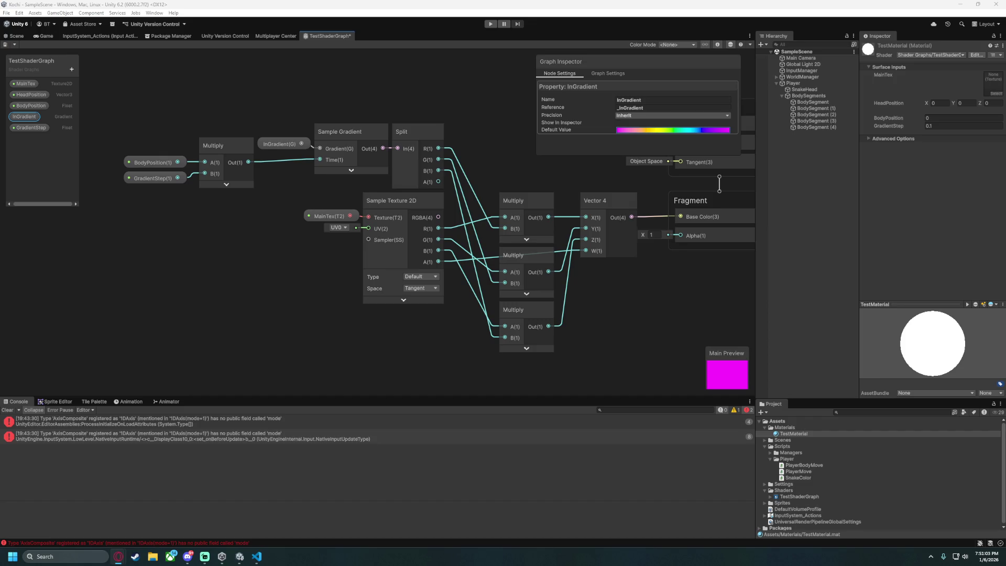
# Reopen the InGradient default and move the orange key to 14.28571429%.
pyautogui.click(673, 130)
pyautogui.click(617, 237)
pyautogui.click(540, 227)
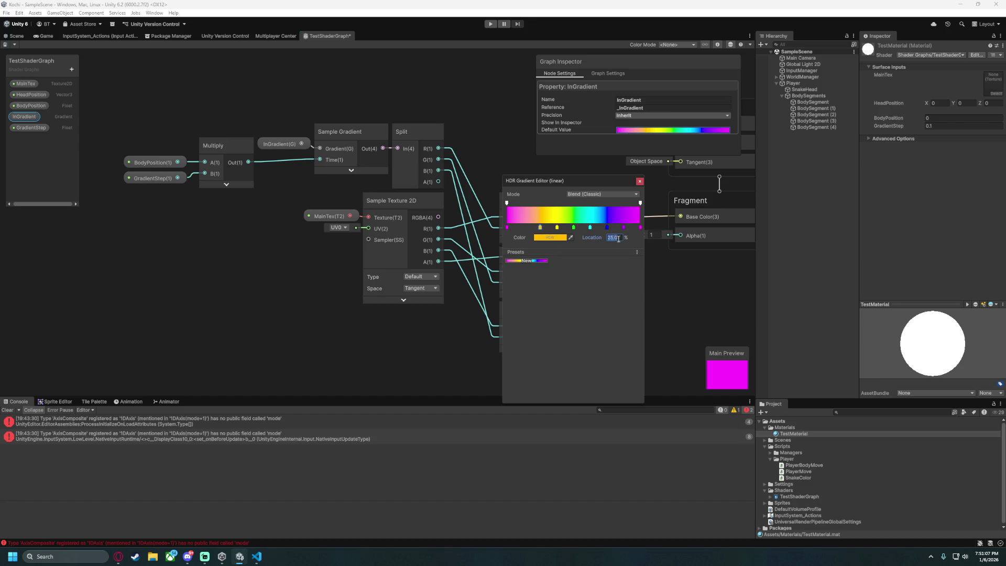
pyautogui.write('14.28571429')
pyautogui.press('Return')
pyautogui.press('Return')
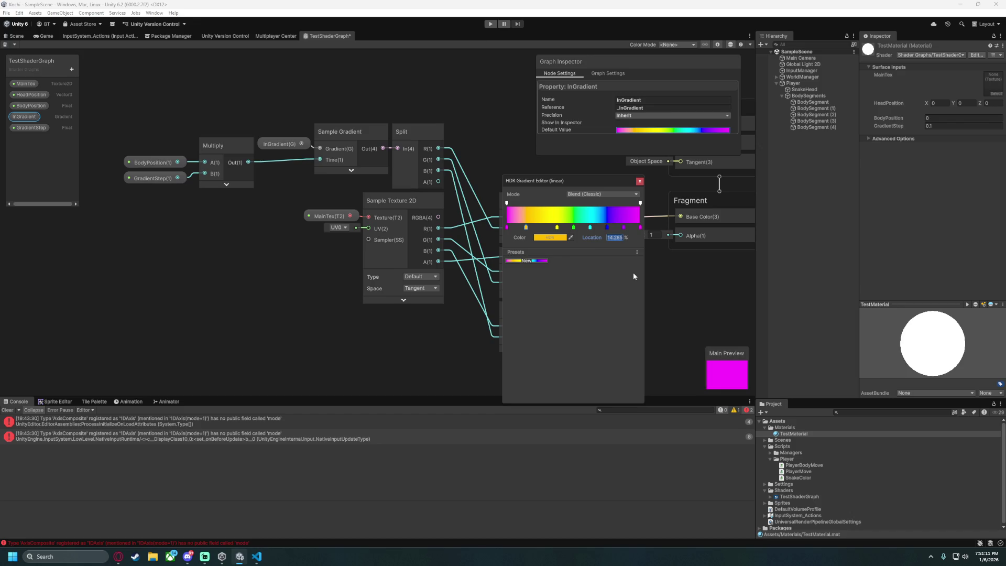
pyautogui.write('1')
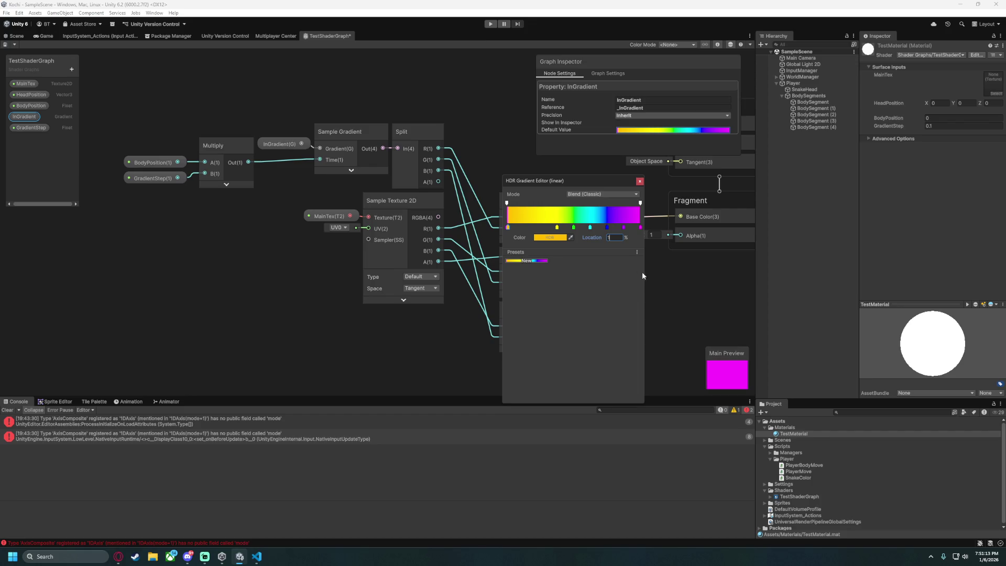
pyautogui.write('4.28571429')
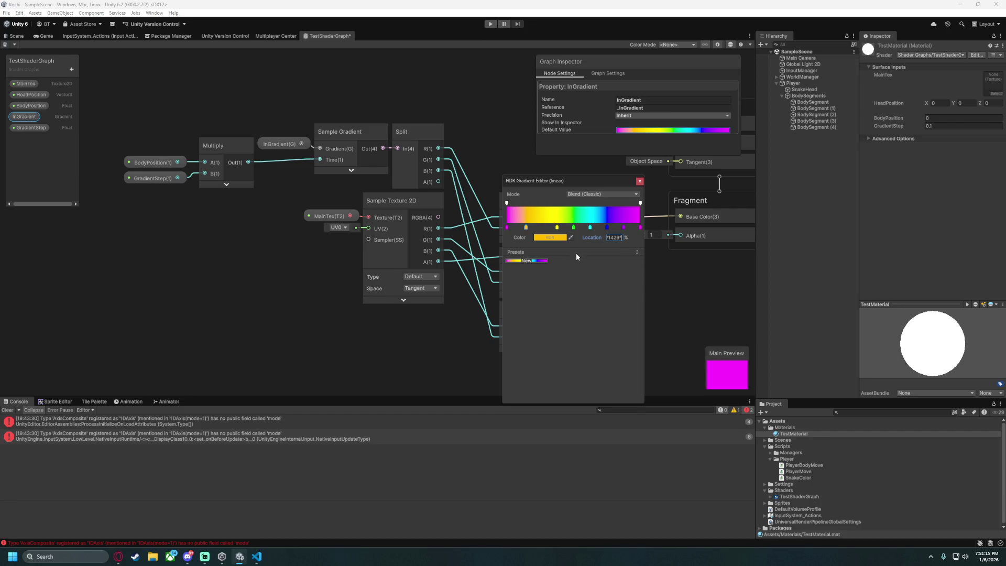
pyautogui.moveTo(556, 227); pyautogui.dragTo(525, 227)
pyautogui.hotkey('ctrl', 'z')
# Place the green key at 14.28571429*3 and the cyan key at 14.28571429*4.
pyautogui.click(573, 226)
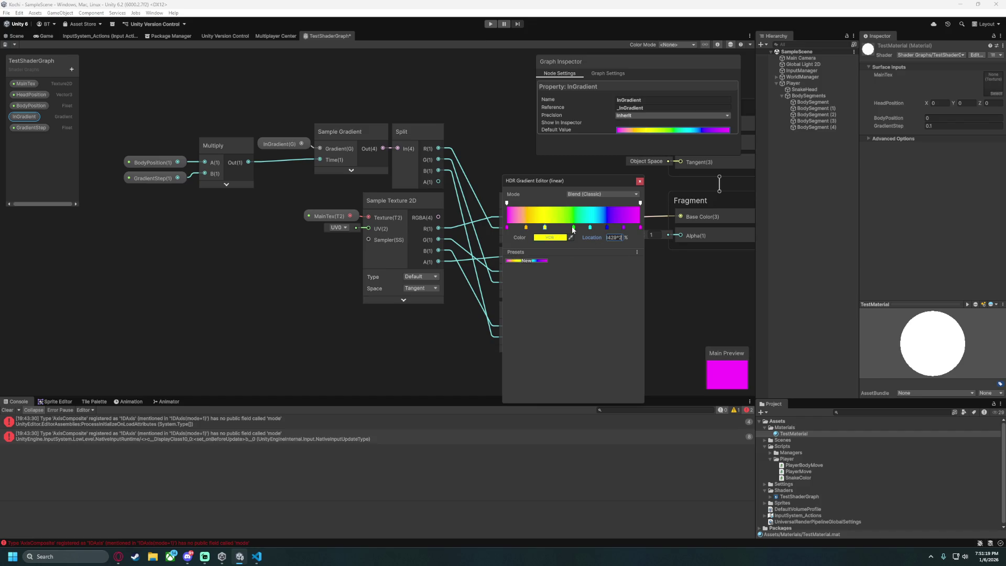
pyautogui.click(612, 237)
pyautogui.write('14.28571429*3')
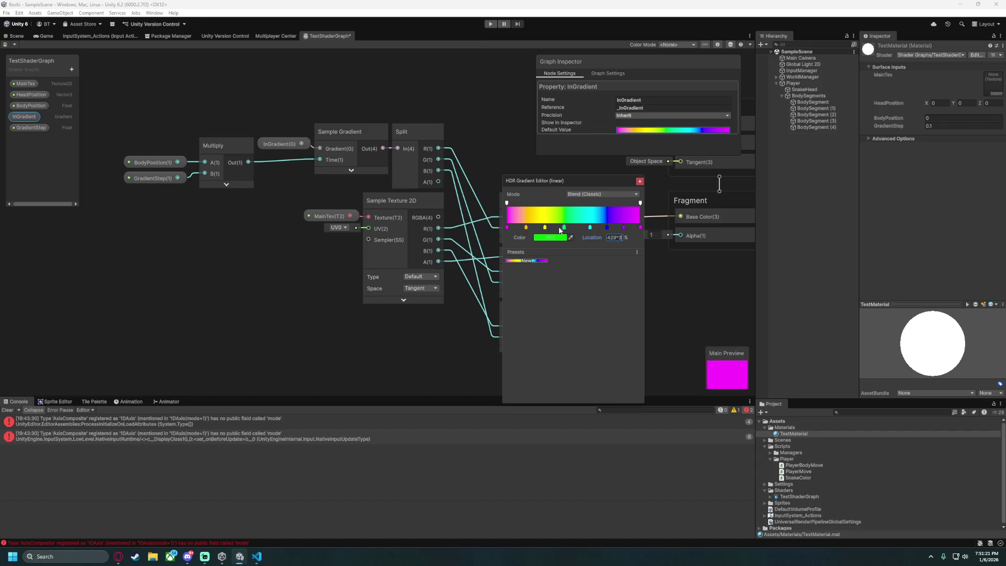
pyautogui.click(589, 226)
pyautogui.click(612, 237)
pyautogui.write('14.28571429*4')
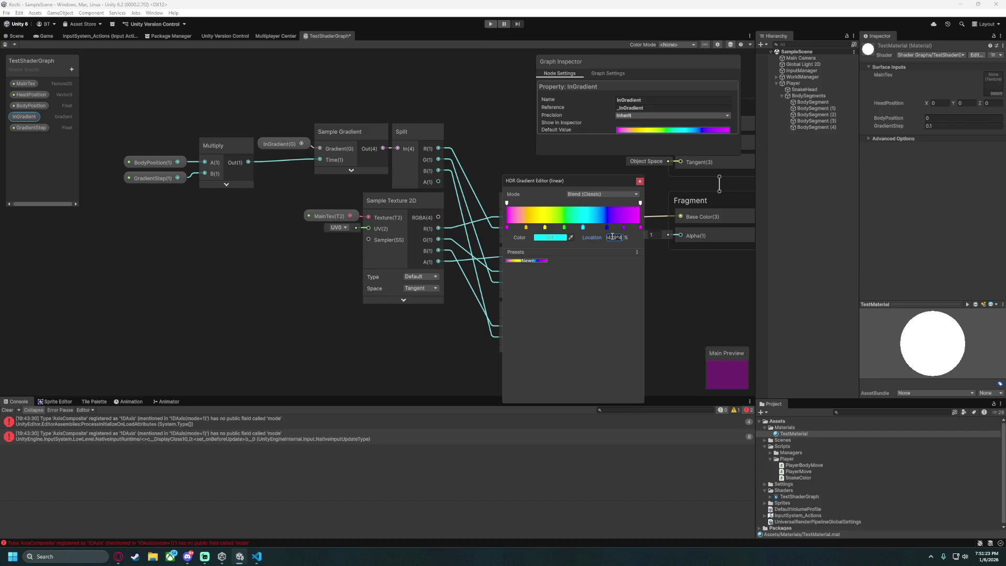
# Reposition the blue and purple keys in sevenths, close the gradient editor and save the graph.
pyautogui.click(606, 227)
pyautogui.click(611, 237)
pyautogui.write('14.28571429*1')
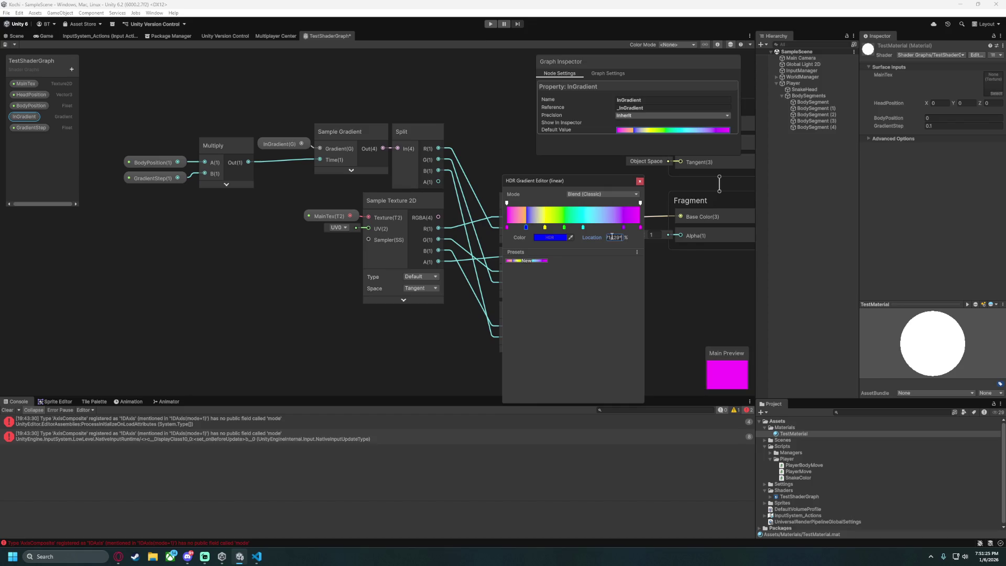
pyautogui.press('Return')
pyautogui.click(623, 227)
pyautogui.click(615, 237)
pyautogui.write('14.28571429')
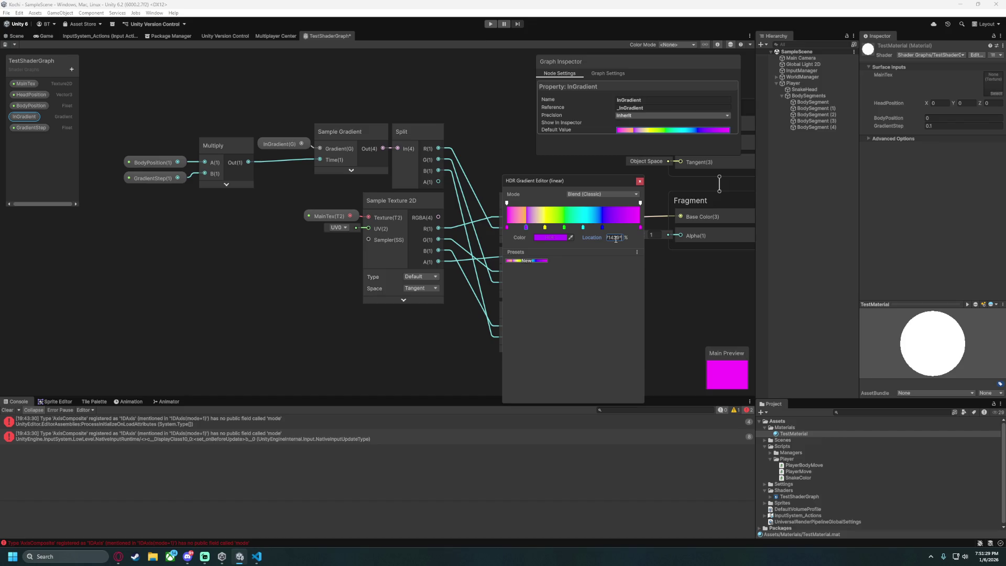
pyautogui.write('*6')
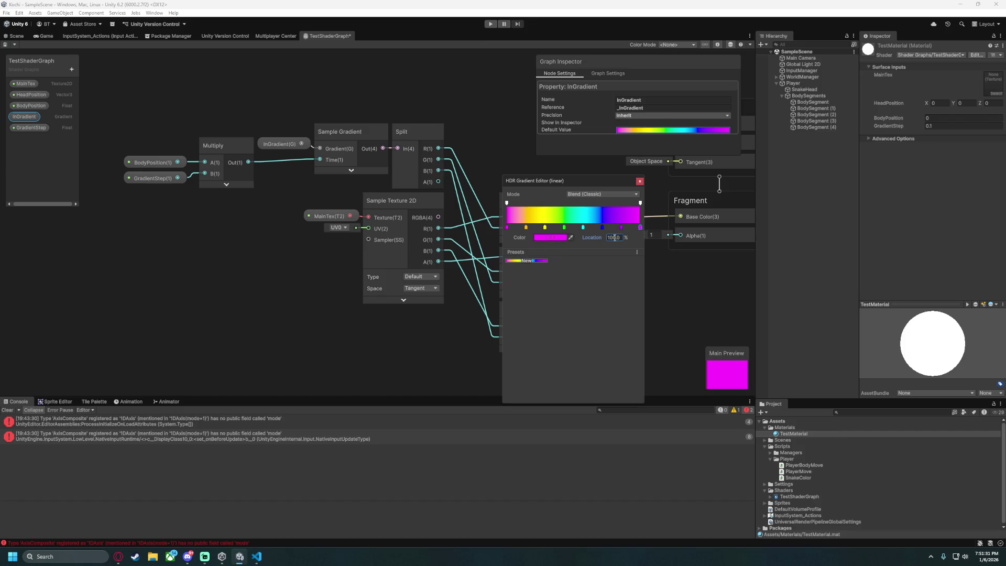
pyautogui.write('*7')
pyautogui.click(639, 181)
pyautogui.hotkey('ctrl', 's')
# Set GradientStep's default value to 1 in the Graph Inspector and save the shader graph.
pyautogui.click(351, 93)
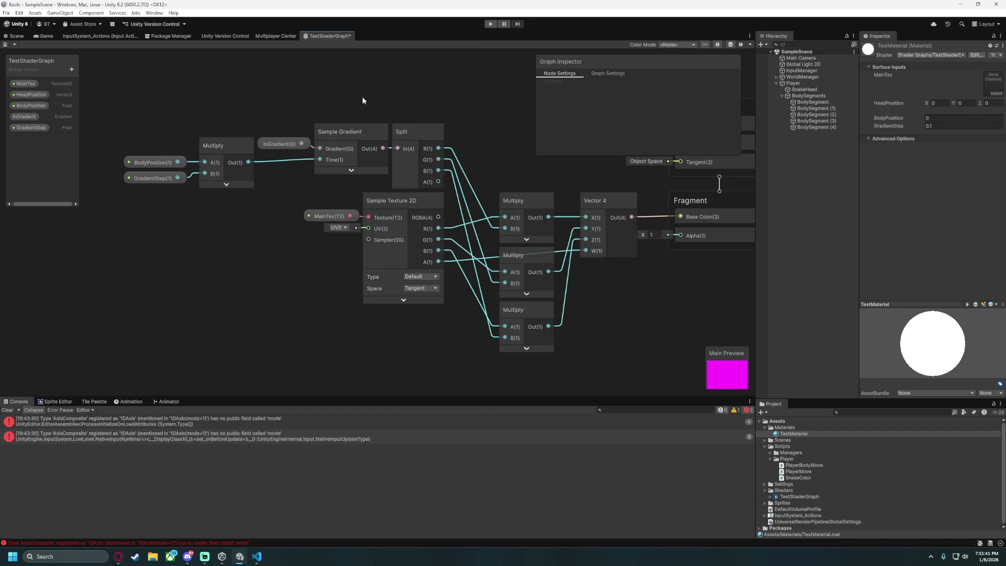
pyautogui.click(27, 127)
pyautogui.scroll(-2, 604, 131)
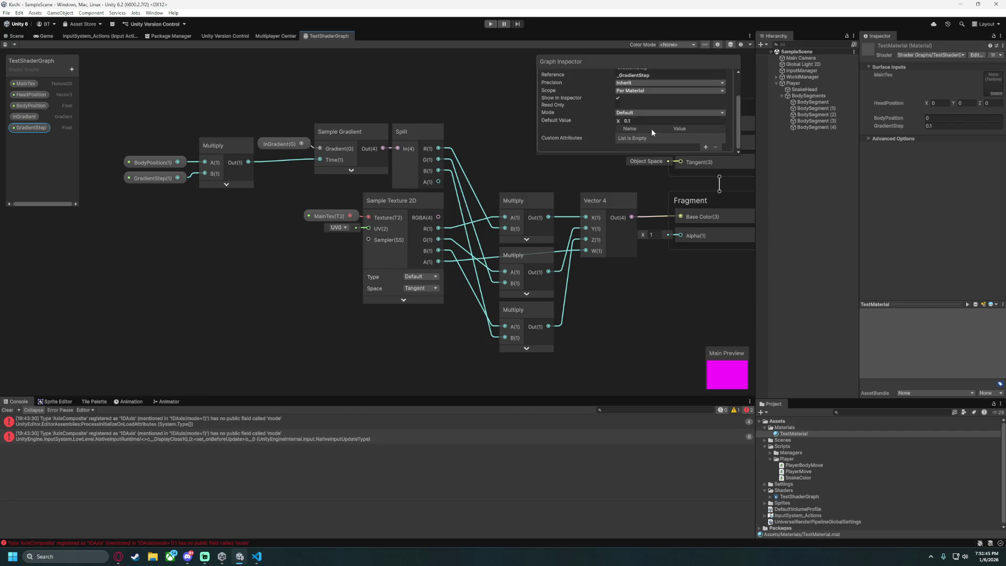
pyautogui.click(659, 121)
pyautogui.write('1')
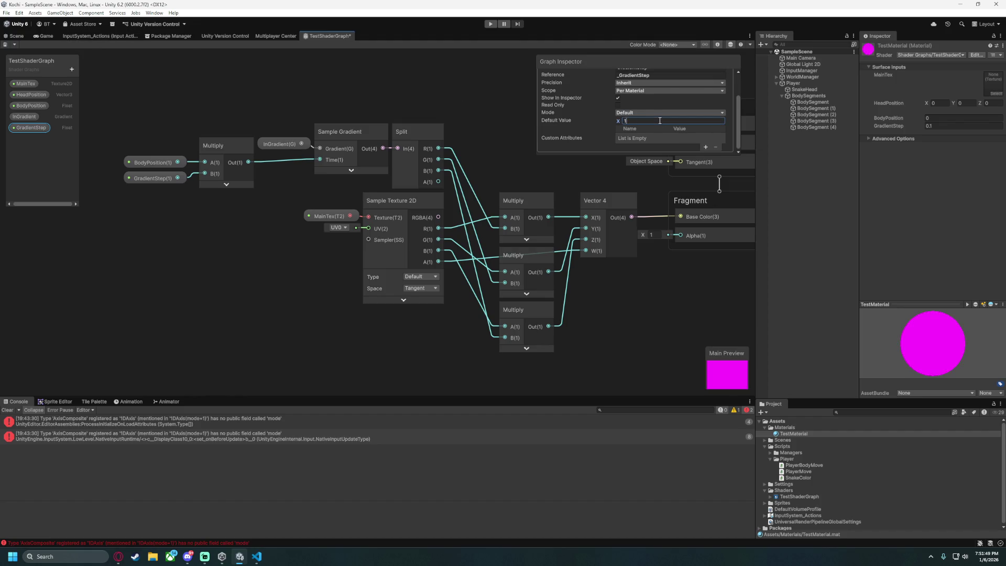
pyautogui.hotkey('ctrl', 's')
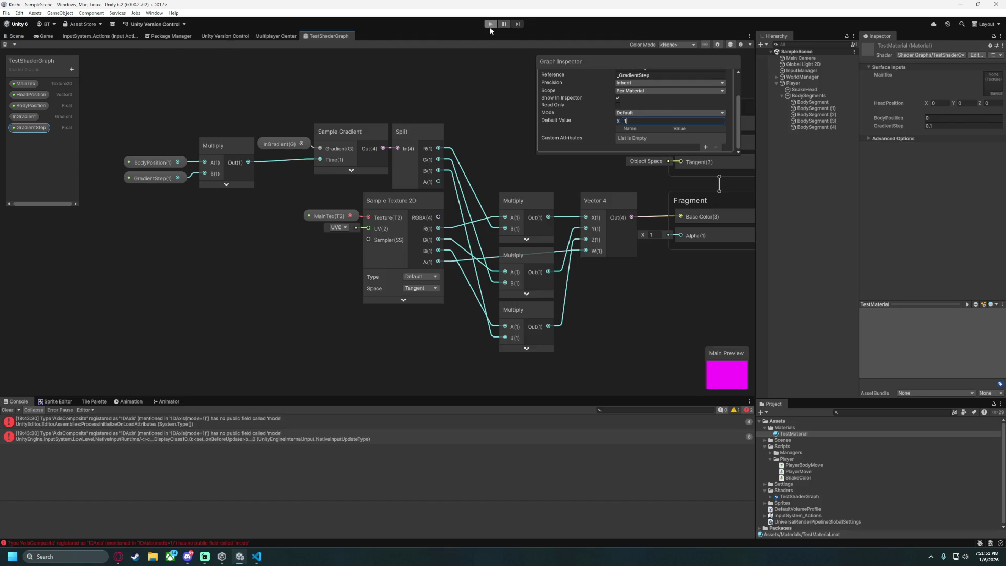
# Play the game, steer the snake around with the arrow keys to view its coloured segments, then stop.
pyautogui.click(489, 25)
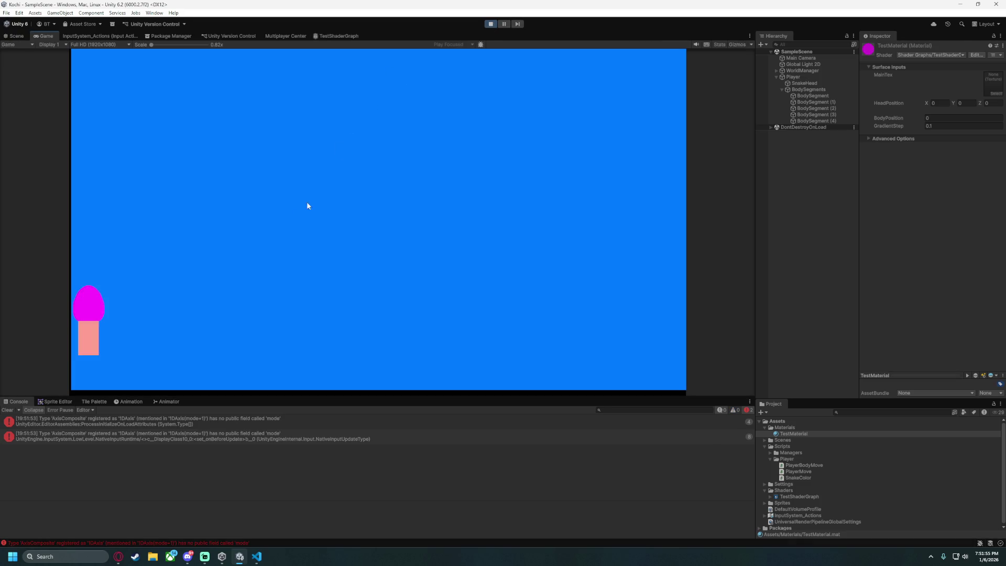
pyautogui.press('Right')
pyautogui.press('Up')
pyautogui.press('Right')
pyautogui.press('Down')
pyautogui.press('Left')
pyautogui.press('Up')
pyautogui.press('Right')
pyautogui.press('Down')
pyautogui.press('Left')
pyautogui.press('Up')
pyautogui.press('Right')
pyautogui.press('Up')
pyautogui.press('Left')
pyautogui.press('Down')
pyautogui.press('Right')
pyautogui.press('Up')
pyautogui.press('Left')
pyautogui.press('Down')
pyautogui.press('Right')
pyautogui.press('Up')
pyautogui.press('Left')
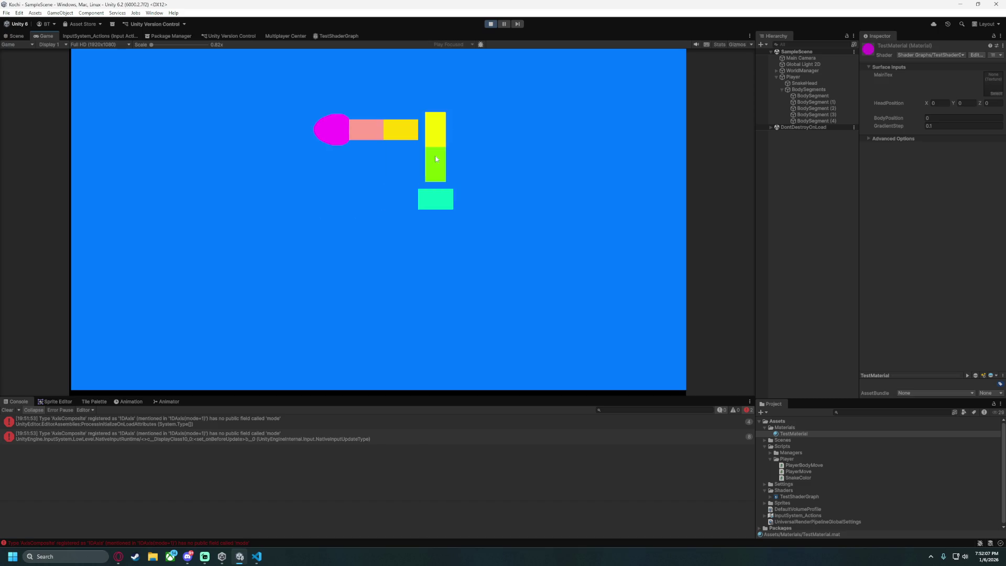
pyautogui.press('Down')
pyautogui.press('Right')
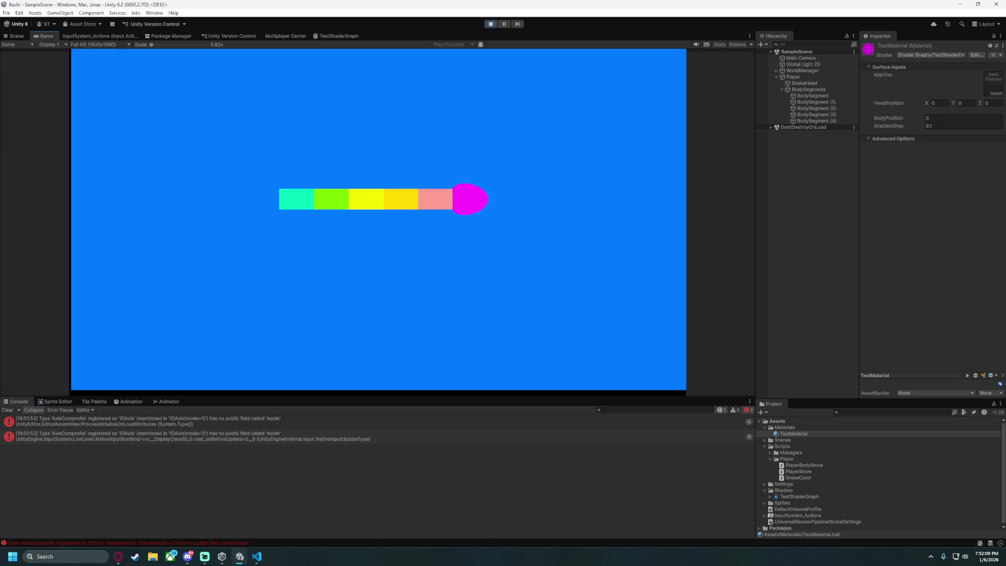
pyautogui.press('Up')
pyautogui.press('Left')
pyautogui.press('Down')
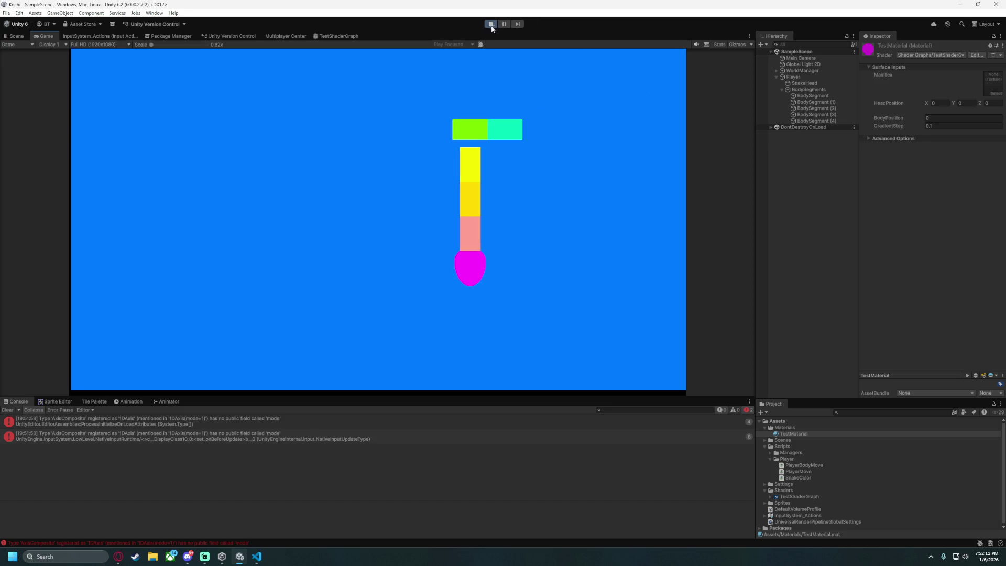
pyautogui.click(490, 24)
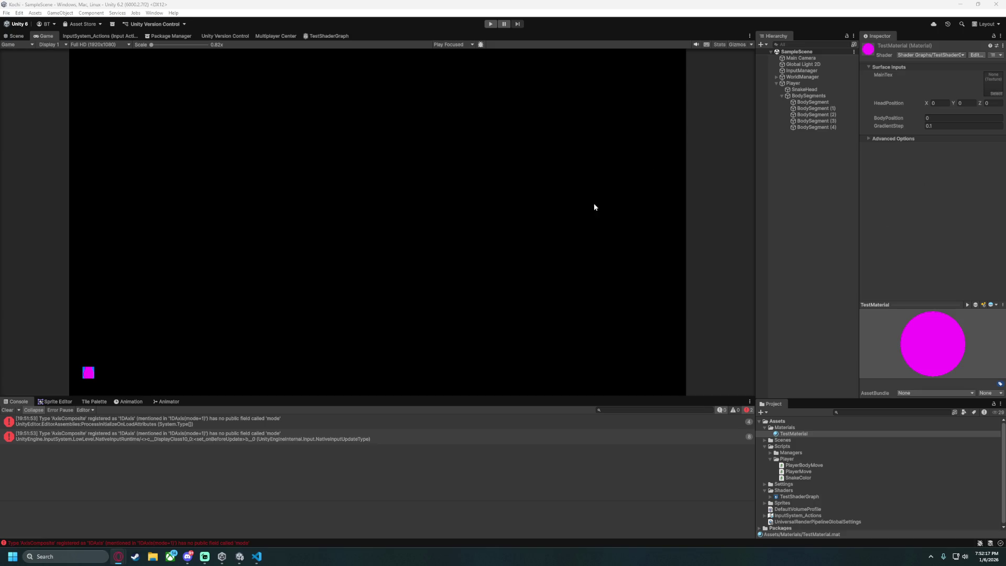
# Return to TestShaderGraph and move the BodyPosition node far to the left.
pyautogui.click(326, 36)
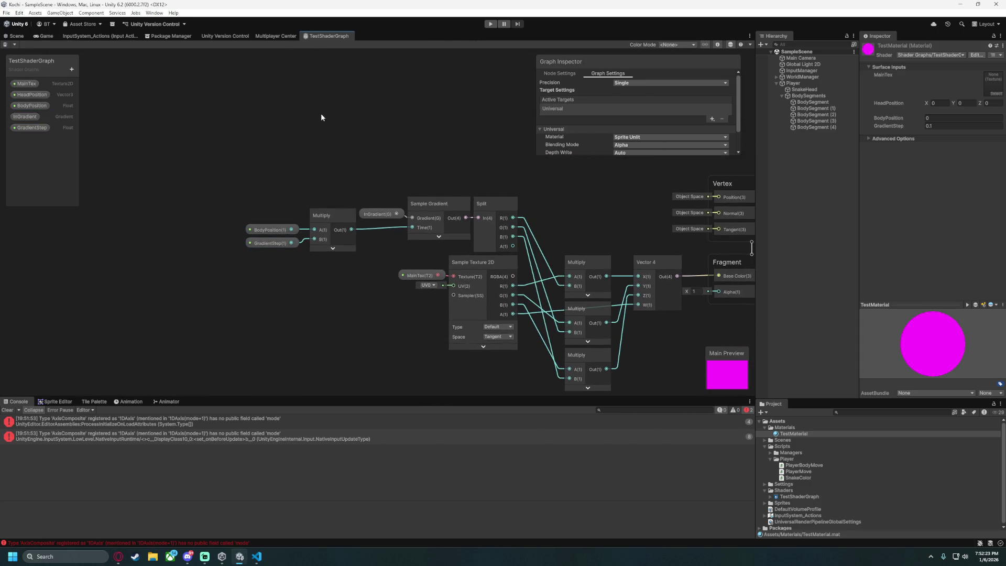
pyautogui.scroll(2, 335, 139)
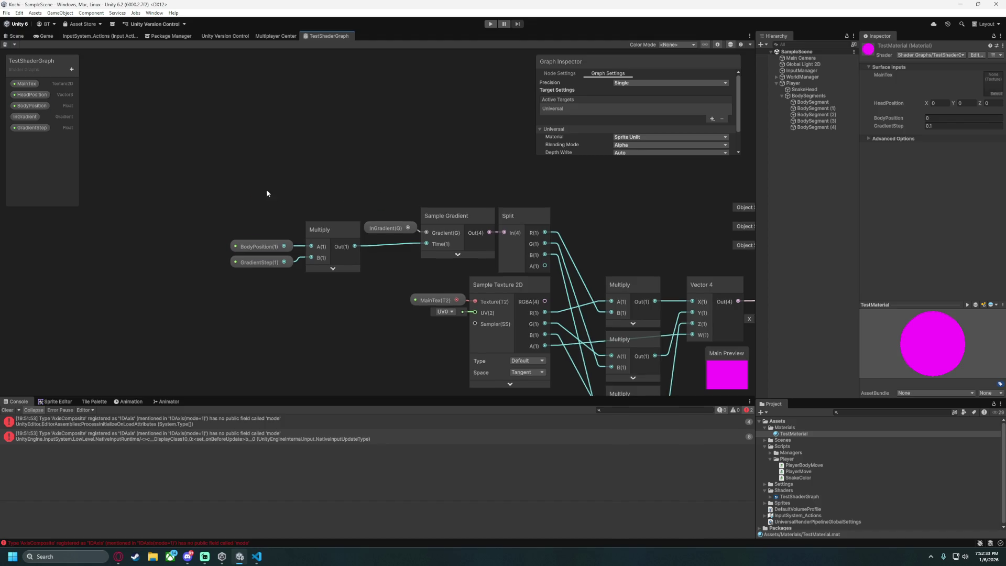
pyautogui.moveTo(389, 244); pyautogui.dragTo(175, 243)
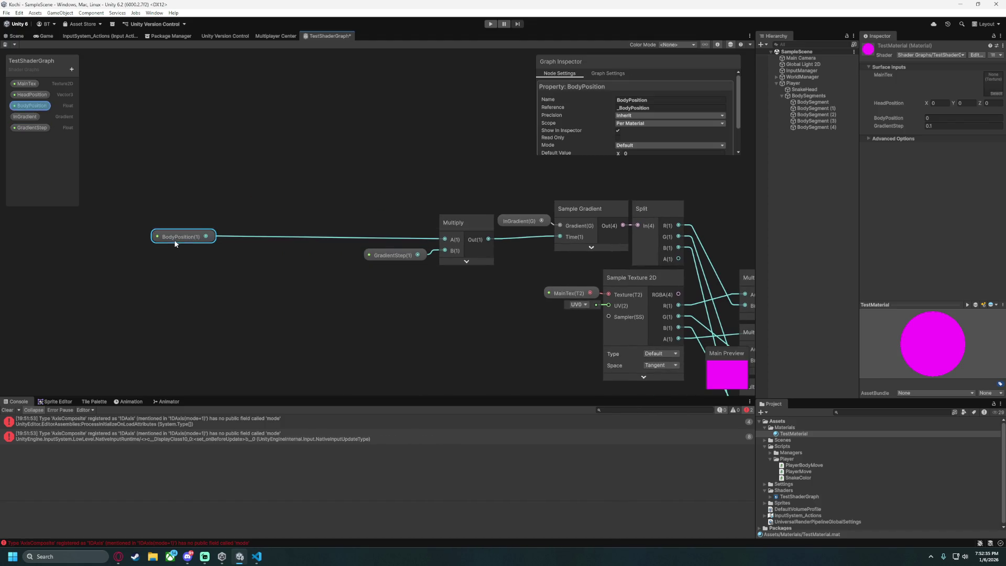
pyautogui.click(175, 245)
# Add a World-space Position node at the upper left and start a 'multiply' node search from its output.
pyautogui.rightClick(223, 161)
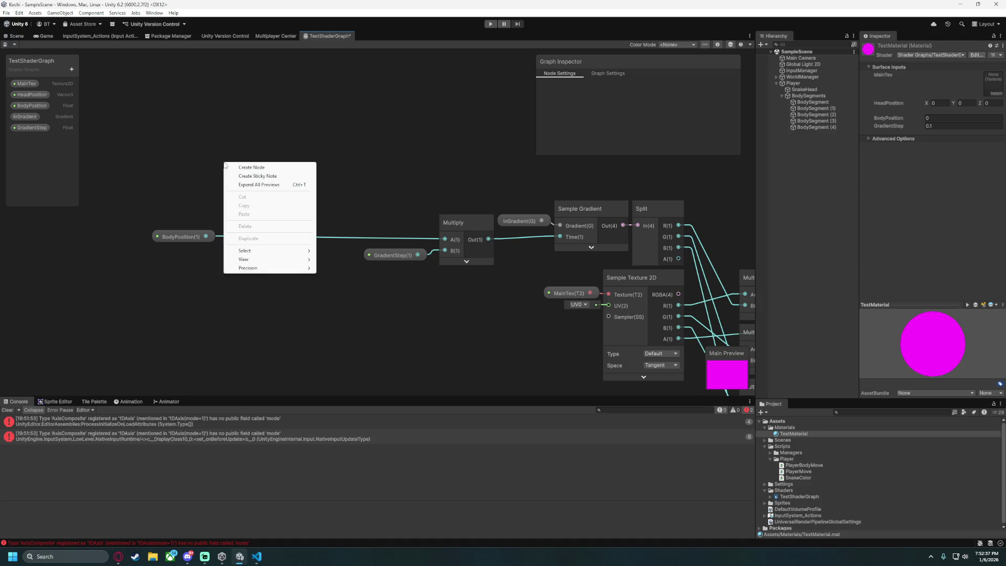
pyautogui.click(251, 167)
pyautogui.write('position')
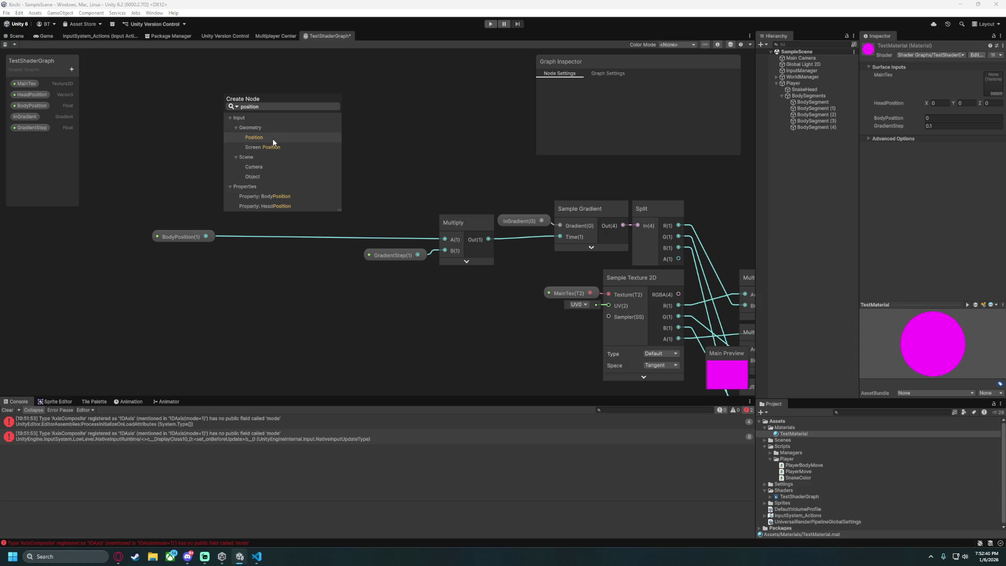
pyautogui.press('Return')
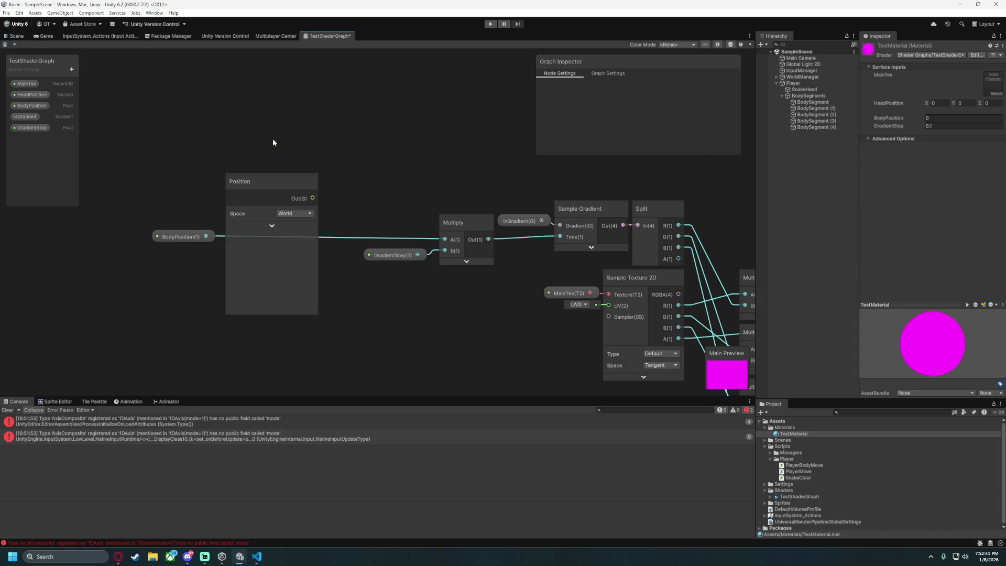
pyautogui.click(272, 226)
pyautogui.moveTo(263, 186)
pyautogui.mouseDown()
pyautogui.moveTo(166, 169)
pyautogui.moveTo(157, 178)
pyautogui.mouseUp()
pyautogui.click(191, 210)
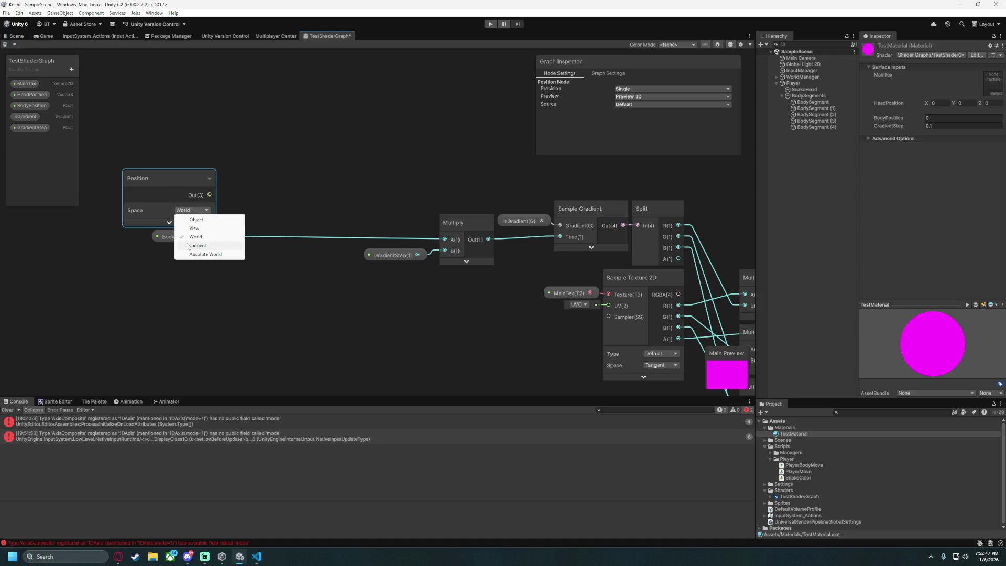
pyautogui.click(187, 175)
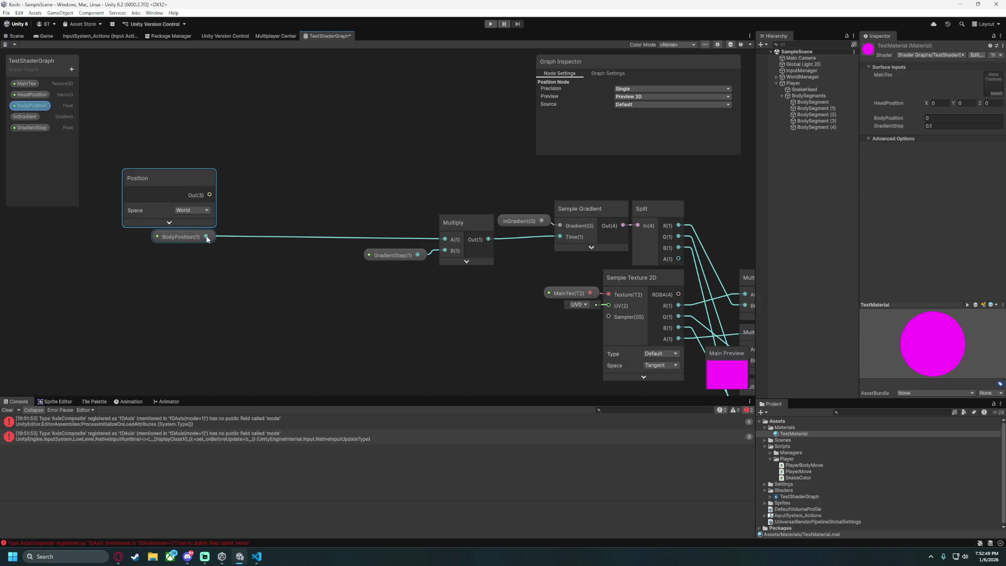
pyautogui.moveTo(209, 195); pyautogui.dragTo(278, 197)
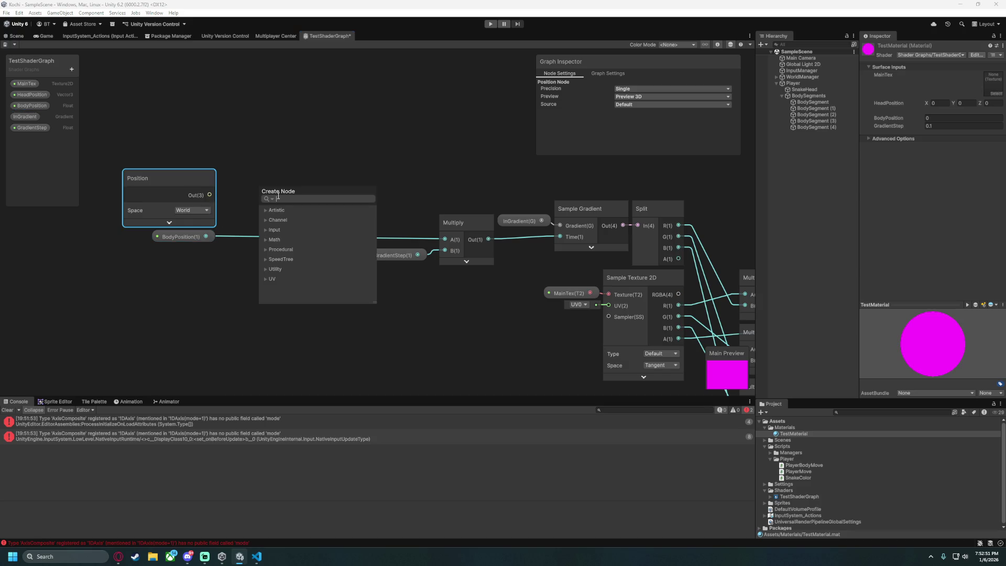
pyautogui.write('multiply')
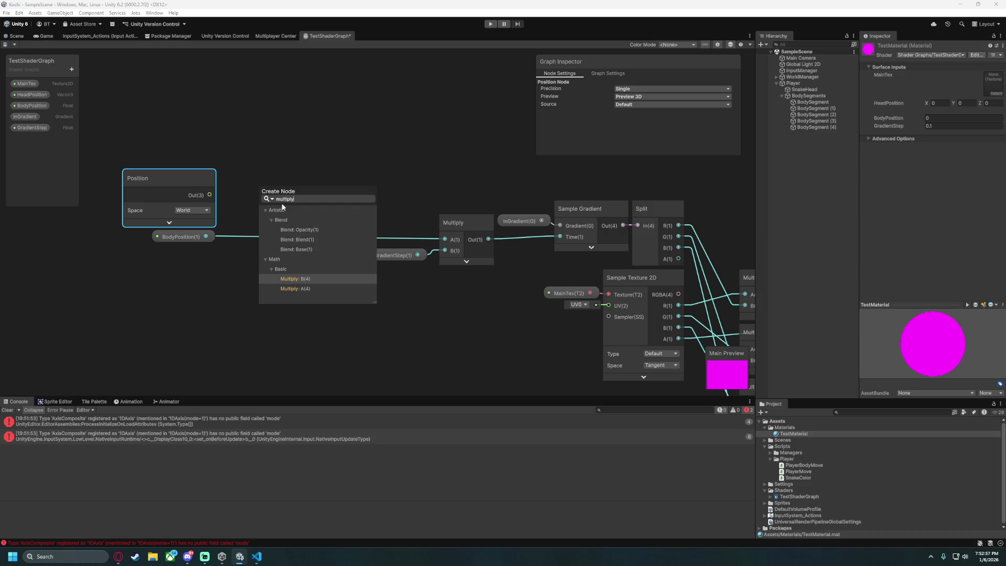
# Move the Position node lower and put BodyPosition back beside the Multiply node.
pyautogui.click(466, 179)
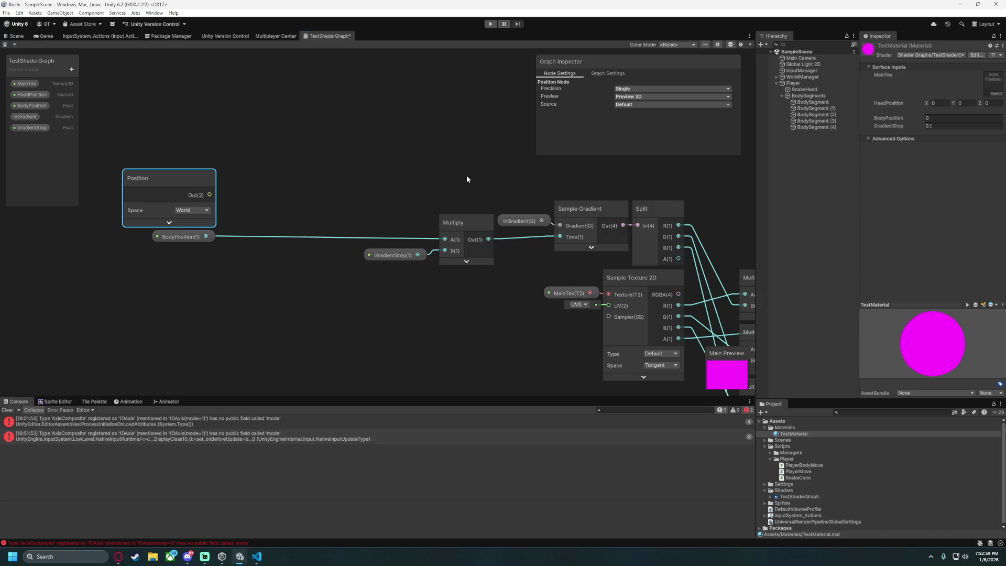
pyautogui.moveTo(177, 183)
pyautogui.mouseDown()
pyautogui.moveTo(227, 294)
pyautogui.moveTo(278, 316)
pyautogui.mouseUp()
pyautogui.moveTo(171, 241); pyautogui.dragTo(381, 241)
pyautogui.keyDown('shift'); pyautogui.click(395, 256); pyautogui.keyUp('shift')
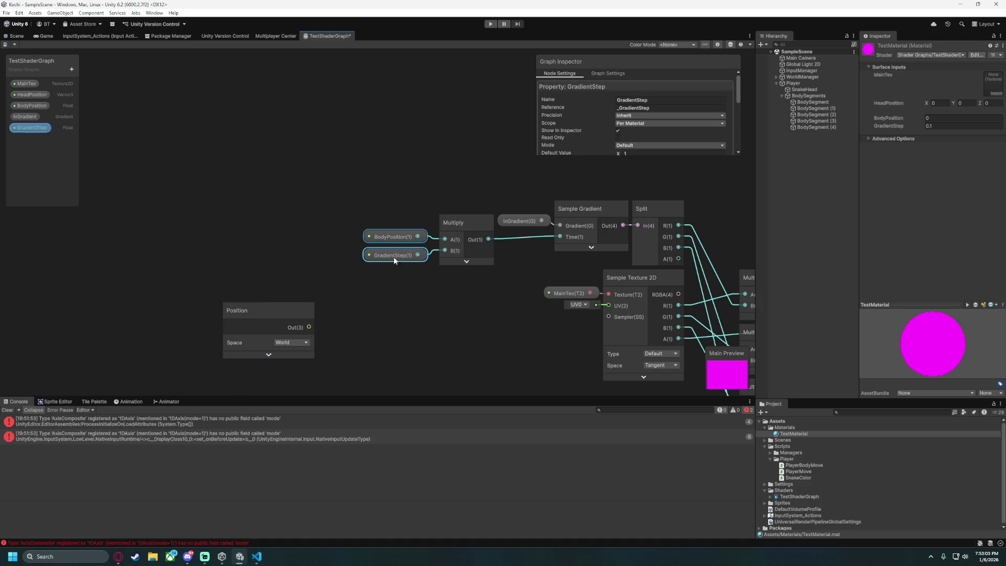
pyautogui.click(395, 264)
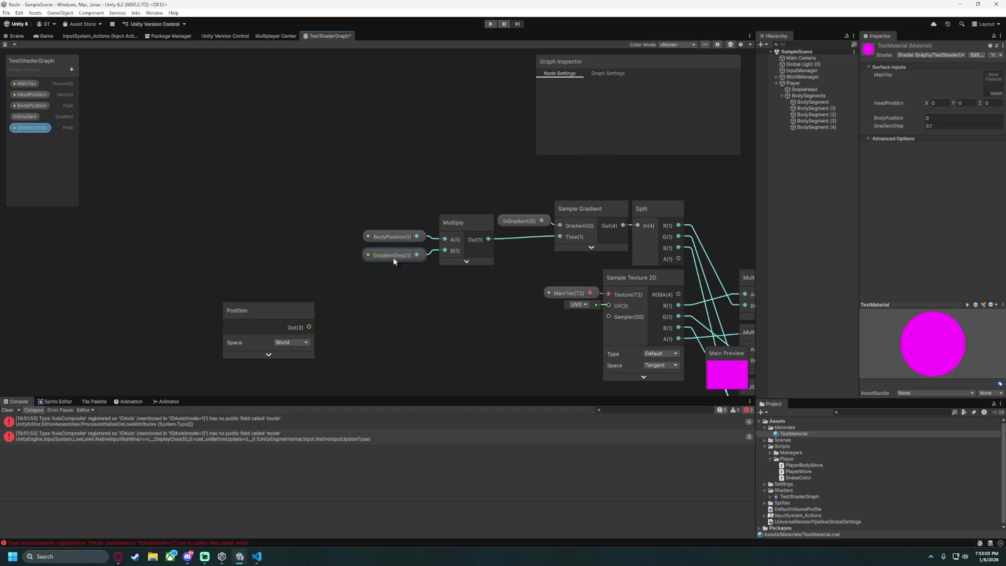
# Pan around the graph to review Vector 4, Fragment and the left-hand property nodes.
pyautogui.moveTo(462, 303)
pyautogui.mouseDown()
pyautogui.moveTo(148, 246)
pyautogui.moveTo(294, 268)
pyautogui.moveTo(151, 242)
pyautogui.moveTo(252, 243)
pyautogui.mouseUp()
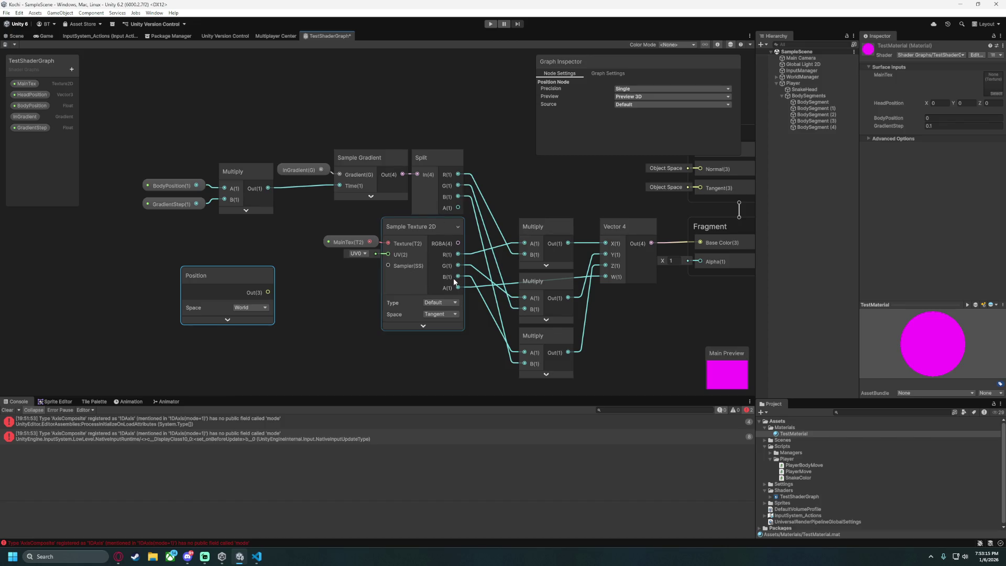
pyautogui.moveTo(311, 316); pyautogui.dragTo(289, 220)
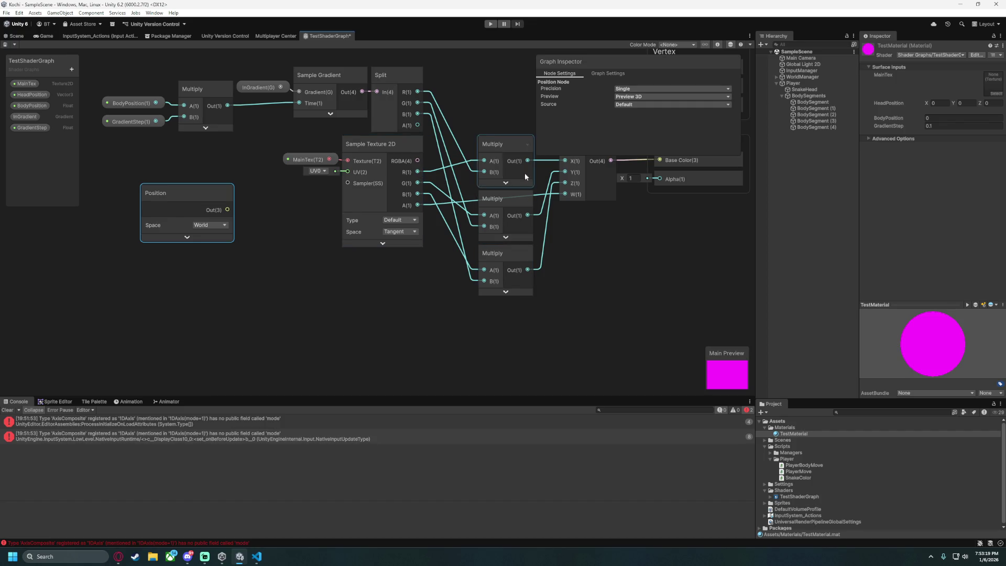
pyautogui.moveTo(430, 277)
pyautogui.mouseDown()
pyautogui.moveTo(268, 299)
pyautogui.moveTo(392, 292)
pyautogui.mouseUp()
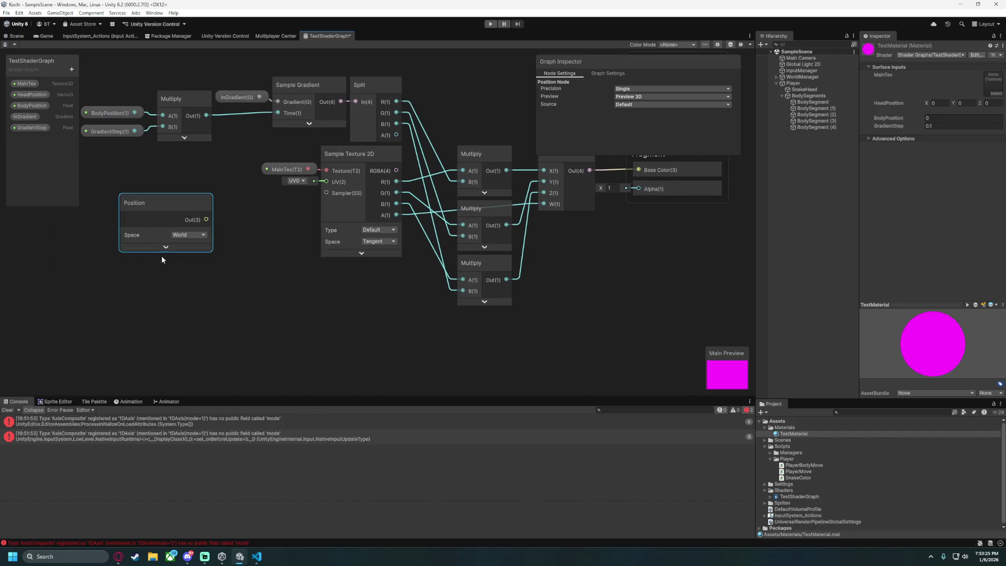
pyautogui.moveTo(211, 177); pyautogui.dragTo(339, 221)
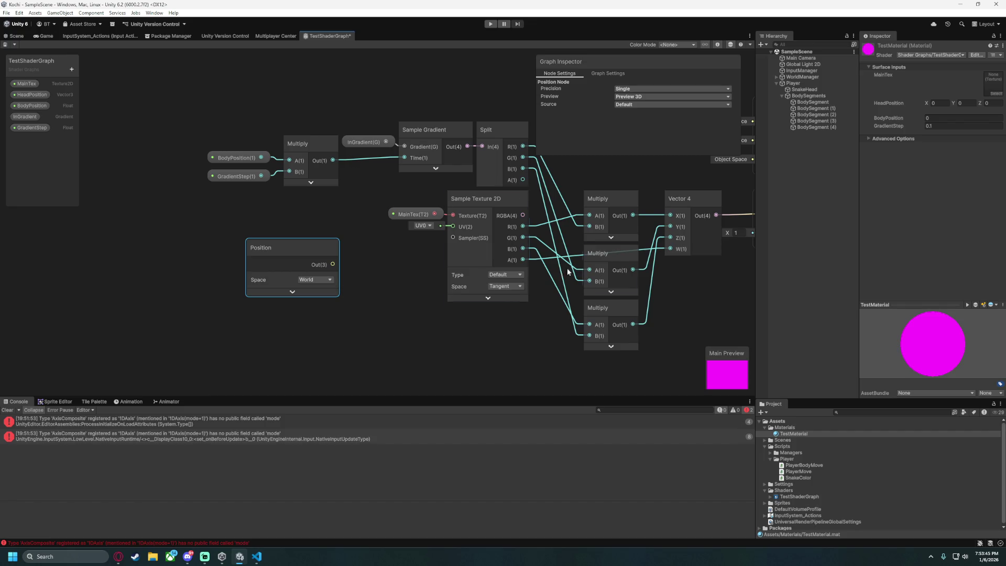
# Wire Sample Gradient's Out(4) straight into Fragment Base Color, bypassing Vector 4, and press Play.
pyautogui.press('a')
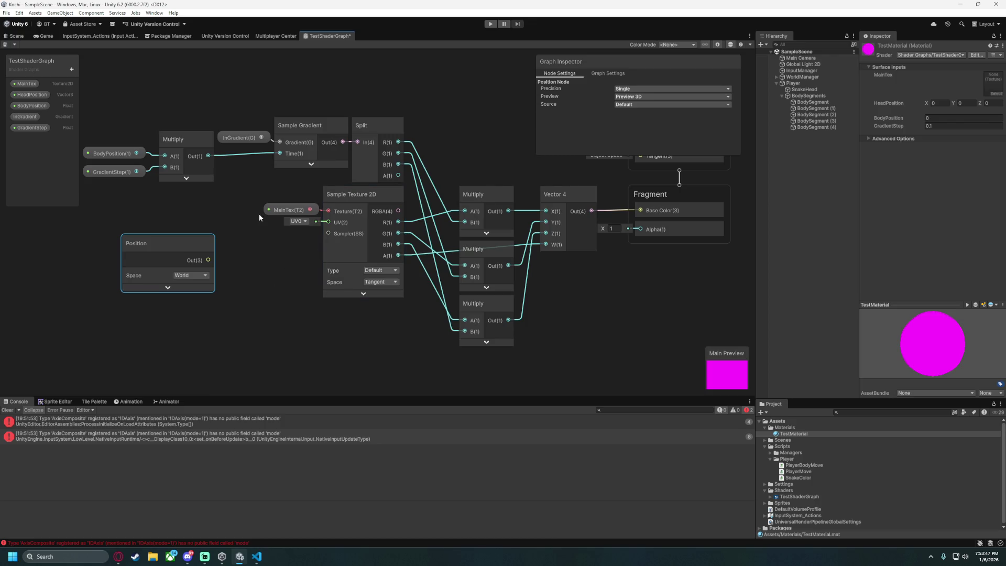
pyautogui.moveTo(257, 195); pyautogui.dragTo(591, 340)
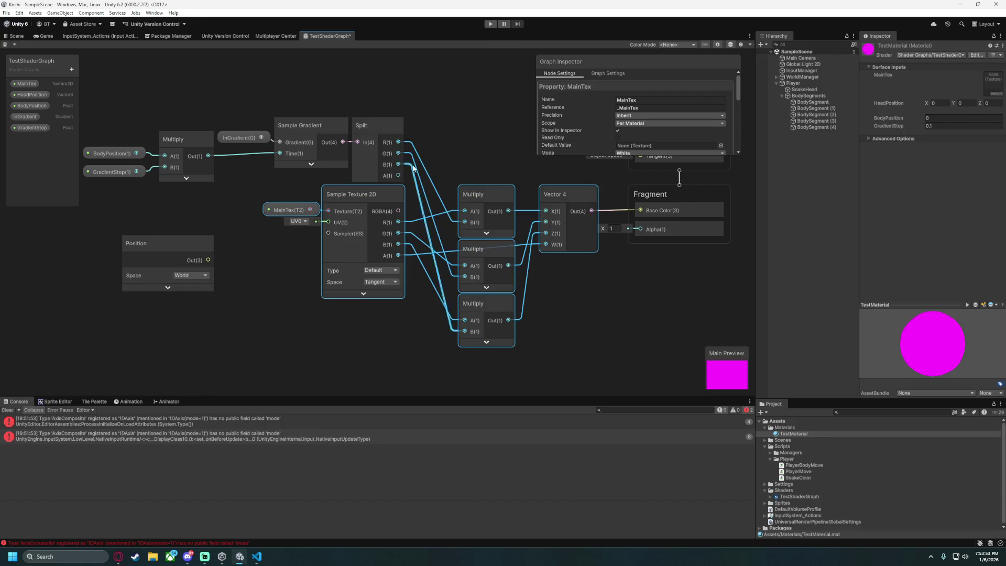
pyautogui.click(424, 141)
pyautogui.moveTo(342, 142); pyautogui.dragTo(638, 210)
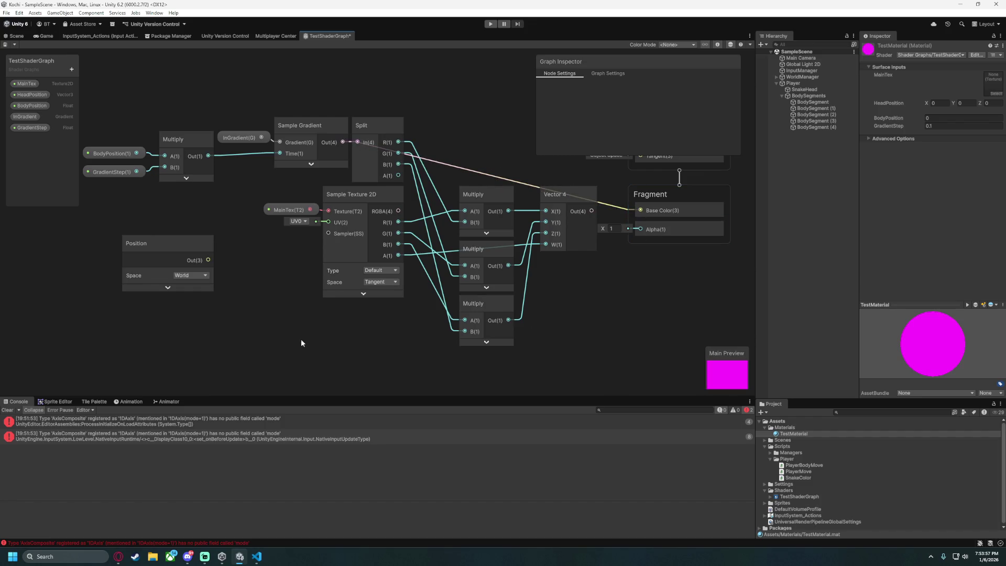
pyautogui.moveTo(280, 343); pyautogui.dragTo(344, 328)
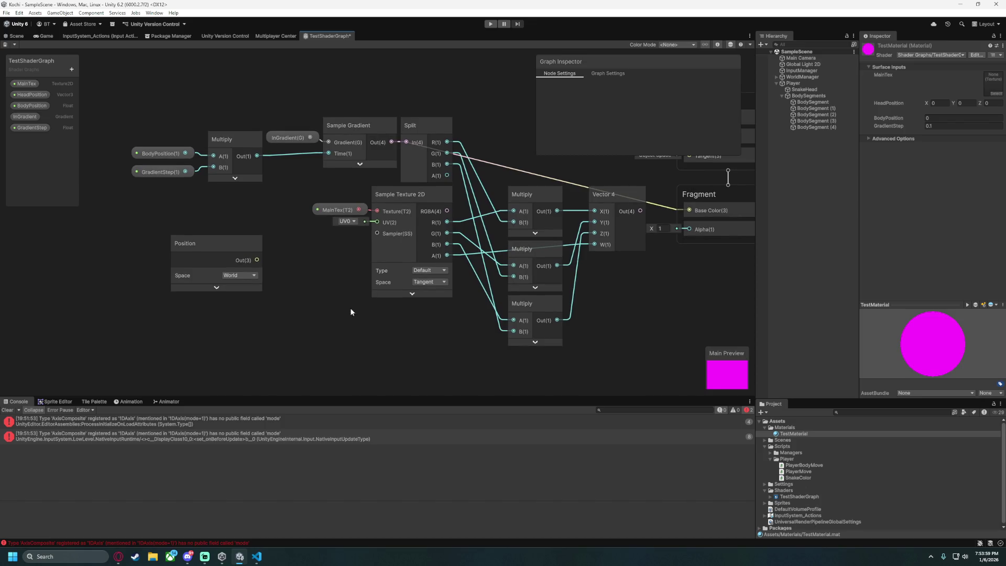
pyautogui.click(491, 23)
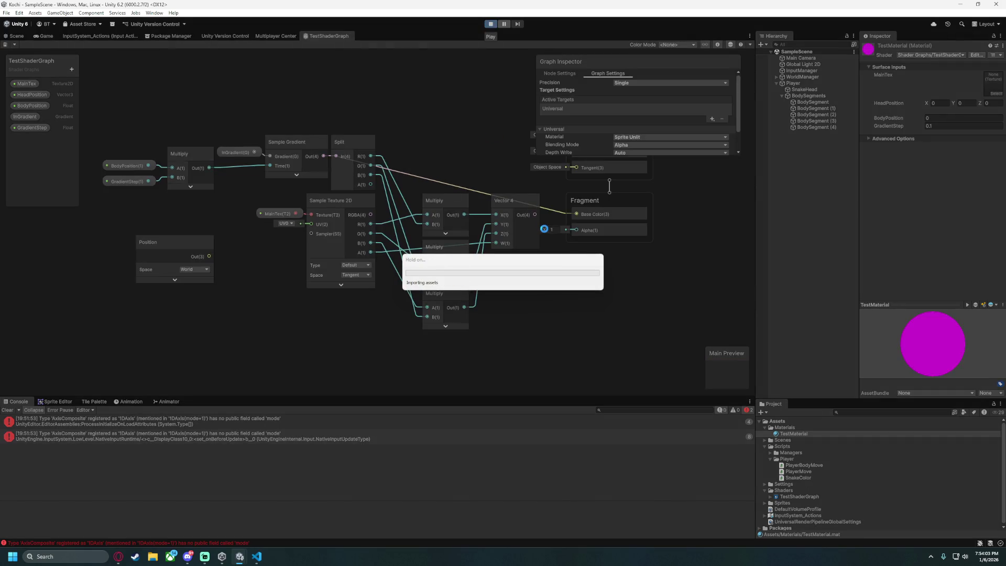
# Steer the snake with the arrow keys to check its gradient colours, then stop the game.
pyautogui.press('Down')
pyautogui.press('Right')
pyautogui.press('Up')
pyautogui.press('Left')
pyautogui.press('Down')
pyautogui.press('Right')
pyautogui.press('Up')
pyautogui.press('Left')
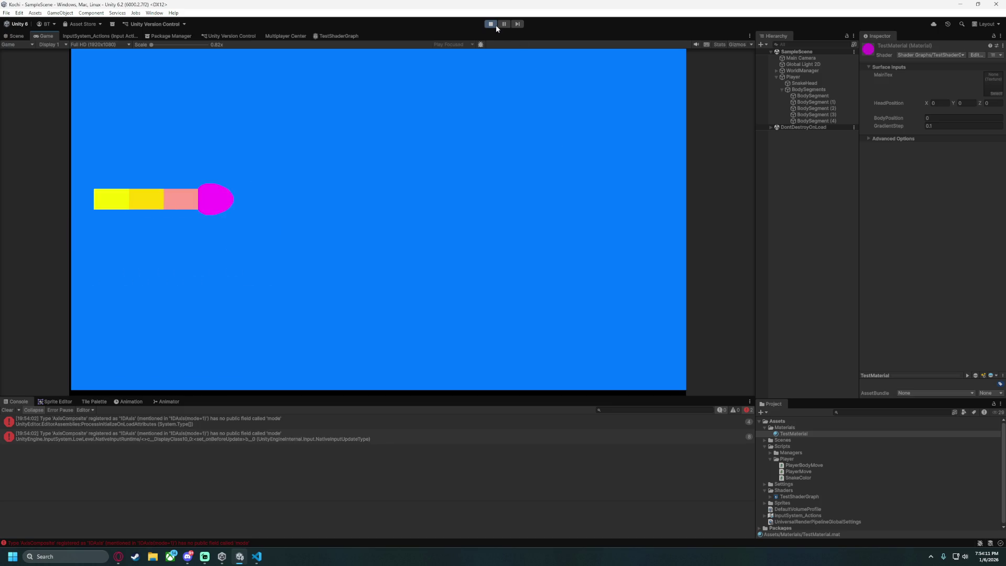
pyautogui.click(490, 24)
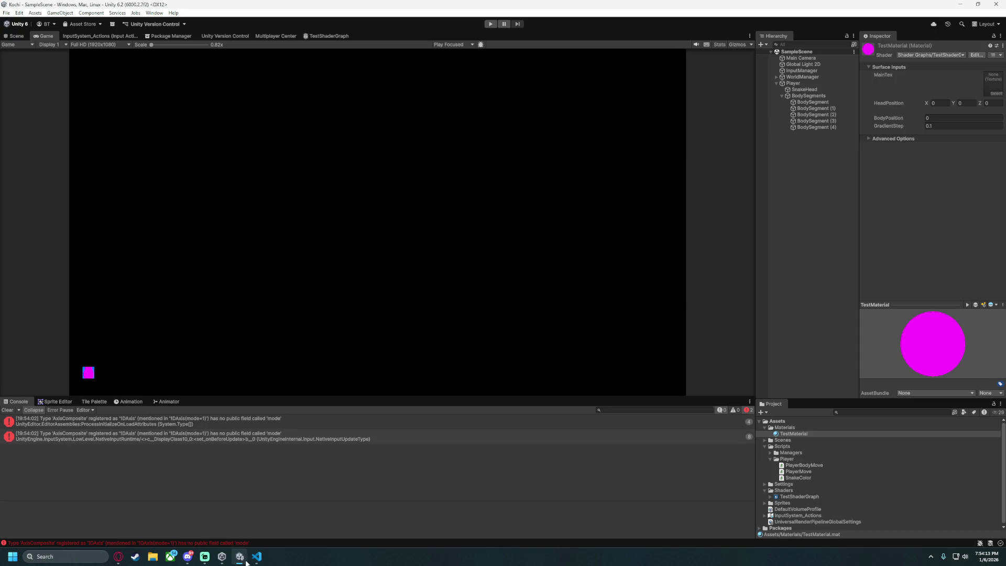
# Glance at VS Code, then bring the TestShaderGraph editor back into view.
pyautogui.click(256, 557)
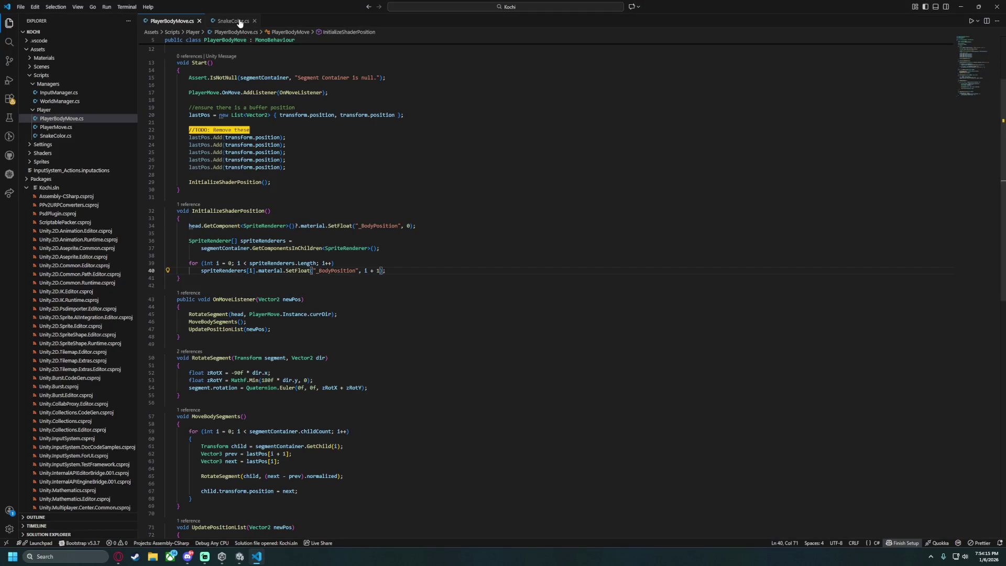
pyautogui.click(239, 556)
pyautogui.click(328, 36)
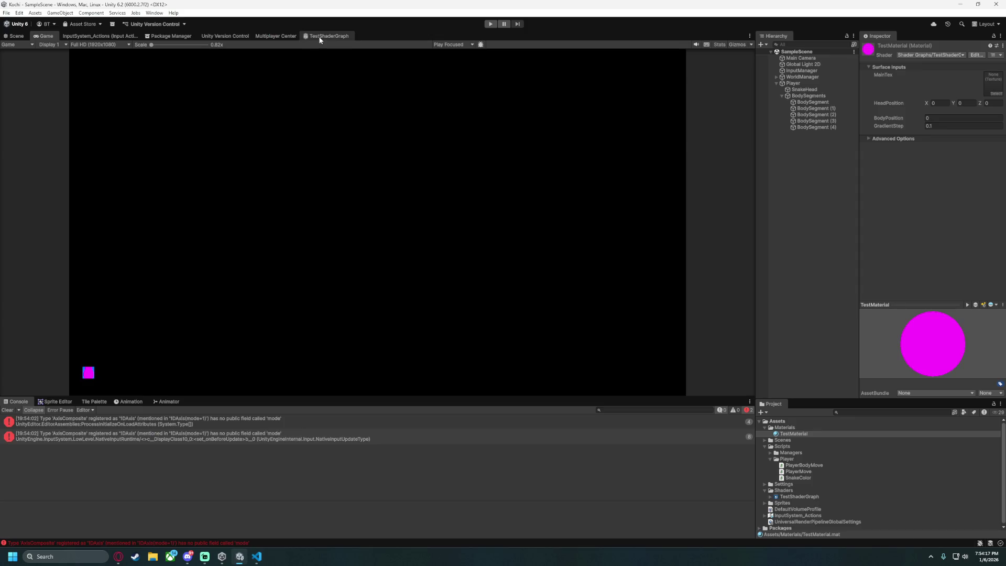
pyautogui.scroll(-3, 221, 346)
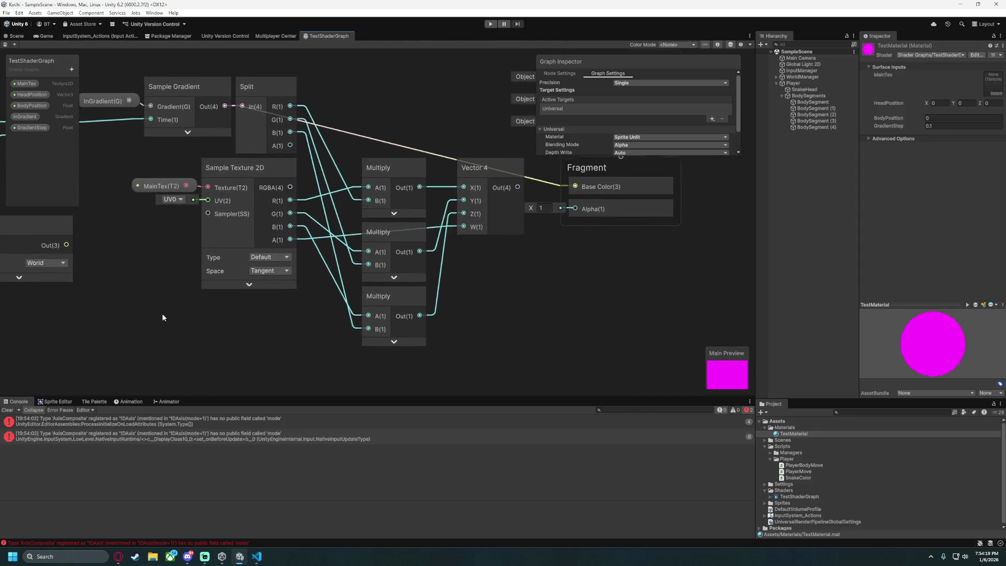
# Move the texture-sampling node group down, well below the rest of the graph.
pyautogui.moveTo(155, 171)
pyautogui.mouseDown()
pyautogui.moveTo(215, 246)
pyautogui.moveTo(477, 350)
pyautogui.mouseUp()
pyautogui.keyDown('shift'); pyautogui.click(263, 111); pyautogui.keyUp('shift')
pyautogui.moveTo(264, 111)
pyautogui.mouseDown()
pyautogui.moveTo(262, 225)
pyautogui.moveTo(300, 224)
pyautogui.moveTo(284, 228)
pyautogui.mouseUp()
pyautogui.press('f')
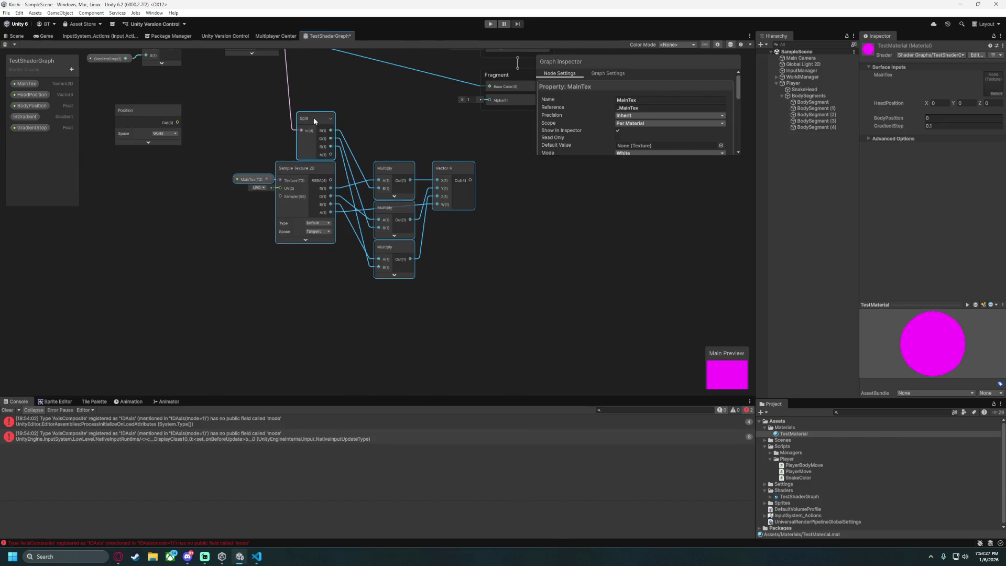
pyautogui.moveTo(313, 117); pyautogui.dragTo(314, 262)
pyautogui.click(350, 197)
pyautogui.scroll(3, 330, 248)
pyautogui.scroll(-5, 330, 248)
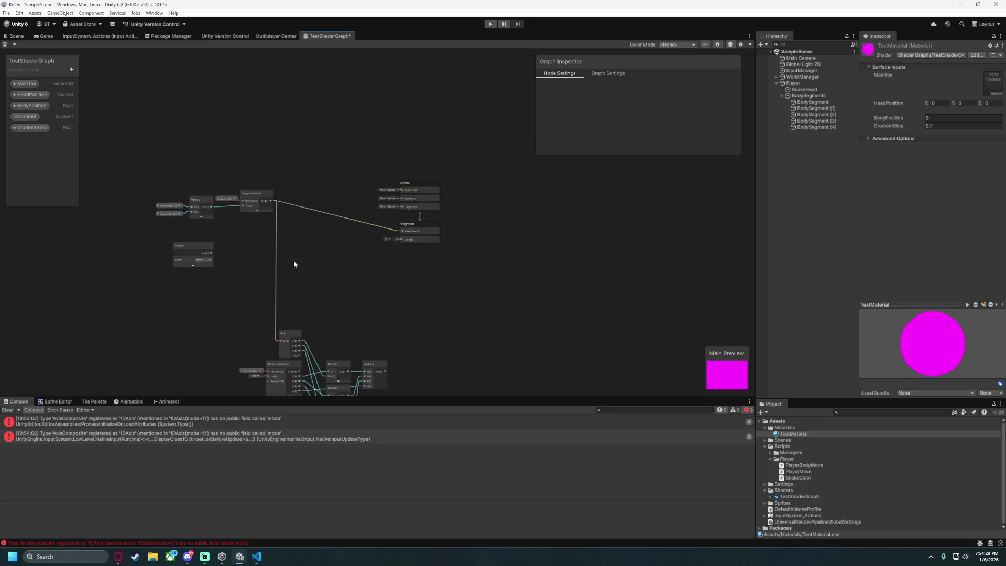
pyautogui.moveTo(240, 233); pyautogui.dragTo(442, 374)
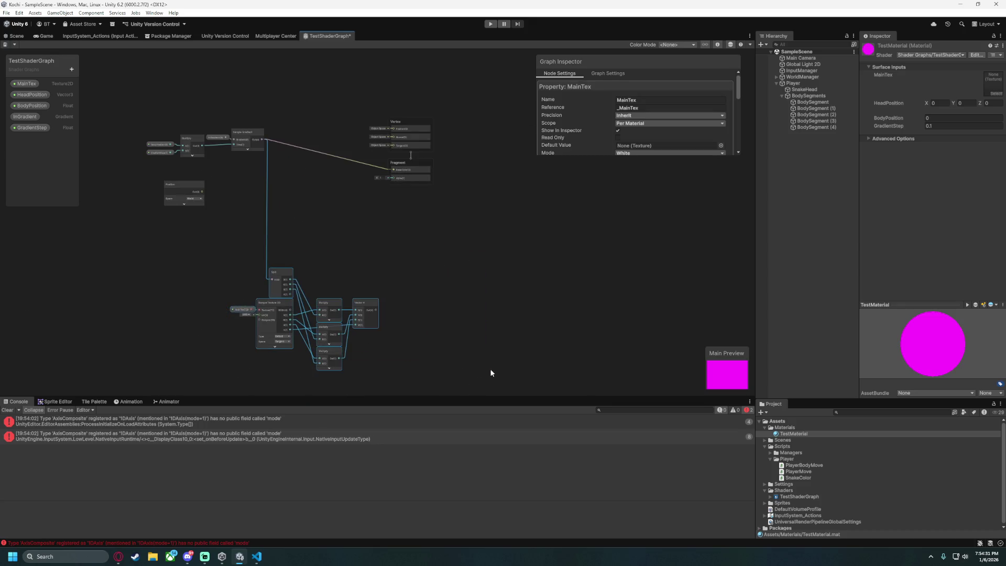
pyautogui.scroll(4, 414, 305)
pyautogui.press('f')
pyautogui.click(222, 314)
# Delete the Split, Sample Texture 2D, Multiply and Vector 4 nodes.
pyautogui.moveTo(207, 161); pyautogui.dragTo(564, 358)
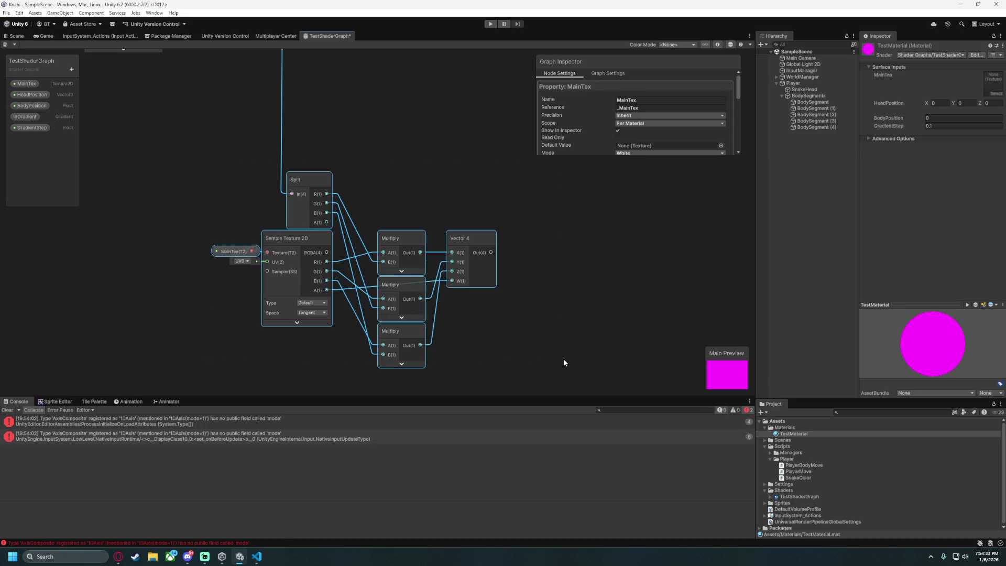
pyautogui.scroll(-1, 458, 270)
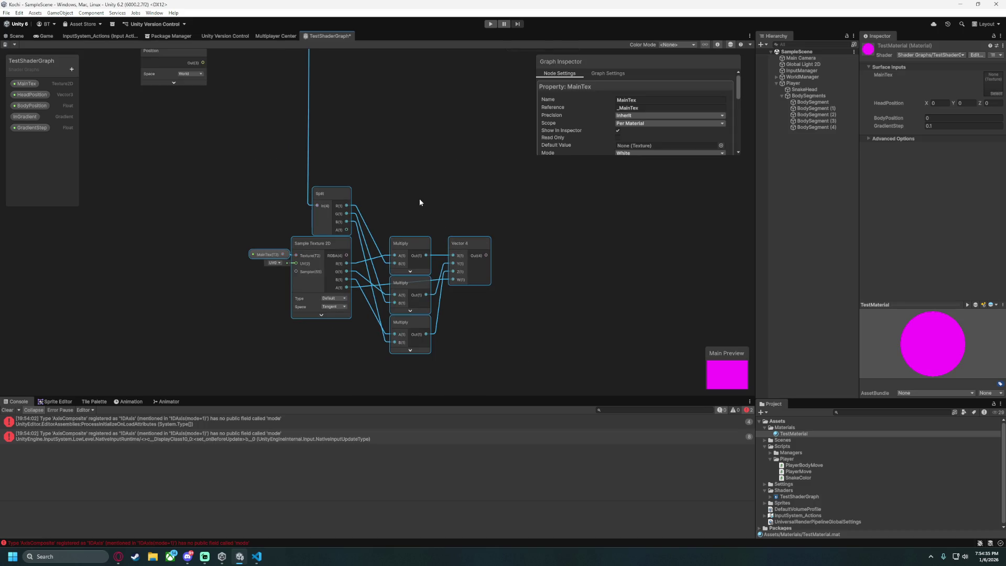
pyautogui.press('Delete')
pyautogui.press('a')
# Remove the wire from Sample Gradient into Fragment Base Color.
pyautogui.click(361, 206)
pyautogui.press('Delete')
pyautogui.moveTo(252, 176); pyautogui.dragTo(199, 177)
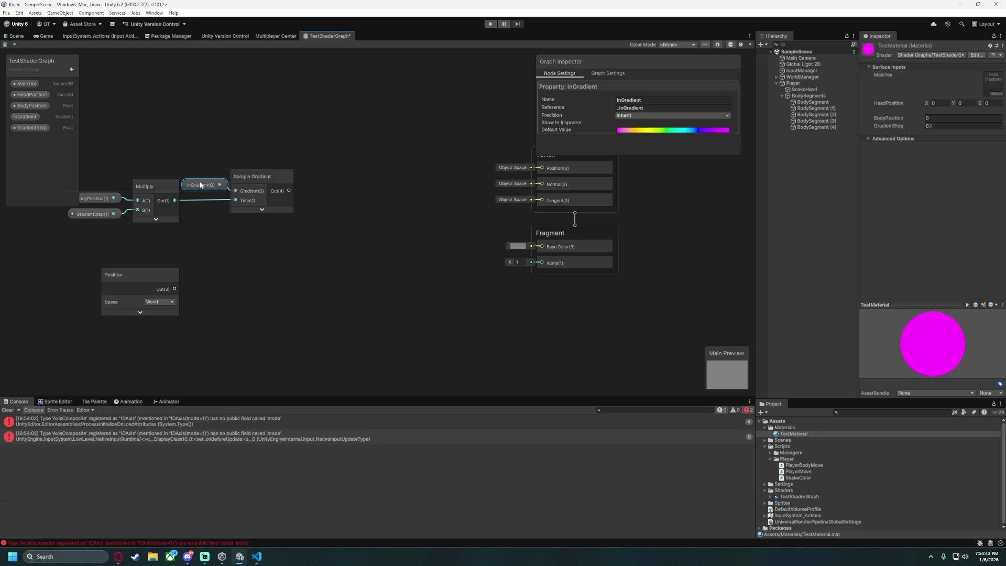
# Delete the MainTex and HeadPosition properties from the Blackboard.
pyautogui.moveTo(113, 226); pyautogui.dragTo(206, 234)
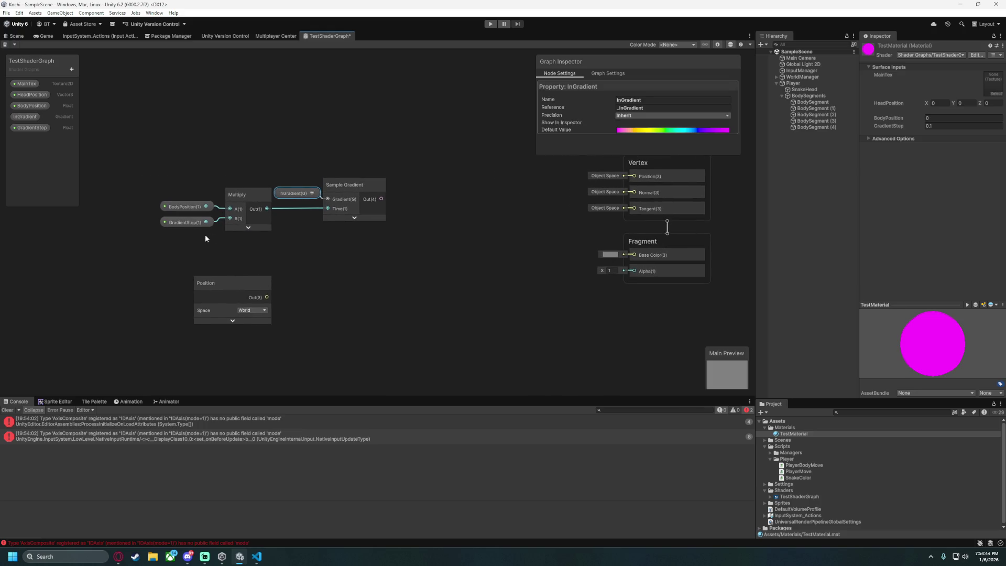
pyautogui.click(27, 84)
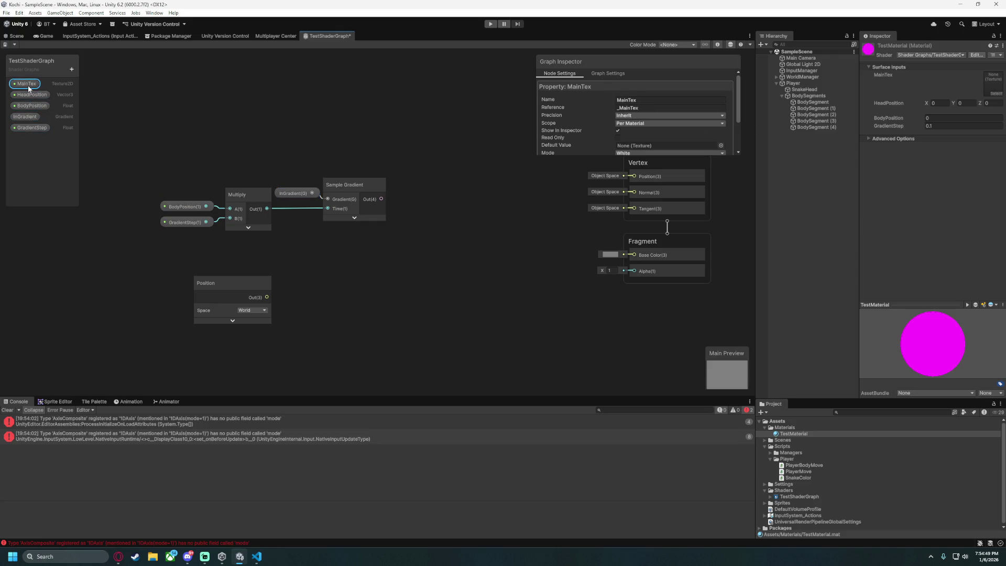
pyautogui.rightClick(28, 86)
pyautogui.click(49, 108)
pyautogui.rightClick(32, 84)
pyautogui.click(54, 98)
# Place the Position node above Sample Gradient and move all nodes down-right together.
pyautogui.moveTo(205, 275); pyautogui.dragTo(312, 127)
pyautogui.click(322, 265)
pyautogui.hotkey('ctrl', 'a')
pyautogui.moveTo(315, 128)
pyautogui.mouseDown()
pyautogui.moveTo(416, 225)
pyautogui.moveTo(463, 180)
pyautogui.moveTo(372, 179)
pyautogui.mouseUp()
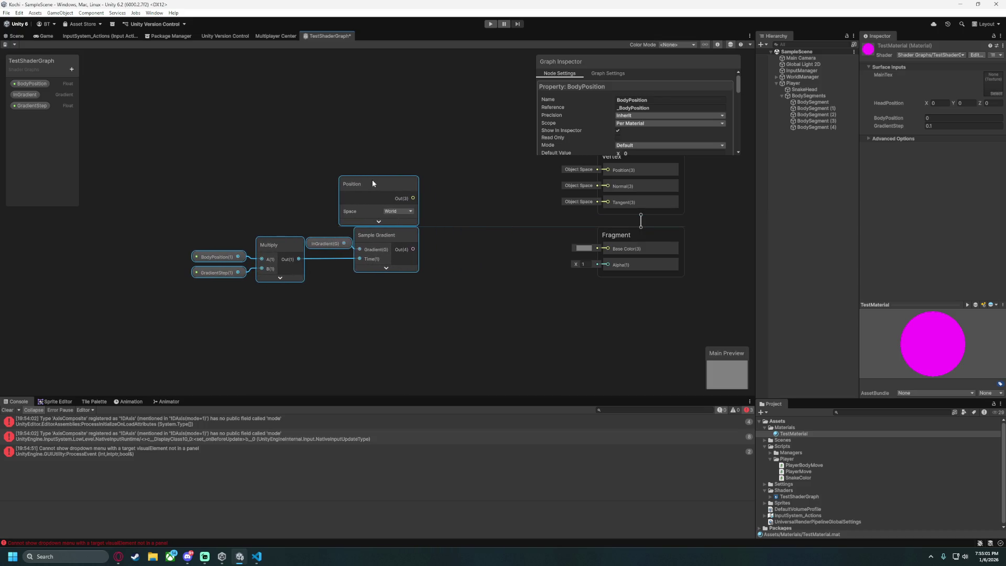
pyautogui.scroll(3, 411, 282)
pyautogui.moveTo(367, 275); pyautogui.dragTo(215, 273)
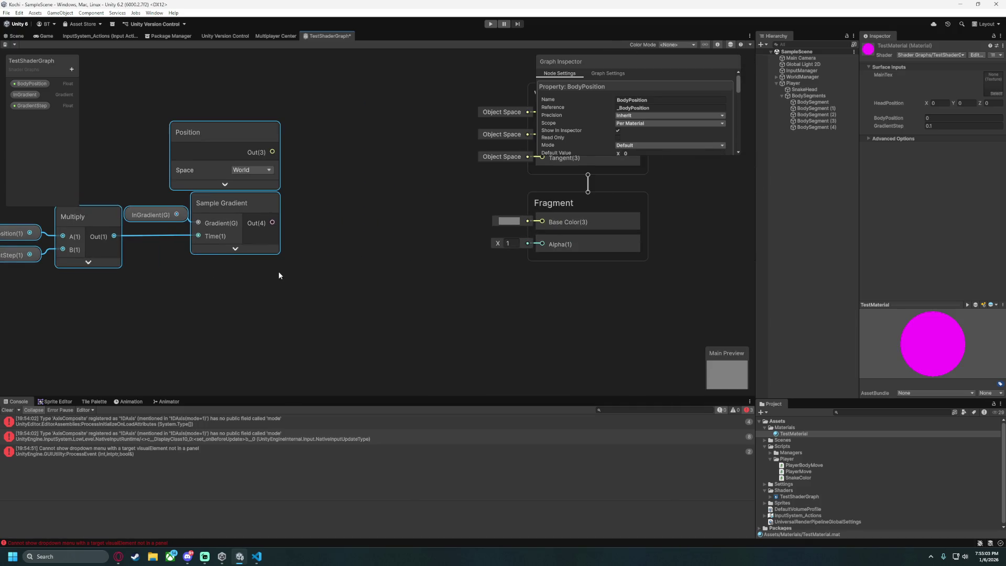
pyautogui.scroll(-2, 277, 275)
pyautogui.moveTo(281, 288); pyautogui.dragTo(329, 280)
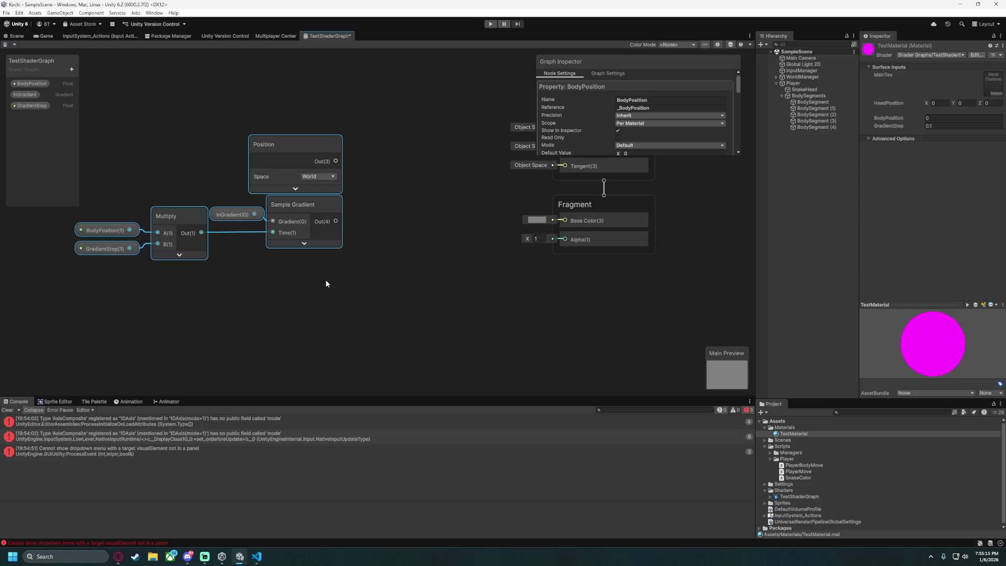
# Reposition the Position node and review its space options, keeping World for now.
pyautogui.moveTo(286, 151); pyautogui.dragTo(262, 148)
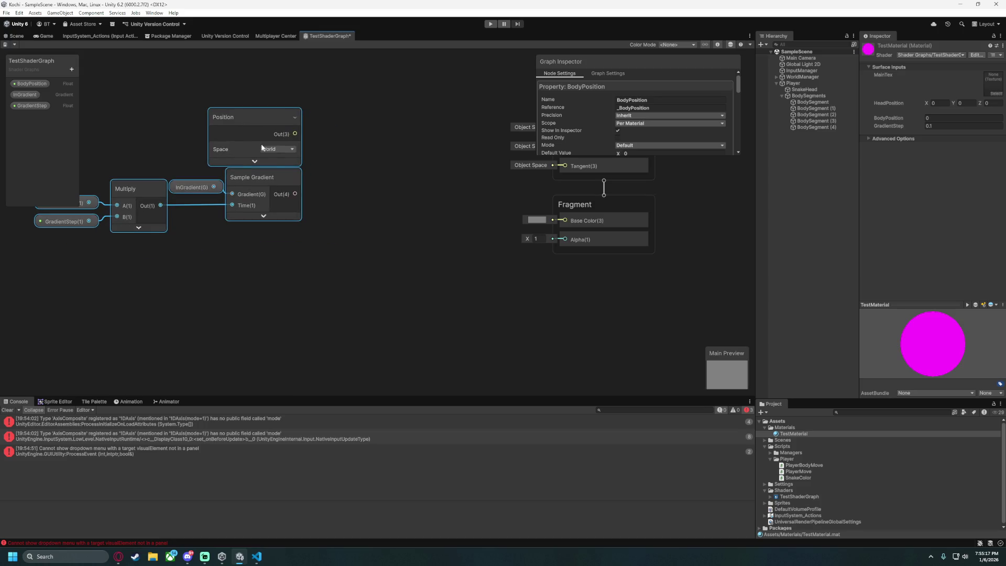
pyautogui.hotkey('ctrl', 'z')
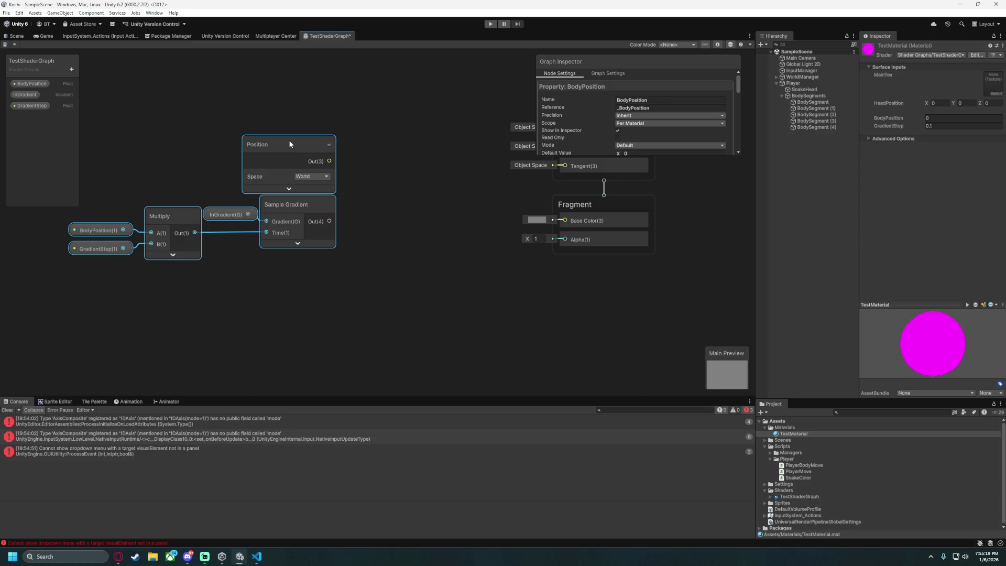
pyautogui.click(389, 186)
pyautogui.moveTo(290, 151); pyautogui.dragTo(241, 125)
pyautogui.click(241, 162)
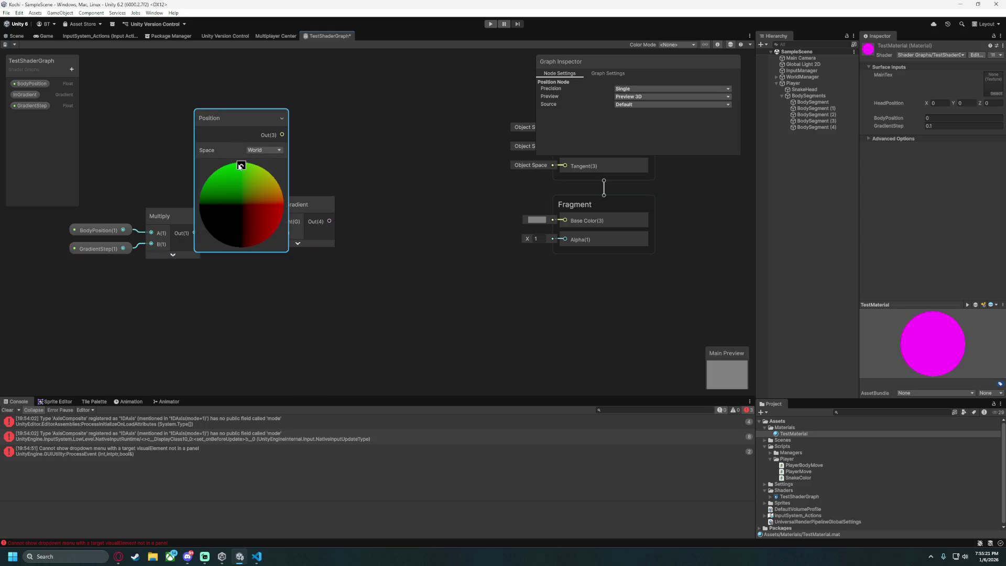
pyautogui.click(240, 166)
pyautogui.click(262, 150)
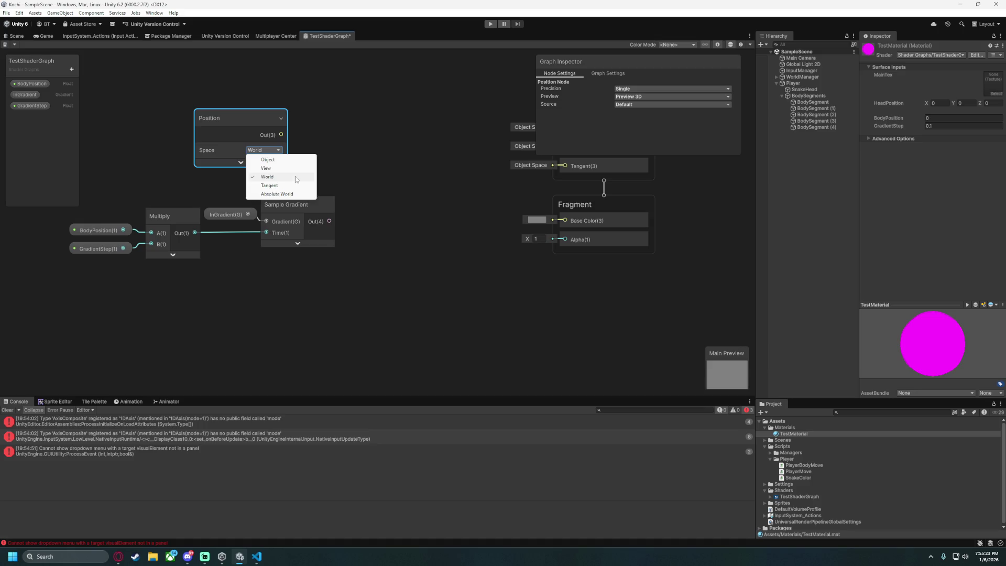
pyautogui.click(242, 114)
# Place Position above Multiply and shift Position, Multiply and property nodes left.
pyautogui.moveTo(242, 114)
pyautogui.mouseDown()
pyautogui.moveTo(272, 103)
pyautogui.moveTo(298, 109)
pyautogui.moveTo(295, 151)
pyautogui.mouseUp()
pyautogui.moveTo(232, 309); pyautogui.dragTo(329, 325)
pyautogui.moveTo(427, 171)
pyautogui.mouseDown()
pyautogui.moveTo(256, 159)
pyautogui.moveTo(262, 169)
pyautogui.mouseUp()
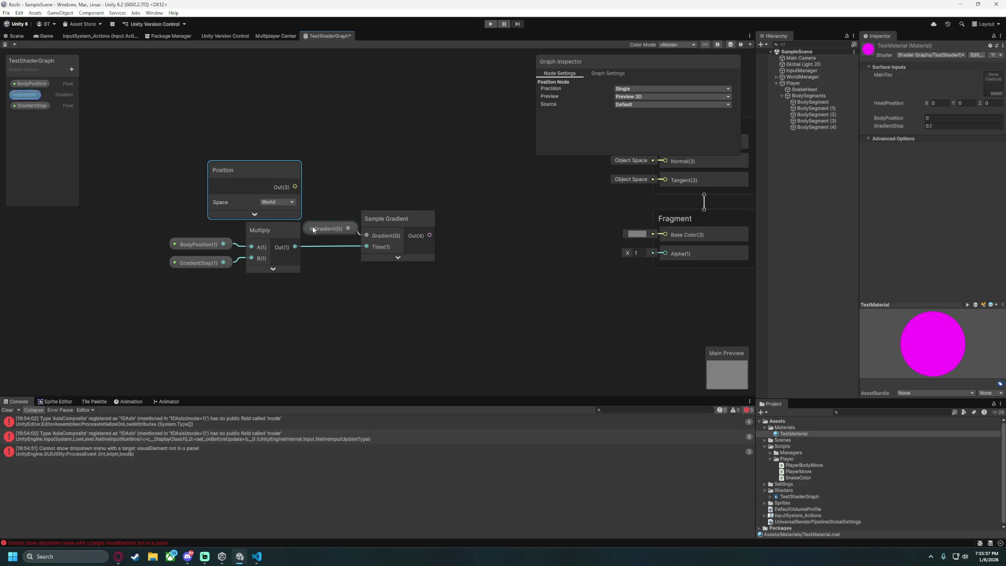
pyautogui.click(398, 257)
pyautogui.click(403, 261)
pyautogui.moveTo(181, 280)
pyautogui.mouseDown()
pyautogui.moveTo(297, 143)
pyautogui.moveTo(265, 171)
pyautogui.moveTo(218, 175)
pyautogui.mouseUp()
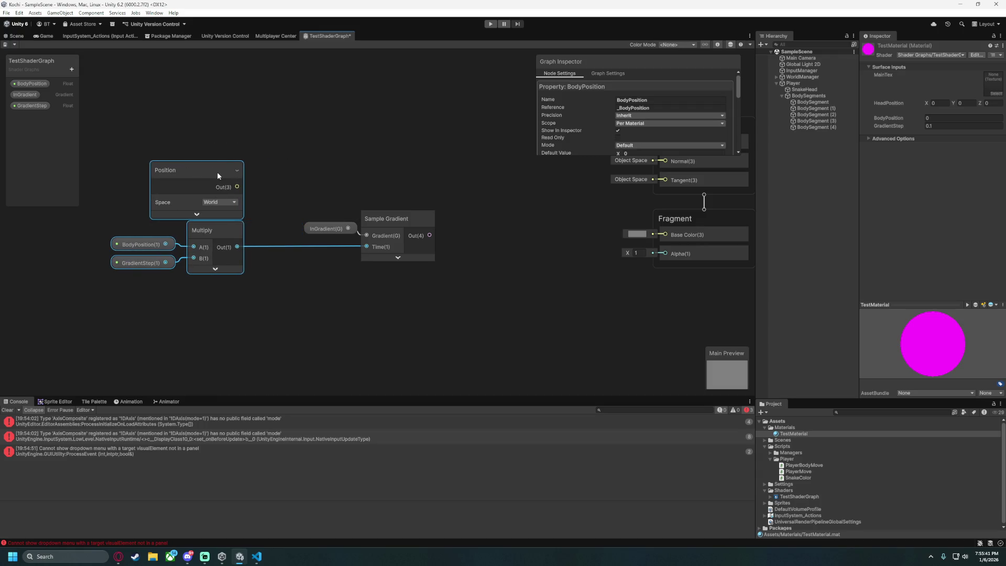
# Delete the Multiply-to-Time connection on Sample Gradient.
pyautogui.click(287, 247)
pyautogui.press('Delete')
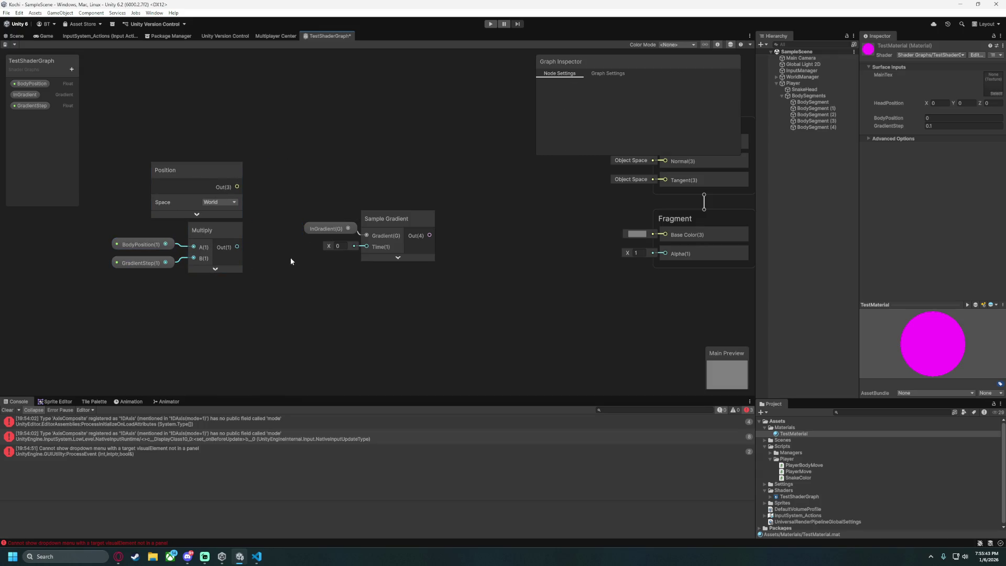
pyautogui.moveTo(237, 187); pyautogui.dragTo(244, 197)
pyautogui.moveTo(282, 239)
pyautogui.mouseDown()
pyautogui.moveTo(271, 213)
pyautogui.moveTo(275, 134)
pyautogui.mouseUp()
pyautogui.click(195, 124)
# Move the Position group further left and switch Position's Space to Object.
pyautogui.moveTo(125, 173); pyautogui.dragTo(205, 264)
pyautogui.moveTo(212, 172)
pyautogui.mouseDown()
pyautogui.moveTo(143, 169)
pyautogui.moveTo(257, 165)
pyautogui.mouseUp()
pyautogui.click(265, 196)
pyautogui.click(267, 205)
pyautogui.click(335, 185)
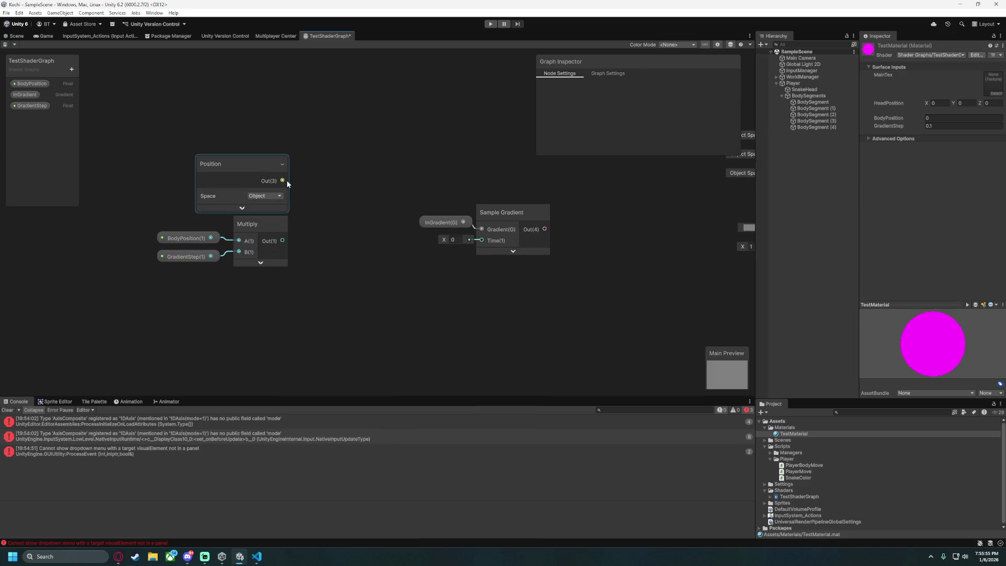
# Create a Split node beside Position, fed by Position's output.
pyautogui.click(282, 164)
pyautogui.click(284, 165)
pyautogui.press('space')
pyautogui.write('split')
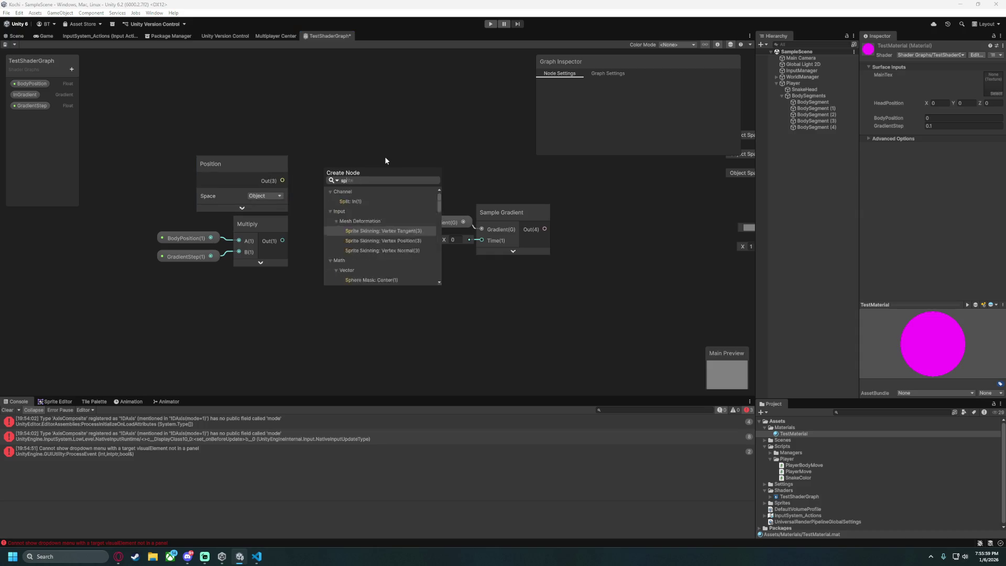
pyautogui.press('Return')
pyautogui.moveTo(346, 163); pyautogui.dragTo(310, 160)
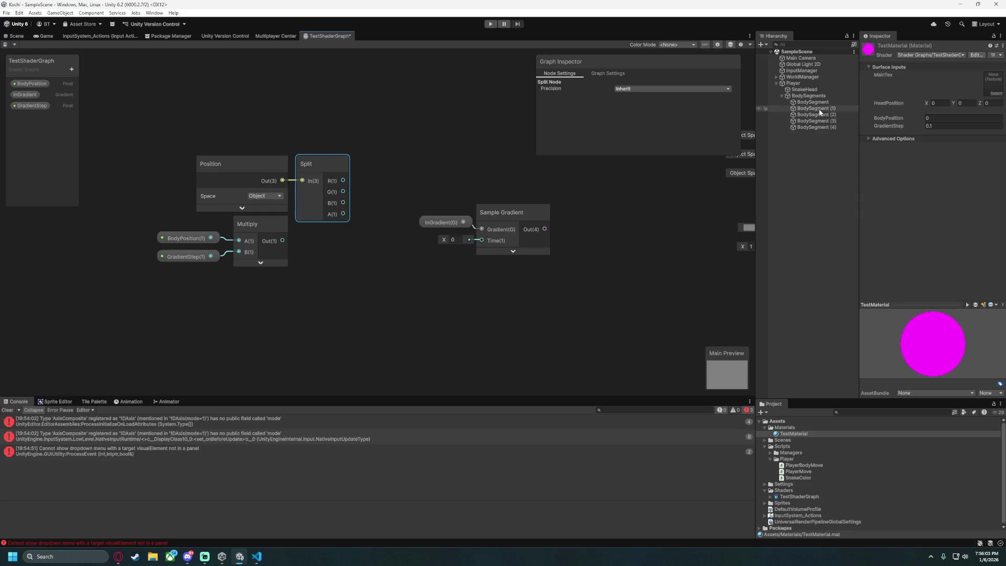
# Frame the first BodySegment sprite in the scene, then return to the TestShaderGraph graph.
pyautogui.click(46, 36)
pyautogui.click(818, 104)
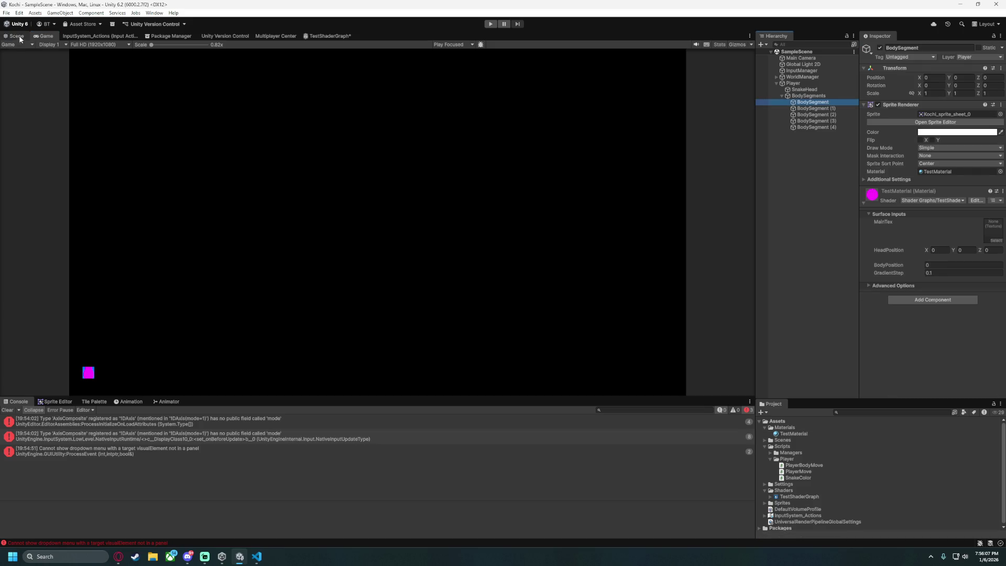
pyautogui.doubleClick(818, 105)
pyautogui.scroll(1, 315, 228)
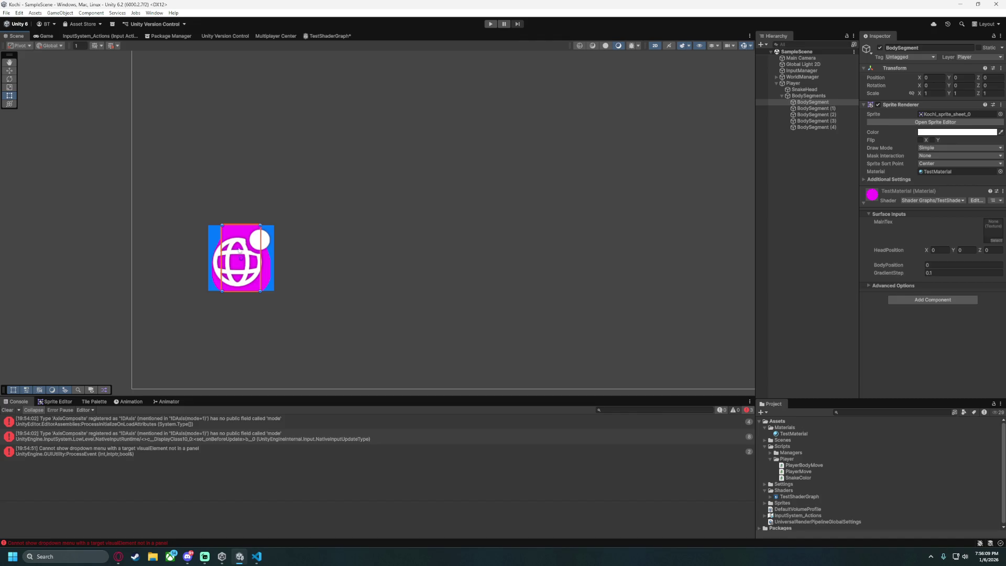
pyautogui.click(329, 36)
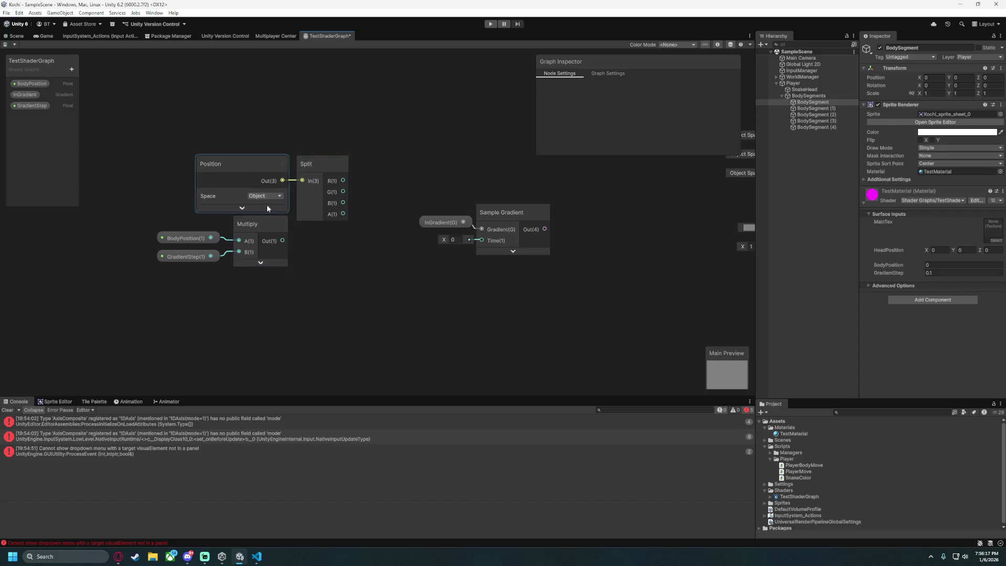
pyautogui.moveTo(332, 224); pyautogui.dragTo(254, 208)
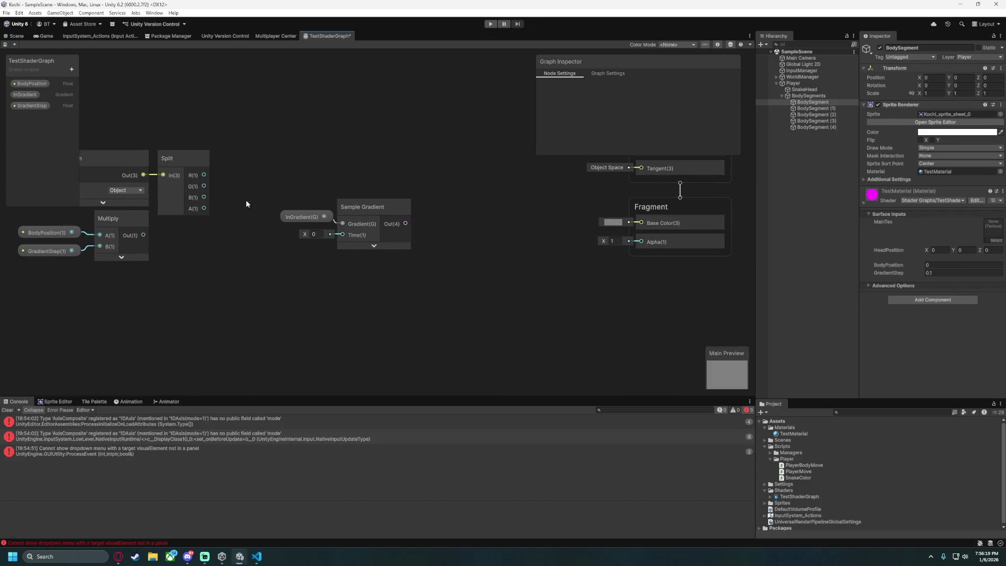
# Add an Add node with the Multiply output wired into its B input.
pyautogui.press('space')
pyautogui.write('add')
pyautogui.doubleClick(279, 292)
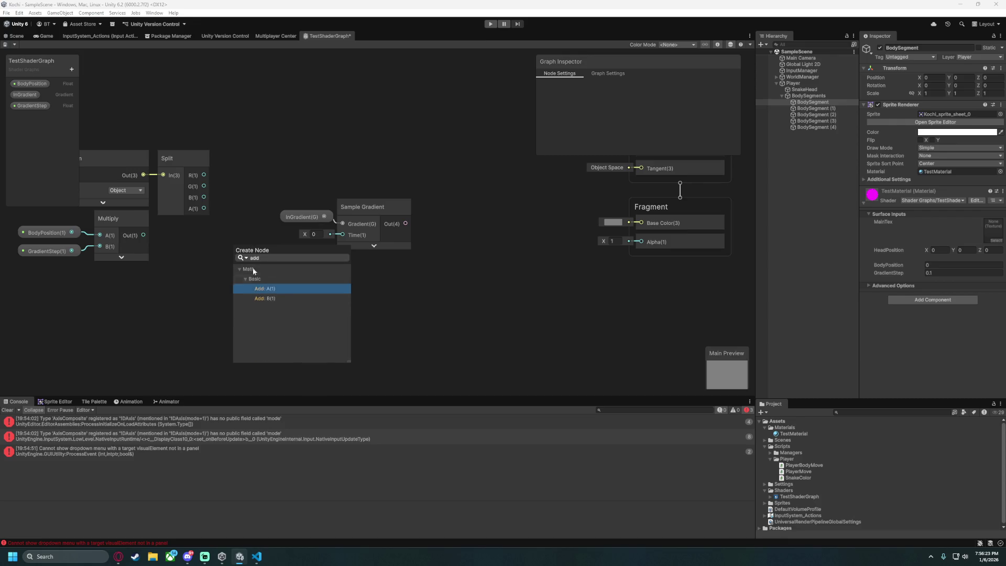
pyautogui.moveTo(146, 233)
pyautogui.mouseDown()
pyautogui.moveTo(233, 276)
pyautogui.moveTo(260, 175)
pyautogui.moveTo(312, 193)
pyautogui.mouseUp()
pyautogui.click(273, 289)
pyautogui.moveTo(110, 134)
pyautogui.mouseDown()
pyautogui.moveTo(332, 282)
pyautogui.moveTo(339, 302)
pyautogui.mouseUp()
pyautogui.click(278, 176)
pyautogui.moveTo(309, 212); pyautogui.dragTo(409, 235)
# Feed Add into Sample Gradient's Time, the gradient into Base Color, and save.
pyautogui.click(327, 290)
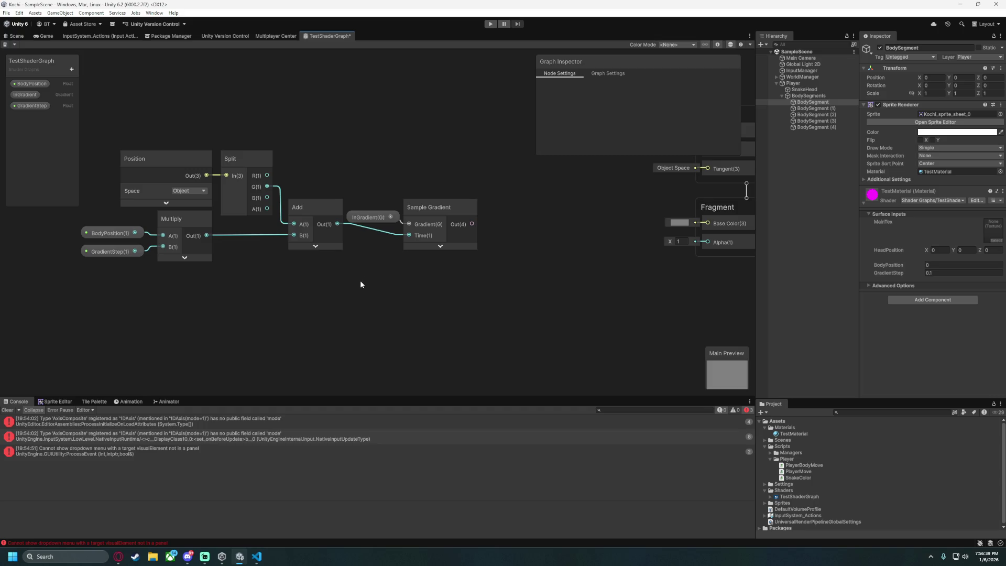
pyautogui.moveTo(360, 281); pyautogui.dragTo(252, 307)
pyautogui.moveTo(373, 247)
pyautogui.mouseDown()
pyautogui.moveTo(613, 269)
pyautogui.moveTo(609, 247)
pyautogui.mouseUp()
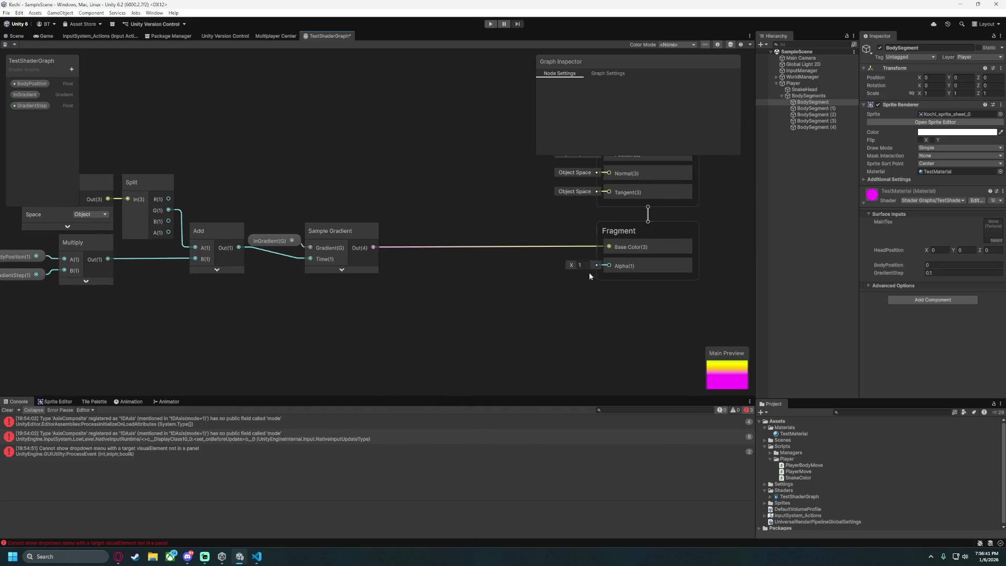
pyautogui.moveTo(396, 298); pyautogui.dragTo(543, 297)
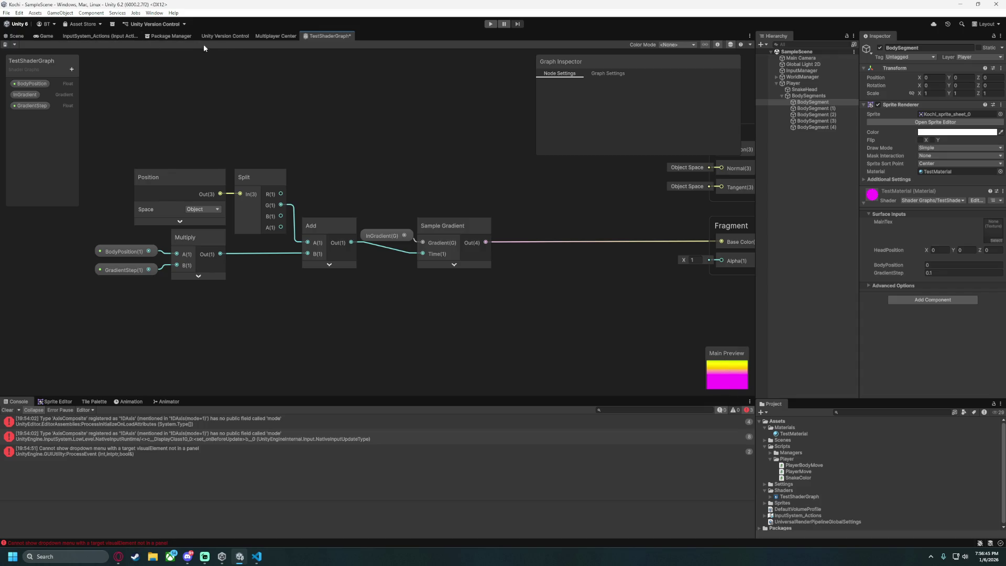
pyautogui.hotkey('ctrl', 's')
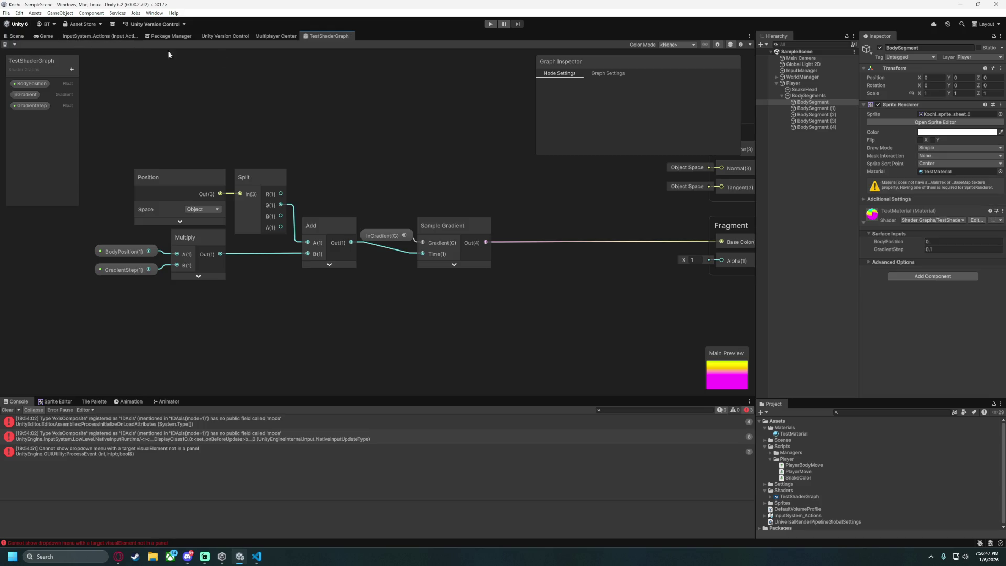
pyautogui.click(492, 26)
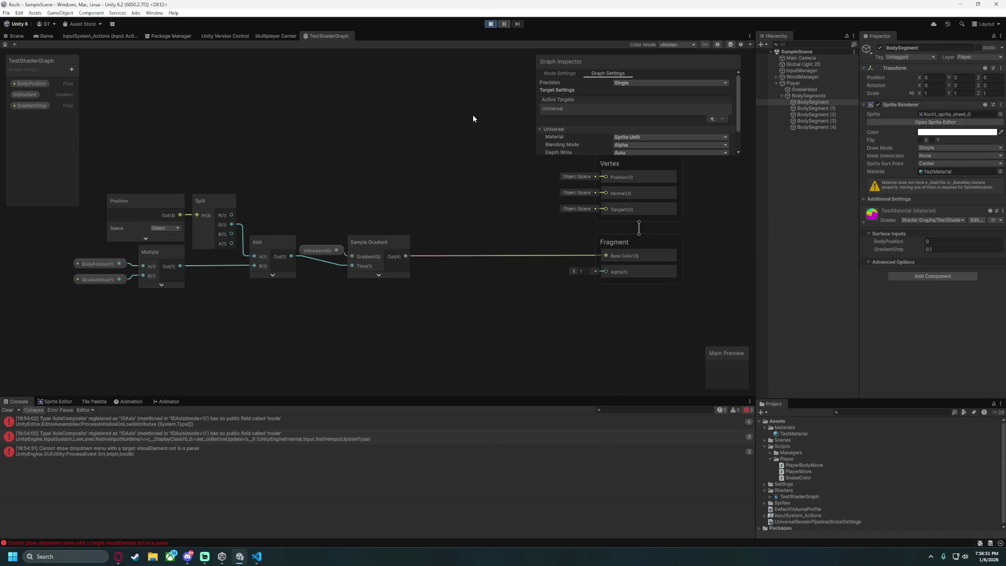
pyautogui.press('Right')
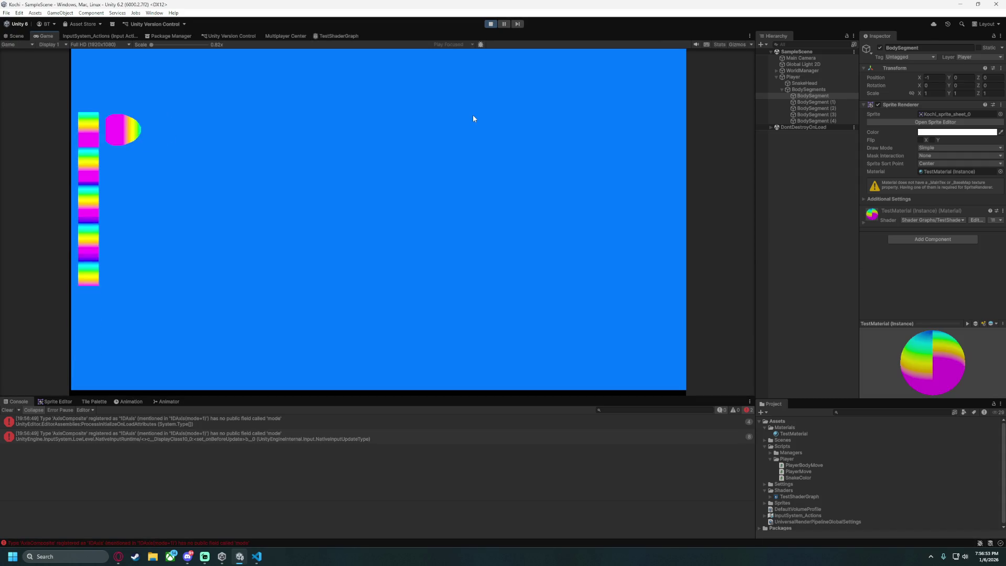
pyautogui.press('Down')
pyautogui.press('Left')
pyautogui.press('Up')
pyautogui.press('Right')
pyautogui.press('Down')
pyautogui.click(491, 24)
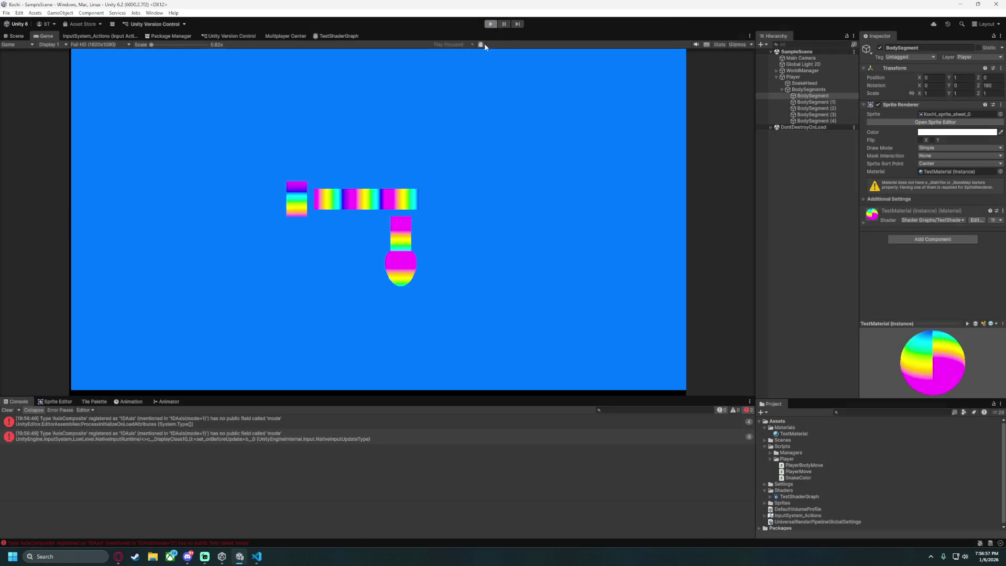
pyautogui.click(309, 35)
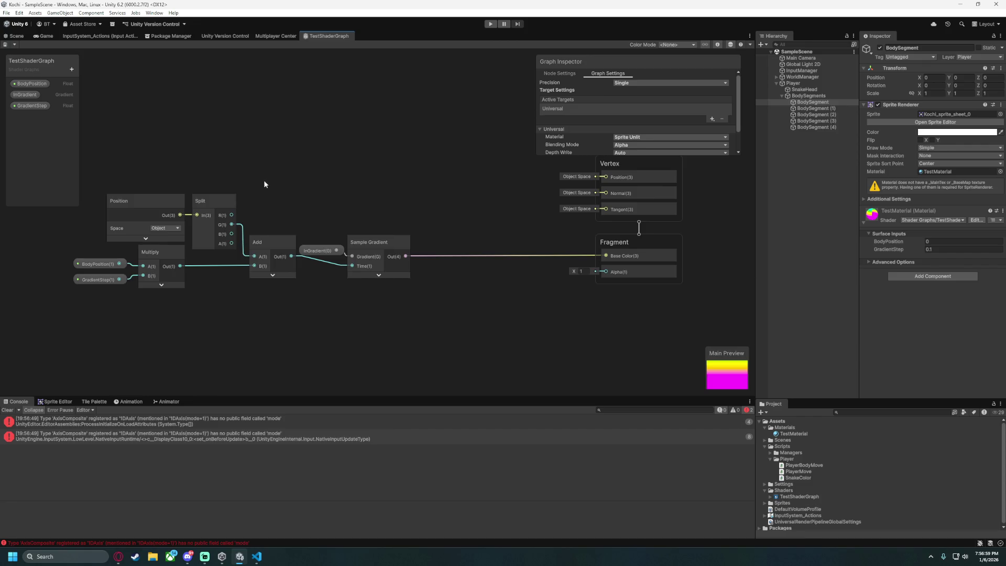
pyautogui.scroll(5, 283, 182)
pyautogui.scroll(-2, 295, 182)
pyautogui.click(391, 276)
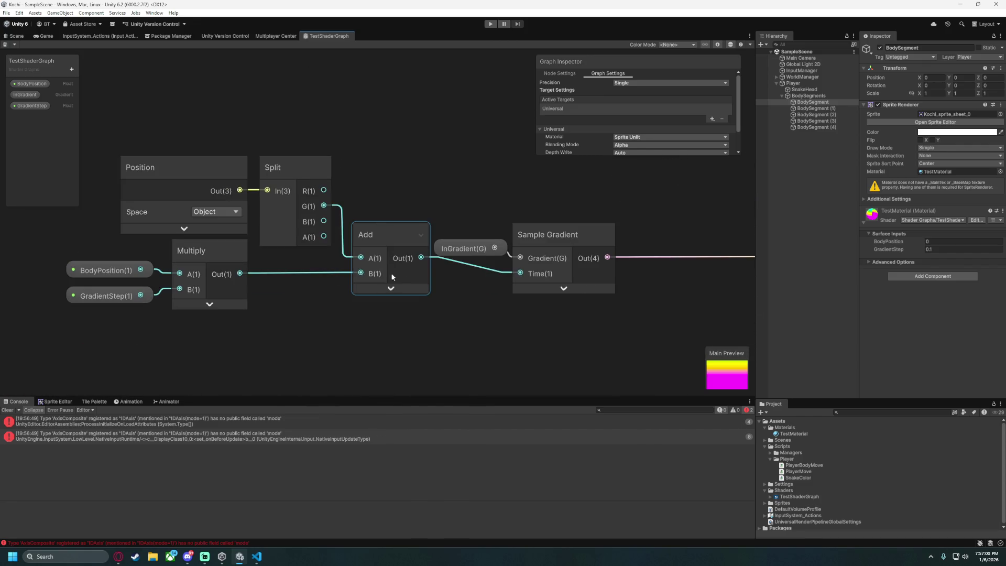
# Replace the Add node with a new Subtract node placed next to Multiply.
pyautogui.rightClick(386, 237)
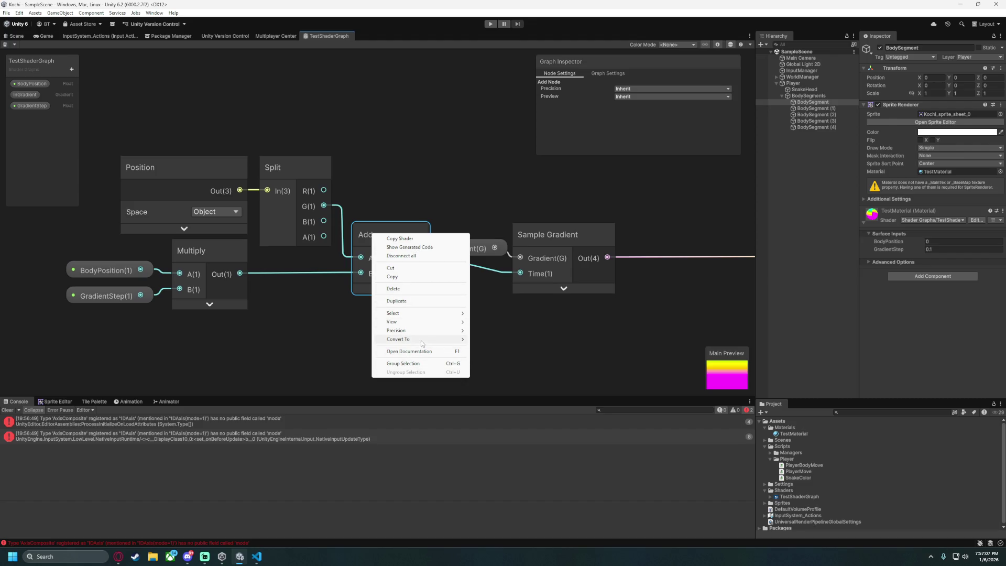
pyautogui.moveTo(420, 339)
pyautogui.moveTo(306, 354); pyautogui.dragTo(342, 291)
pyautogui.press('Delete')
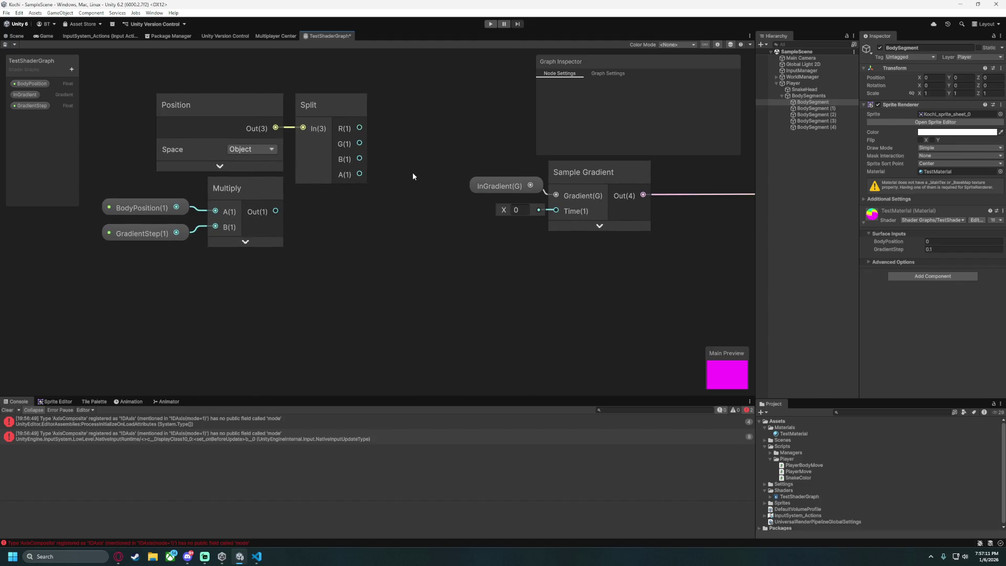
pyautogui.rightClick(429, 267)
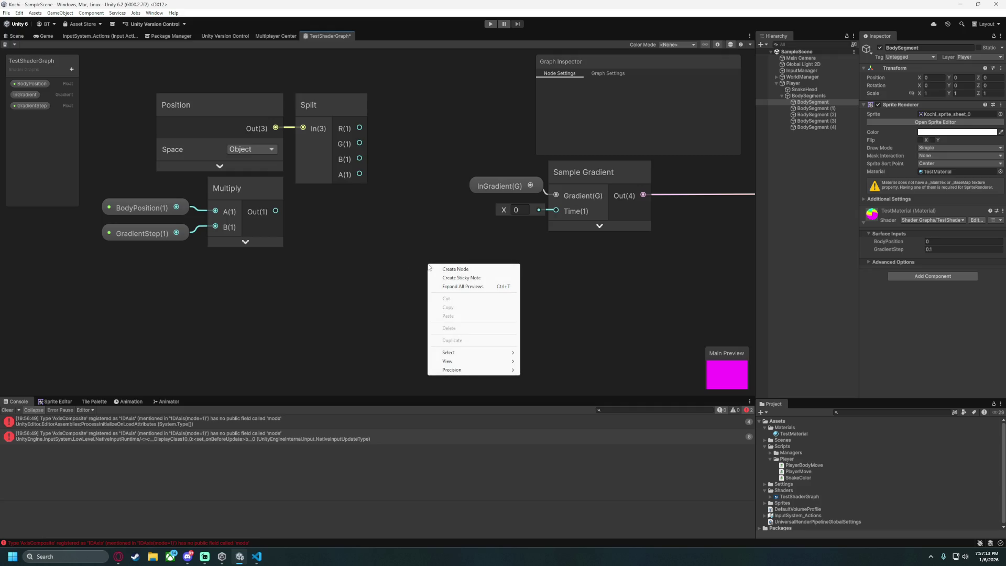
pyautogui.click(429, 269)
pyautogui.write('subtr')
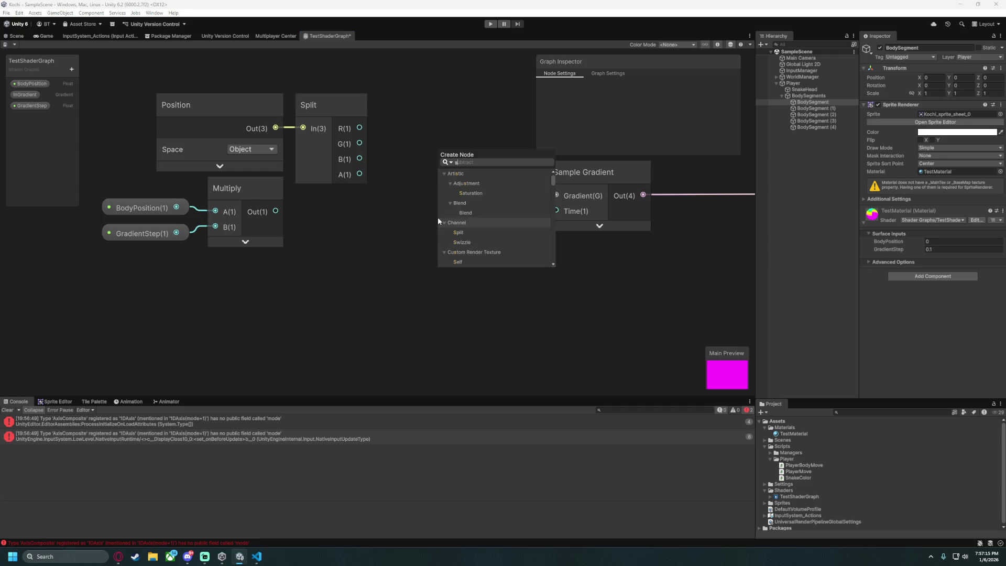
pyautogui.press('Return')
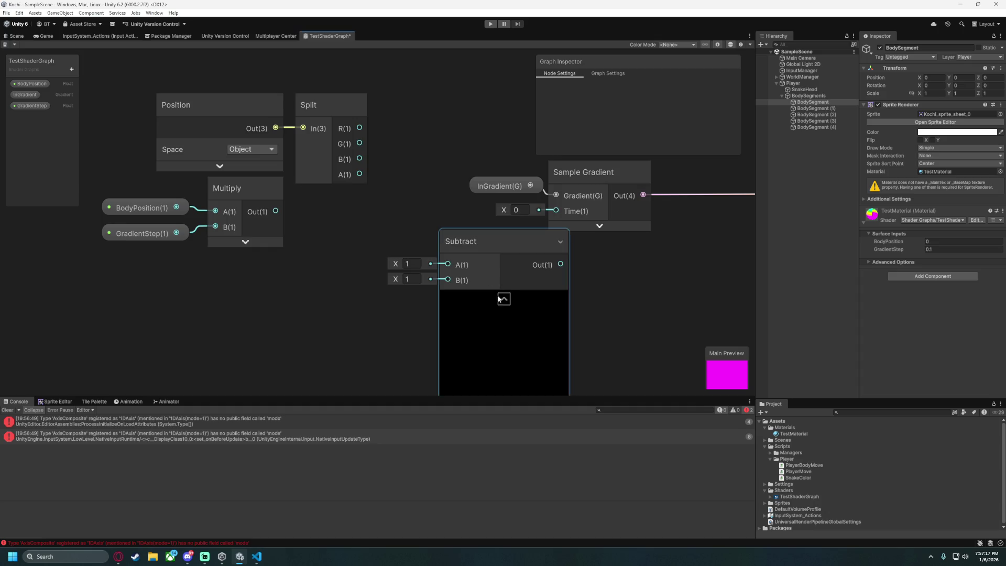
pyautogui.click(498, 295)
pyautogui.moveTo(481, 244)
pyautogui.mouseDown()
pyautogui.moveTo(422, 176)
pyautogui.moveTo(426, 186)
pyautogui.mouseUp()
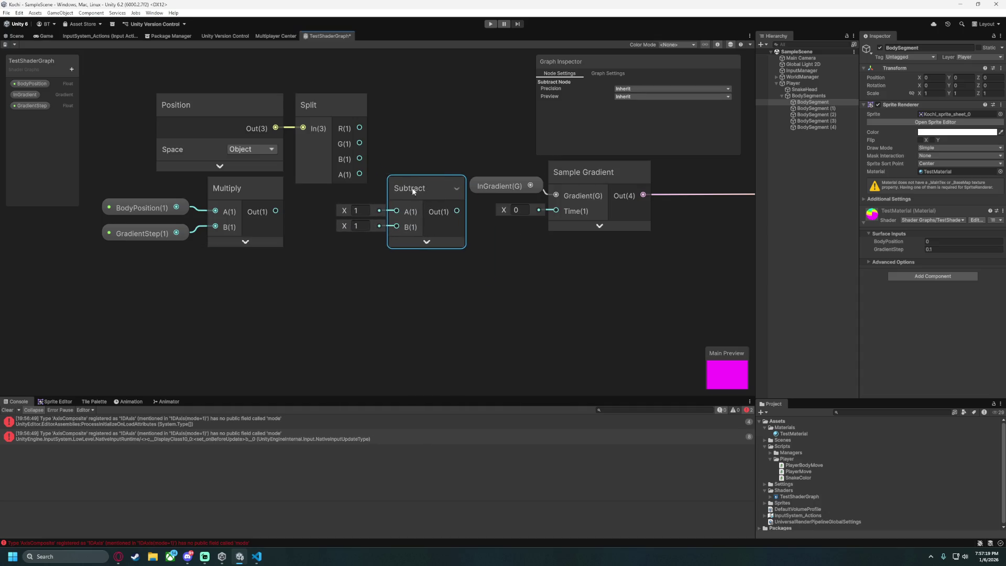
# Wire Split G to Subtract A, Multiply to B, output to gradient Time; save.
pyautogui.moveTo(276, 212); pyautogui.dragTo(396, 226)
pyautogui.moveTo(359, 143); pyautogui.dragTo(396, 210)
pyautogui.moveTo(457, 211); pyautogui.dragTo(555, 210)
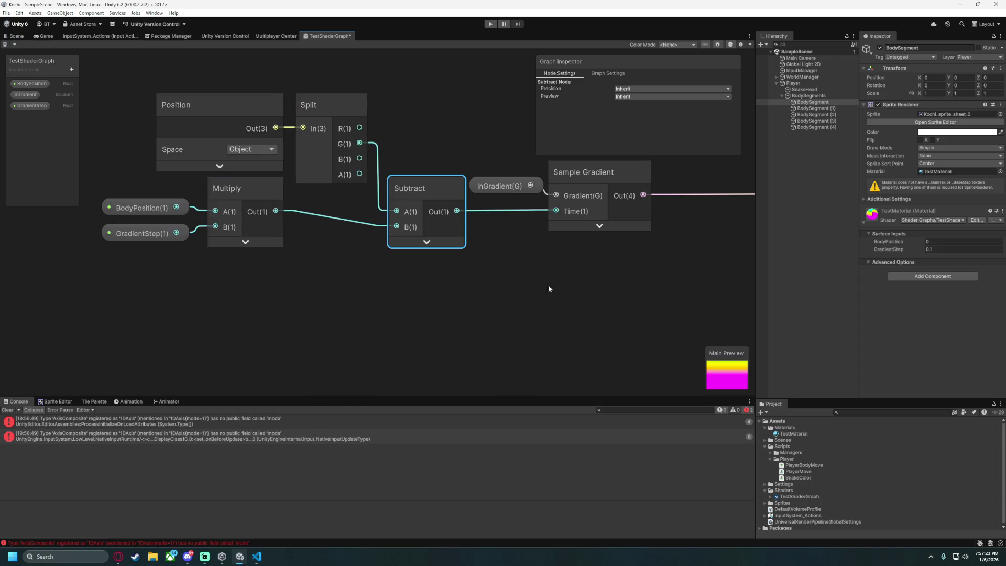
pyautogui.click(553, 312)
pyautogui.hotkey('ctrl', 's')
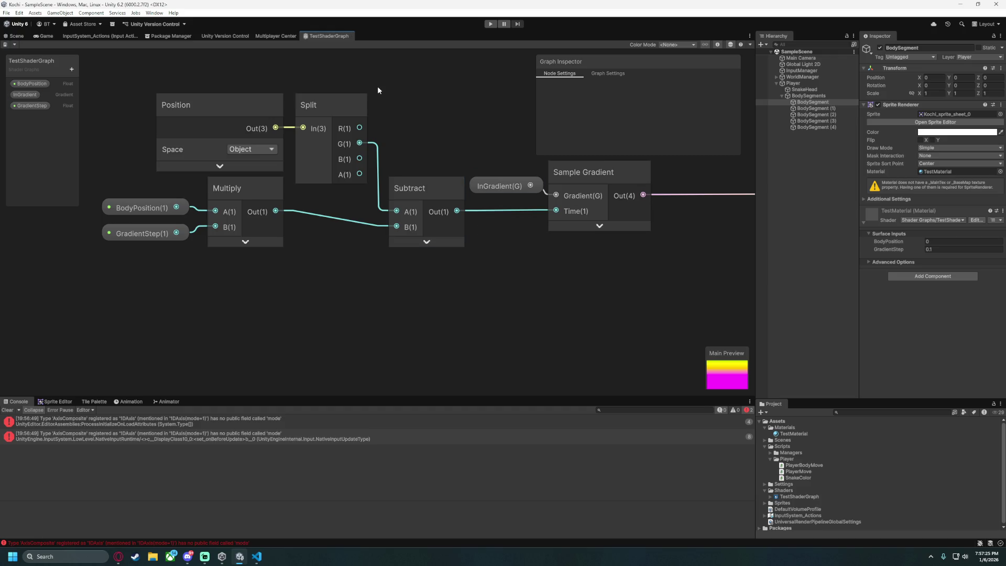
# Play-test the Subtract version, steering the snake around with WASD, then stop.
pyautogui.click(489, 24)
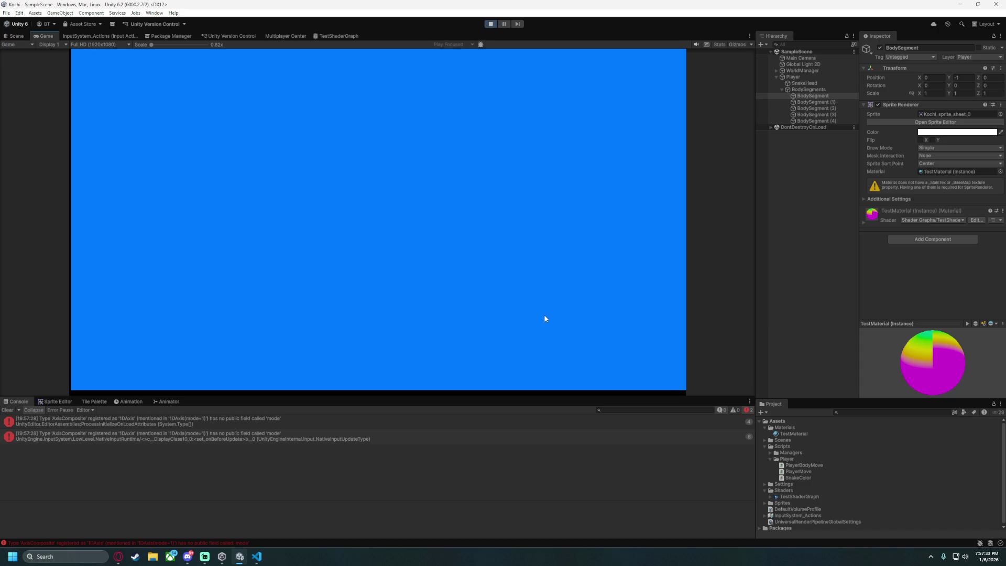
pyautogui.click(494, 26)
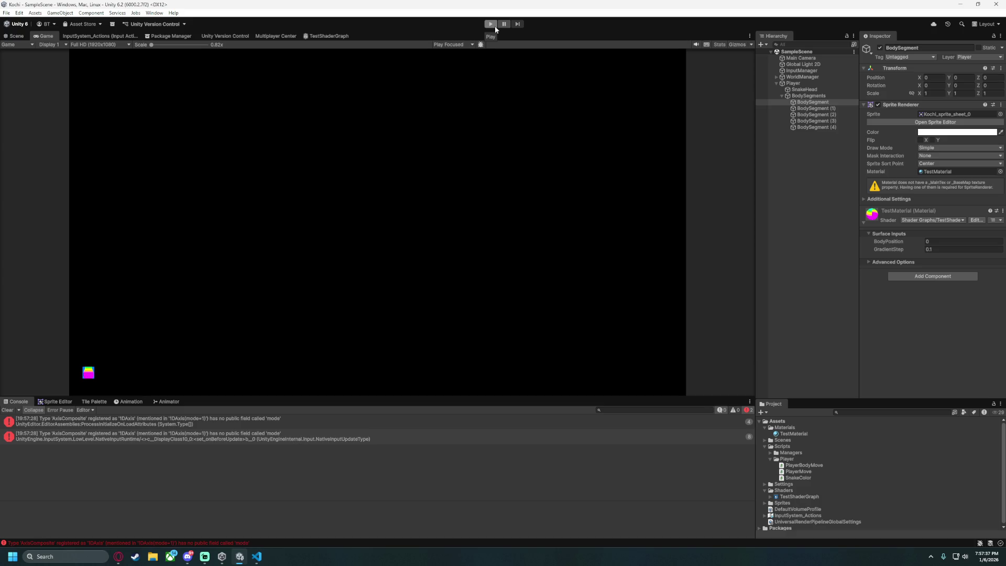
pyautogui.click(491, 25)
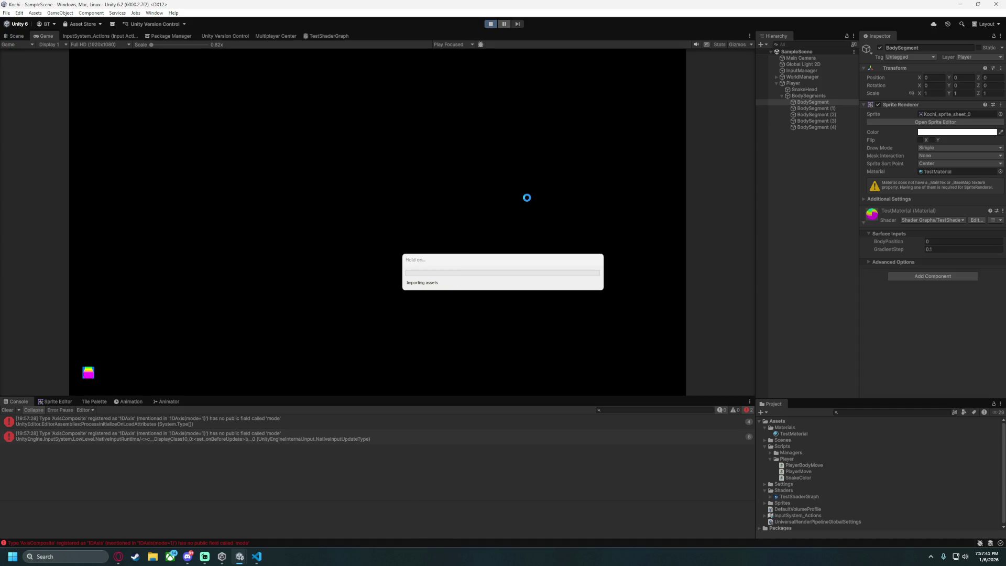
pyautogui.press('d')
pyautogui.press('s')
pyautogui.press('d')
pyautogui.press('w')
pyautogui.press('a')
pyautogui.press('s')
pyautogui.press('d')
pyautogui.press('w')
pyautogui.press('d')
pyautogui.press('s')
pyautogui.press('a')
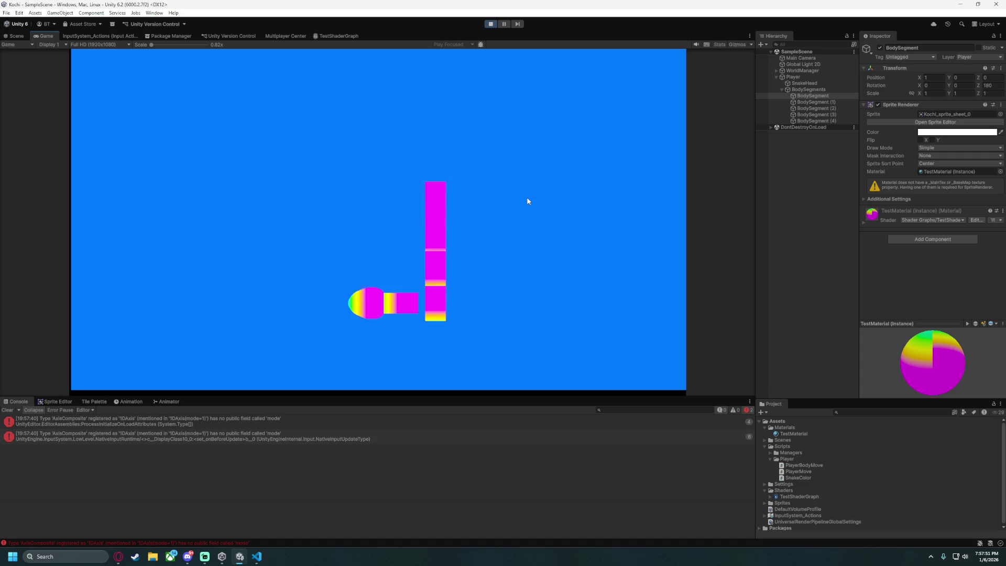
pyautogui.press('w')
pyautogui.press('d')
pyautogui.press('s')
pyautogui.press('a')
pyautogui.press('s')
pyautogui.press('d')
pyautogui.press('w')
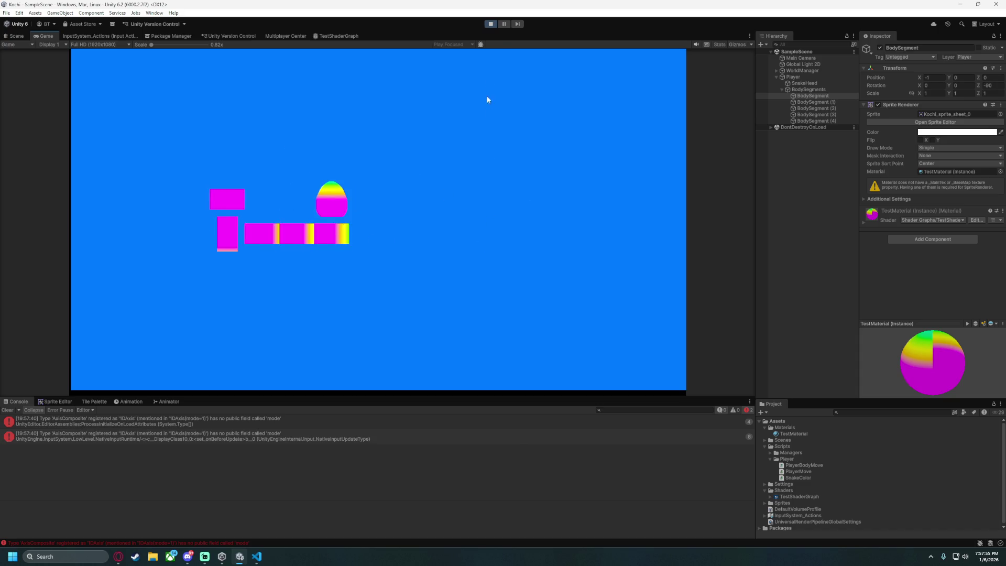
pyautogui.click(490, 23)
# Return from PlayerBodyMove.cs to the TestShaderGraph graph and select the Subtract node.
pyautogui.click(256, 557)
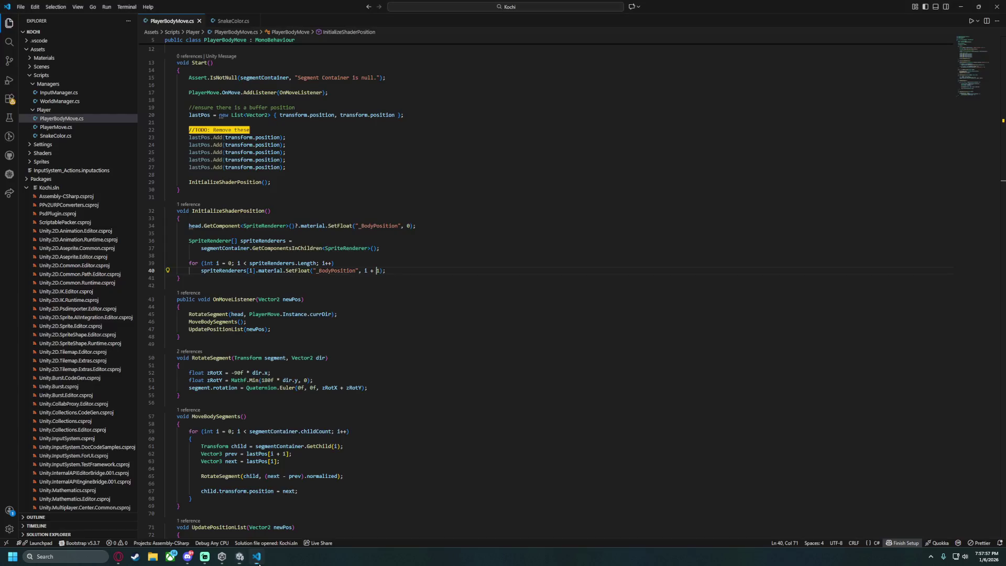
pyautogui.click(240, 556)
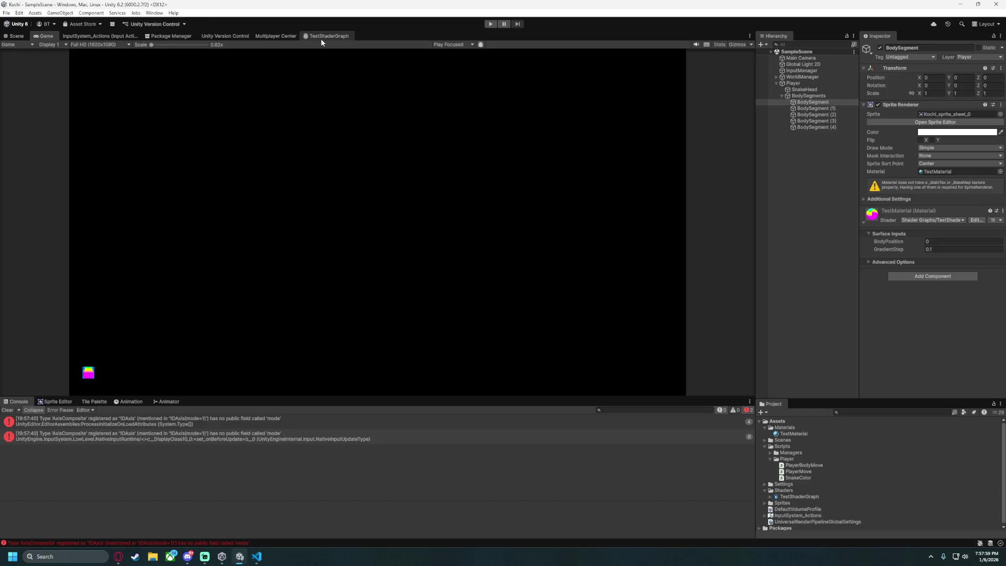
pyautogui.click(321, 37)
pyautogui.click(271, 254)
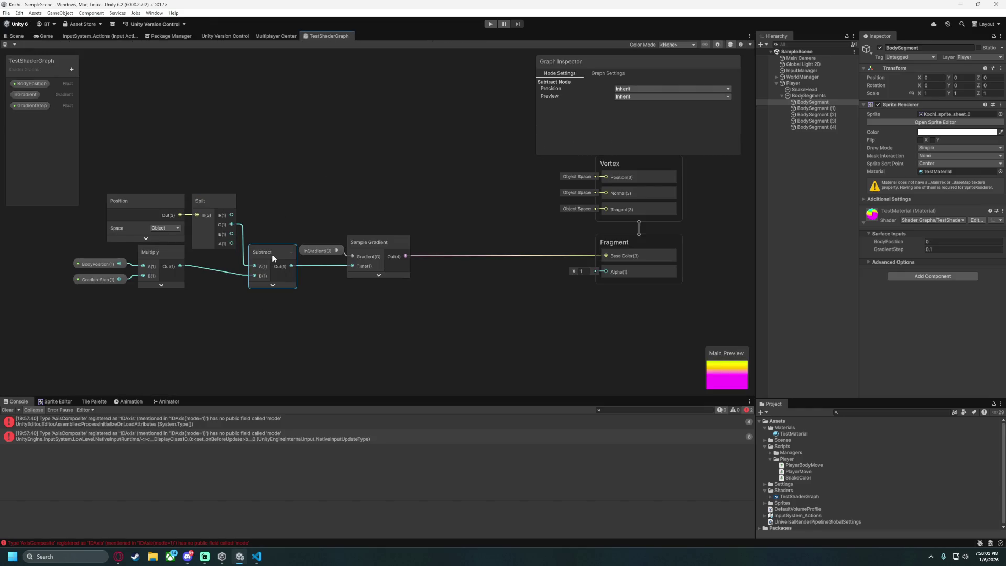
# Delete the Subtract node and create an Add node in its place.
pyautogui.press('Delete')
pyautogui.scroll(3, 283, 319)
pyautogui.scroll(-3, 290, 299)
pyautogui.scroll(1, 299, 283)
pyautogui.scroll(1, 326, 281)
pyautogui.press('space')
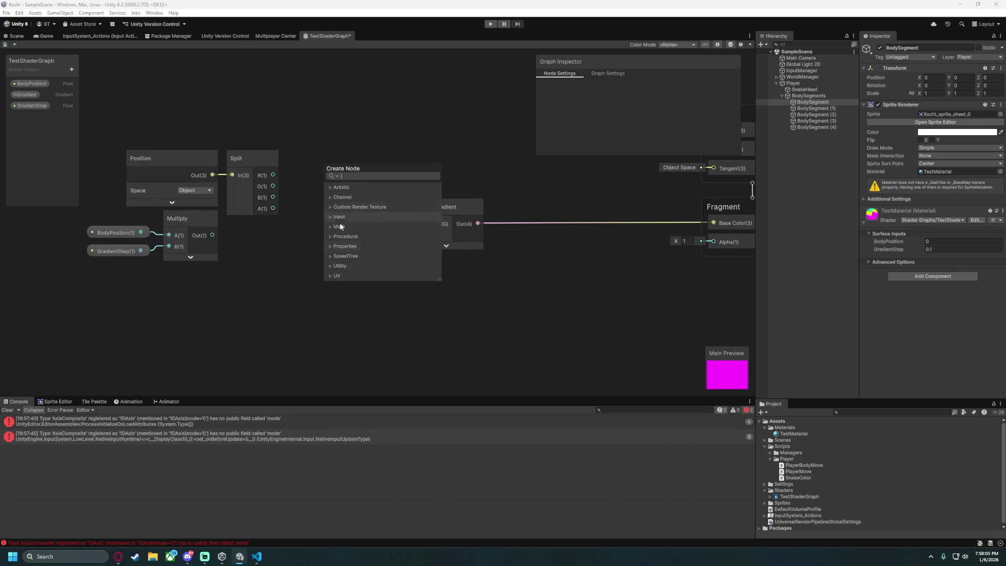
pyautogui.write('add')
pyautogui.press('Return')
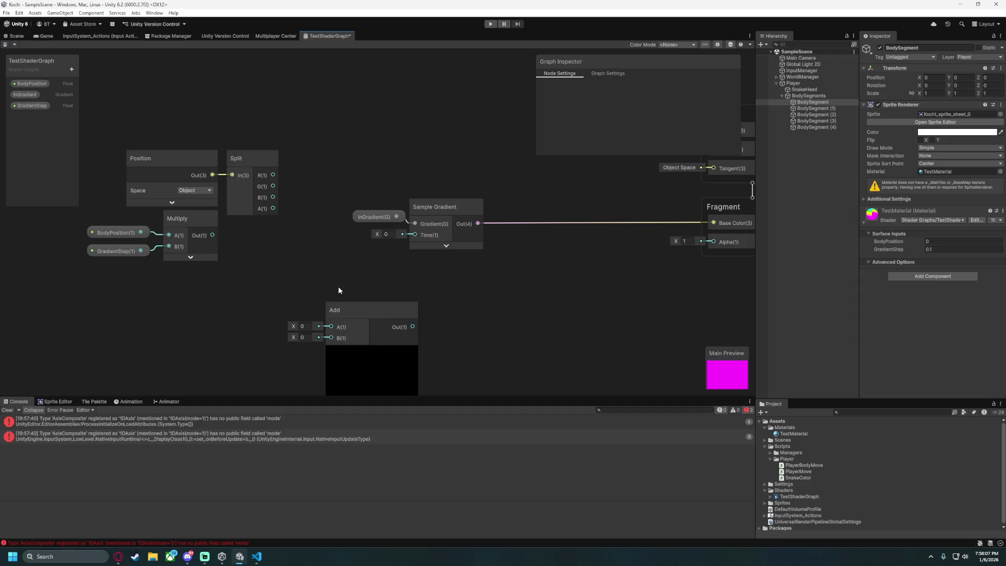
# Wire Split G and Multiply Out into Add, feed it to Sample Gradient Time, and save.
pyautogui.moveTo(370, 350); pyautogui.dragTo(325, 218)
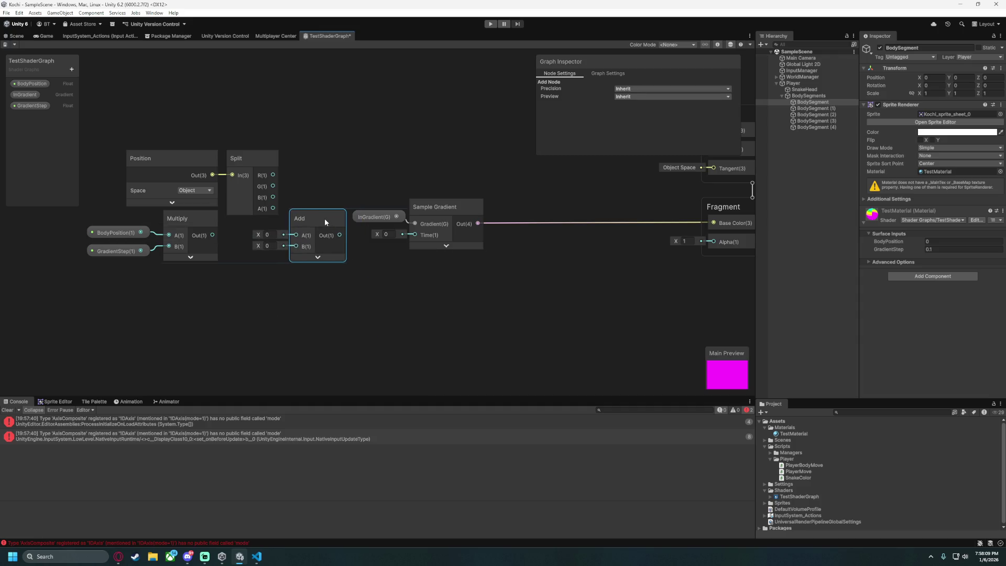
pyautogui.moveTo(273, 186); pyautogui.dragTo(299, 235)
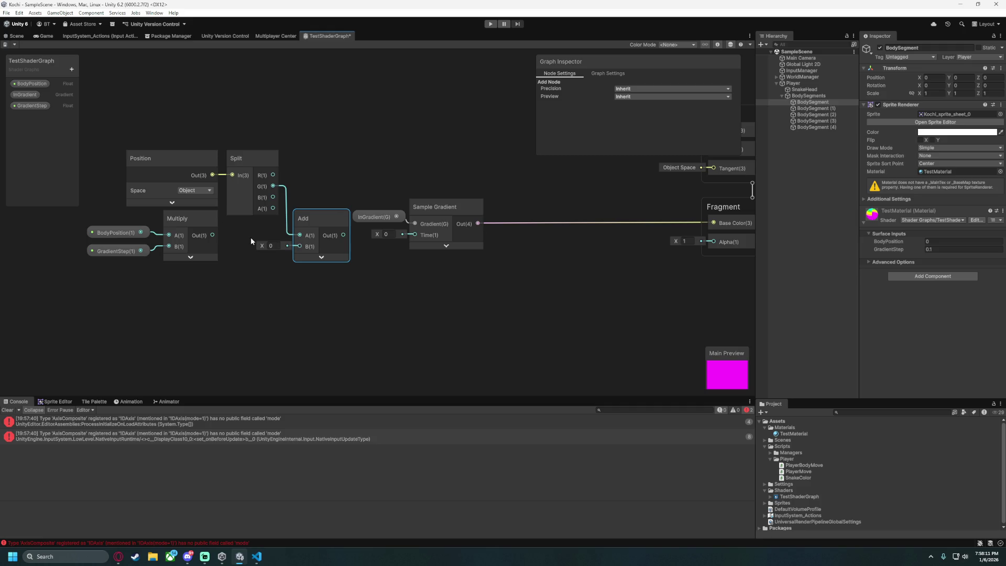
pyautogui.moveTo(212, 235)
pyautogui.mouseDown()
pyautogui.moveTo(299, 246)
pyautogui.moveTo(414, 235)
pyautogui.mouseUp()
pyautogui.click(430, 291)
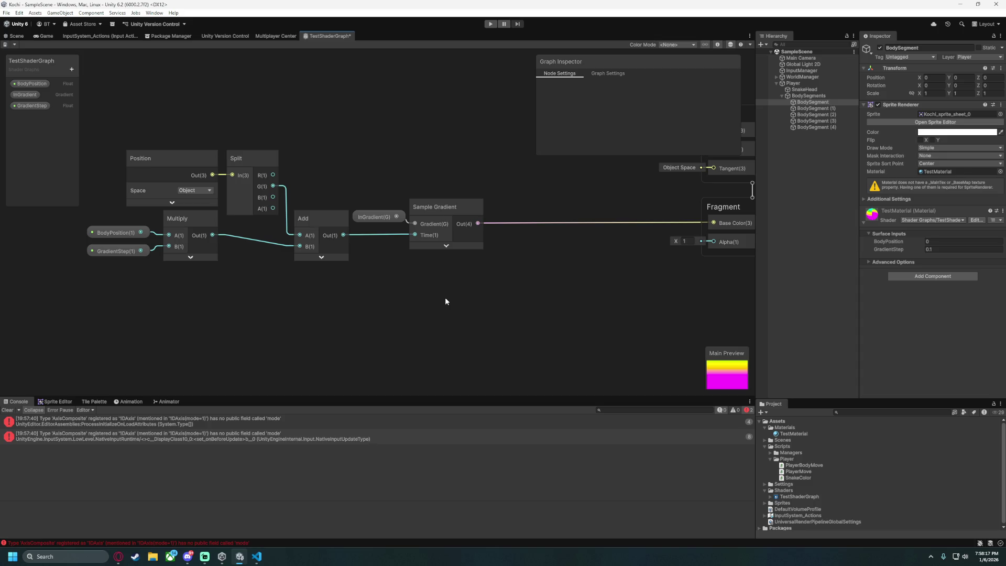
pyautogui.press('a')
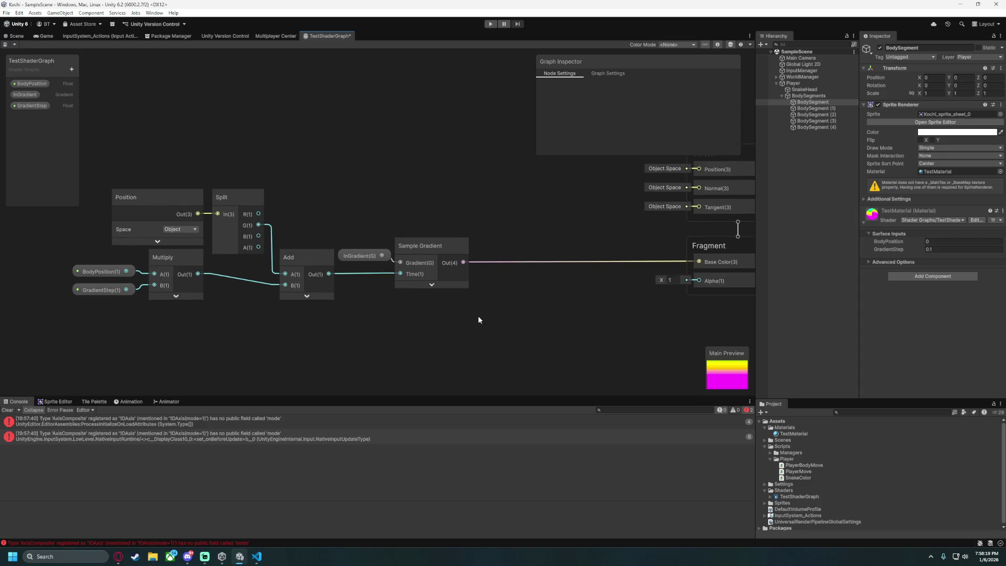
pyautogui.hotkey('ctrl', 's')
# Select the gradient chain nodes including Sample Gradient and move them closer to the master stack.
pyautogui.moveTo(390, 305)
pyautogui.mouseDown()
pyautogui.moveTo(325, 306)
pyautogui.moveTo(279, 341)
pyautogui.moveTo(414, 209)
pyautogui.moveTo(436, 308)
pyautogui.moveTo(335, 268)
pyautogui.mouseUp()
pyautogui.scroll(-5, 435, 310)
pyautogui.scroll(3, 475, 309)
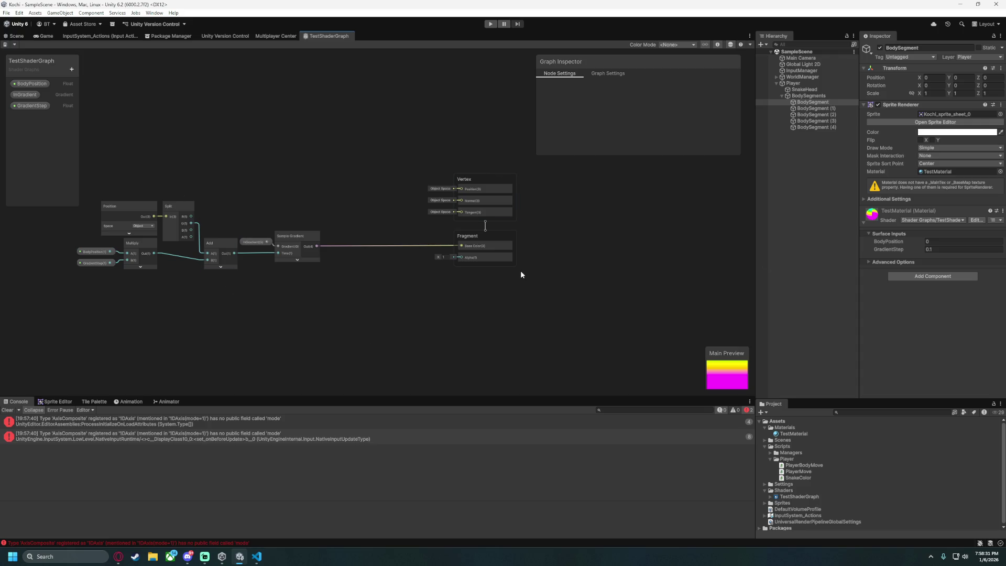
pyautogui.scroll(1, 246, 295)
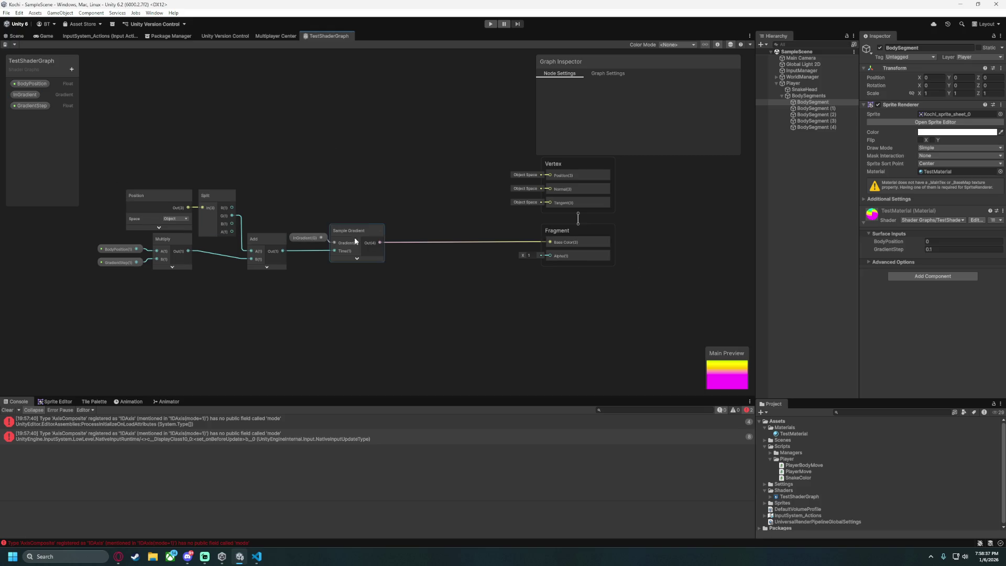
pyautogui.scroll(-1, 322, 172)
pyautogui.scroll(3, 301, 162)
pyautogui.scroll(-1, 332, 165)
pyautogui.moveTo(332, 166); pyautogui.dragTo(308, 174)
pyautogui.moveTo(80, 325)
pyautogui.mouseDown()
pyautogui.moveTo(429, 148)
pyautogui.moveTo(441, 161)
pyautogui.mouseUp()
pyautogui.keyDown('shift'); pyautogui.click(416, 238); pyautogui.keyUp('shift')
pyautogui.moveTo(416, 233); pyautogui.dragTo(559, 237)
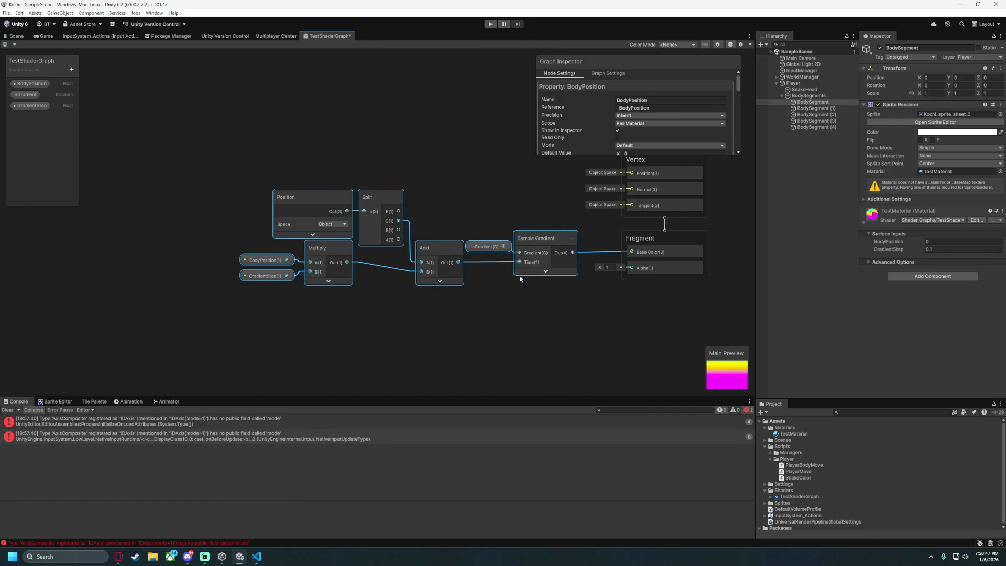
# Toggle the node previews, frame the whole graph, save it, and enter play mode.
pyautogui.click(439, 281)
pyautogui.click(454, 288)
pyautogui.click(464, 333)
pyautogui.press('a')
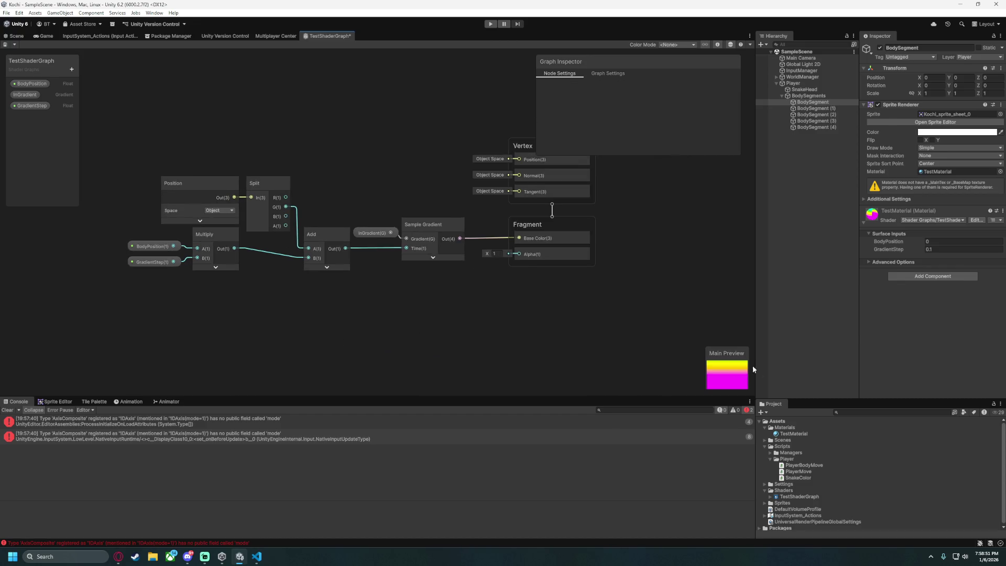
pyautogui.hotkey('ctrl', 's')
pyautogui.scroll(2, 339, 308)
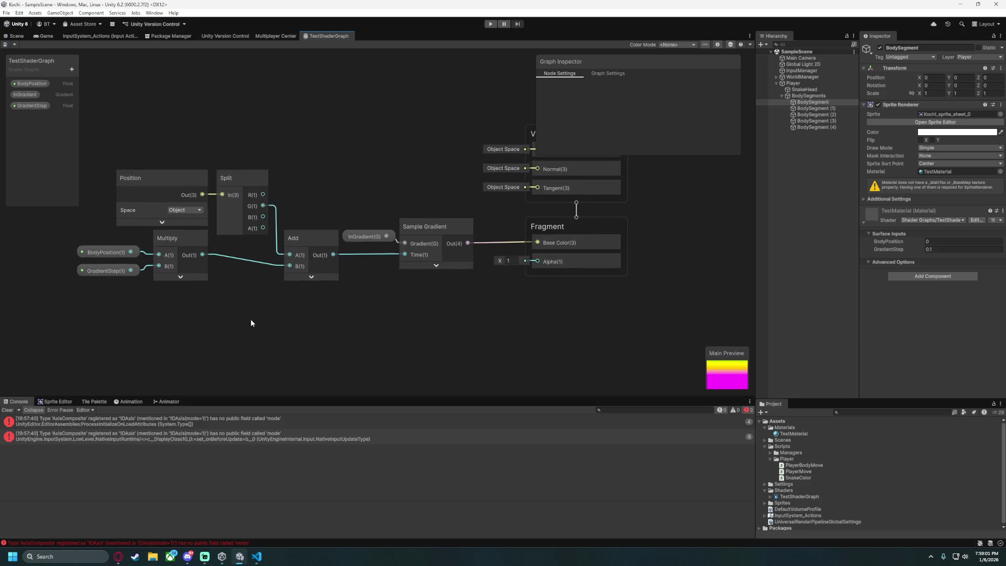
pyautogui.click(490, 23)
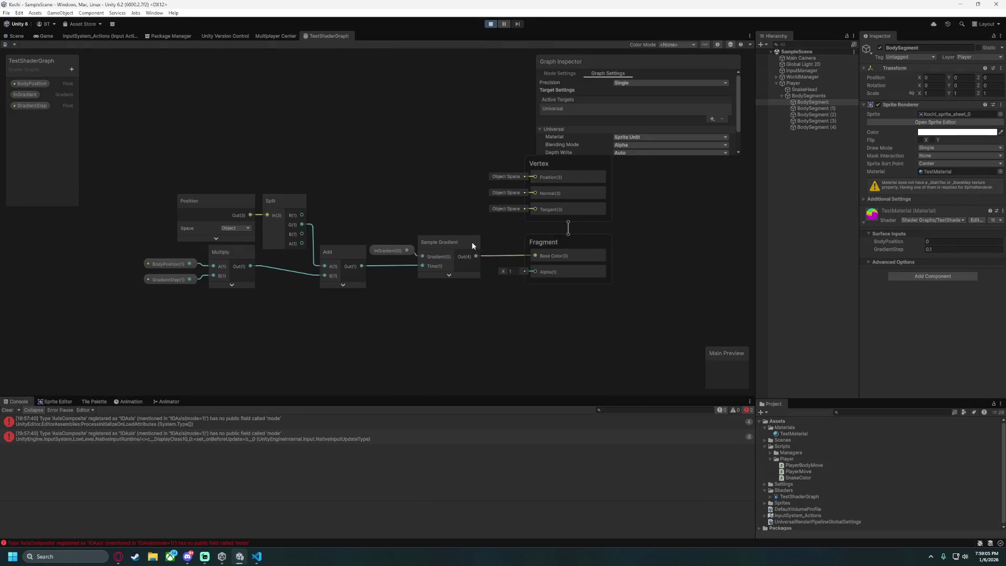
# Steer the snake right, down, left, up and right again with the arrow keys.
pyautogui.press('Right')
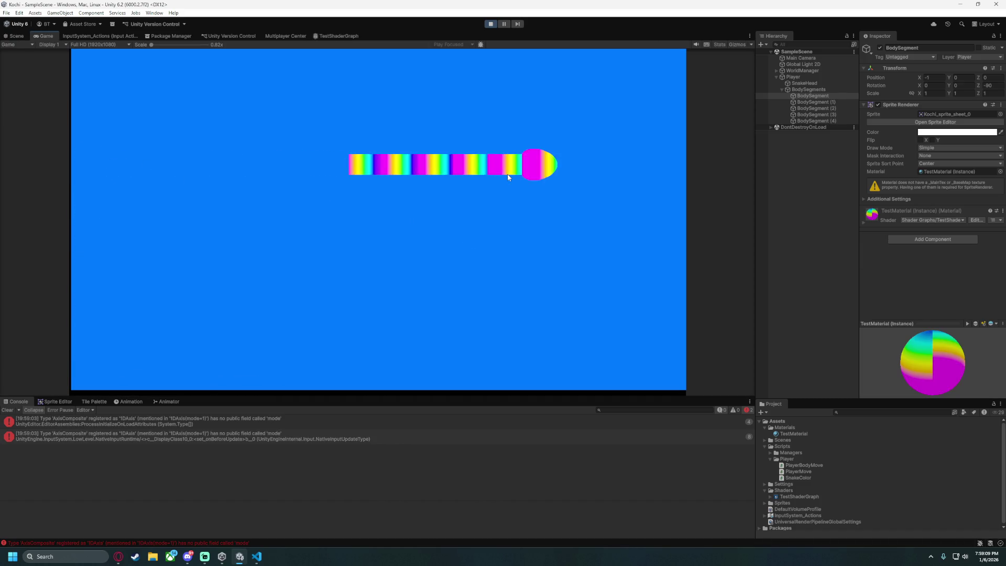
pyautogui.press('Down')
pyautogui.press('Left')
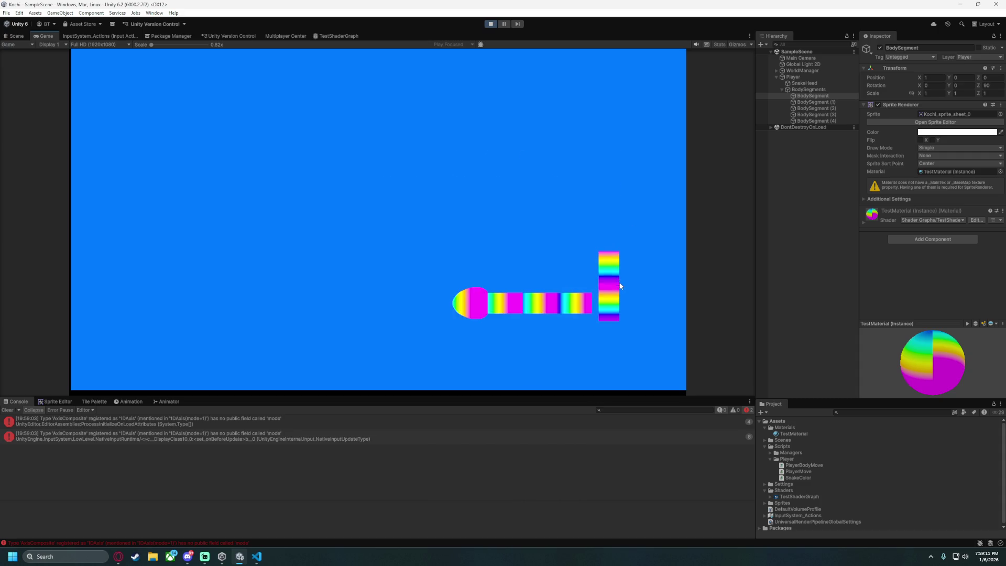
pyautogui.press('Up')
pyautogui.press('Right')
# Pause the game, stop play mode, and return to the TestShaderGraph tab.
pyautogui.click(505, 24)
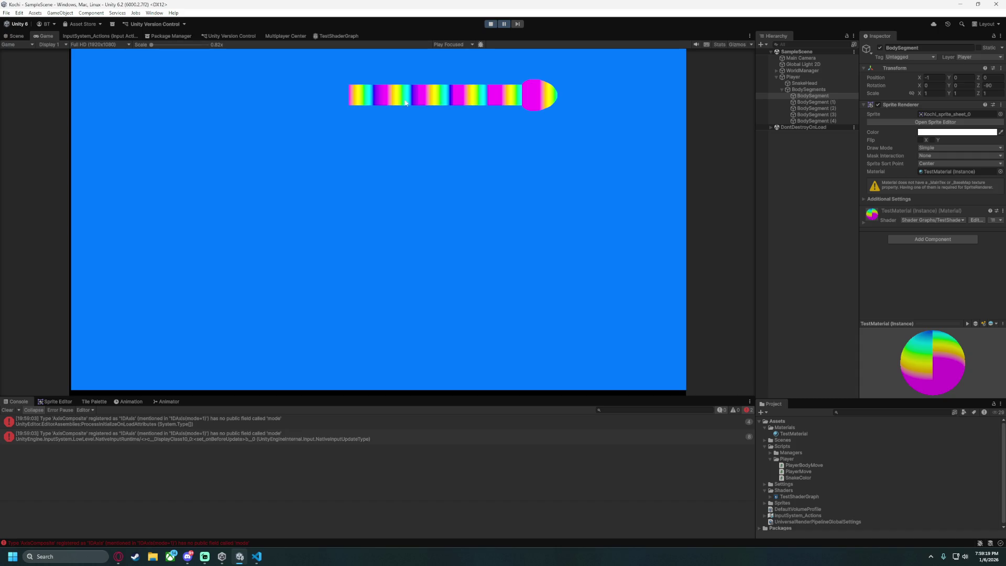
pyautogui.click(503, 24)
pyautogui.click(491, 24)
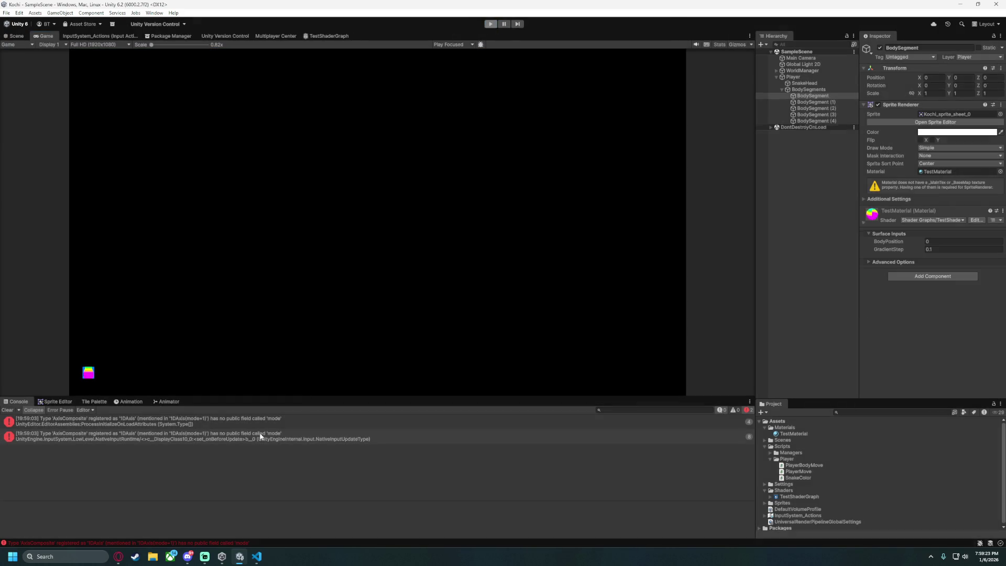
pyautogui.click(329, 37)
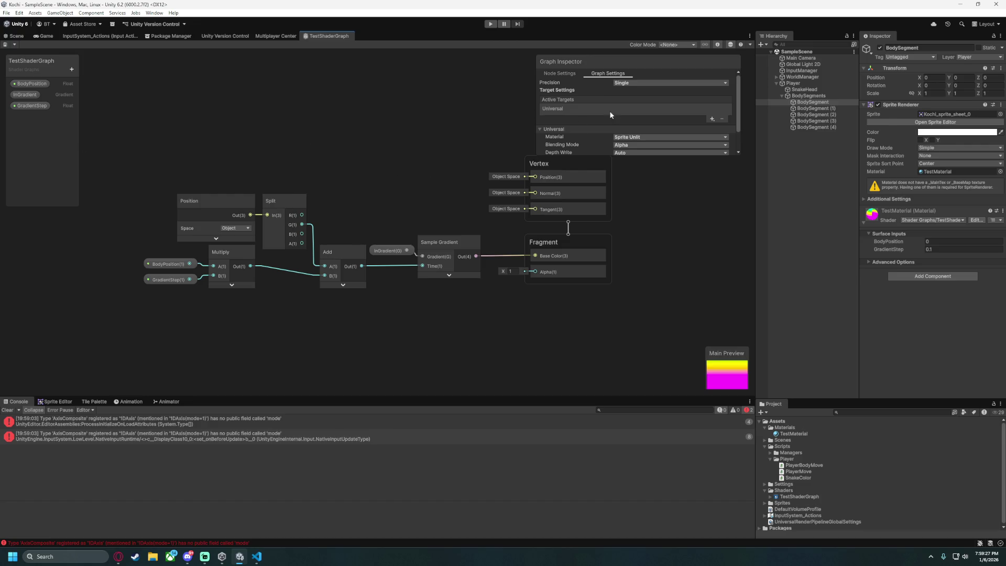
# Set the GradientStep property's default value to 0.1 and save the graph.
pyautogui.click(31, 105)
pyautogui.scroll(-2, 636, 133)
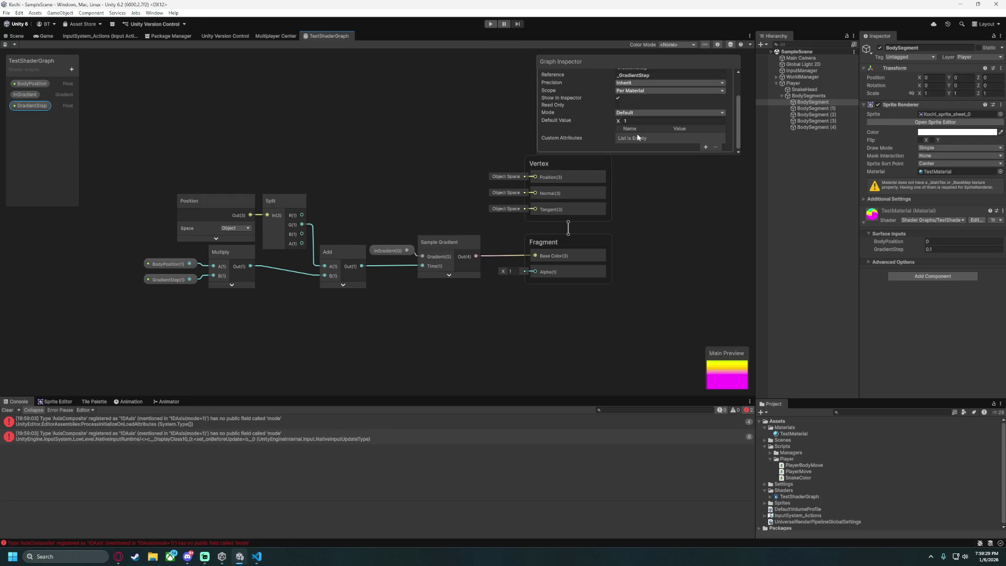
pyautogui.write('1')
pyautogui.hotkey('ctrl', 's')
# Play the game, steer the snake right, pause, and reopen the TestShaderGraph tab.
pyautogui.click(490, 26)
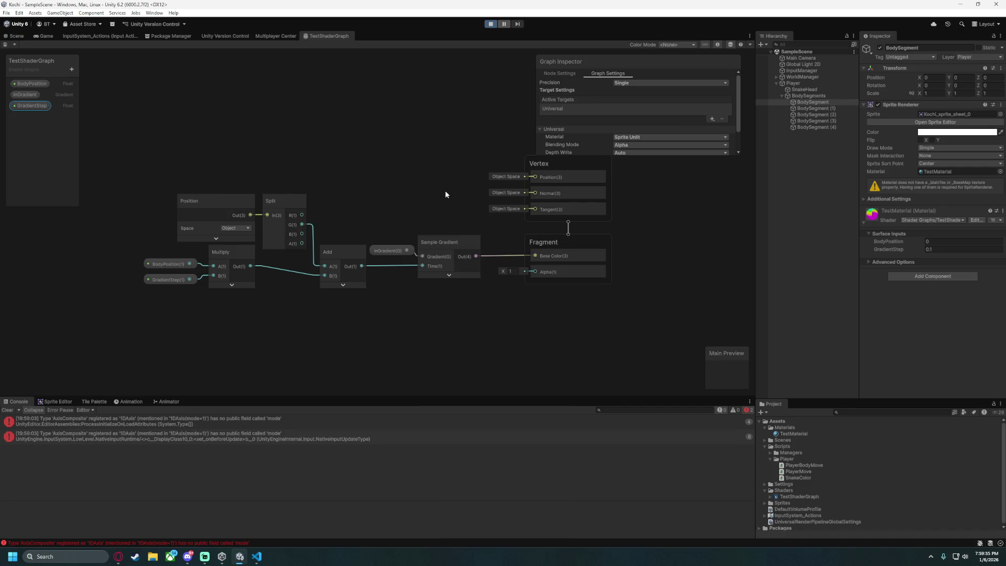
pyautogui.press('d')
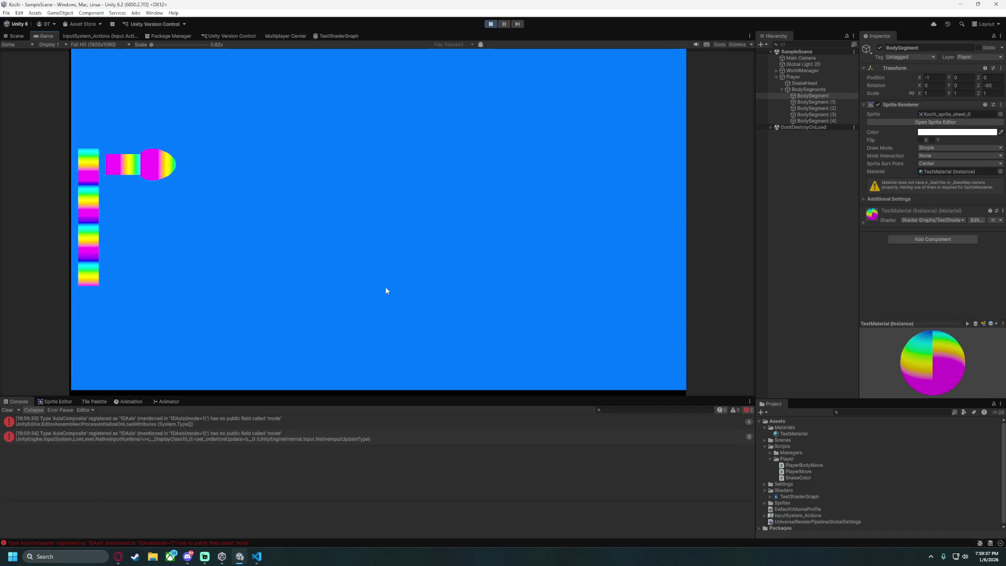
pyautogui.click(504, 24)
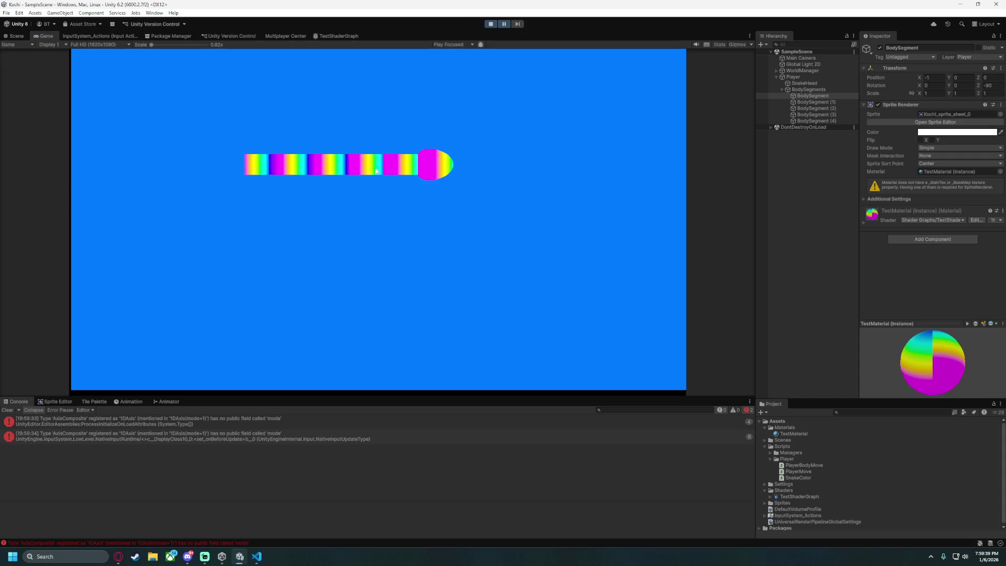
pyautogui.click(333, 35)
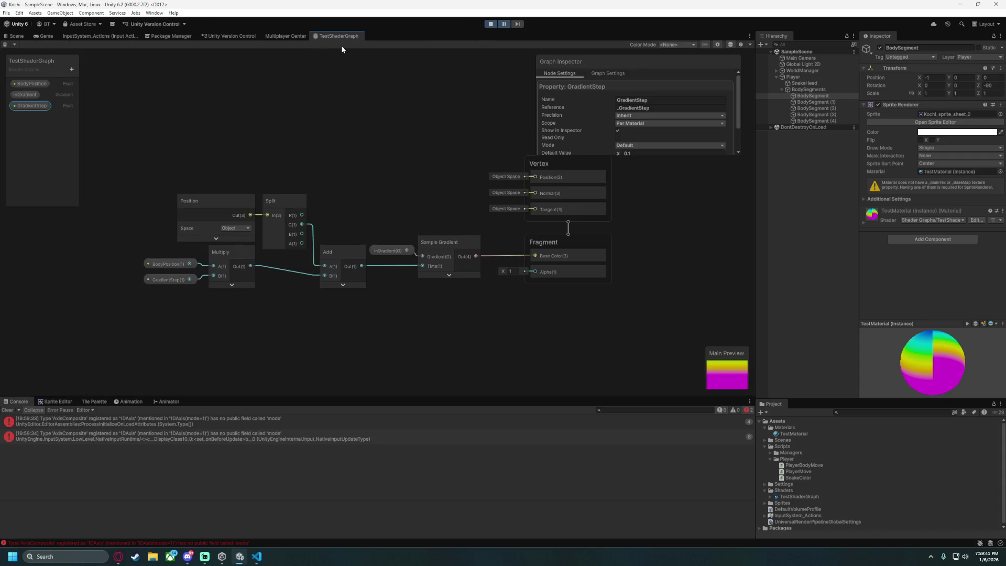
pyautogui.scroll(-3, 613, 125)
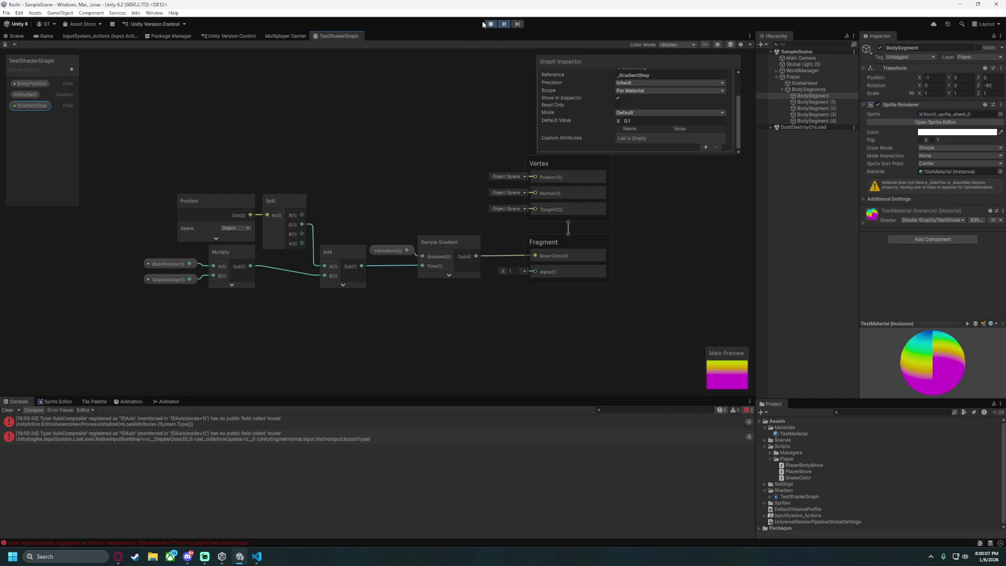
# Stop the game and delete the BodyPosition-to-Multiply connection in the shader graph.
pyautogui.click(490, 24)
pyautogui.scroll(3, 303, 220)
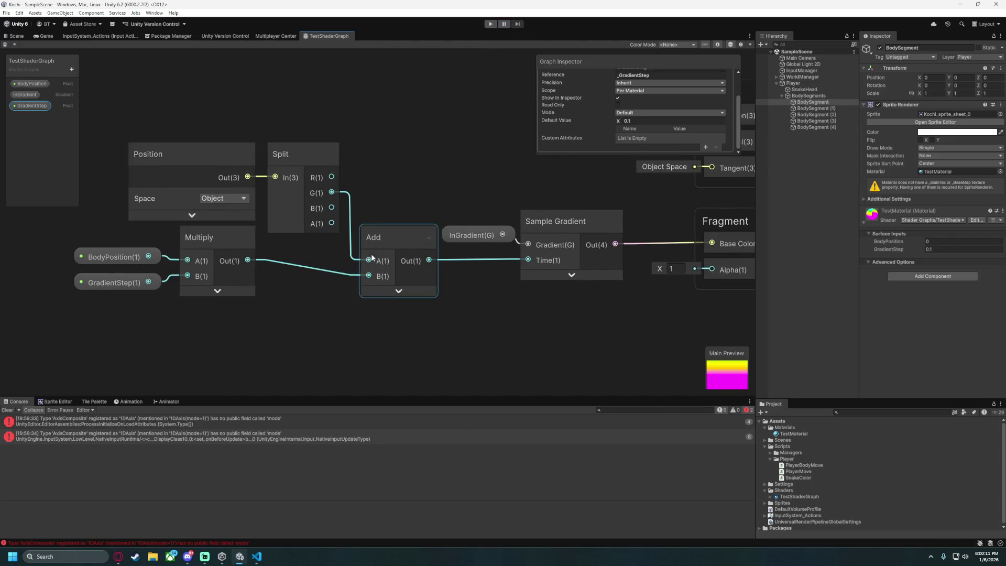
pyautogui.moveTo(157, 268); pyautogui.dragTo(187, 250)
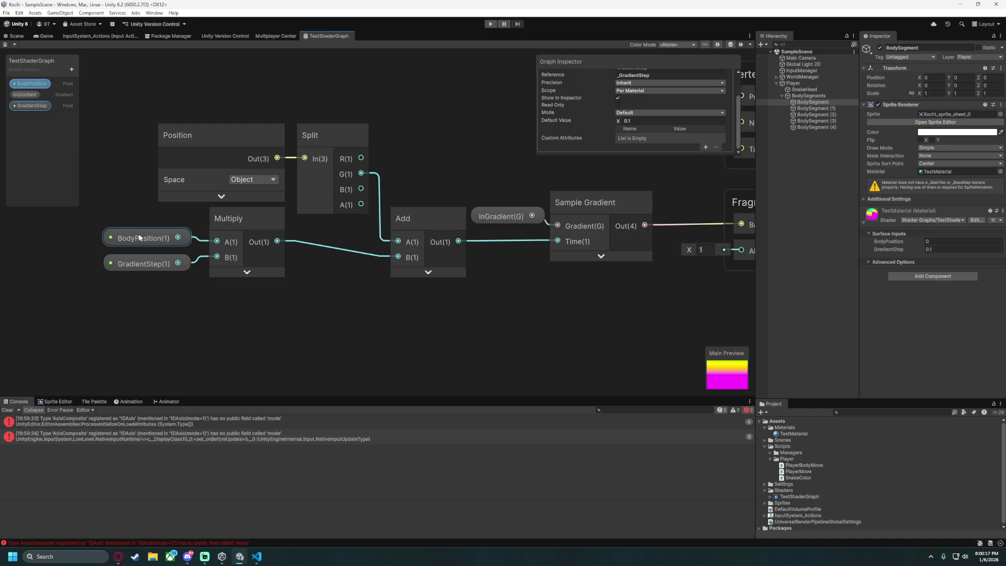
pyautogui.moveTo(548, 275)
pyautogui.mouseDown()
pyautogui.moveTo(330, 323)
pyautogui.moveTo(248, 297)
pyautogui.mouseUp()
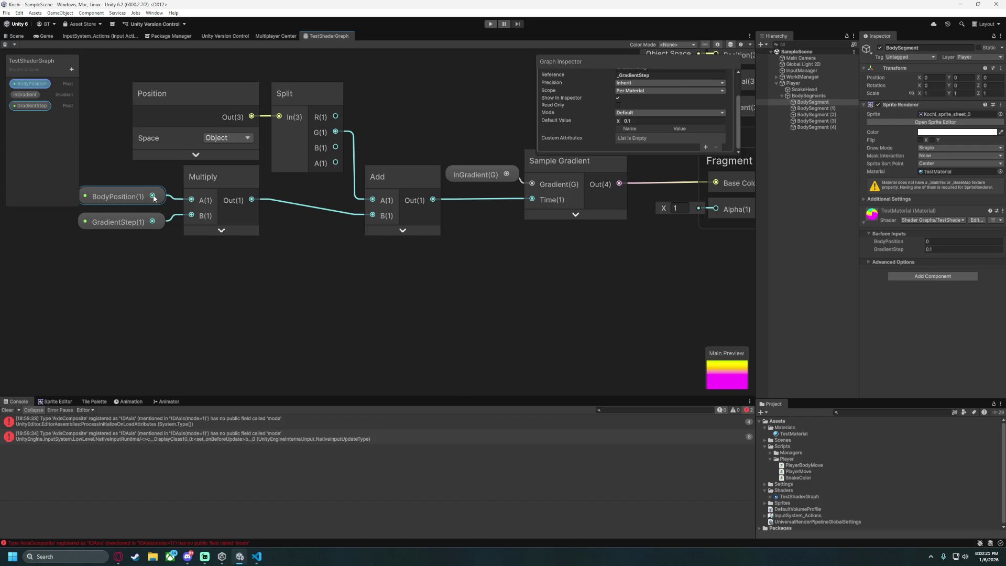
pyautogui.scroll(-2, 382, 323)
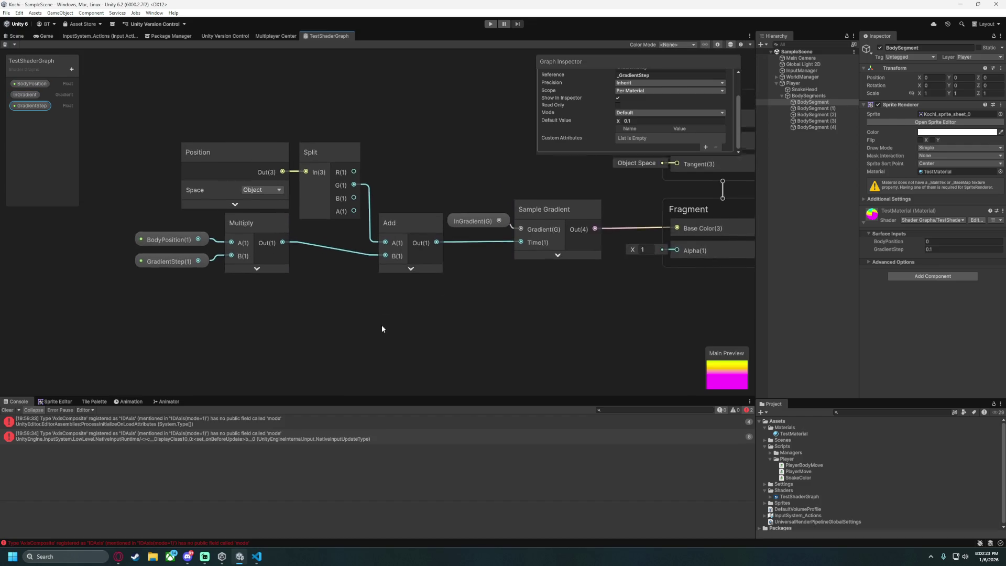
pyautogui.moveTo(381, 327); pyautogui.dragTo(371, 340)
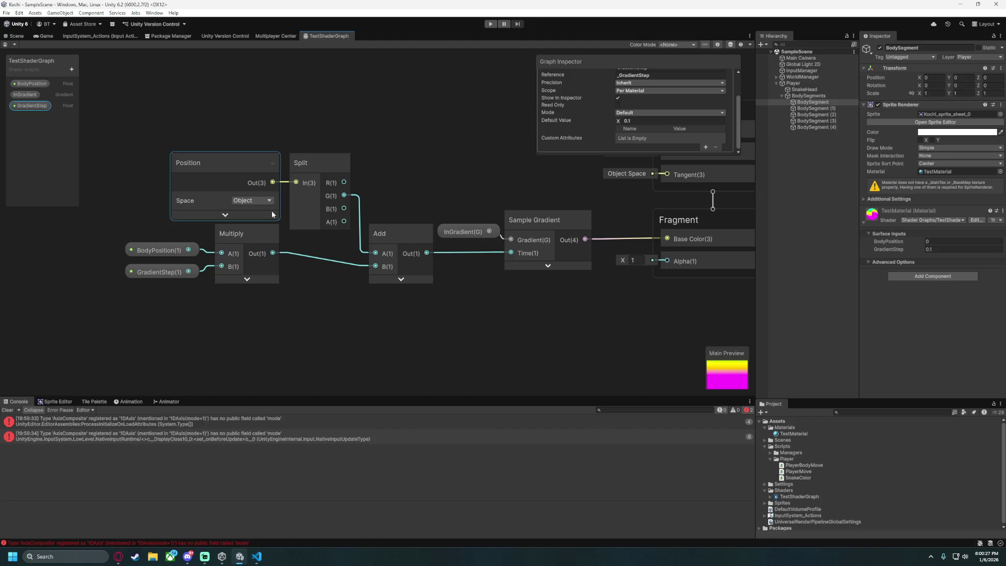
pyautogui.click(404, 328)
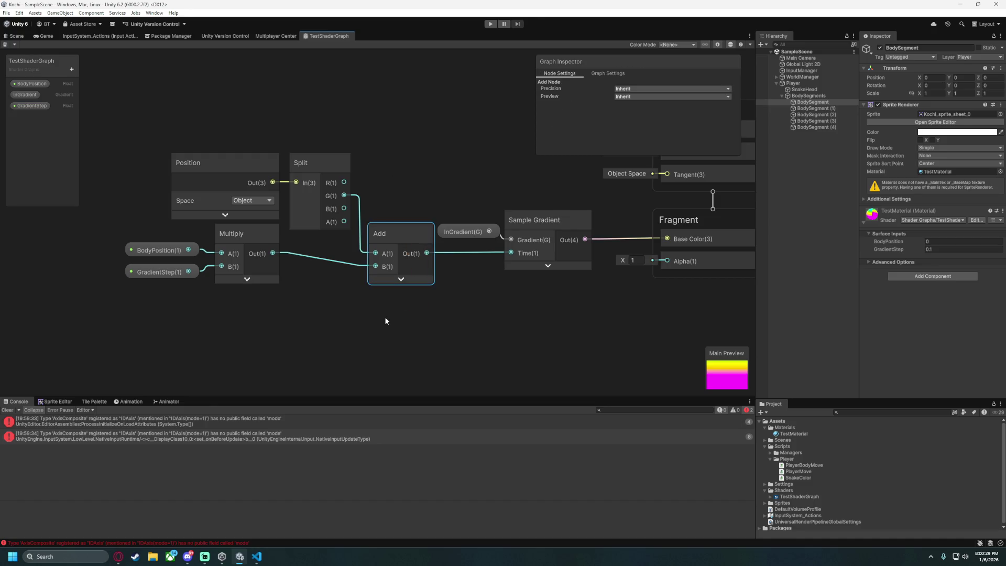
pyautogui.click(178, 272)
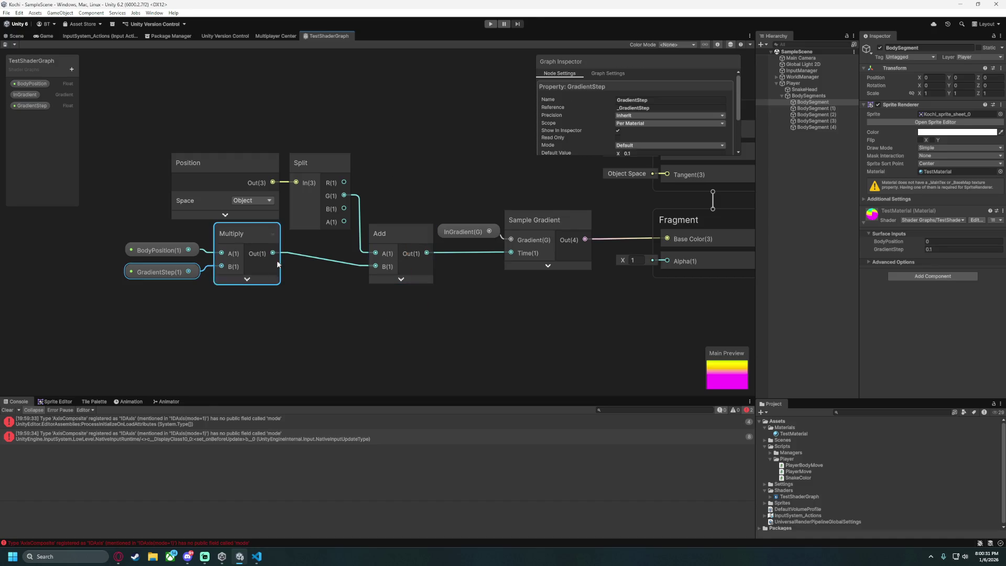
pyautogui.click(203, 251)
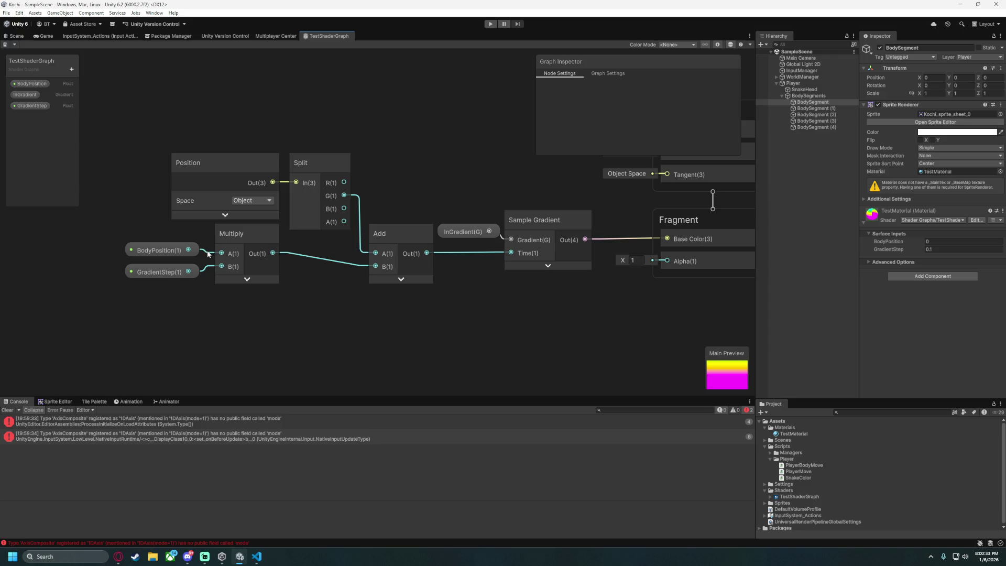
pyautogui.press('Delete')
# Move the Multiply and GradientStep nodes aside and delete the Multiply-to-Add connection.
pyautogui.click(157, 272)
pyautogui.moveTo(235, 239); pyautogui.dragTo(474, 332)
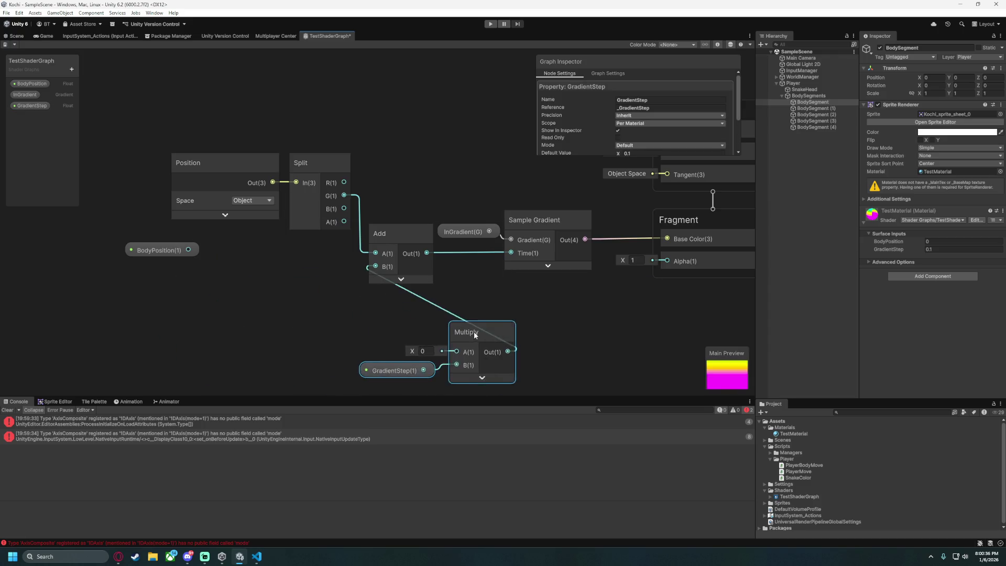
pyautogui.click(442, 309)
pyautogui.press('Delete')
# Wire BodyPosition directly into the Add node's B input and start Play mode.
pyautogui.moveTo(188, 249); pyautogui.dragTo(375, 266)
pyautogui.moveTo(165, 254); pyautogui.dragTo(318, 266)
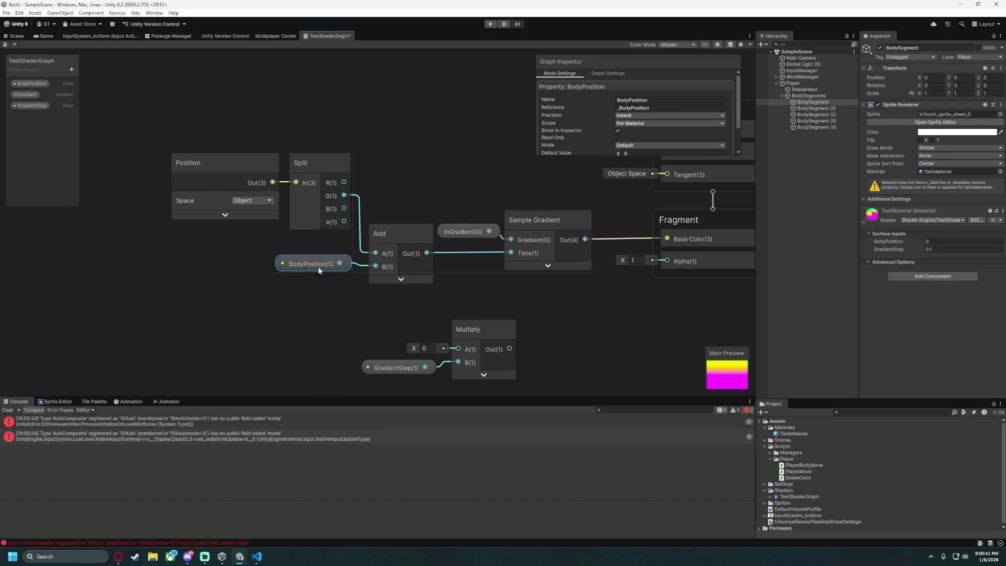
pyautogui.click(321, 292)
pyautogui.click(490, 23)
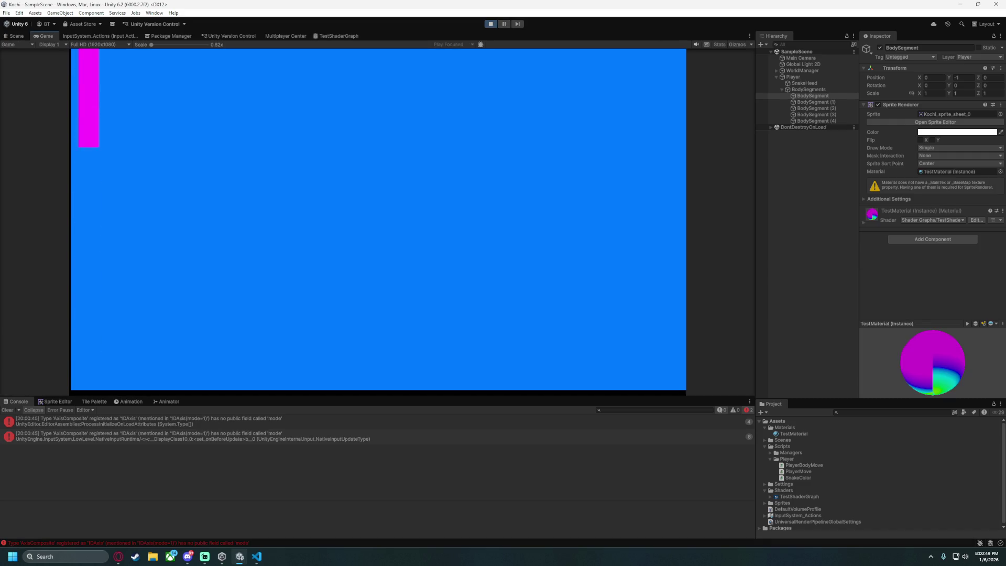
# Steer the snake and inspect the BodySegment materials (BodyPosition 0, GradientStep 0.1), then stop Play.
pyautogui.hotkey('alt', 'Tab')
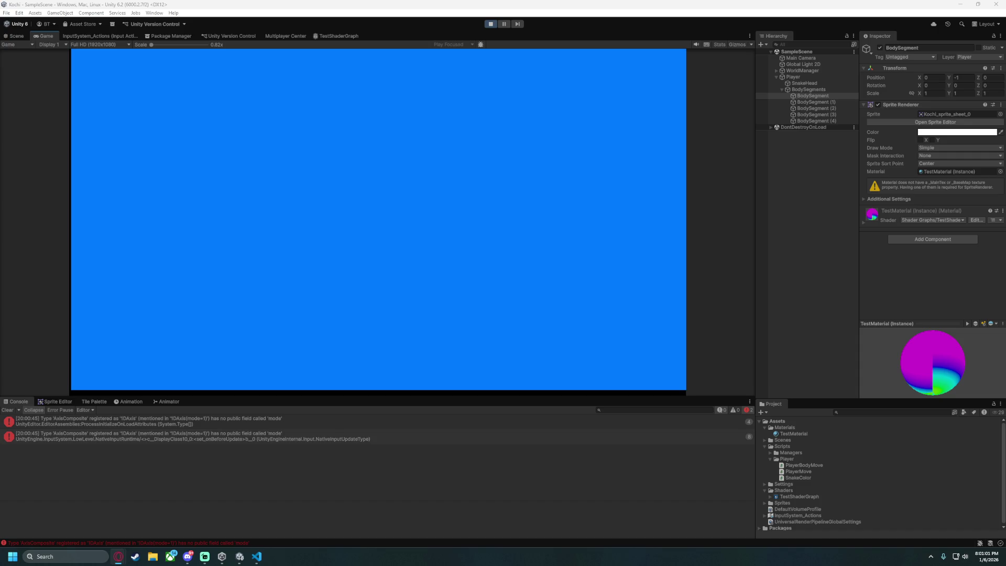
pyautogui.click(491, 24)
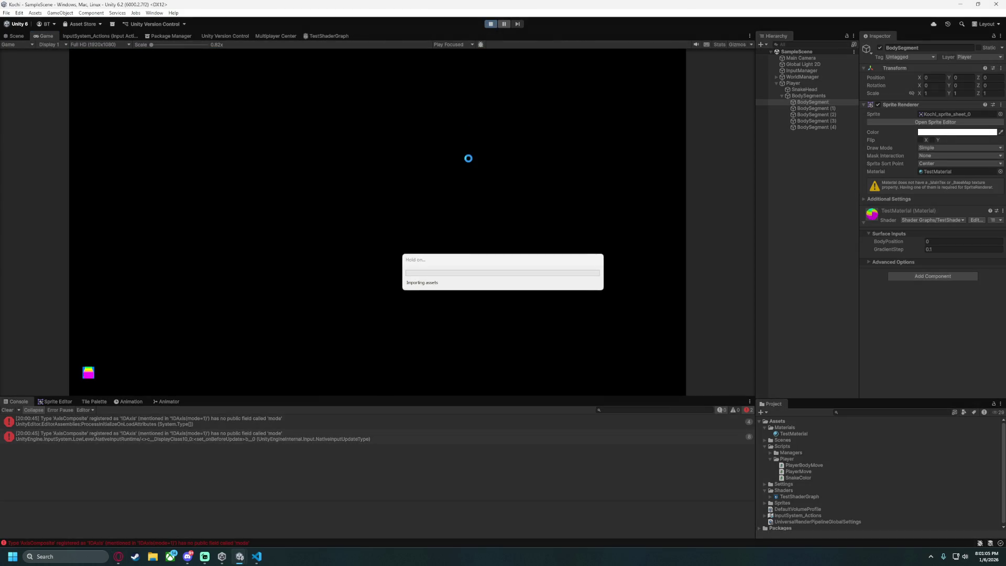
pyautogui.press('d')
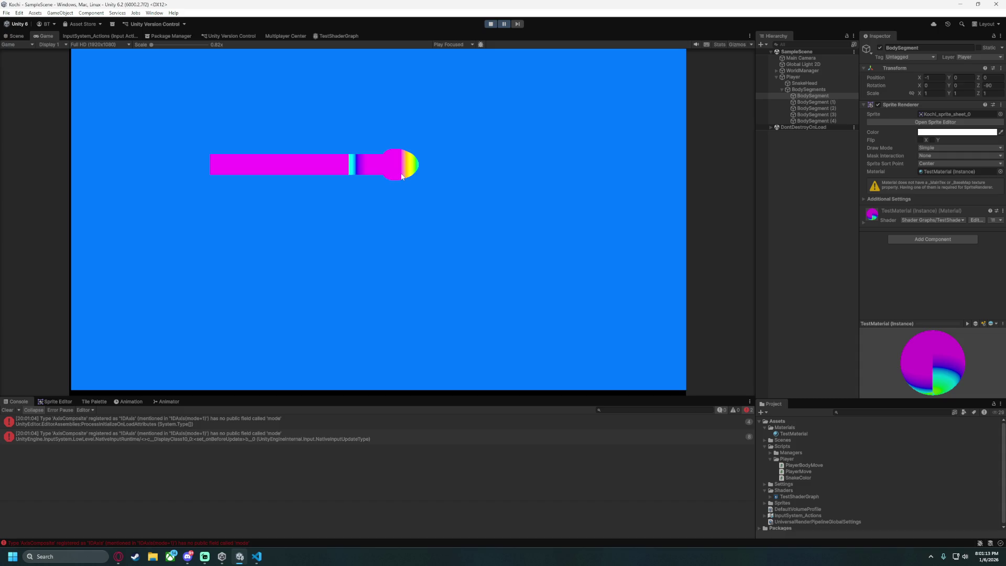
pyautogui.click(863, 221)
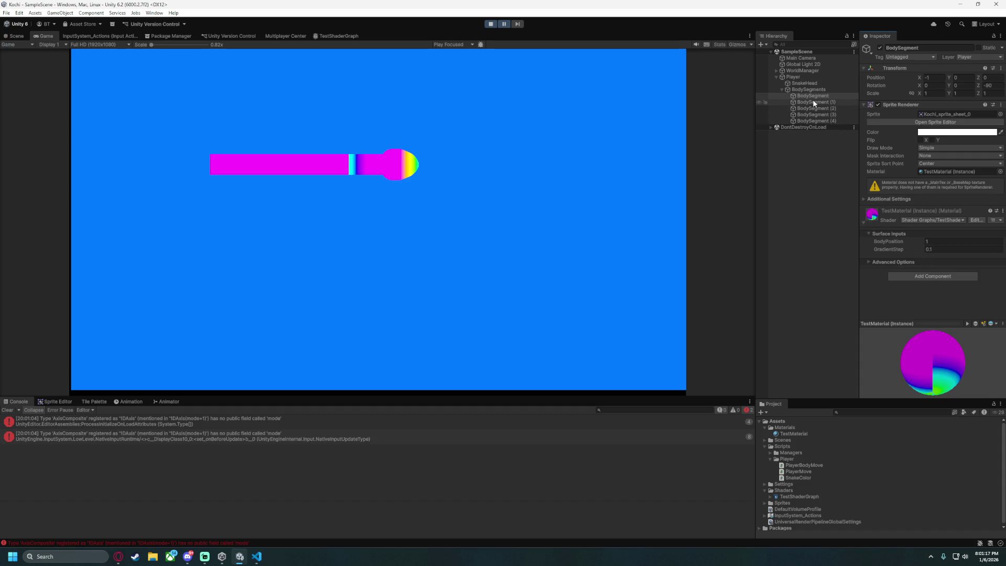
pyautogui.click(813, 103)
pyautogui.click(863, 223)
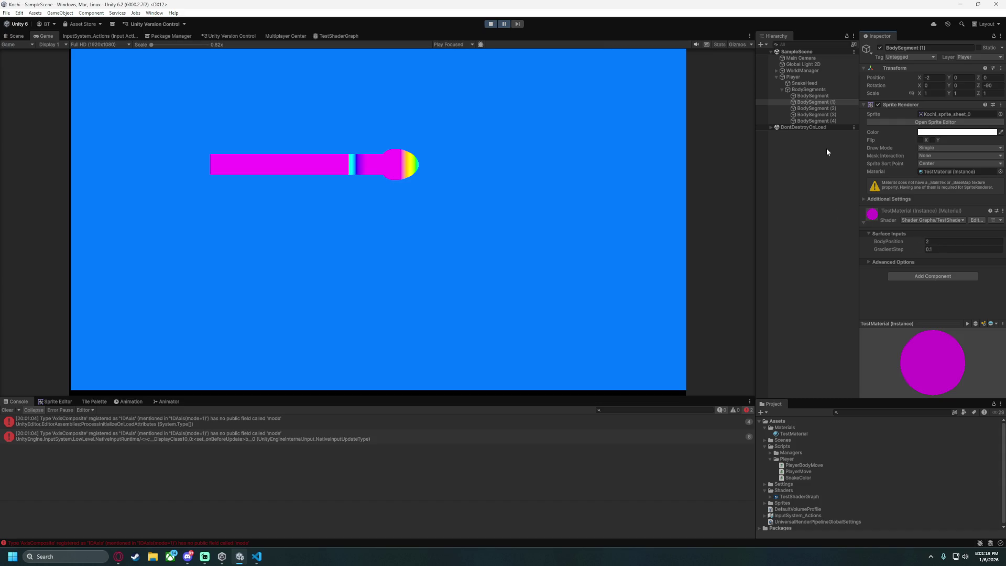
pyautogui.click(491, 24)
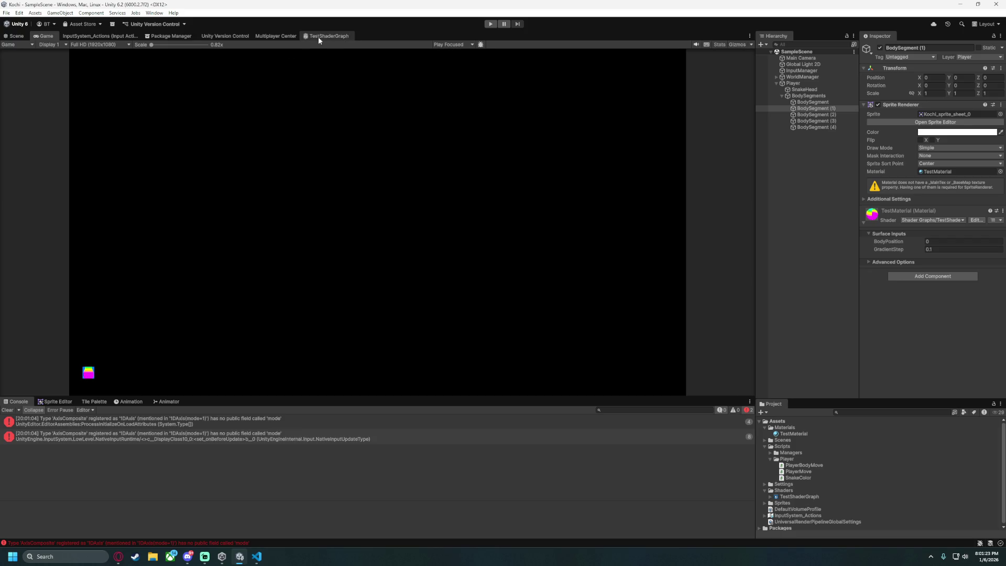
# In TestShaderGraph, delete the connection from Add to Sample Gradient's Time input.
pyautogui.click(318, 36)
pyautogui.scroll(5, 246, 258)
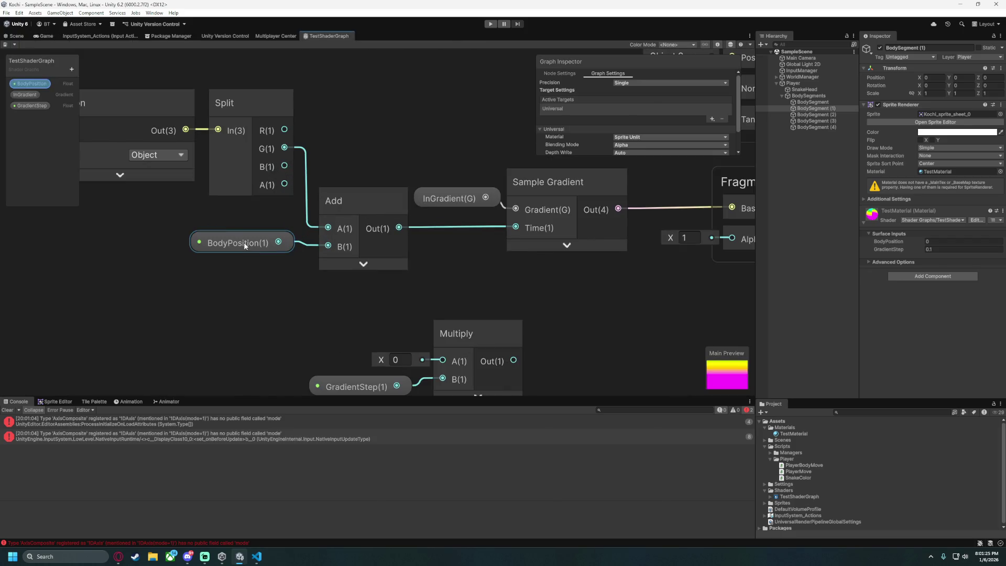
pyautogui.click(247, 240)
pyautogui.scroll(2, 220, 267)
pyautogui.scroll(-2, 191, 288)
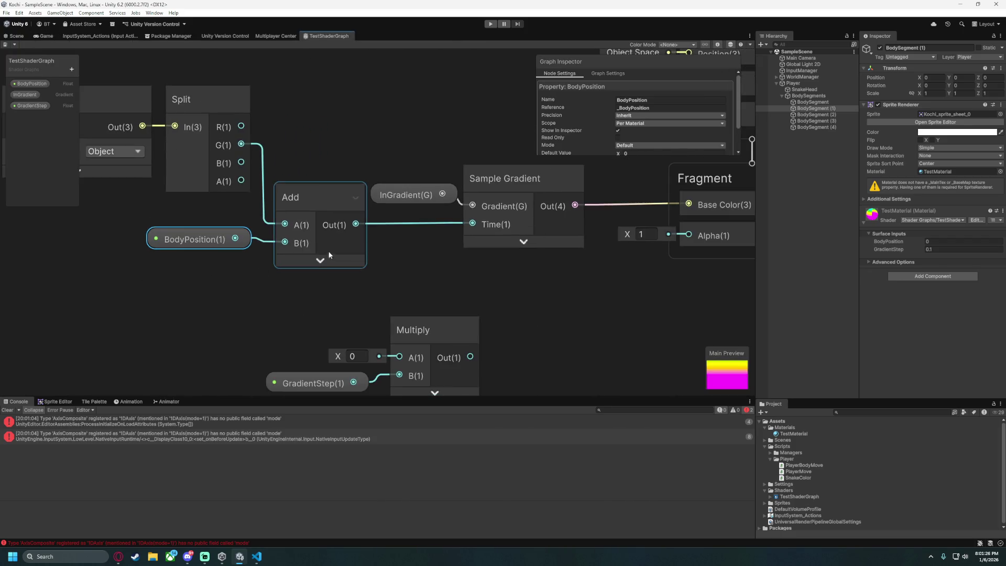
pyautogui.click(417, 225)
pyautogui.press('Delete')
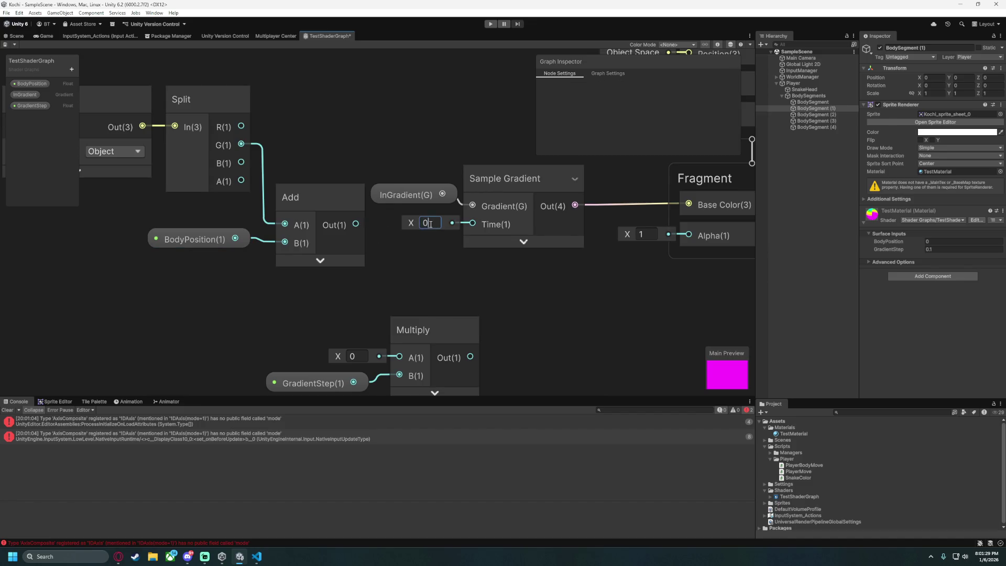
# Preview gradient colours by setting the Time value to 0.76, then back to 0.
pyautogui.write('0.76')
pyautogui.press('Return')
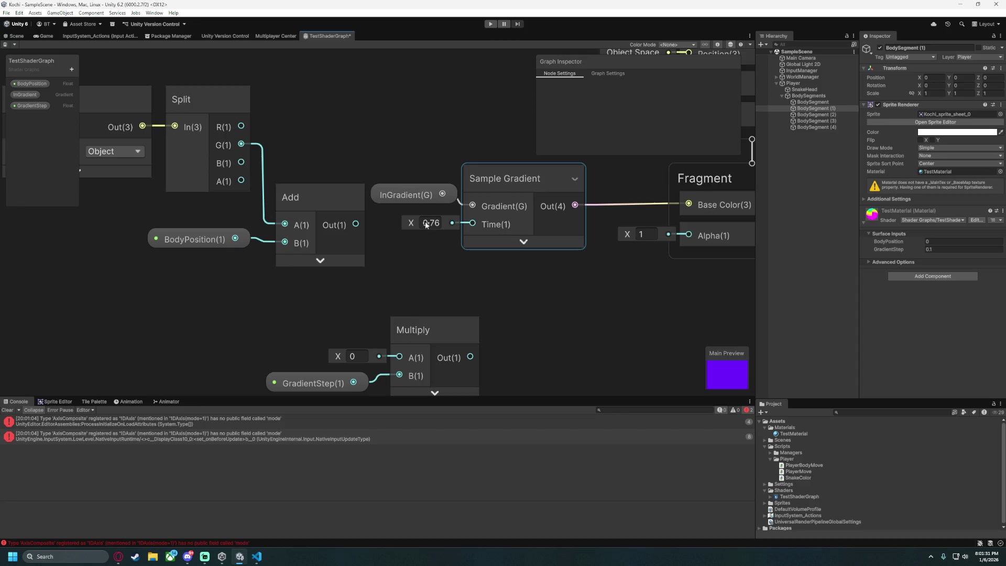
pyautogui.moveTo(425, 225)
pyautogui.mouseDown()
pyautogui.moveTo(575, 227)
pyautogui.moveTo(433, 225)
pyautogui.mouseUp()
pyautogui.click(432, 223)
pyautogui.write('0')
pyautogui.click(447, 227)
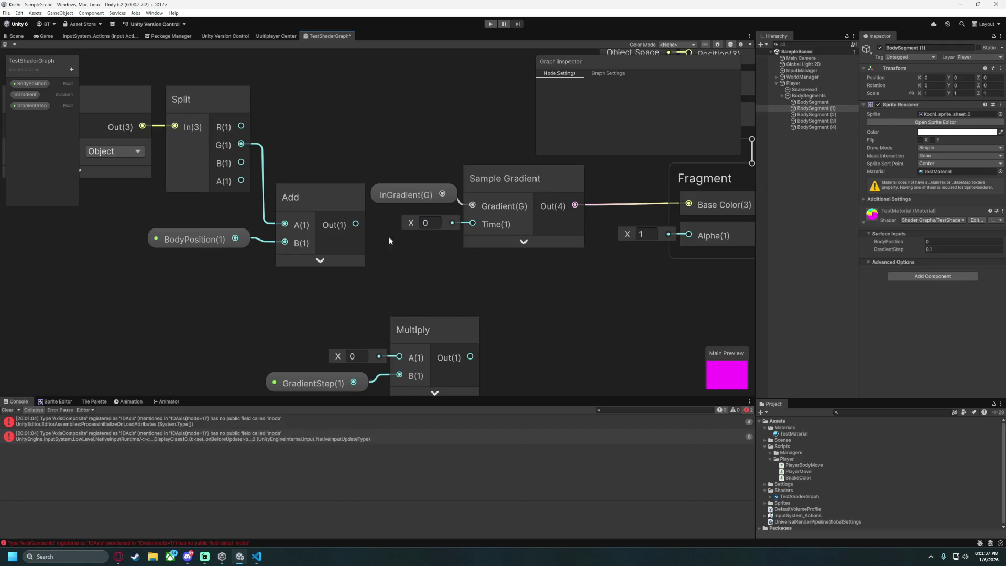
# Shift the Position, Split, Add and BodyPosition nodes left and add a Modulo node fed by Add.
pyautogui.scroll(-3, 203, 289)
pyautogui.moveTo(183, 130); pyautogui.dragTo(370, 287)
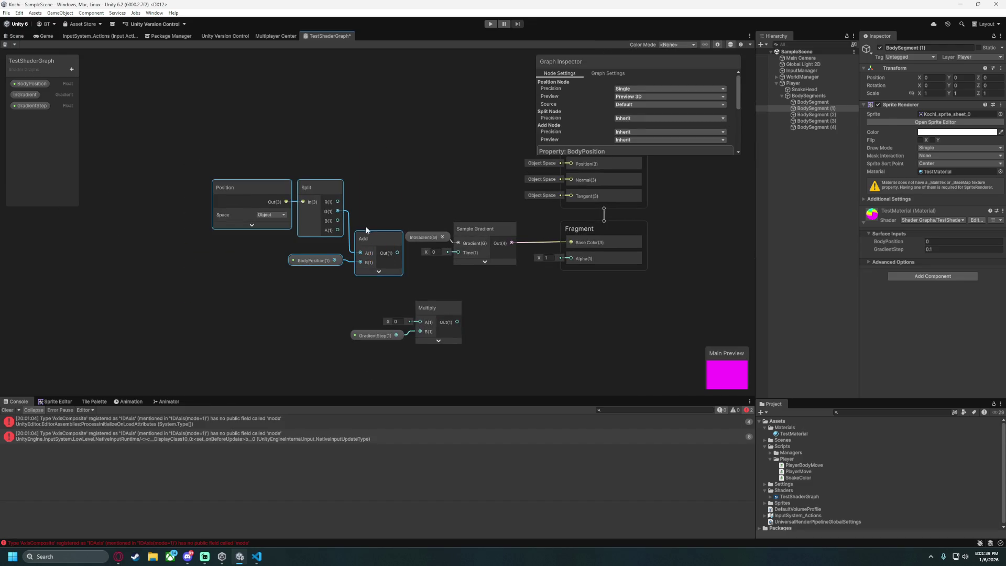
pyautogui.moveTo(252, 233); pyautogui.dragTo(238, 233)
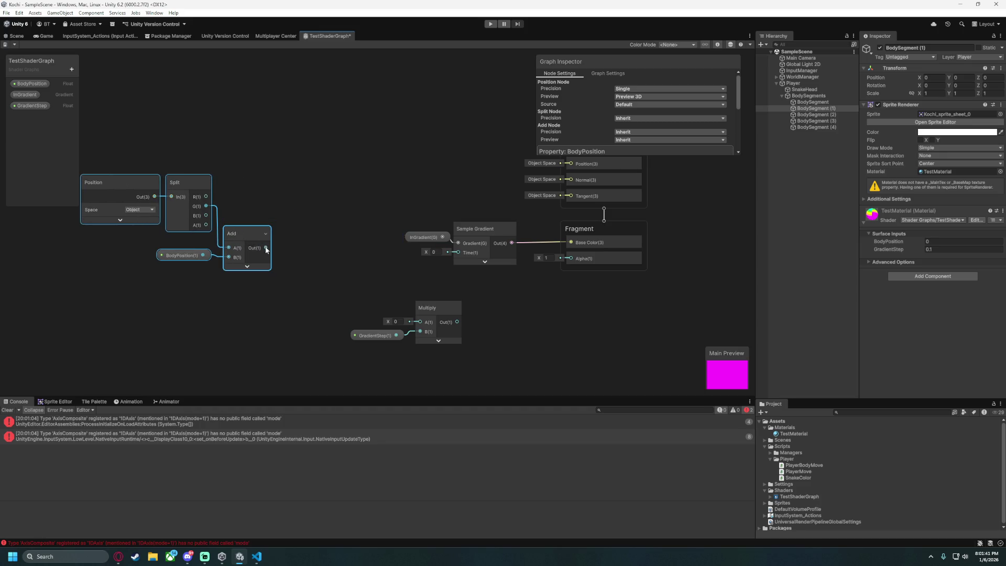
pyautogui.press('space')
pyautogui.write('mod')
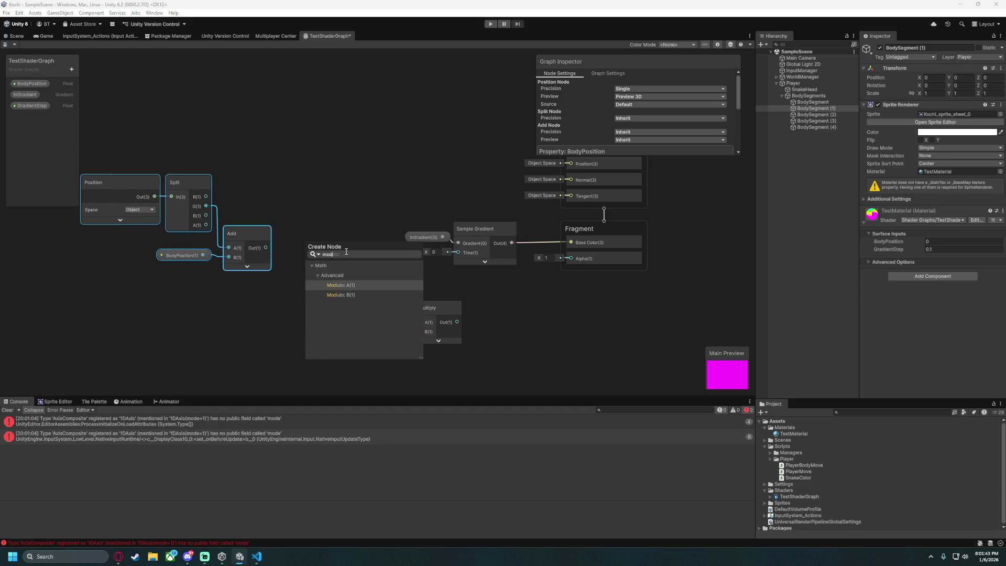
pyautogui.press('Return')
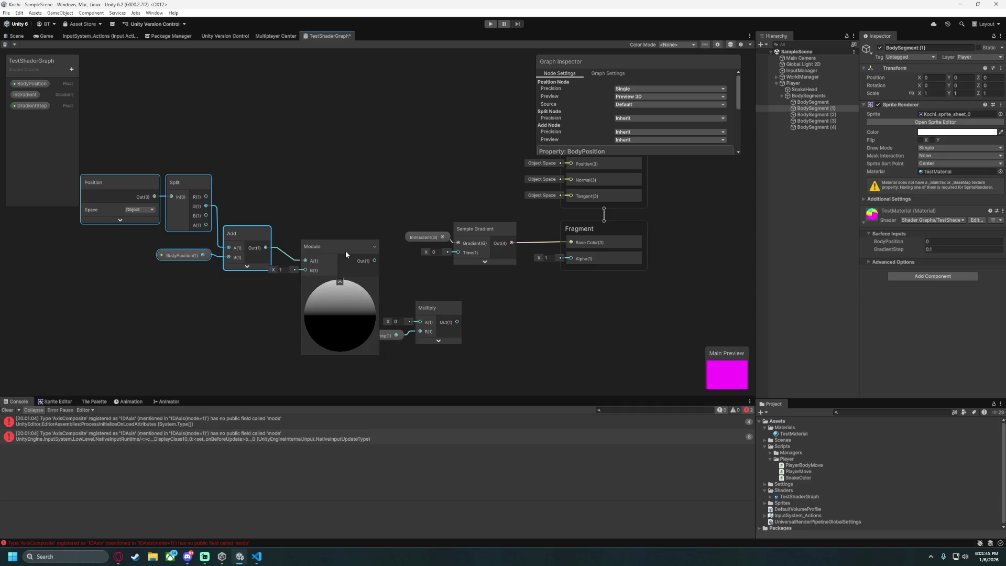
pyautogui.click(338, 281)
pyautogui.moveTo(314, 251); pyautogui.dragTo(293, 226)
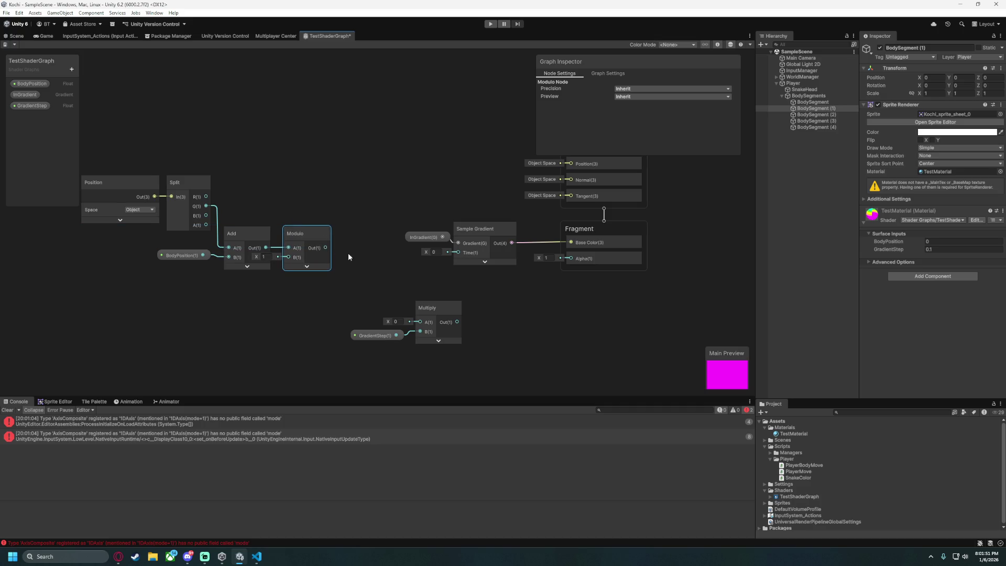
# Connect the Modulo output to Sample Gradient's Time input.
pyautogui.scroll(3, 367, 257)
pyautogui.scroll(-3, 520, 255)
pyautogui.moveTo(133, 118)
pyautogui.mouseDown()
pyautogui.moveTo(365, 241)
pyautogui.moveTo(417, 231)
pyautogui.mouseUp()
pyautogui.scroll(2, 417, 231)
pyautogui.moveTo(467, 244); pyautogui.dragTo(539, 244)
pyautogui.moveTo(704, 304); pyautogui.dragTo(621, 307)
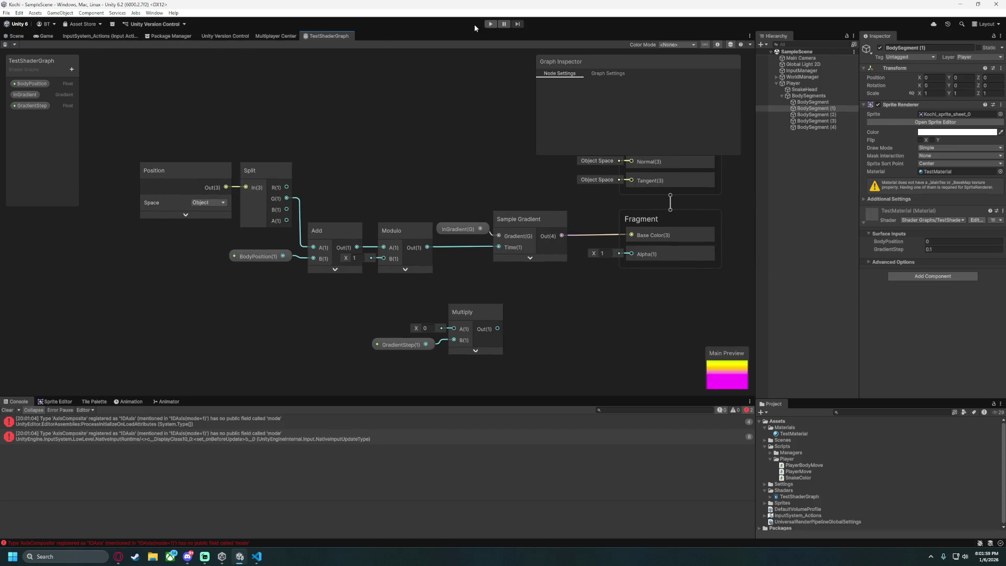
# Shift the Position, Split, Add and BodyPosition nodes left to tidy the graph.
pyautogui.click(400, 230)
pyautogui.moveTo(342, 263)
pyautogui.mouseDown()
pyautogui.moveTo(334, 238)
pyautogui.moveTo(209, 200)
pyautogui.mouseUp()
pyautogui.moveTo(326, 229); pyautogui.dragTo(297, 231)
pyautogui.click(422, 127)
# Run the game and steer the snake right to see repeating rainbow bands.
pyautogui.click(490, 24)
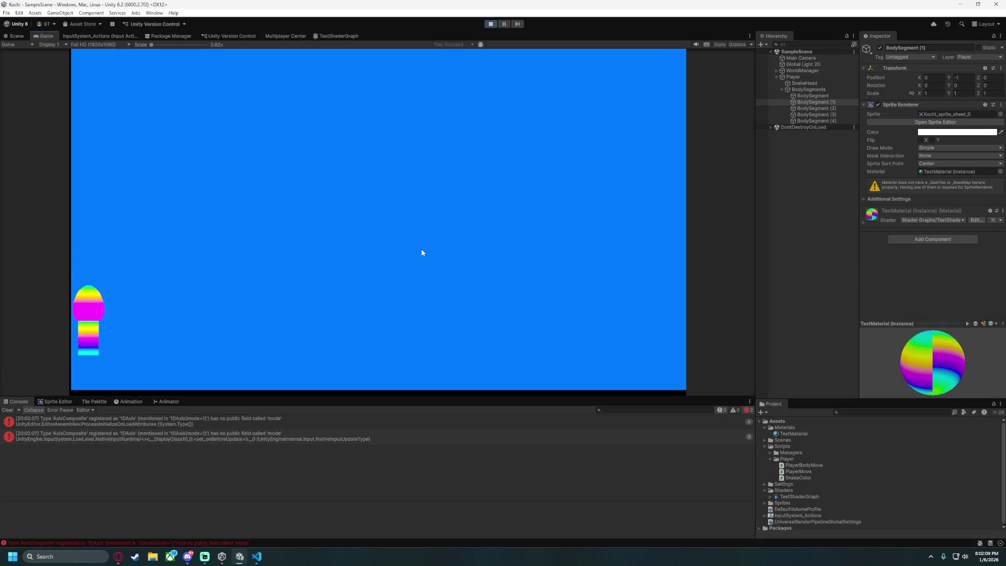
pyautogui.press('d')
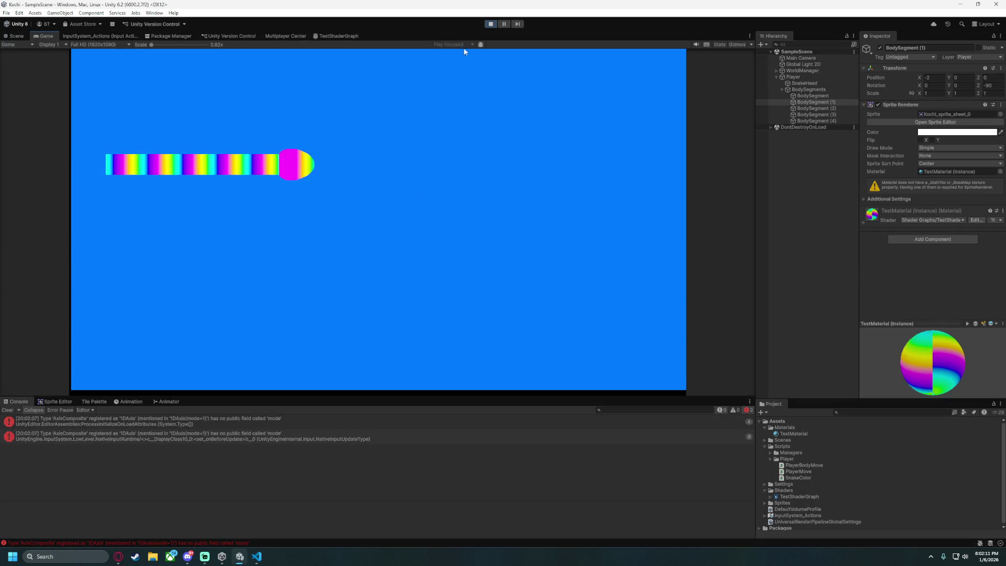
pyautogui.click(505, 23)
pyautogui.click(424, 207)
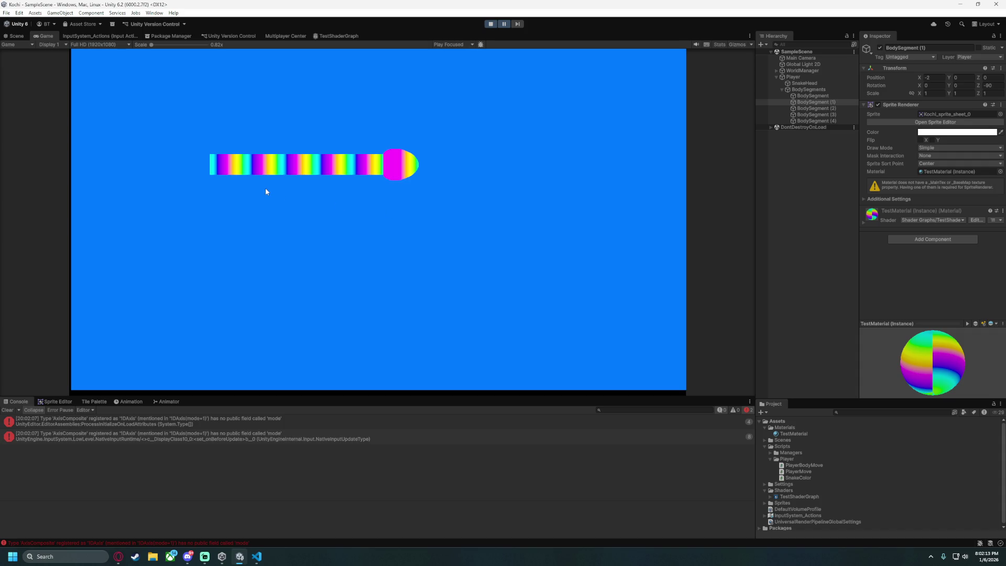
pyautogui.hotkey('ctrl', 'shift', 'p')
pyautogui.hotkey('ctrl', 'shift', 'p')
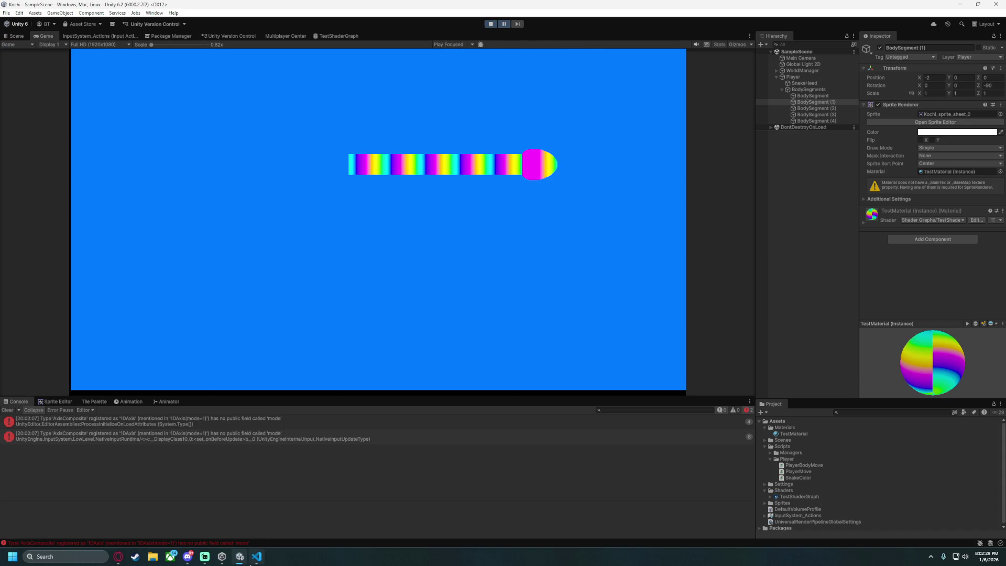
# Glance at PlayerBodyMove.cs in VS Code, then stop Play and return to TestShaderGraph.
pyautogui.moveTo(250, 563)
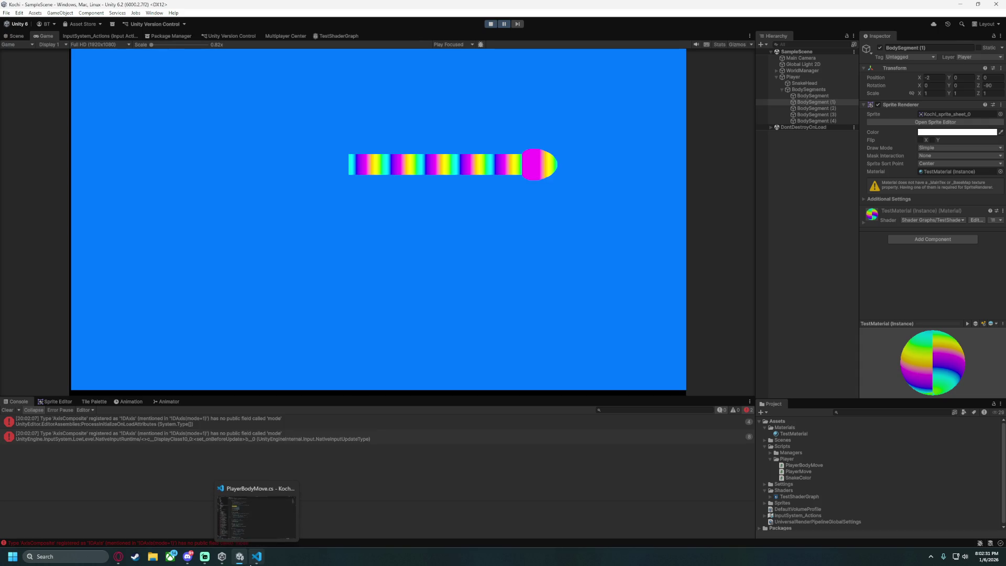
pyautogui.click(251, 563)
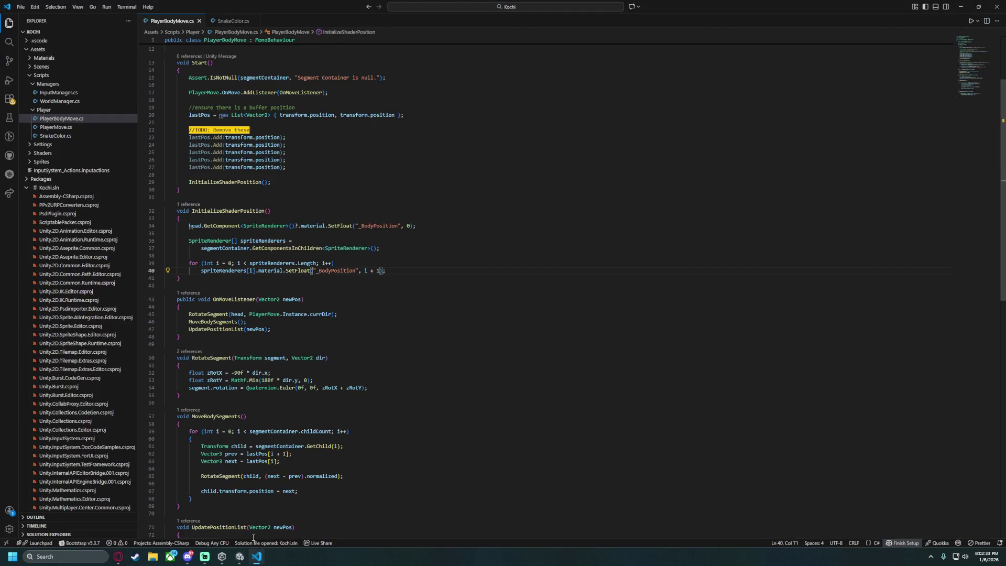
pyautogui.click(240, 556)
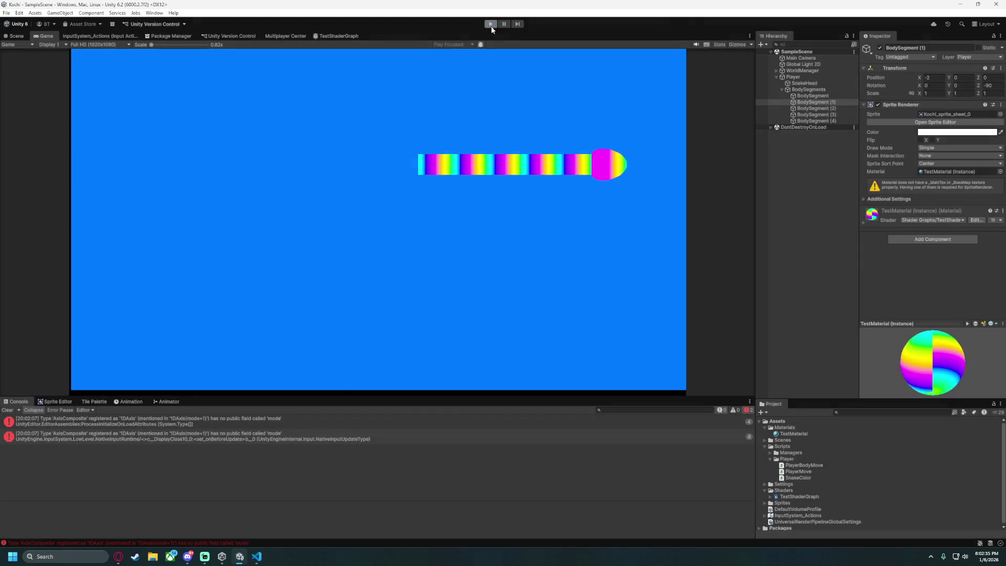
pyautogui.click(491, 24)
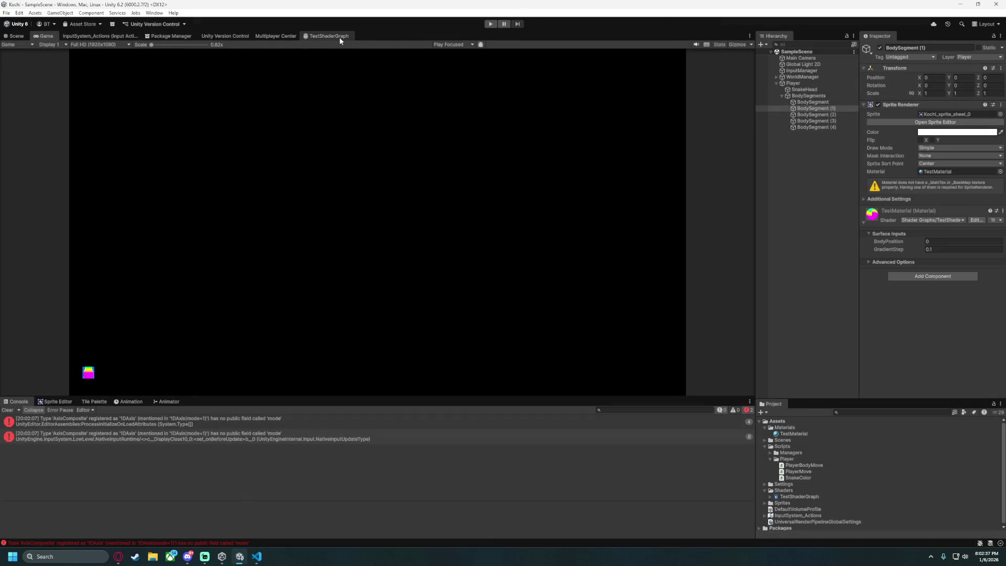
pyautogui.click(339, 37)
pyautogui.scroll(5, 325, 209)
# Bring the Multiply and GradientStep nodes into view and select them.
pyautogui.scroll(-2, 293, 210)
pyautogui.scroll(1, 215, 173)
pyautogui.click(215, 176)
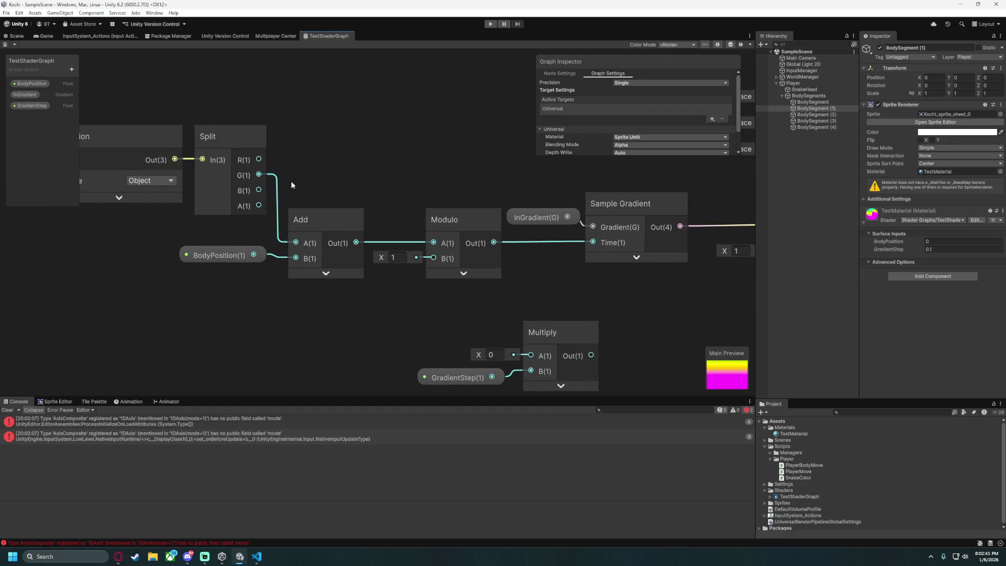
pyautogui.moveTo(291, 181)
pyautogui.mouseDown()
pyautogui.moveTo(347, 153)
pyautogui.moveTo(427, 209)
pyautogui.moveTo(477, 228)
pyautogui.moveTo(431, 265)
pyautogui.mouseUp()
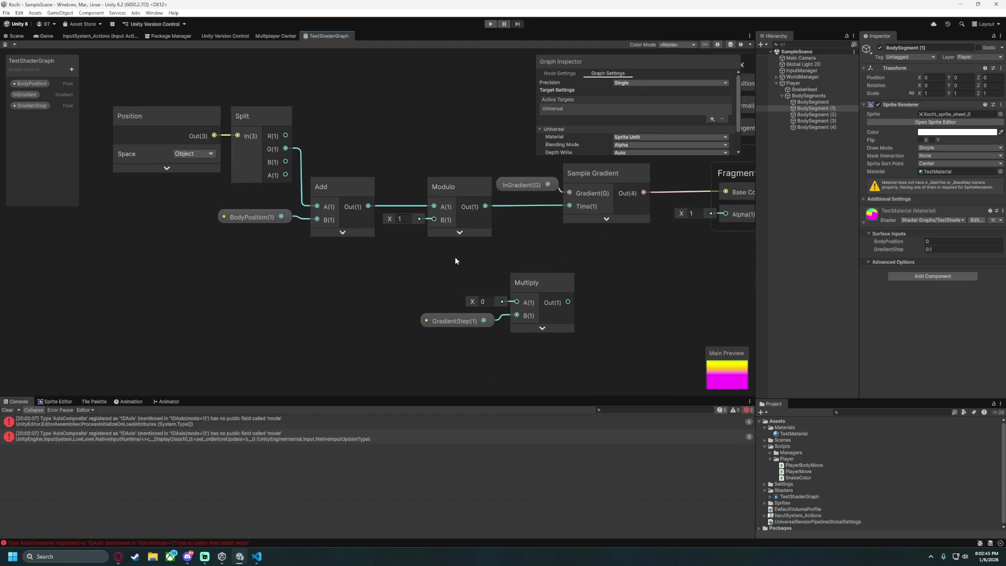
pyautogui.moveTo(253, 309)
pyautogui.mouseDown()
pyautogui.moveTo(322, 305)
pyautogui.moveTo(311, 314)
pyautogui.mouseUp()
pyautogui.moveTo(575, 369)
pyautogui.mouseDown()
pyautogui.moveTo(476, 335)
pyautogui.moveTo(401, 285)
pyautogui.mouseUp()
pyautogui.click(585, 374)
pyautogui.moveTo(585, 374); pyautogui.dragTo(369, 306)
pyautogui.click(369, 306)
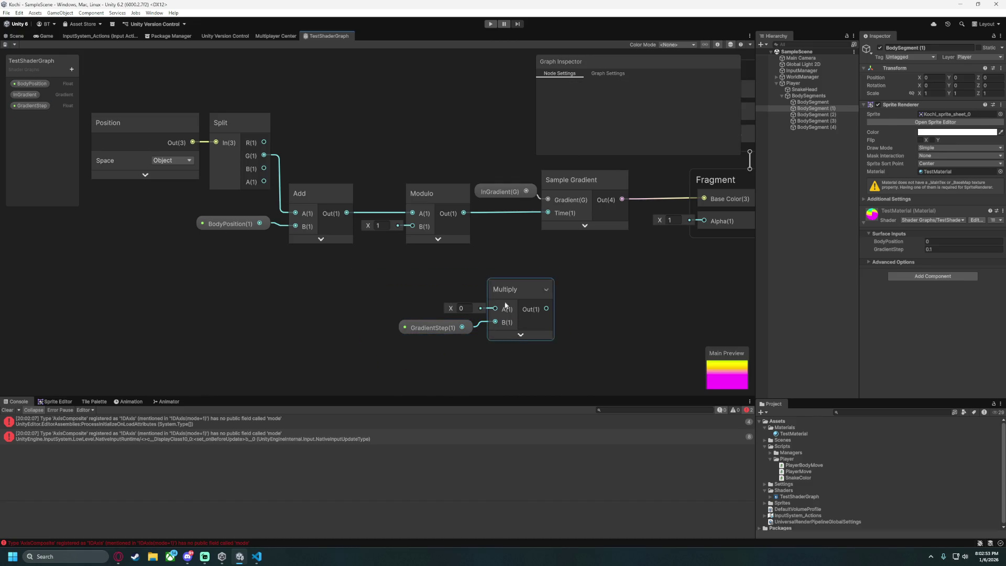
# Move the Multiply and GradientStep nodes up next to the Add node.
pyautogui.moveTo(529, 293); pyautogui.dragTo(506, 297)
pyautogui.click(493, 358)
pyautogui.moveTo(533, 376); pyautogui.dragTo(430, 293)
pyautogui.moveTo(504, 291)
pyautogui.mouseDown()
pyautogui.moveTo(377, 284)
pyautogui.moveTo(383, 350)
pyautogui.mouseUp()
pyautogui.click(435, 282)
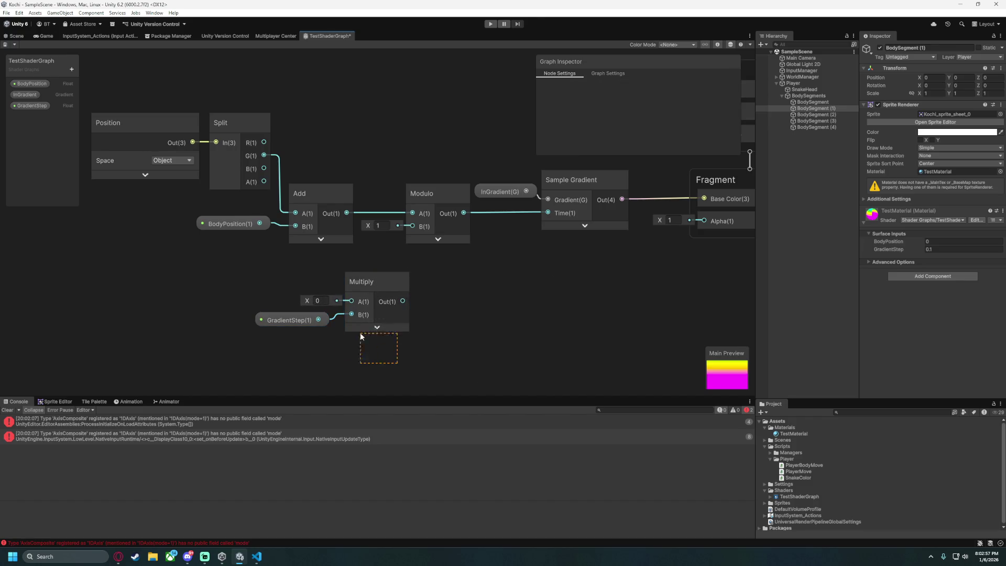
pyautogui.moveTo(370, 281); pyautogui.dragTo(312, 259)
pyautogui.click(386, 274)
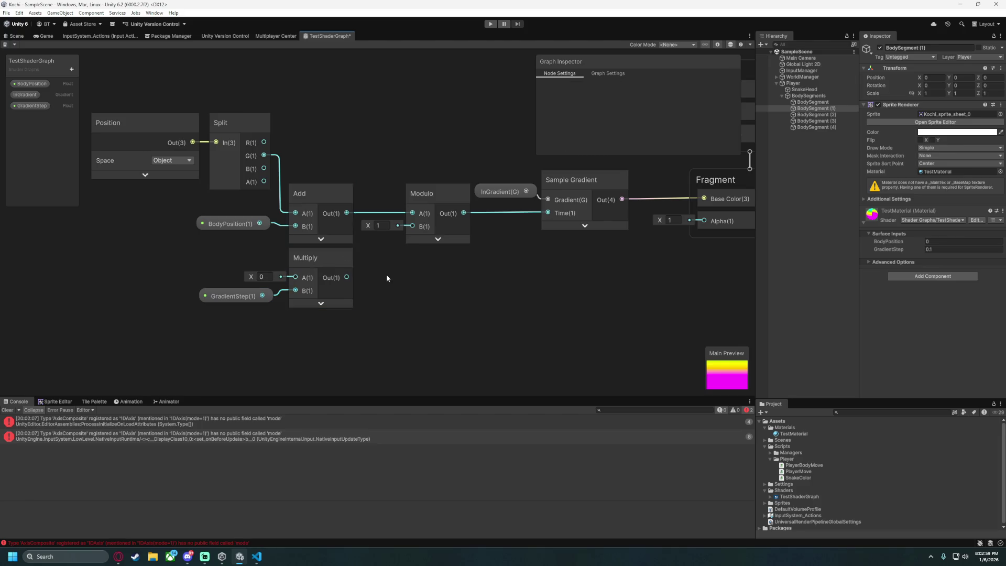
pyautogui.moveTo(330, 340)
pyautogui.mouseDown()
pyautogui.moveTo(302, 335)
pyautogui.moveTo(267, 265)
pyautogui.moveTo(388, 265)
pyautogui.moveTo(392, 200)
pyautogui.moveTo(406, 284)
pyautogui.mouseUp()
# Route the Add output through Multiply into the Modulo node's A input.
pyautogui.moveTo(346, 212)
pyautogui.mouseDown()
pyautogui.moveTo(390, 298)
pyautogui.moveTo(412, 214)
pyautogui.mouseUp()
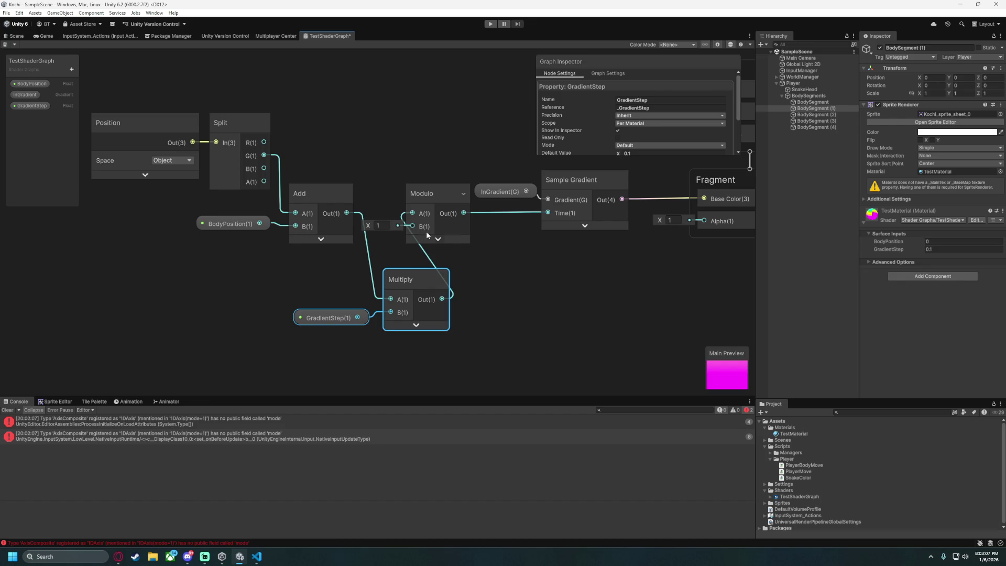
pyautogui.moveTo(279, 276); pyautogui.dragTo(409, 296)
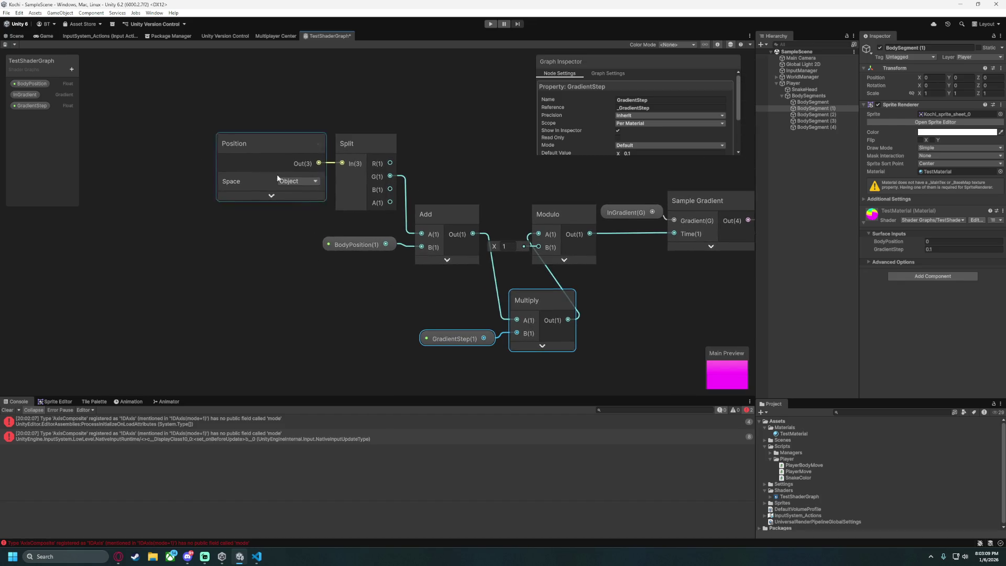
pyautogui.scroll(-1, 640, 134)
pyautogui.click(639, 132)
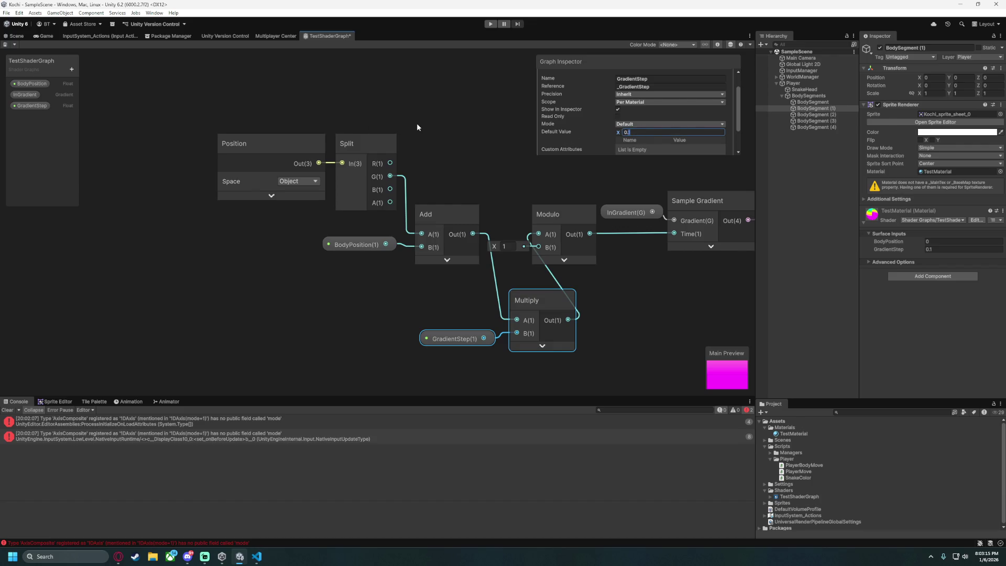
pyautogui.write('0.01')
# Line up Position, Split, Add, Multiply and Modulo in a row with GradientStep beside Add.
pyautogui.moveTo(208, 107)
pyautogui.mouseDown()
pyautogui.moveTo(445, 299)
pyautogui.moveTo(447, 219)
pyautogui.moveTo(278, 221)
pyautogui.mouseUp()
pyautogui.moveTo(535, 299)
pyautogui.mouseDown()
pyautogui.moveTo(411, 221)
pyautogui.moveTo(439, 203)
pyautogui.mouseUp()
pyautogui.moveTo(435, 345); pyautogui.dragTo(249, 281)
pyautogui.moveTo(184, 105)
pyautogui.mouseDown()
pyautogui.moveTo(299, 218)
pyautogui.moveTo(444, 283)
pyautogui.mouseUp()
pyautogui.moveTo(409, 212); pyautogui.dragTo(495, 210)
pyautogui.click(539, 315)
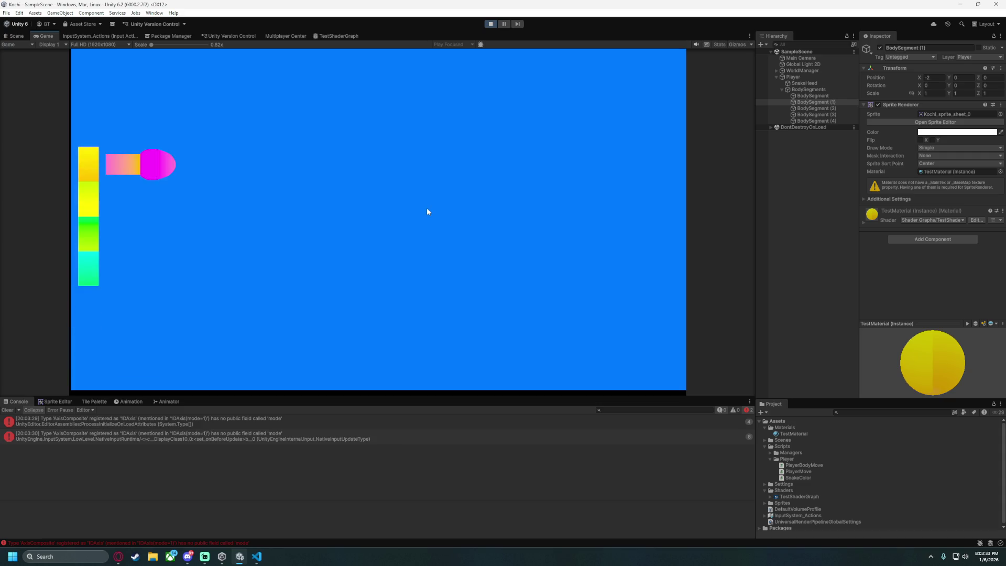
# Pause and resume the game to view the gradient-stepped segments, then stop and glance at VS Code.
pyautogui.click(504, 26)
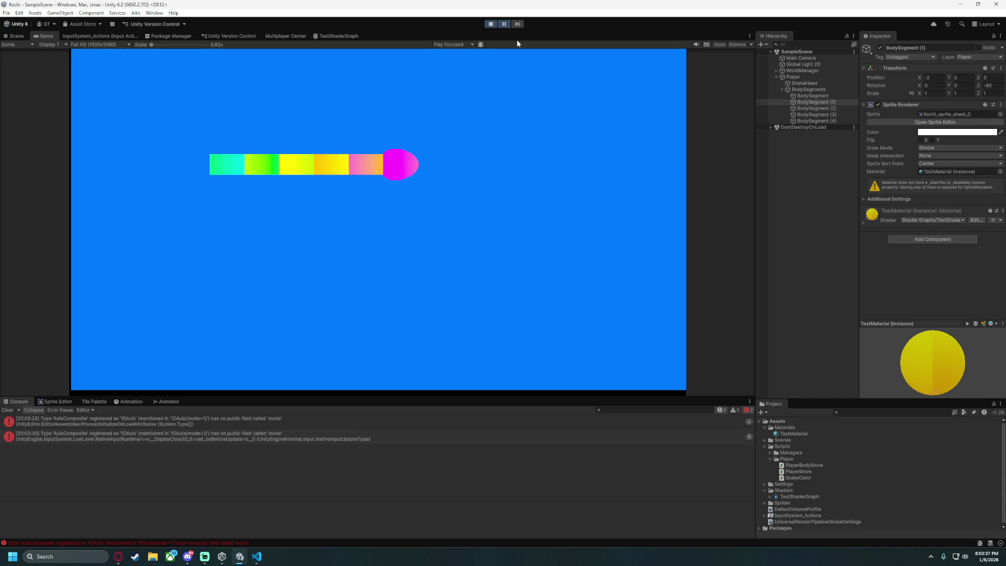
pyautogui.click(506, 26)
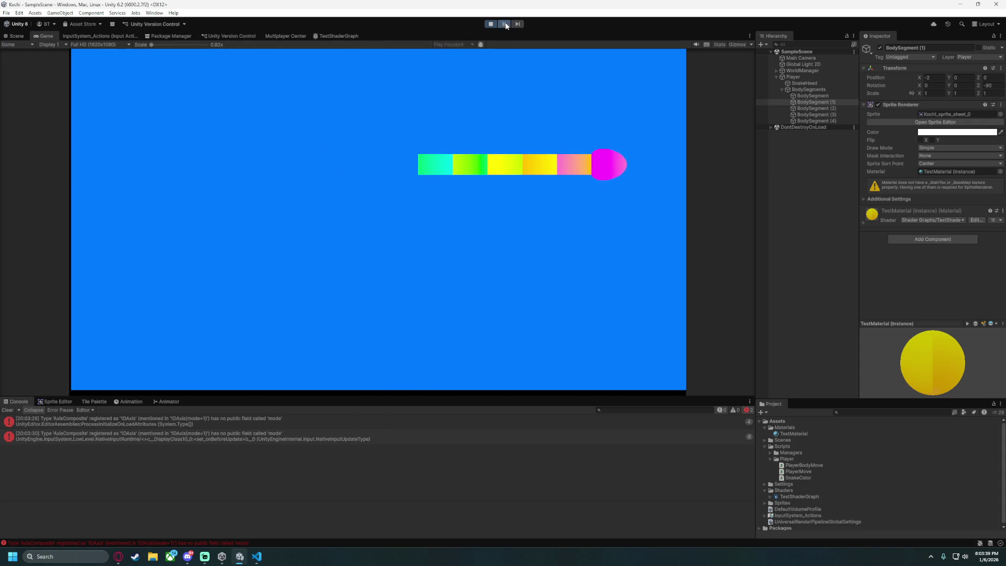
pyautogui.click(491, 24)
pyautogui.click(257, 556)
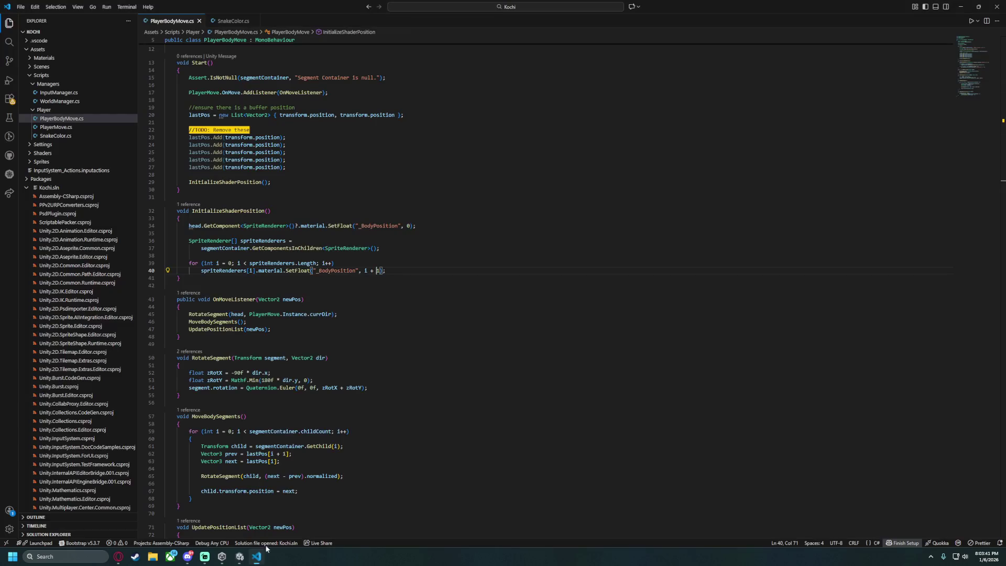
pyautogui.click(239, 556)
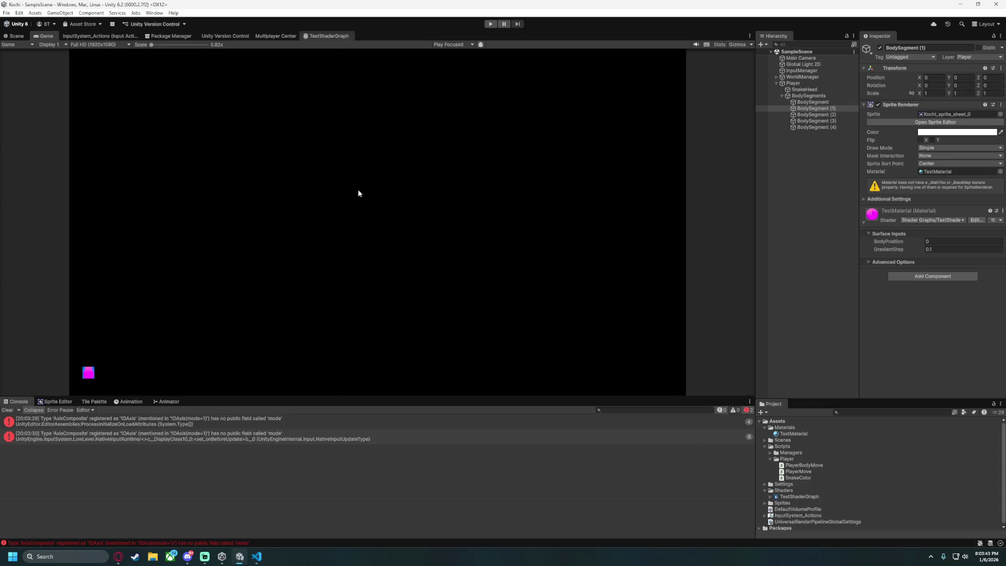
pyautogui.scroll(3, 361, 247)
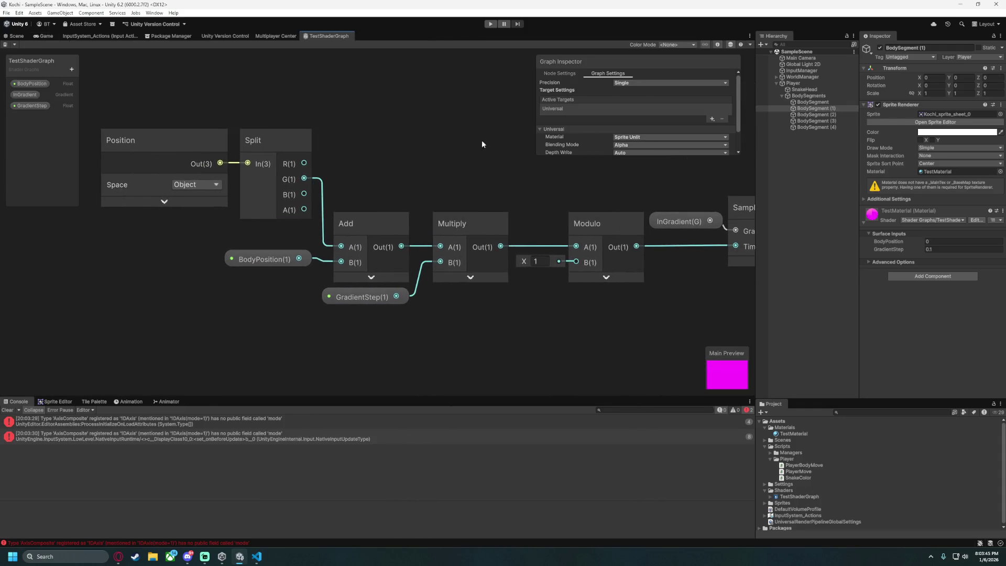
# Enable Show In Inspector for GradientStep and test the body colours in Play mode.
pyautogui.click(35, 105)
pyautogui.click(617, 130)
pyautogui.scroll(-2, 660, 123)
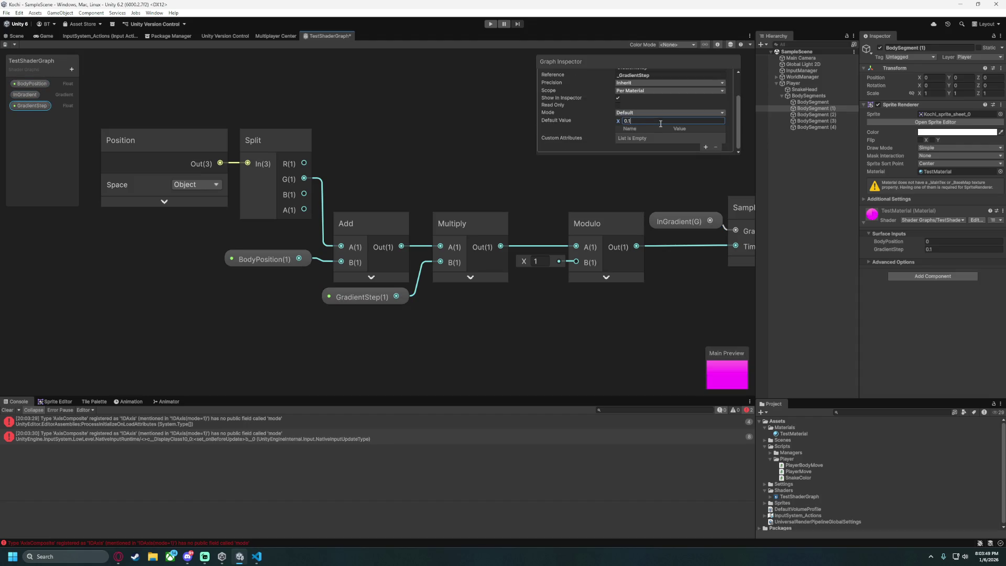
pyautogui.click(490, 24)
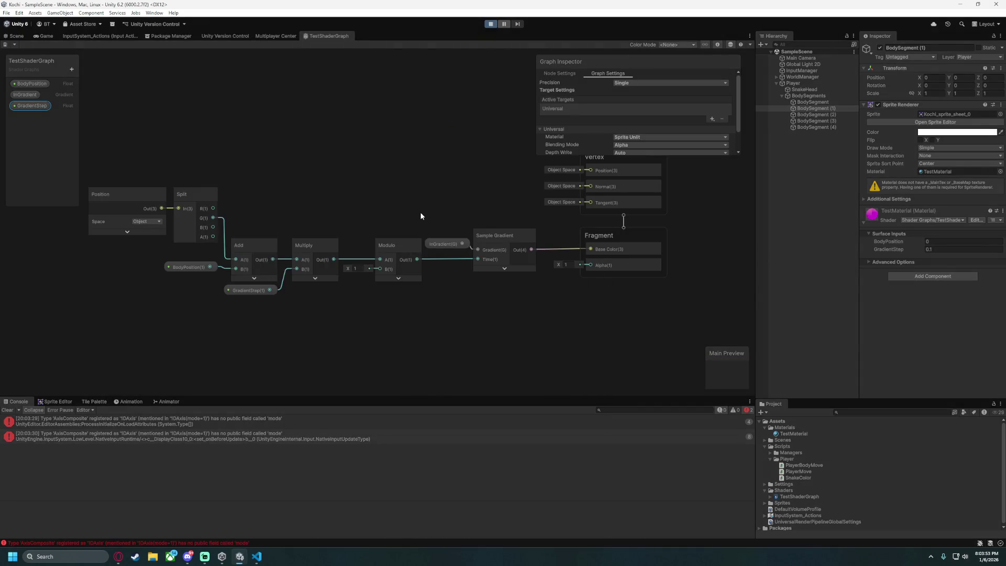
pyautogui.press('Right')
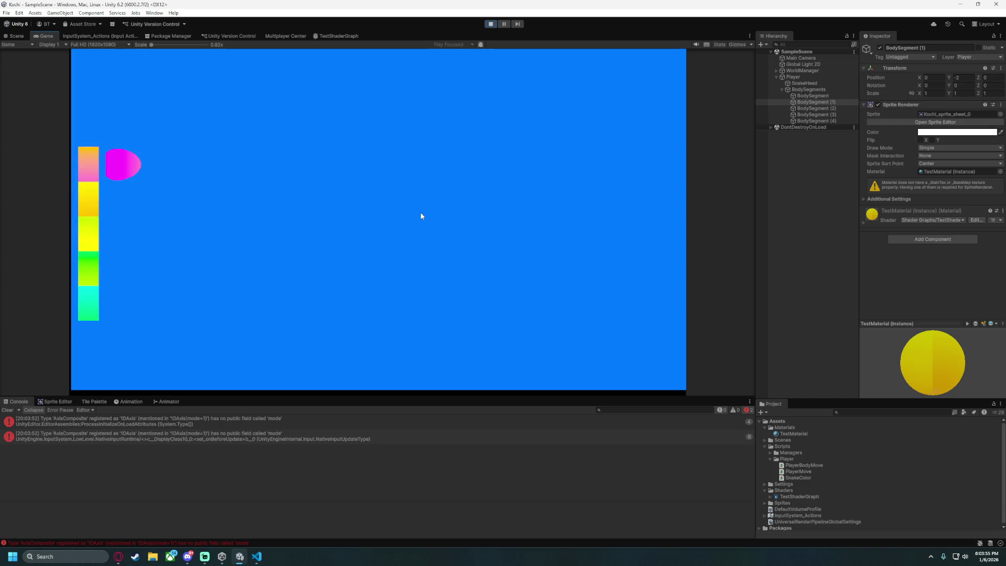
pyautogui.click(490, 24)
# Set the GradientStep default value to 0.5 and test it in Play mode.
pyautogui.click(329, 36)
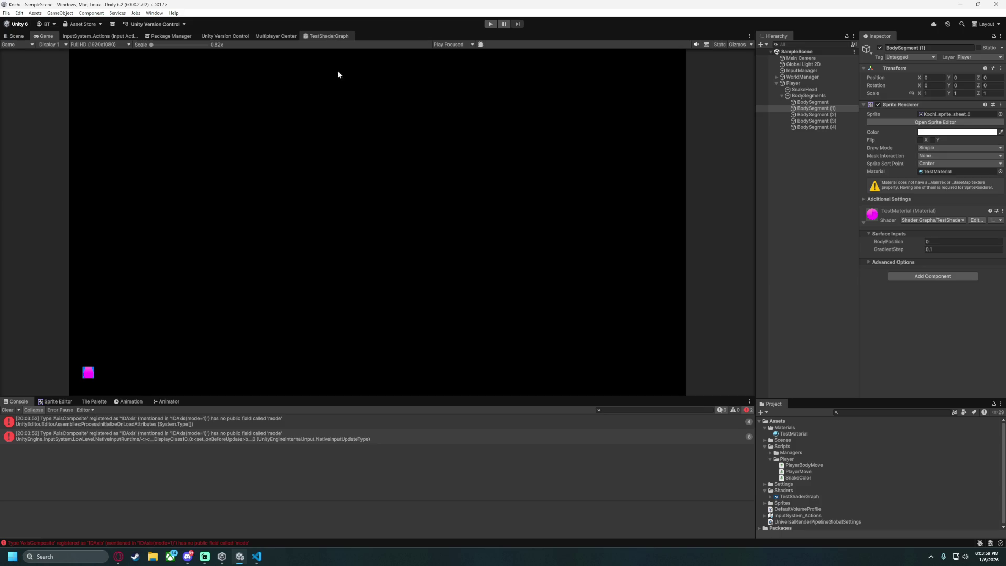
pyautogui.scroll(-2, 637, 120)
pyautogui.write('0.5')
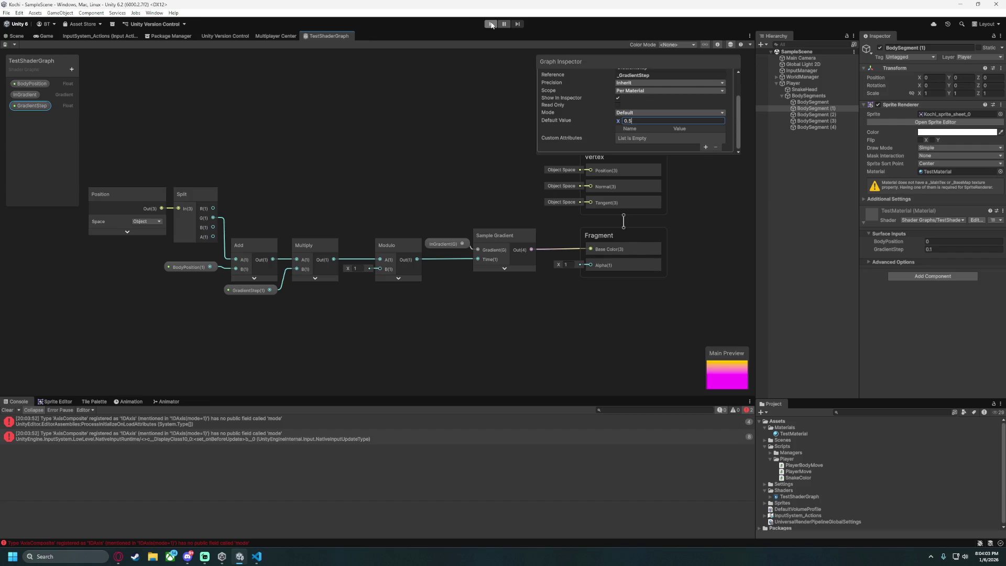
pyautogui.click(490, 25)
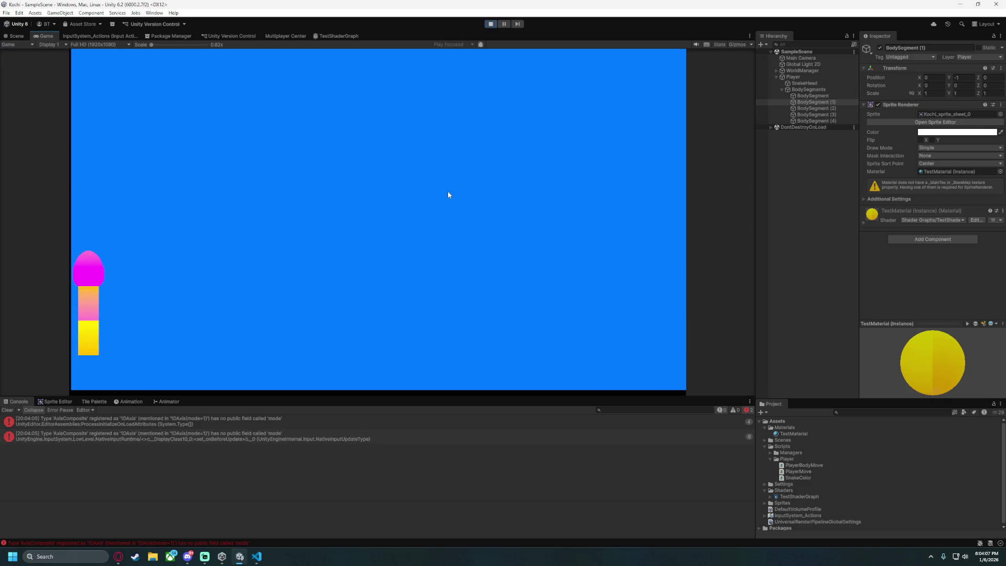
pyautogui.press('d')
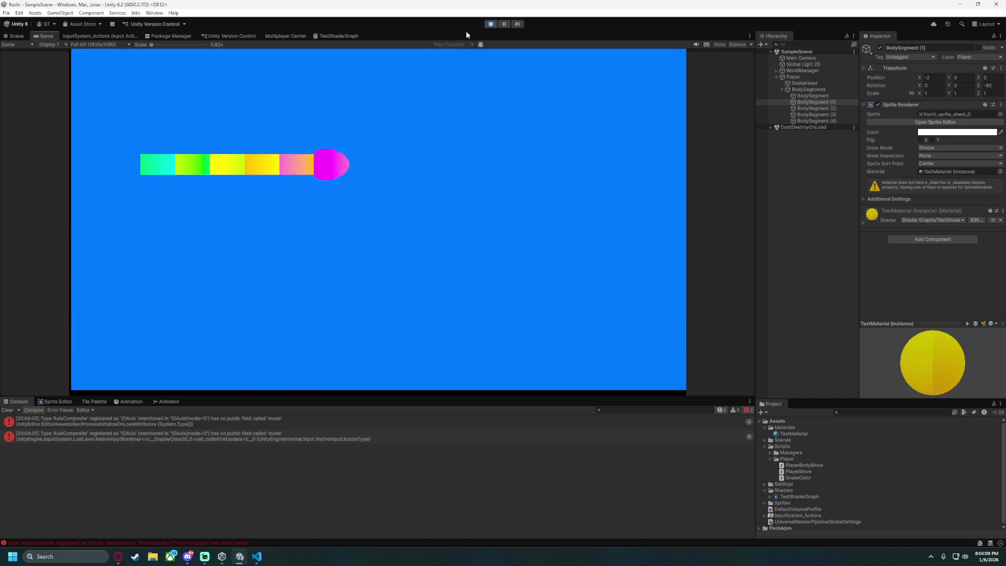
pyautogui.click(493, 27)
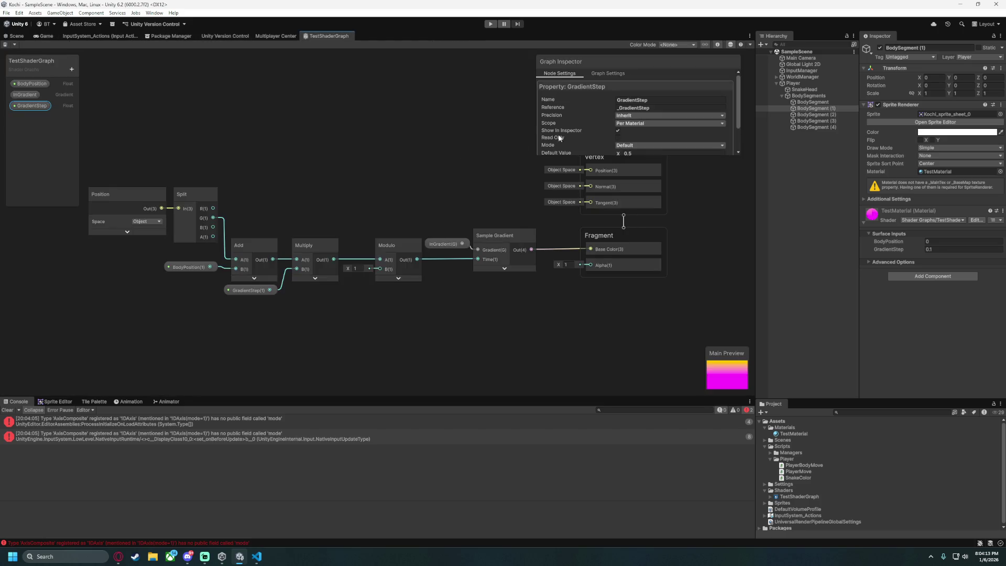
# Set the GradientStep default value to 1 and run the game again to check the colours.
pyautogui.click(641, 120)
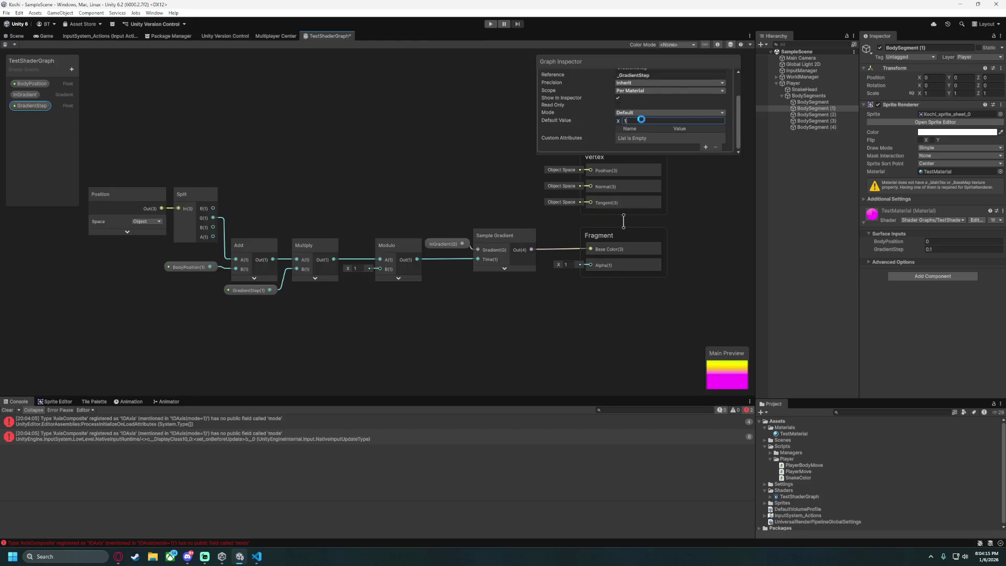
pyautogui.hotkey('ctrl', 'p')
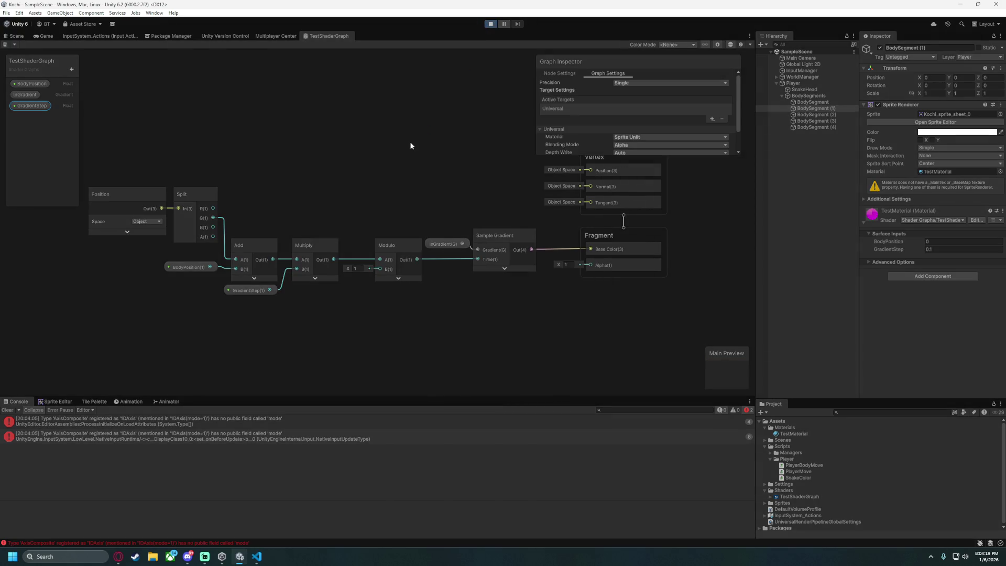
pyautogui.press('d')
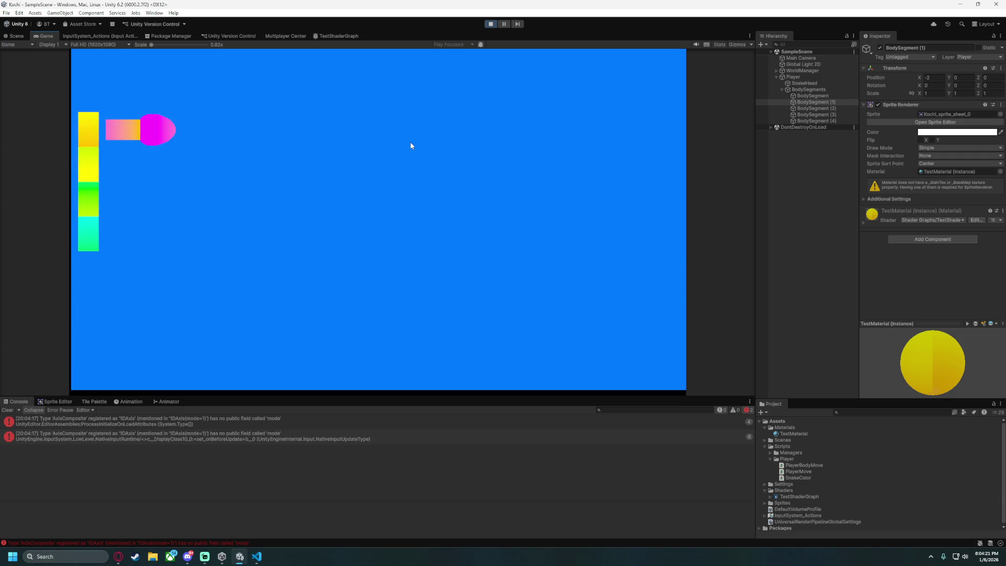
pyautogui.hotkey('ctrl', 'shift', 'p')
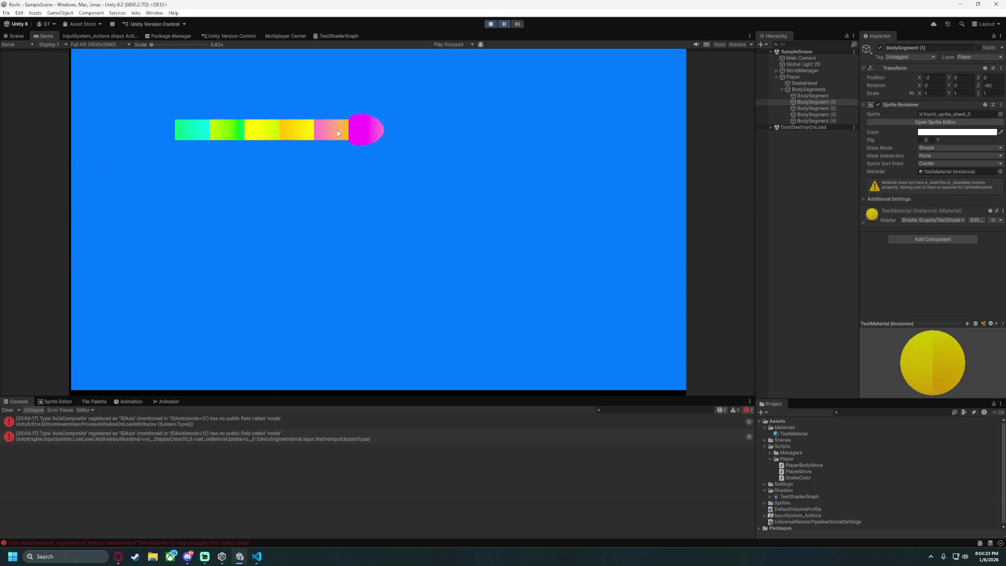
pyautogui.click(493, 29)
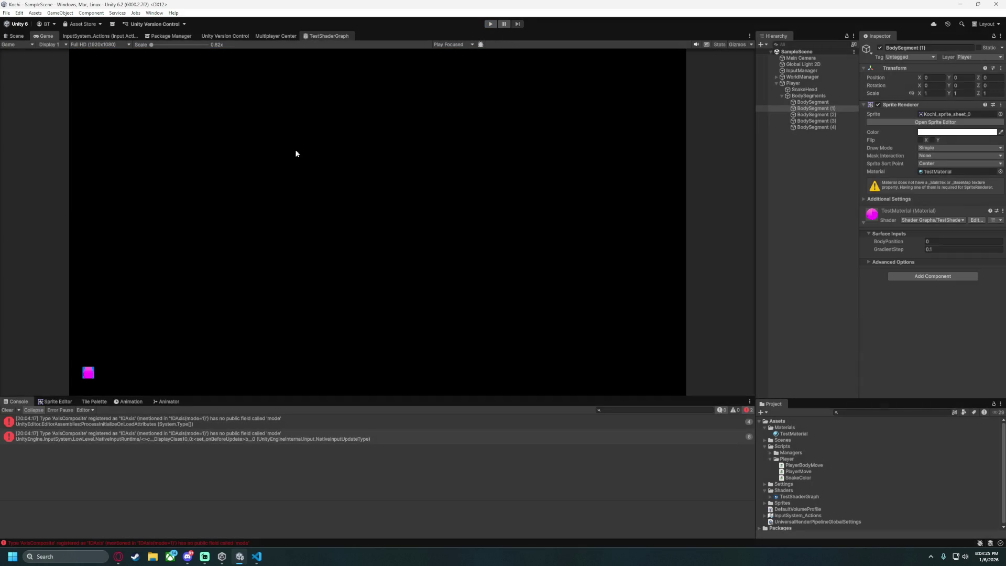
pyautogui.scroll(2, 259, 295)
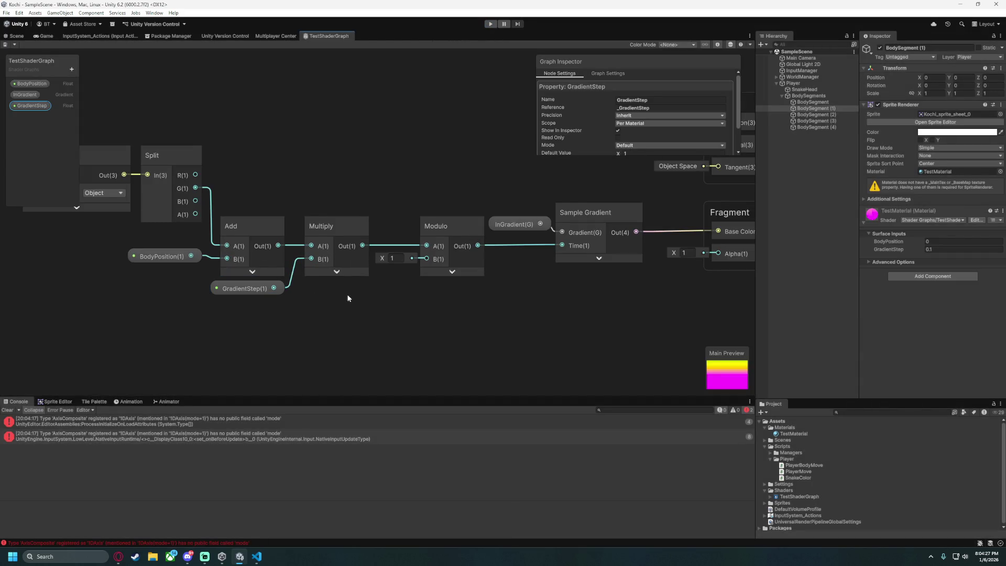
pyautogui.moveTo(345, 294); pyautogui.dragTo(394, 284)
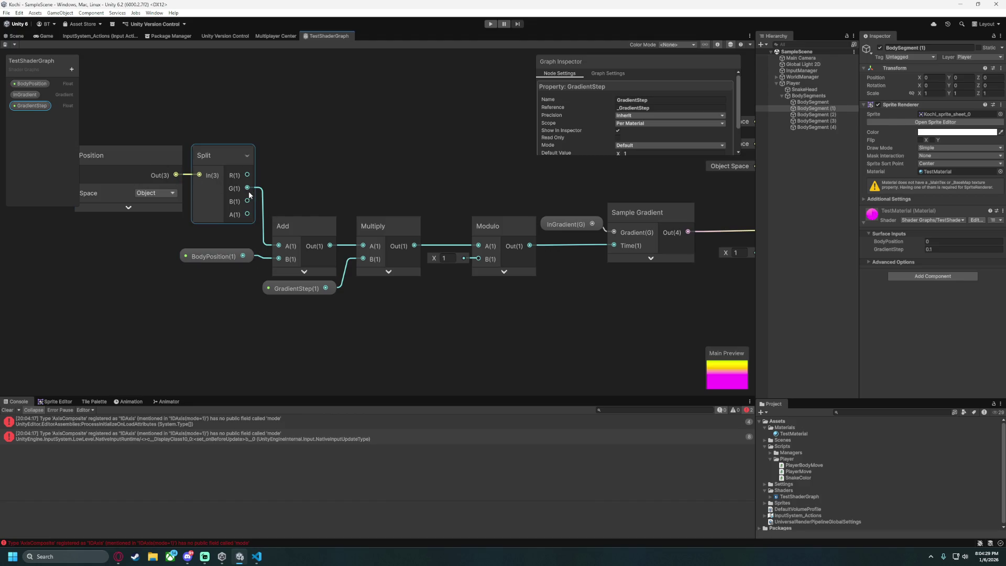
pyautogui.moveTo(124, 252); pyautogui.dragTo(177, 248)
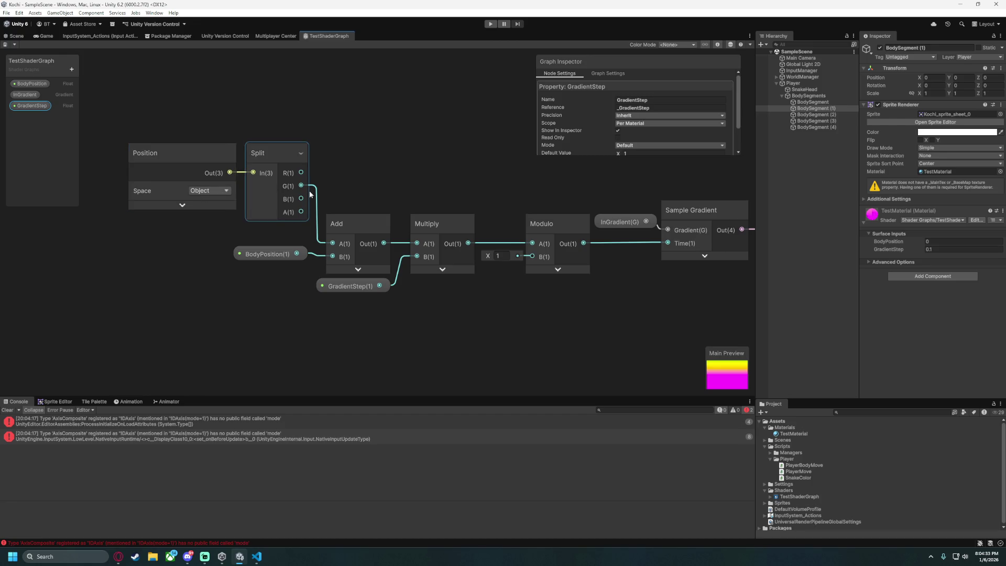
pyautogui.click(267, 255)
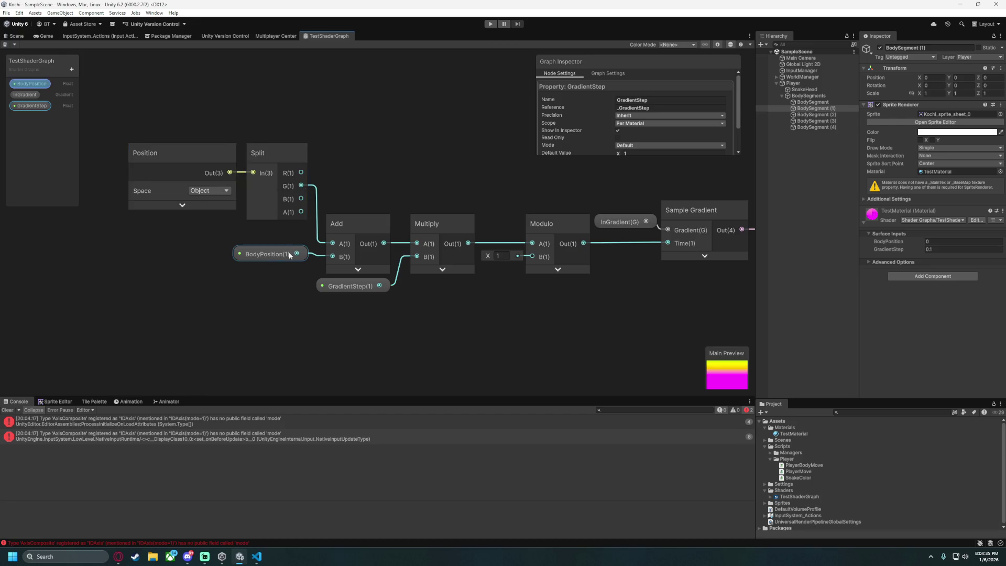
pyautogui.moveTo(268, 261); pyautogui.dragTo(269, 260)
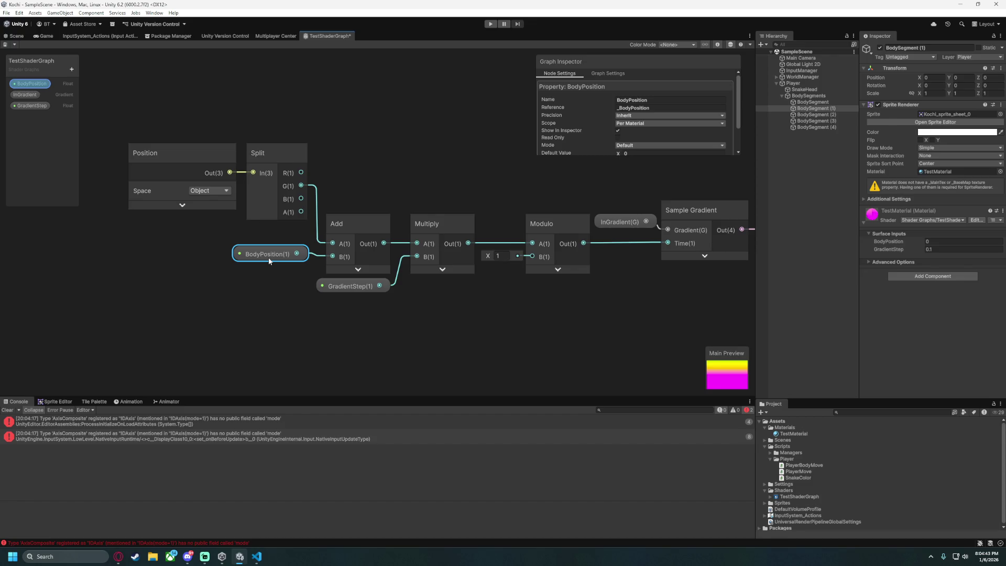
pyautogui.click(306, 207)
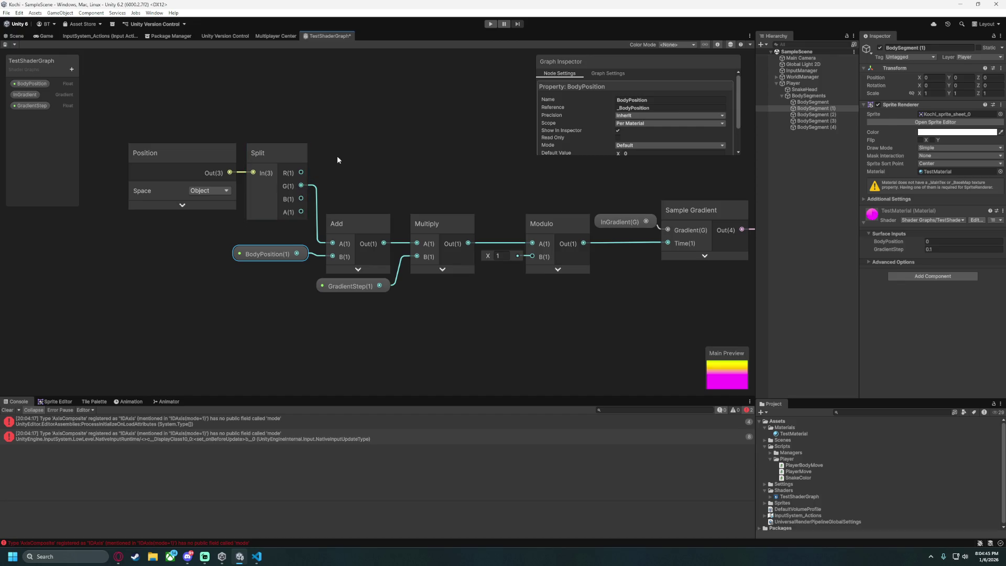
pyautogui.moveTo(339, 157); pyautogui.dragTo(435, 151)
pyautogui.moveTo(243, 106)
pyautogui.mouseDown()
pyautogui.moveTo(330, 178)
pyautogui.moveTo(384, 143)
pyautogui.moveTo(297, 136)
pyautogui.moveTo(307, 131)
pyautogui.mouseUp()
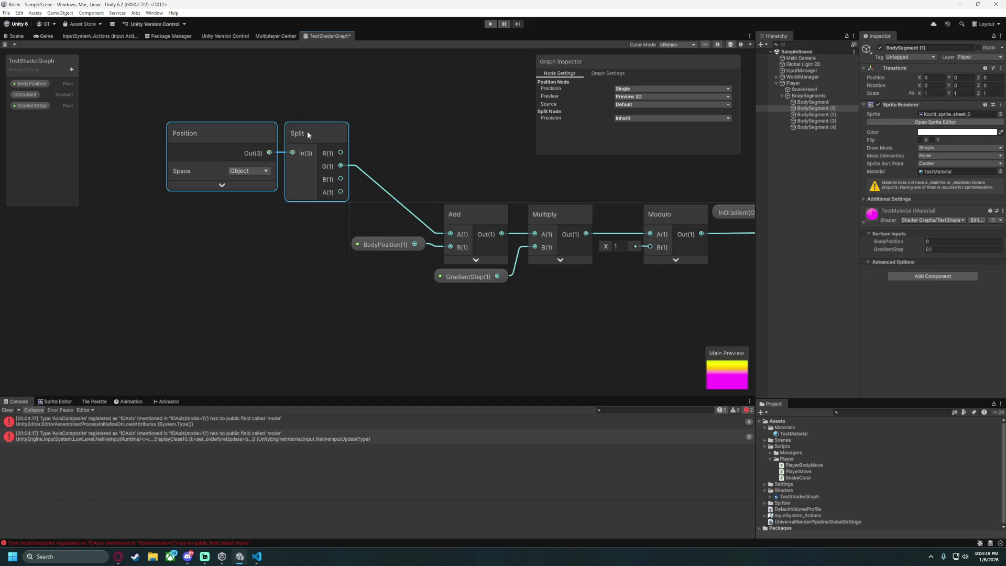
# Remove the Split G to Add A connection and add a Negate node.
pyautogui.click(367, 180)
pyautogui.press('Delete')
pyautogui.rightClick(408, 159)
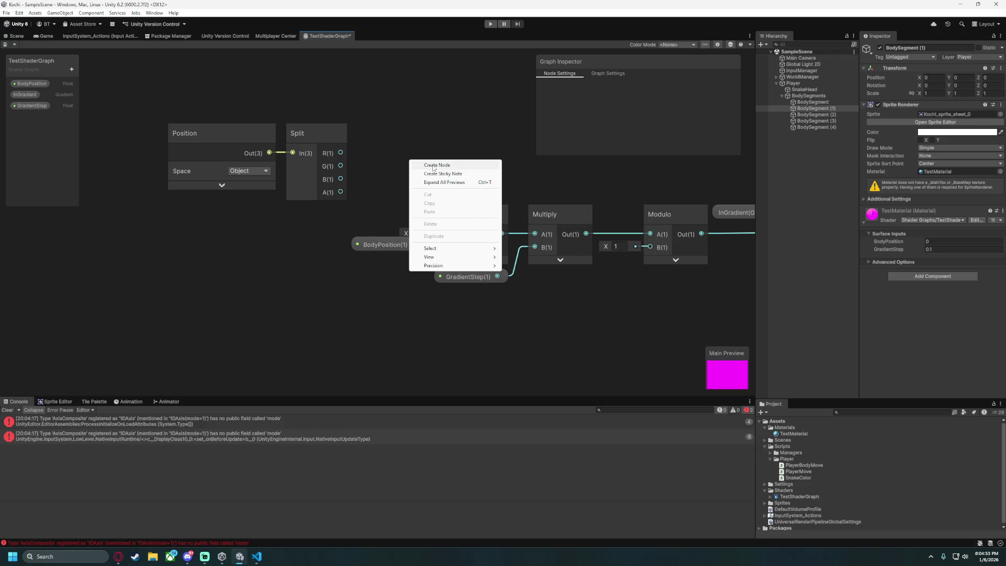
pyautogui.click(432, 165)
pyautogui.write('negat')
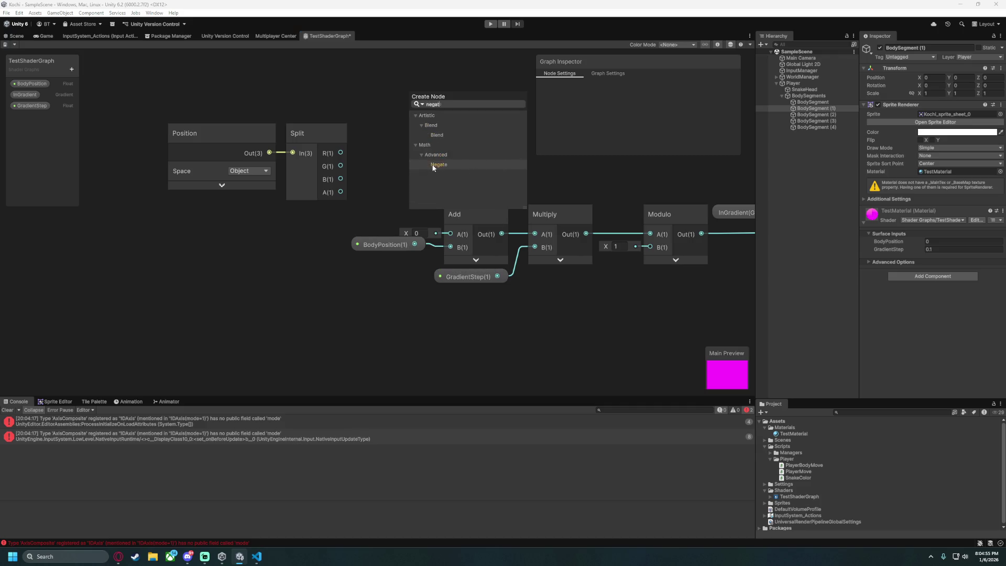
pyautogui.click(433, 165)
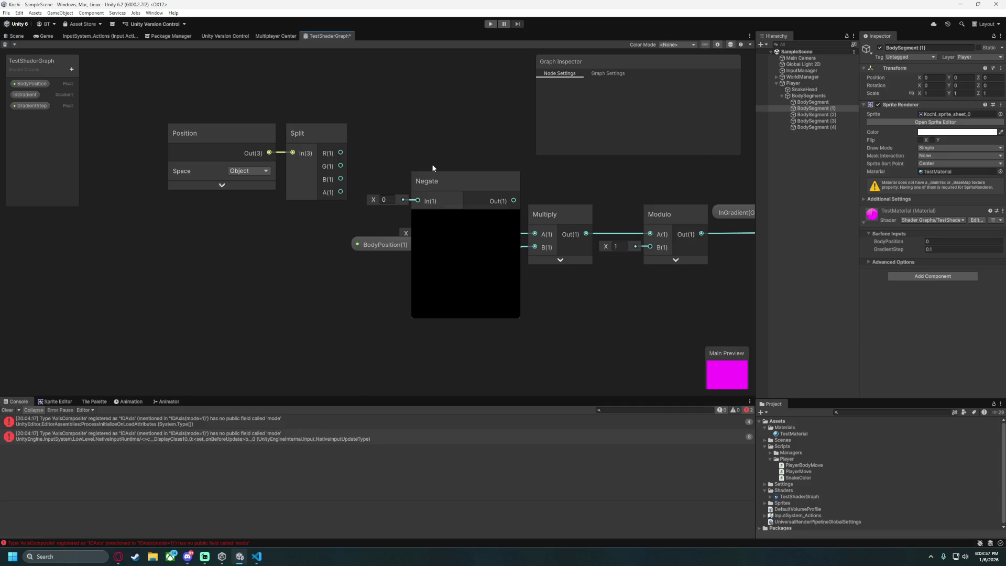
# Wire Split G through Negate into Add A, align the nodes, and start Play mode.
pyautogui.moveTo(341, 166)
pyautogui.mouseDown()
pyautogui.moveTo(417, 200)
pyautogui.moveTo(387, 134)
pyautogui.moveTo(444, 236)
pyautogui.mouseUp()
pyautogui.click(408, 164)
pyautogui.moveTo(168, 101)
pyautogui.mouseDown()
pyautogui.moveTo(387, 155)
pyautogui.moveTo(392, 184)
pyautogui.mouseUp()
pyautogui.click(469, 91)
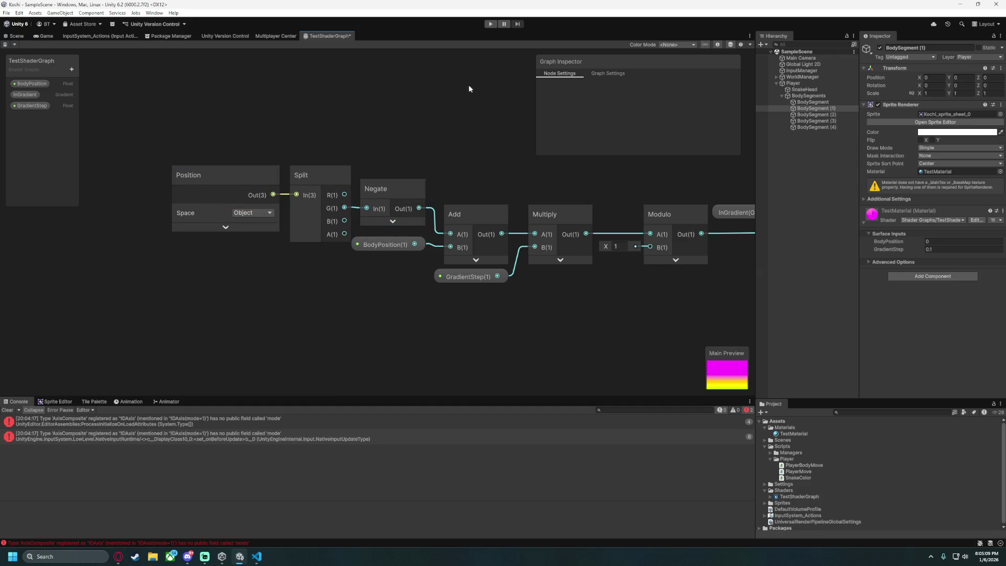
pyautogui.click(490, 24)
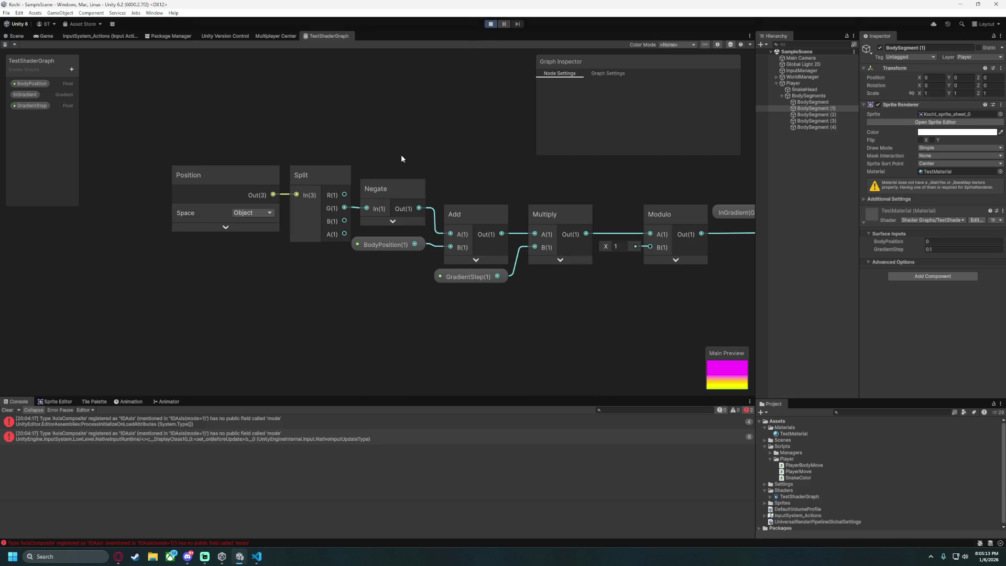
# Steer the snake around the Game view with the arrow keys, then stop Play mode.
pyautogui.press('Right')
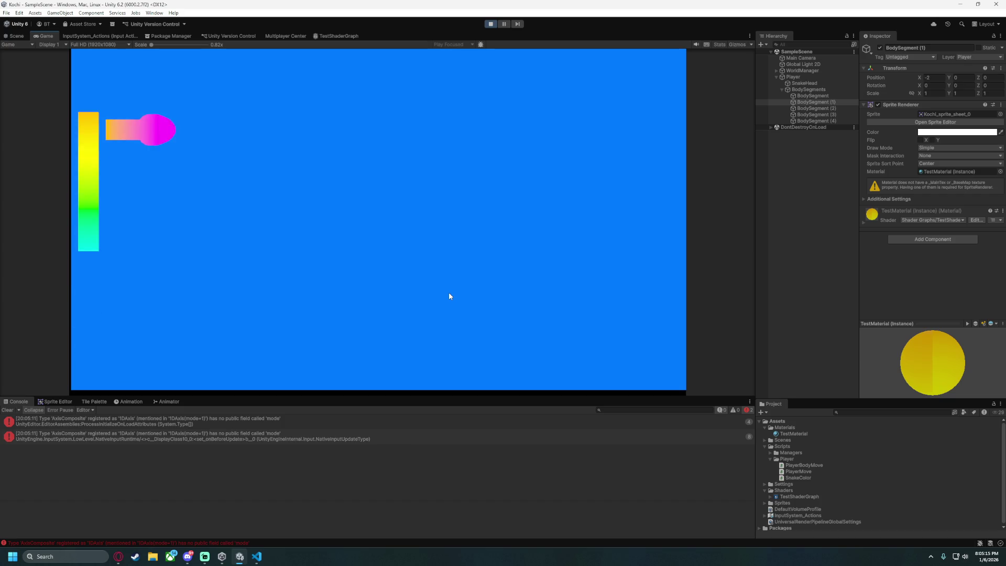
pyautogui.press('Down')
pyautogui.press('Left')
pyautogui.press('Up')
pyautogui.press('Left')
pyautogui.press('Down')
pyautogui.press('Right')
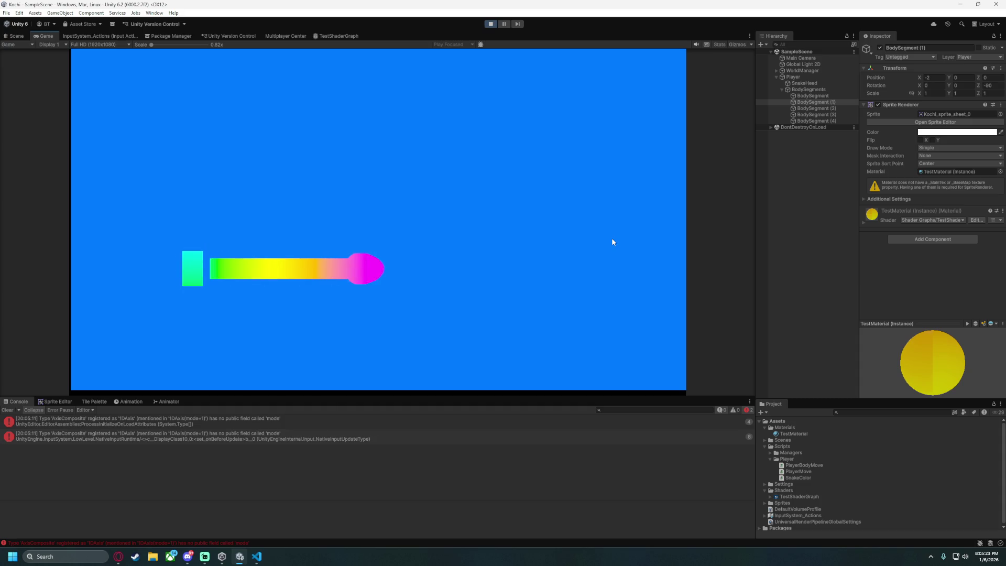
pyautogui.press('Up')
pyautogui.press('Left')
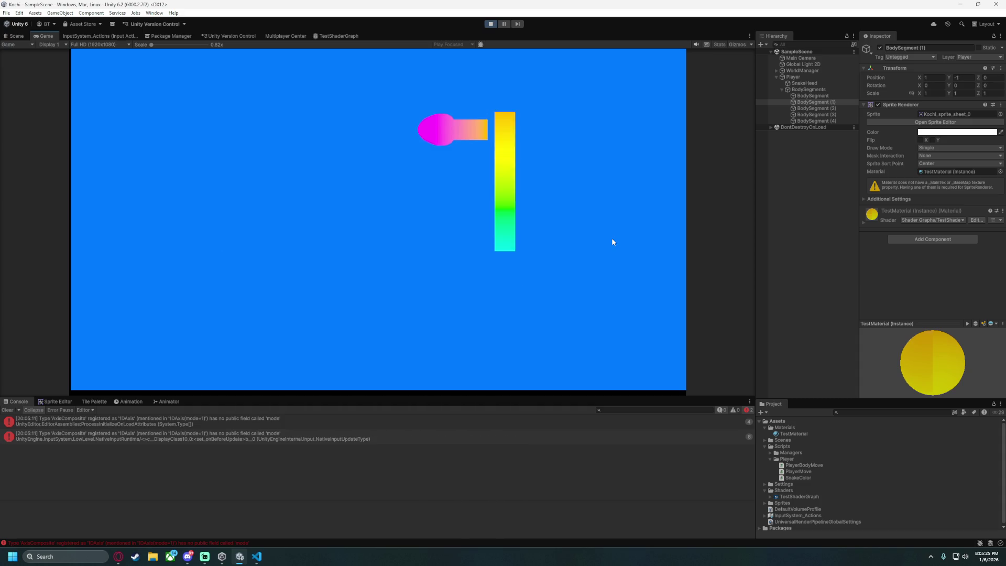
pyautogui.press('Down')
pyautogui.press('Right')
pyautogui.press('Up')
pyautogui.press('Left')
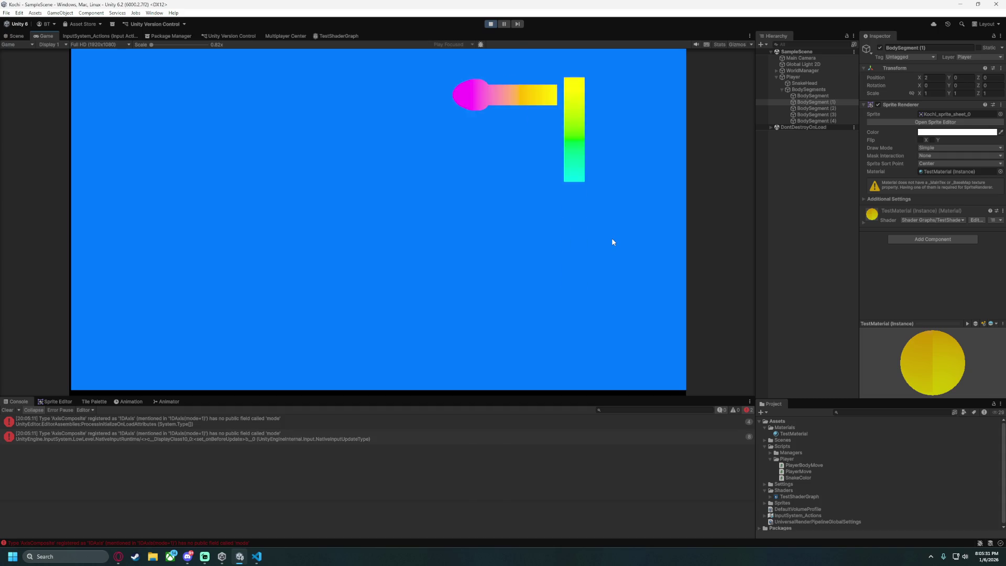
pyautogui.press('Down')
pyautogui.press('Right')
pyautogui.press('Up')
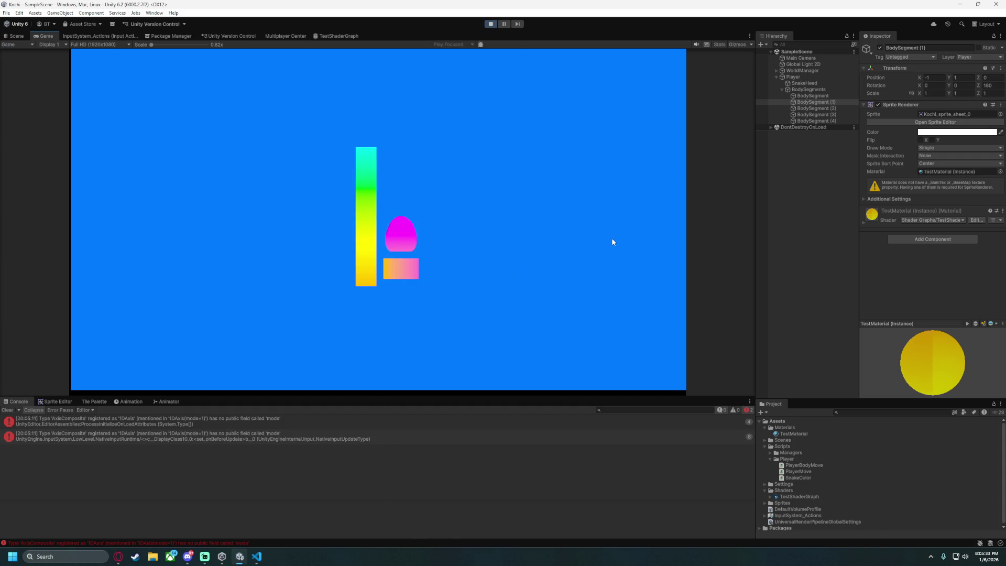
pyautogui.press('Left')
pyautogui.press('Down')
pyautogui.press('Right')
pyautogui.press('Up')
pyautogui.press('Left')
pyautogui.press('Down')
pyautogui.press('Right')
pyautogui.press('Up')
pyautogui.press('Right')
pyautogui.press('Down')
pyautogui.press('Left')
pyautogui.press('Up')
pyautogui.press('Left')
pyautogui.press('Down')
pyautogui.press('Right')
pyautogui.press('Up')
pyautogui.press('Right')
pyautogui.press('Down')
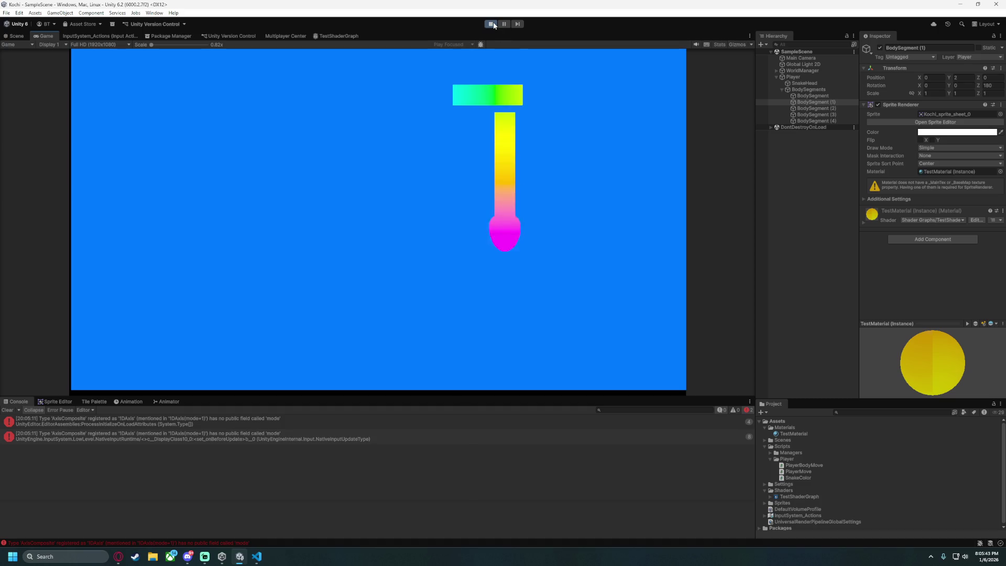
pyautogui.press('Left')
pyautogui.click(492, 24)
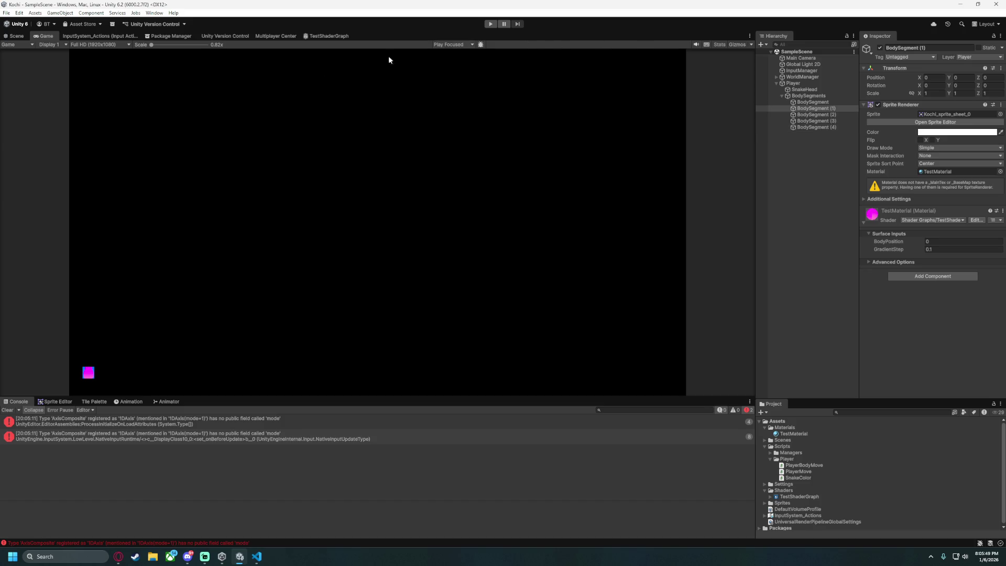
# In TestShaderGraph, select the GradientStep property and edit its Default Value.
pyautogui.click(332, 36)
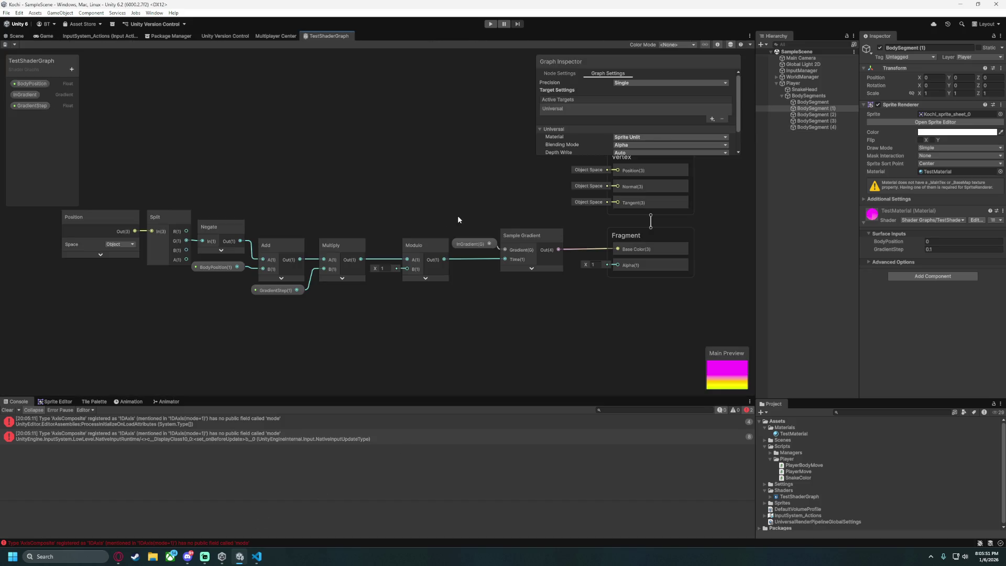
pyautogui.click(33, 105)
pyautogui.scroll(-2, 636, 133)
pyautogui.click(638, 121)
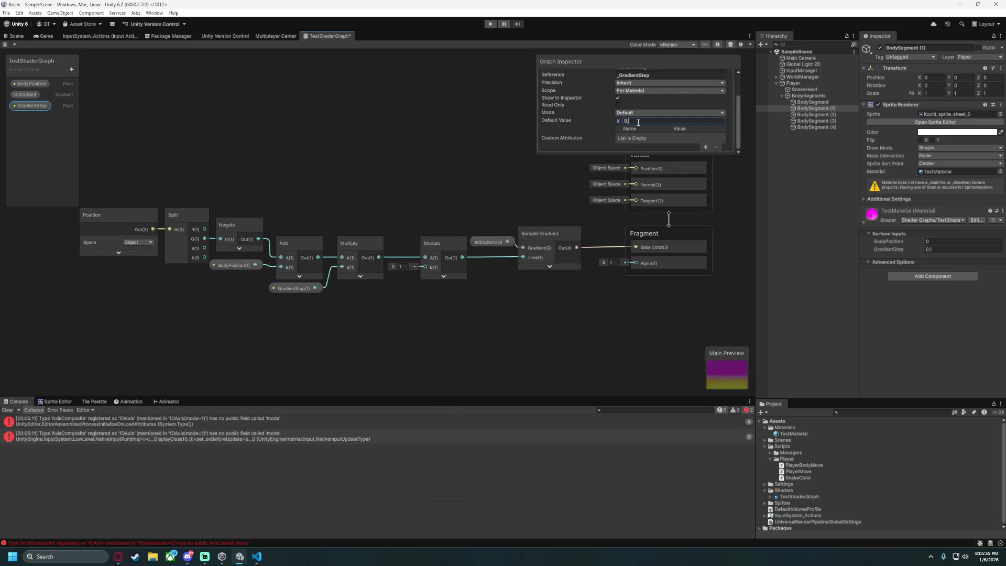
# Play-test the snake briefly, turning it right, then stop and return to the graph.
pyautogui.click(491, 25)
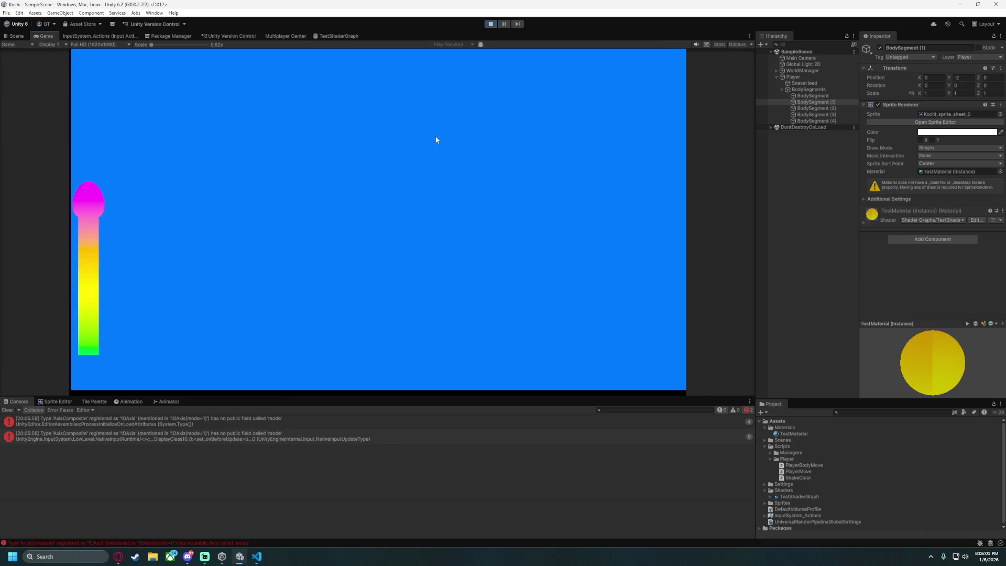
pyautogui.press('d')
pyautogui.click(490, 24)
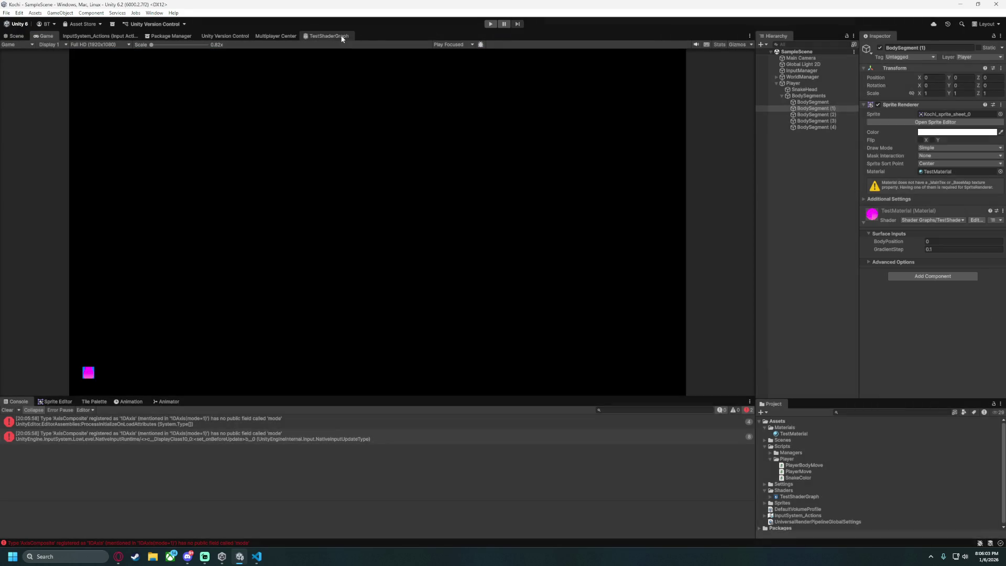
pyautogui.click(308, 37)
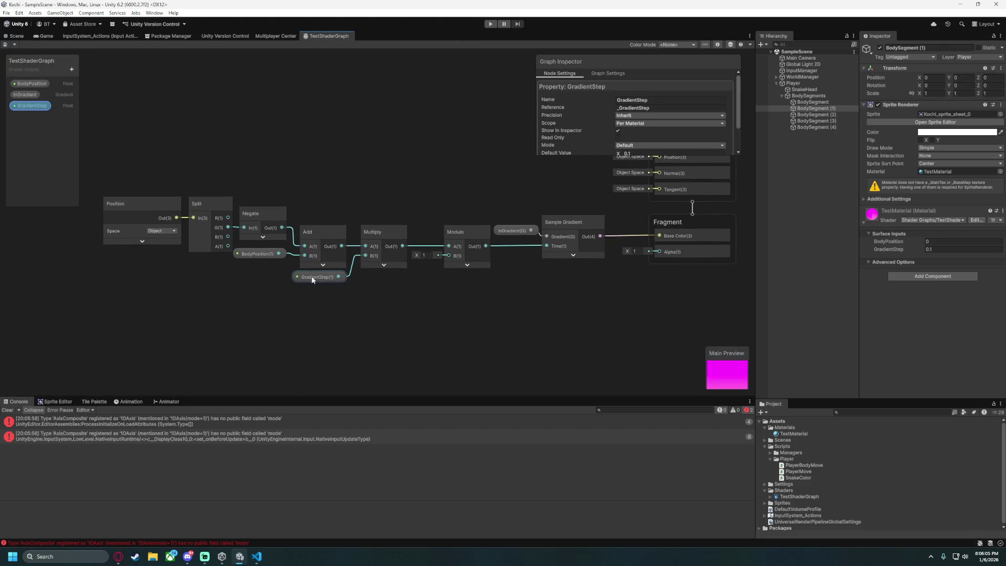
# Run a second Play test of the snake's colours, then select the Multiply node.
pyautogui.scroll(-2, 620, 148)
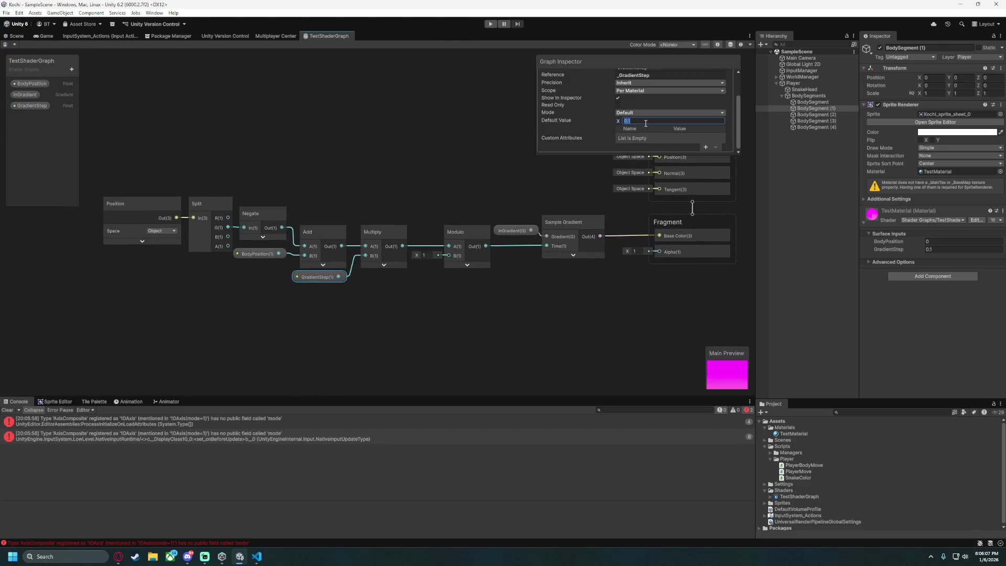
pyautogui.click(490, 23)
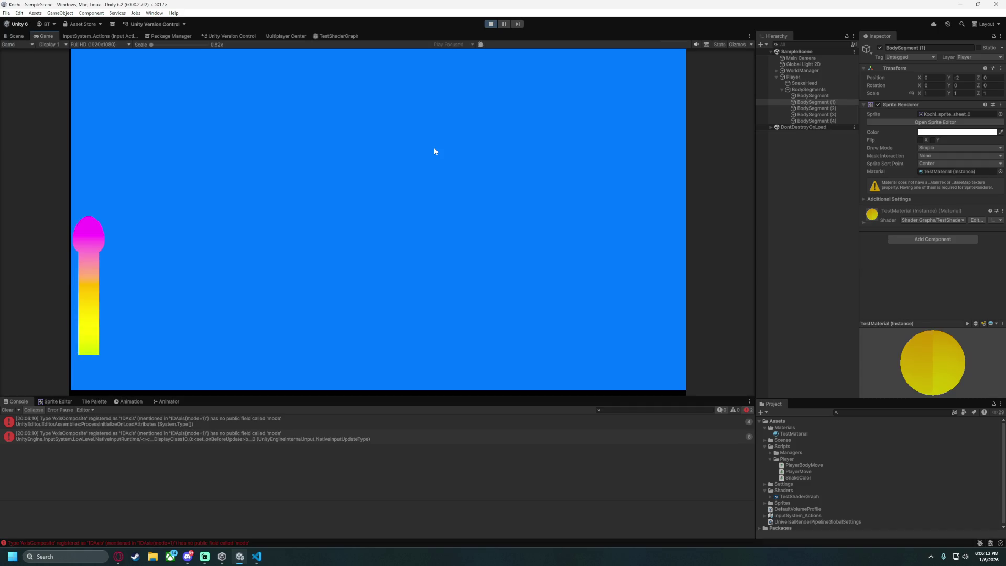
pyautogui.press('d')
pyautogui.click(490, 23)
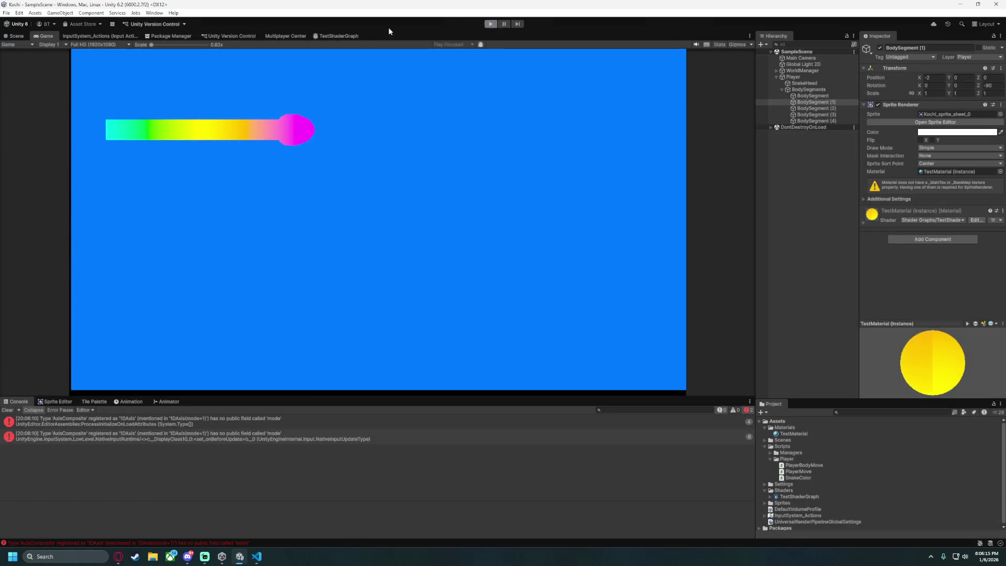
pyautogui.click(338, 36)
pyautogui.click(334, 244)
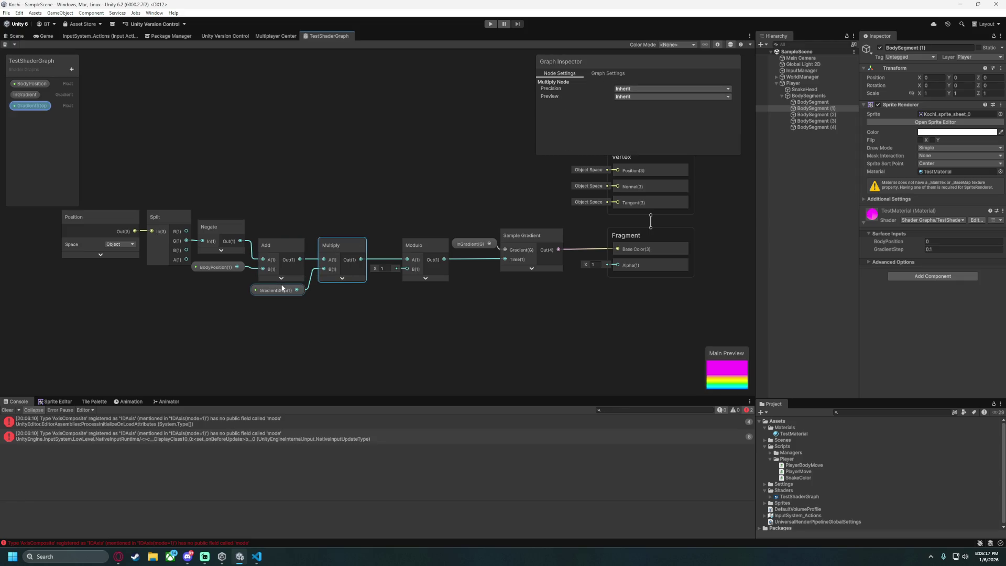
# Delete the Multiply and GradientStep nodes and move the Position-to-Add chain beside Modulo.
pyautogui.keyDown('shift'); pyautogui.click(282, 289); pyautogui.keyUp('shift')
pyautogui.press('Delete')
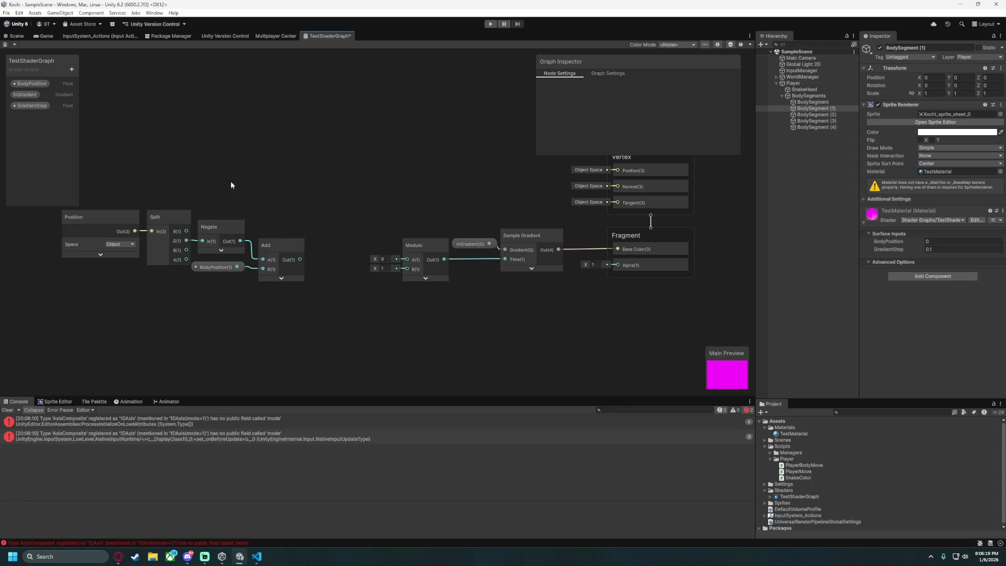
pyautogui.hscroll(-3, 216, 182)
pyautogui.moveTo(216, 182)
pyautogui.mouseDown()
pyautogui.moveTo(361, 264)
pyautogui.moveTo(381, 238)
pyautogui.moveTo(438, 238)
pyautogui.moveTo(414, 242)
pyautogui.mouseUp()
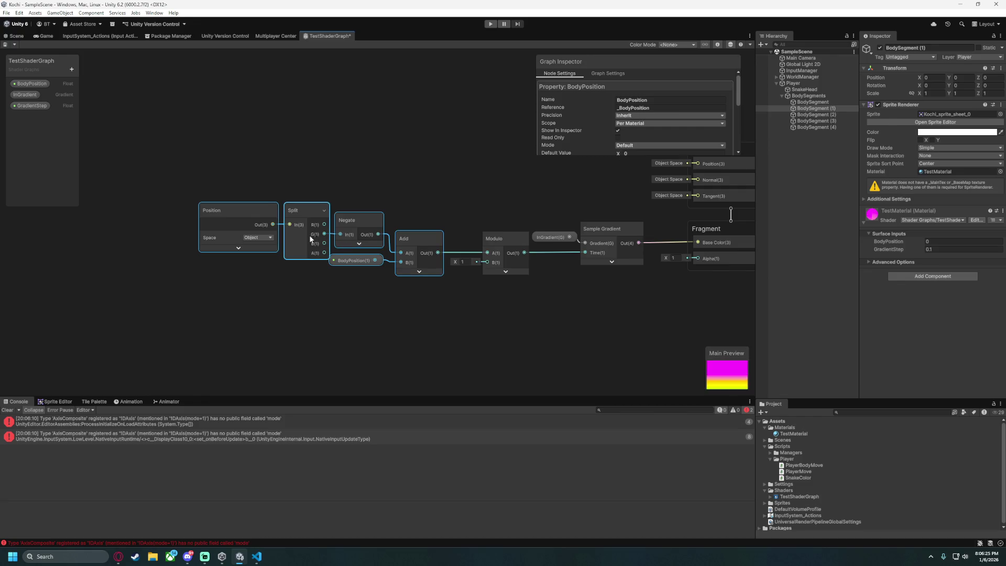
pyautogui.click(172, 165)
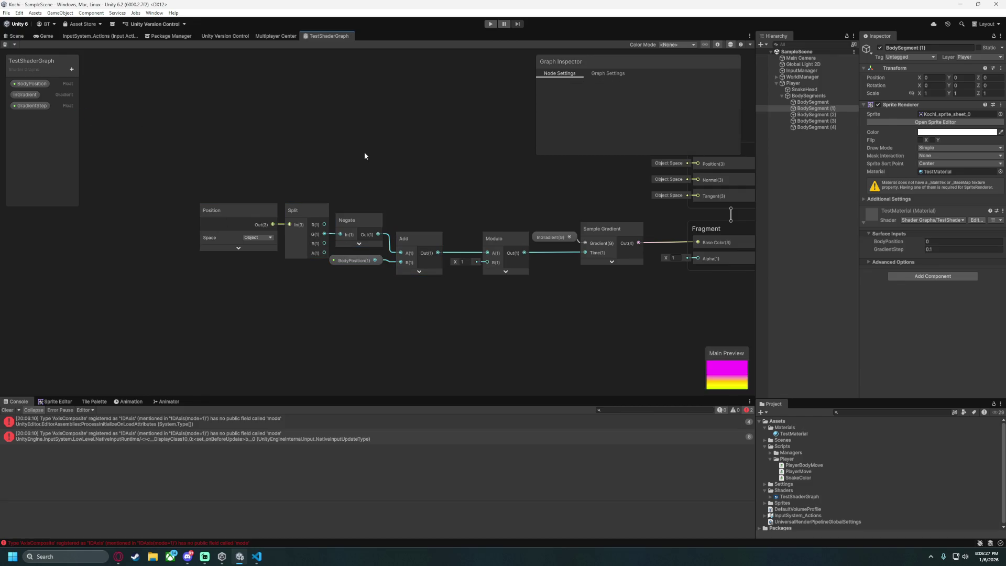
pyautogui.moveTo(359, 155); pyautogui.dragTo(236, 145)
pyautogui.scroll(2, 293, 162)
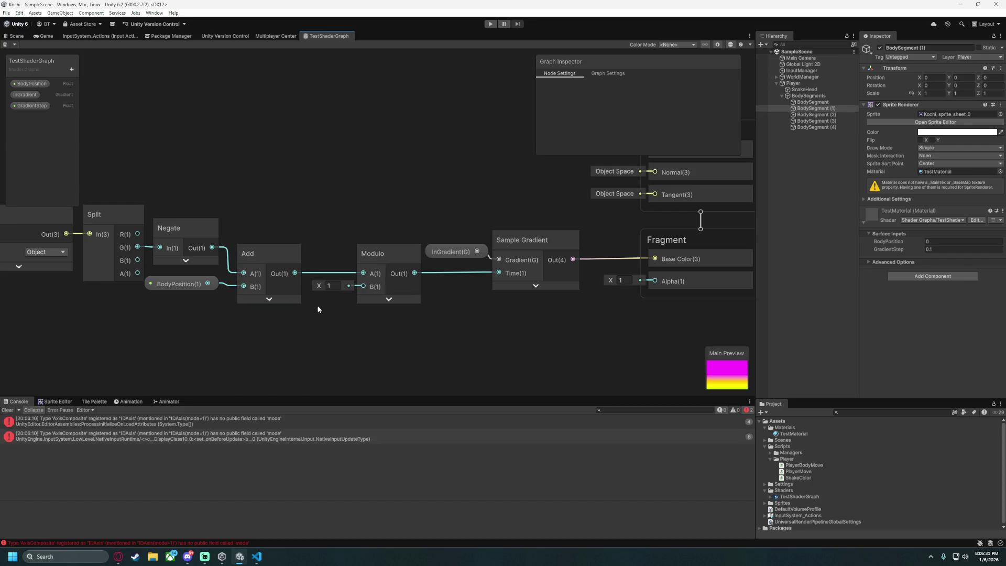
pyautogui.moveTo(277, 325); pyautogui.dragTo(417, 313)
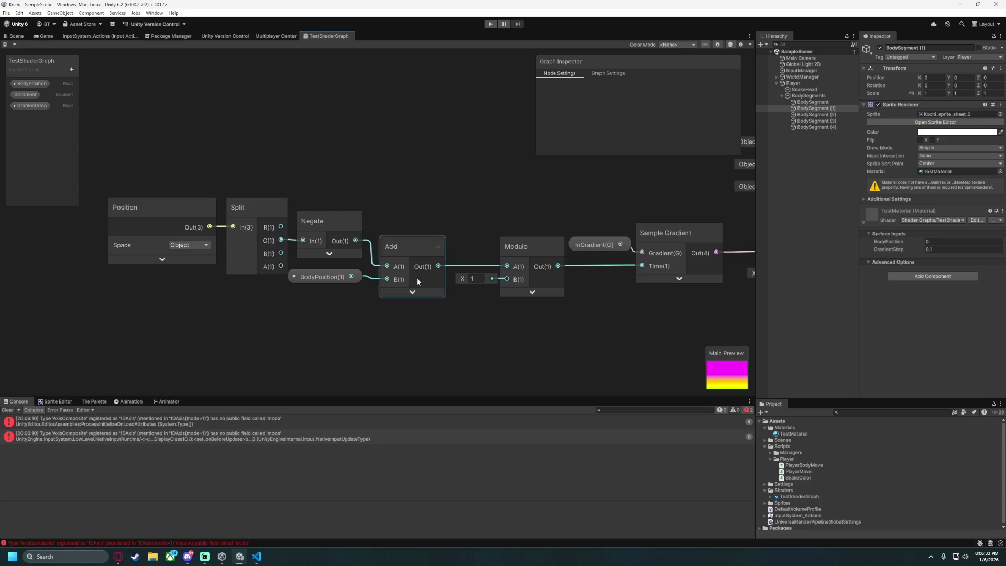